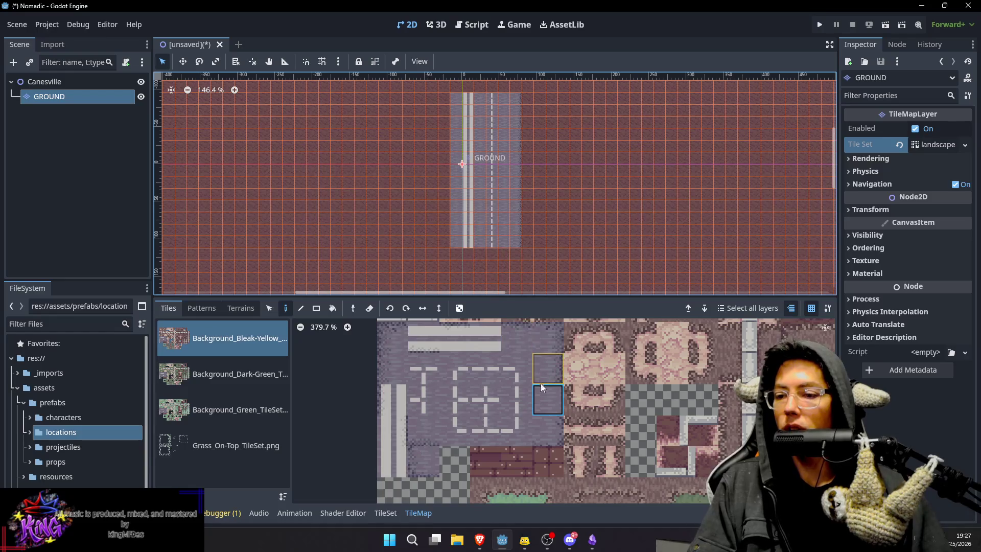
# Widen the vertical road with dashed-lane, plain grey and outer-edge tile columns on its left.
pyautogui.keyDown('ctrl'); pyautogui.click(495, 139); pyautogui.keyUp('ctrl')
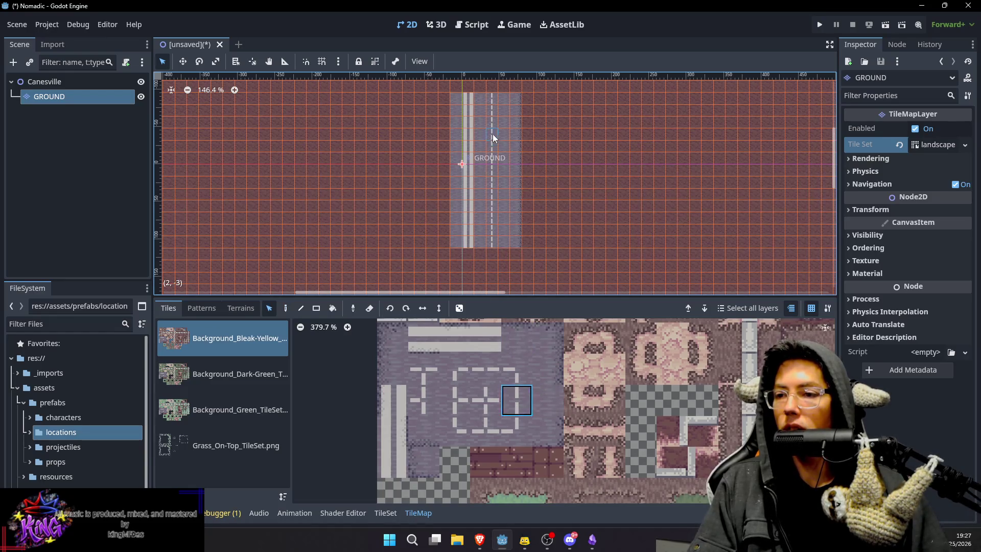
pyautogui.moveTo(442, 101); pyautogui.dragTo(444, 240)
pyautogui.keyDown('ctrl'); pyautogui.click(454, 194); pyautogui.keyUp('ctrl')
pyautogui.moveTo(429, 102); pyautogui.dragTo(430, 194)
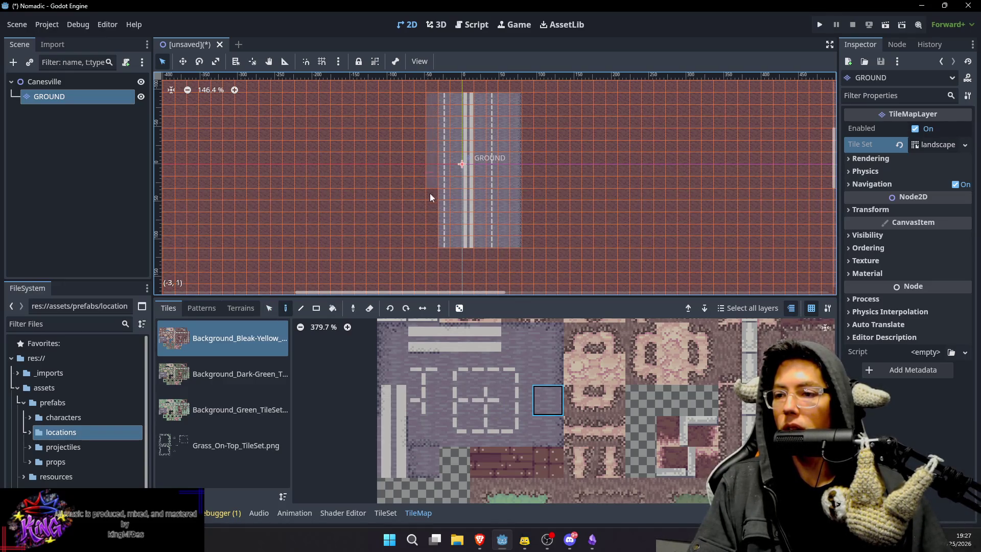
pyautogui.click(392, 368)
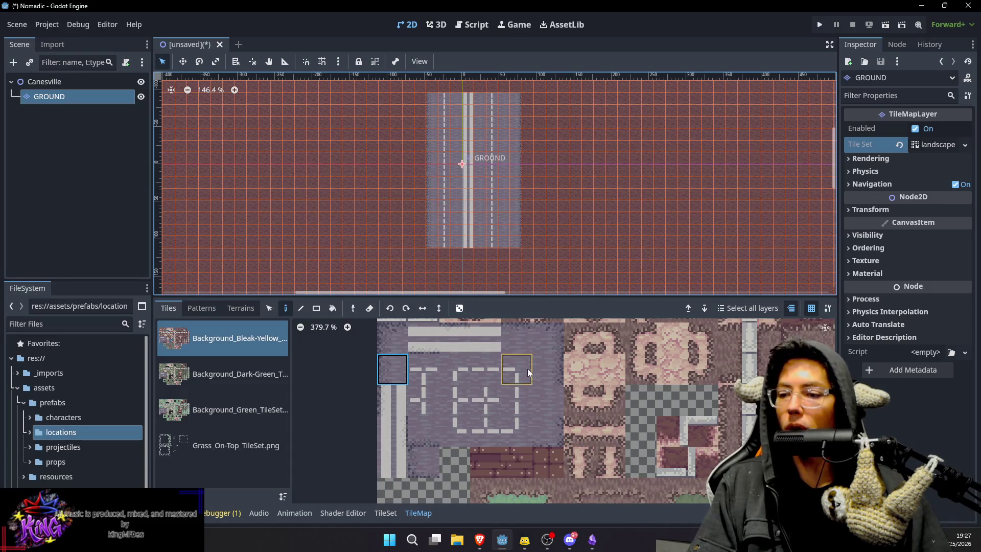
pyautogui.click(543, 394)
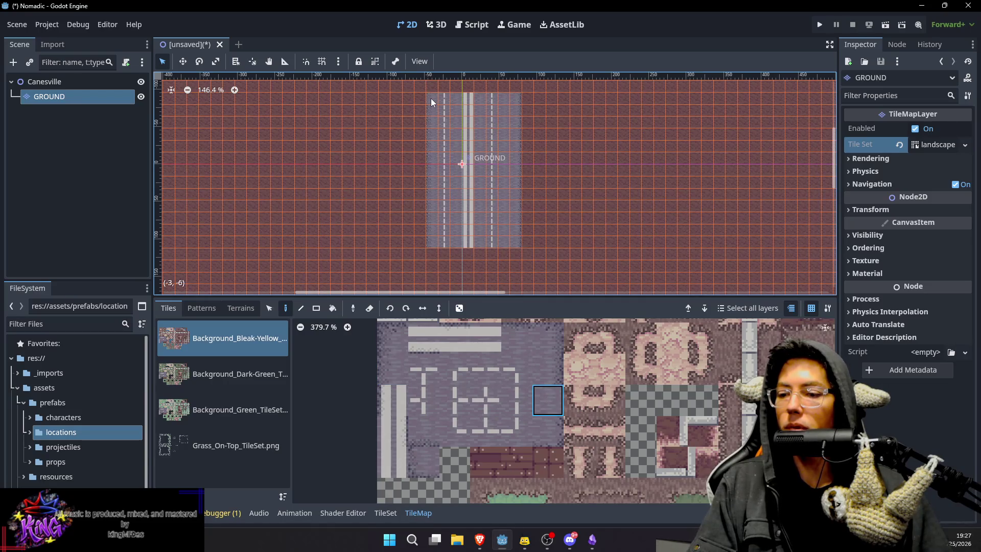
pyautogui.click(392, 369)
pyautogui.moveTo(420, 95); pyautogui.dragTo(417, 245)
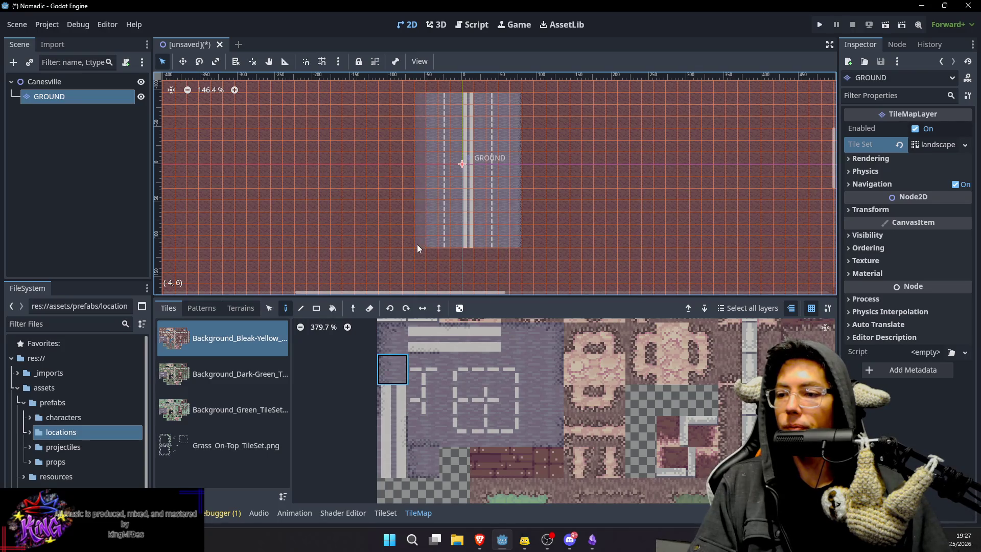
pyautogui.moveTo(546, 126); pyautogui.dragTo(536, 160)
pyautogui.scroll(-1, 513, 114)
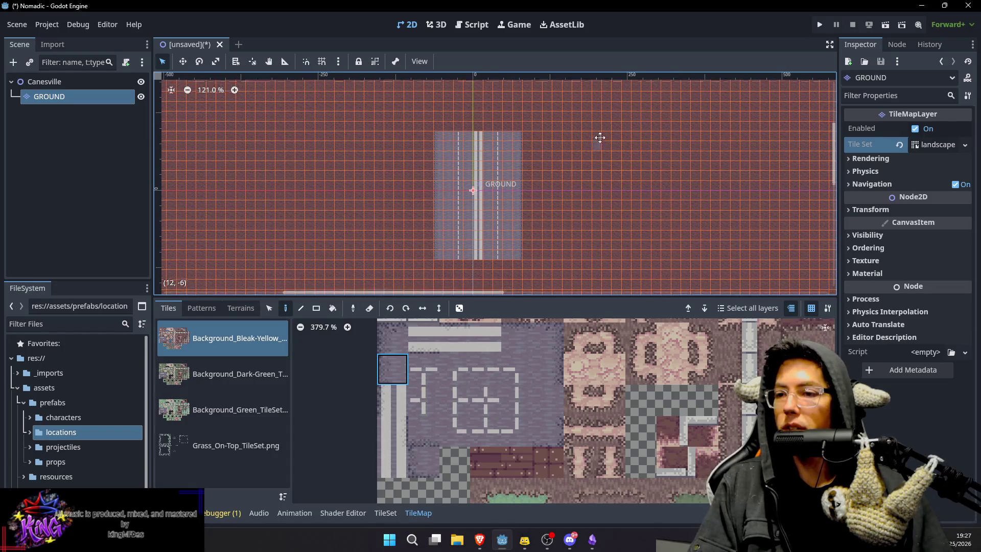
pyautogui.scroll(1, 595, 127)
# Box-select the whole widened road section and copy it for pasting.
pyautogui.press('s')
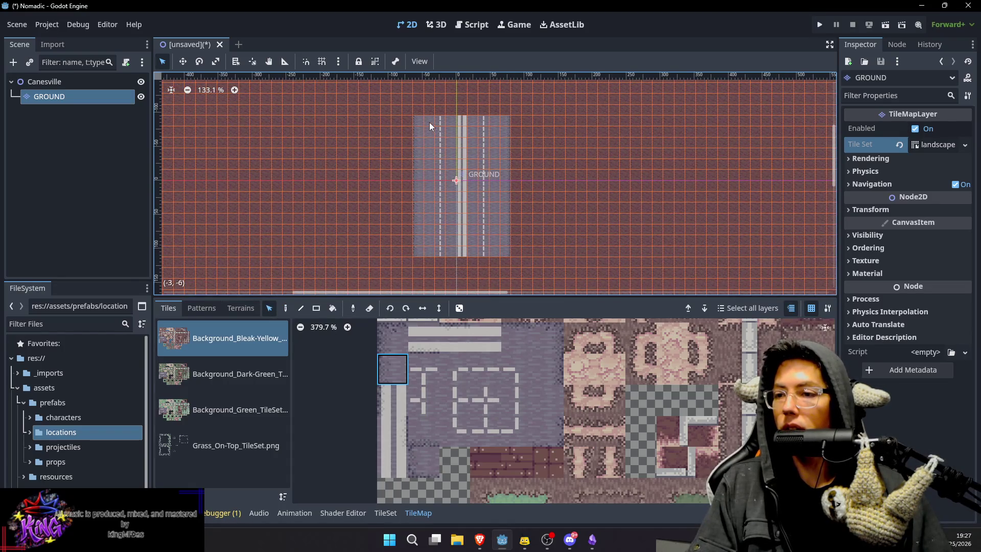
pyautogui.moveTo(420, 121)
pyautogui.mouseDown()
pyautogui.moveTo(474, 234)
pyautogui.moveTo(503, 250)
pyautogui.mouseUp()
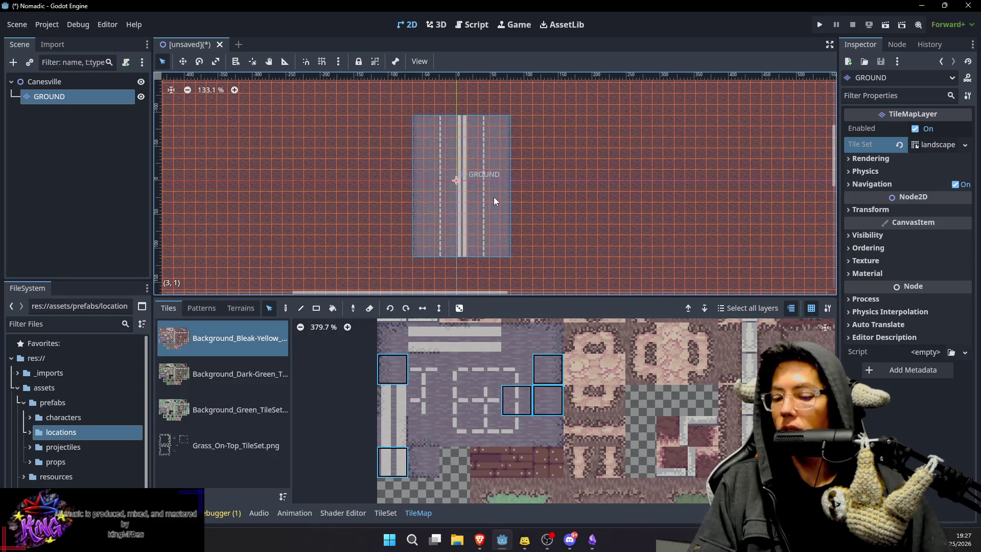
pyautogui.scroll(-2, 498, 185)
pyautogui.scroll(3, 510, 206)
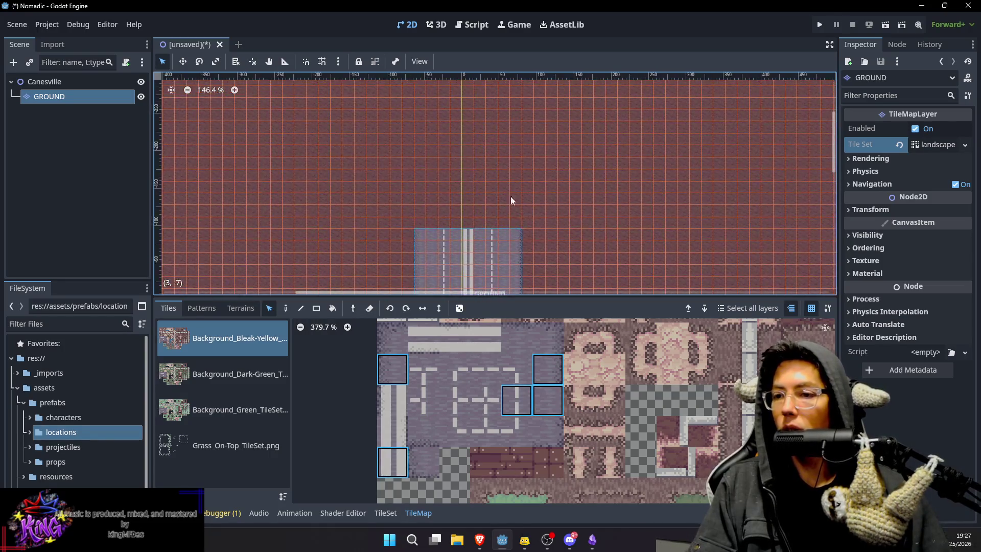
pyautogui.hotkey('ctrl', 'v')
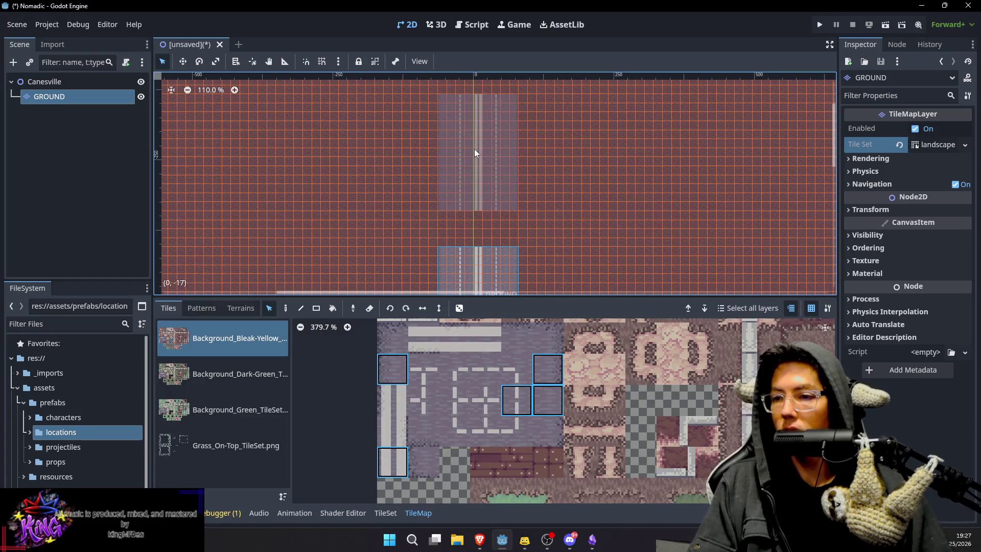
pyautogui.press('r')
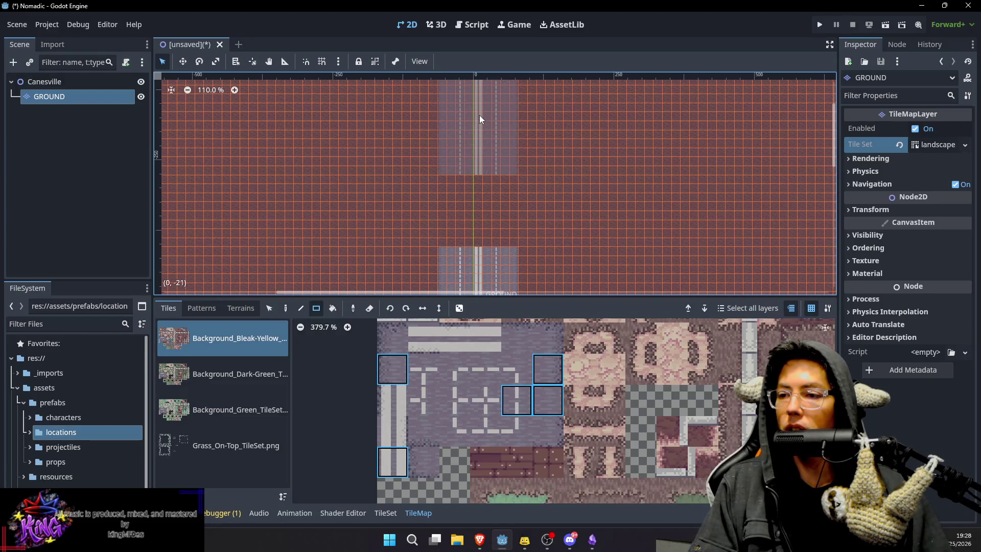
# View both road sections and ready the Paint tool with the plain grey pavement tile.
pyautogui.scroll(-3, 554, 131)
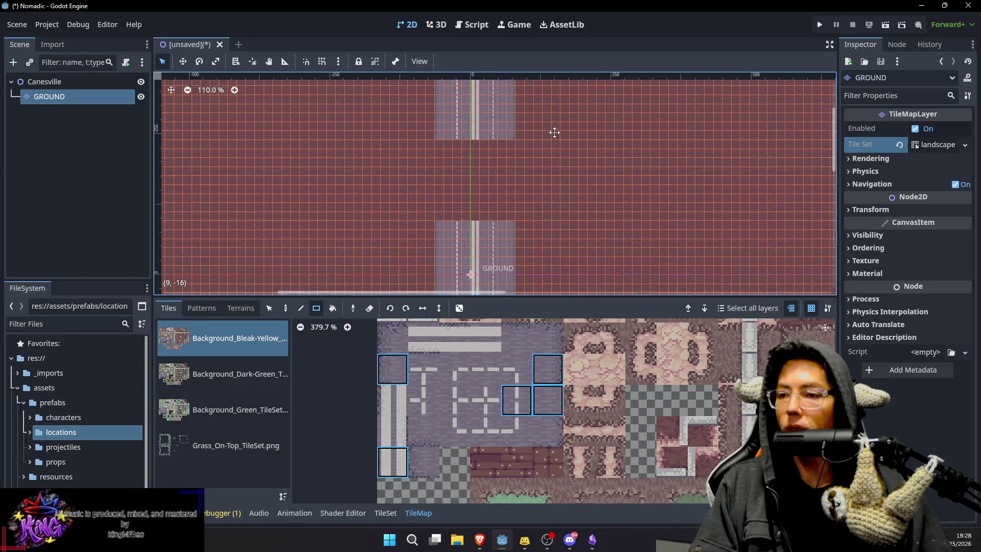
pyautogui.moveTo(538, 163); pyautogui.dragTo(542, 143)
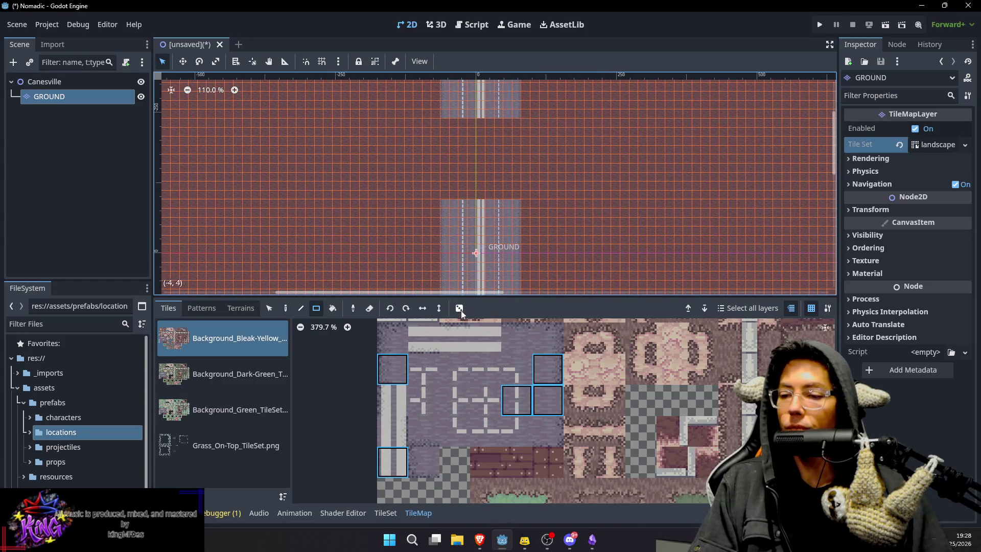
pyautogui.click(544, 403)
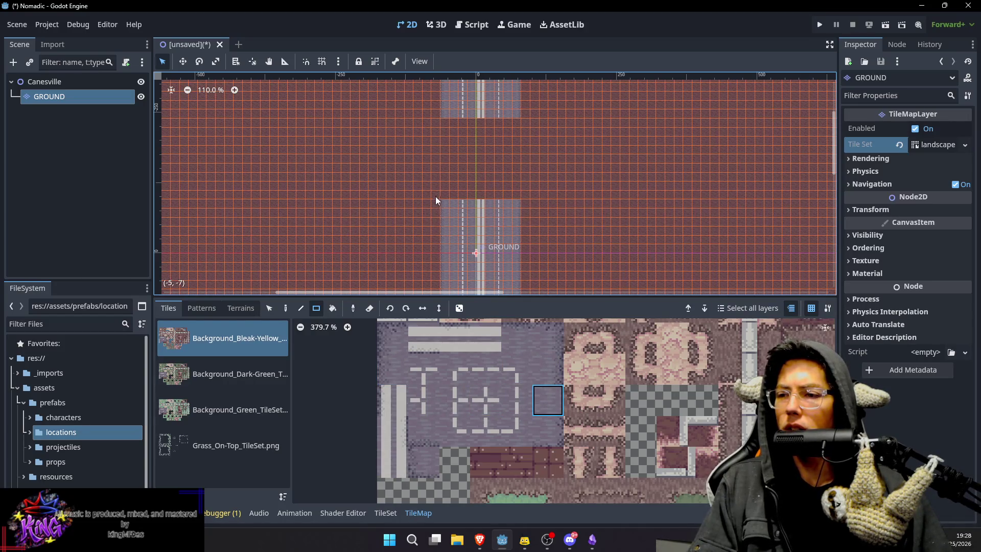
pyautogui.press('d')
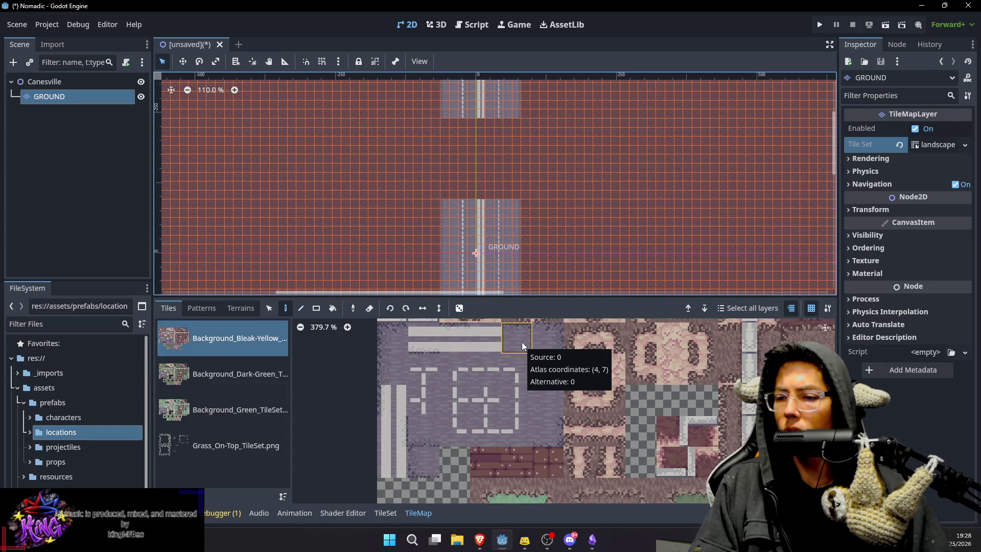
pyautogui.moveTo(534, 367); pyautogui.dragTo(533, 369)
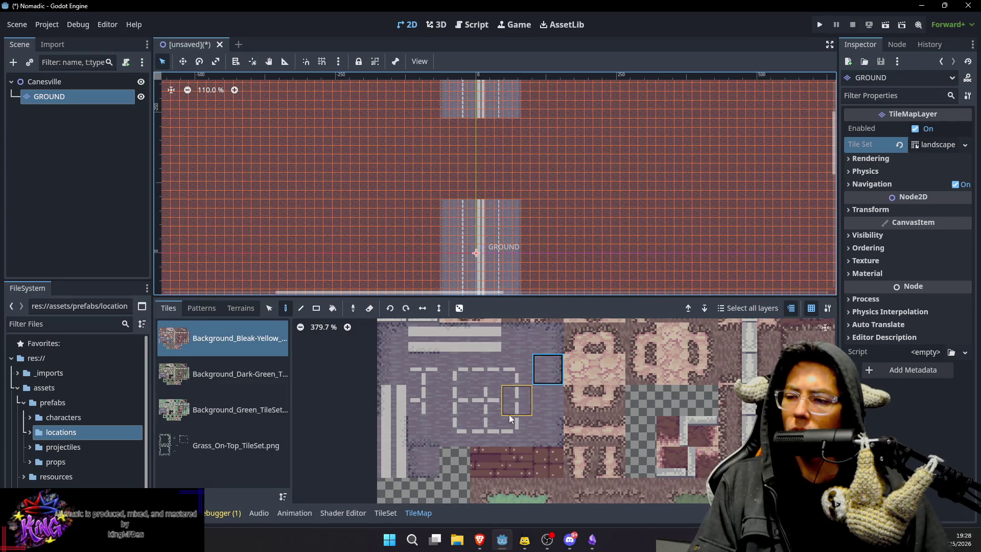
pyautogui.click(428, 431)
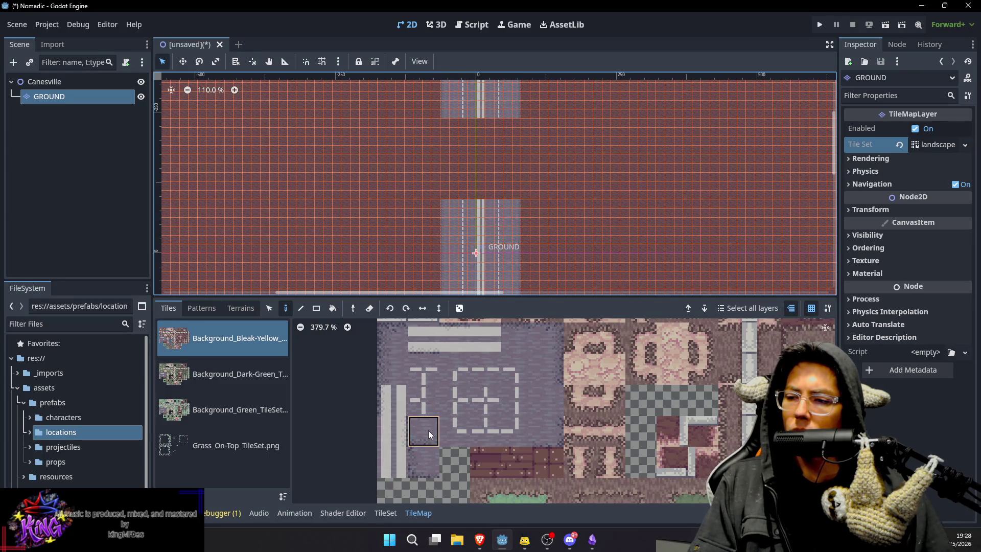
# Paint grey road rows and a top edge row extending west from the crossing.
pyautogui.scroll(10, 440, 197)
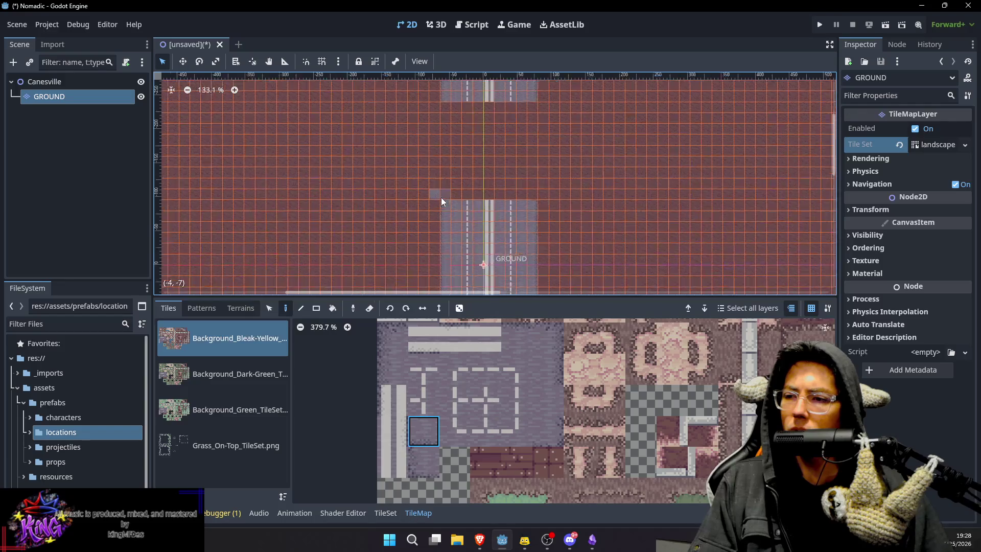
pyautogui.moveTo(459, 201)
pyautogui.mouseDown()
pyautogui.moveTo(352, 204)
pyautogui.moveTo(449, 198)
pyautogui.mouseUp()
pyautogui.scroll(-6, 459, 200)
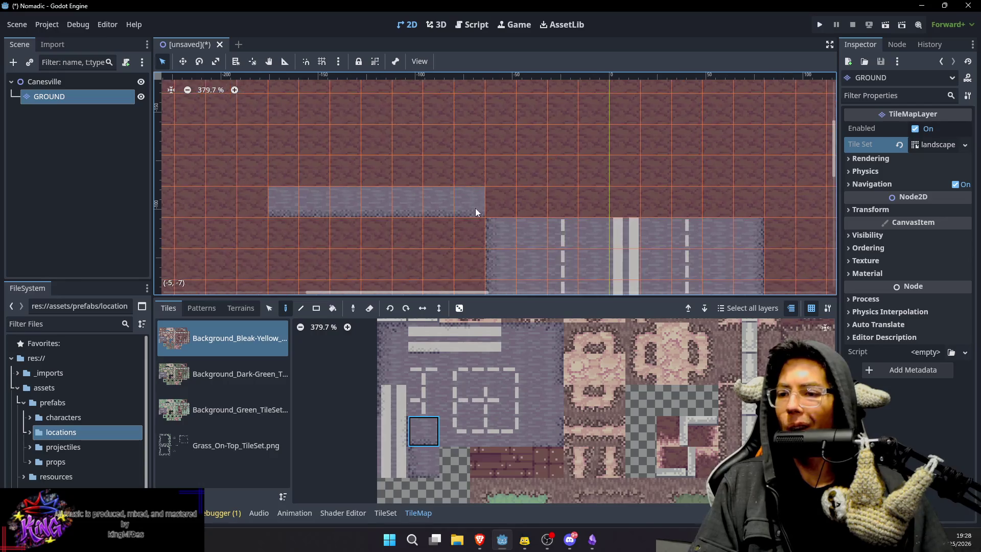
pyautogui.click(526, 348)
pyautogui.scroll(3, 437, 148)
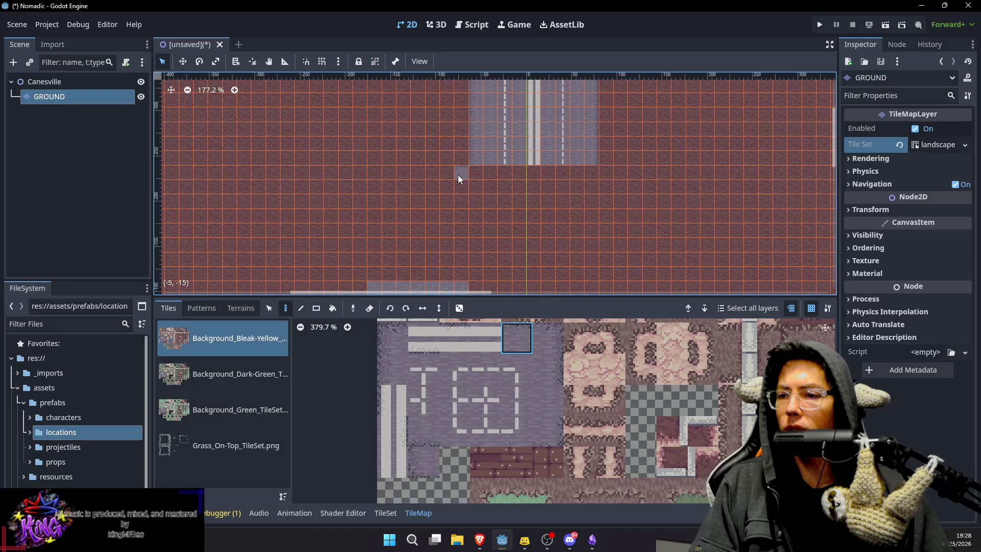
pyautogui.moveTo(396, 174); pyautogui.dragTo(376, 174)
pyautogui.scroll(-3, 434, 189)
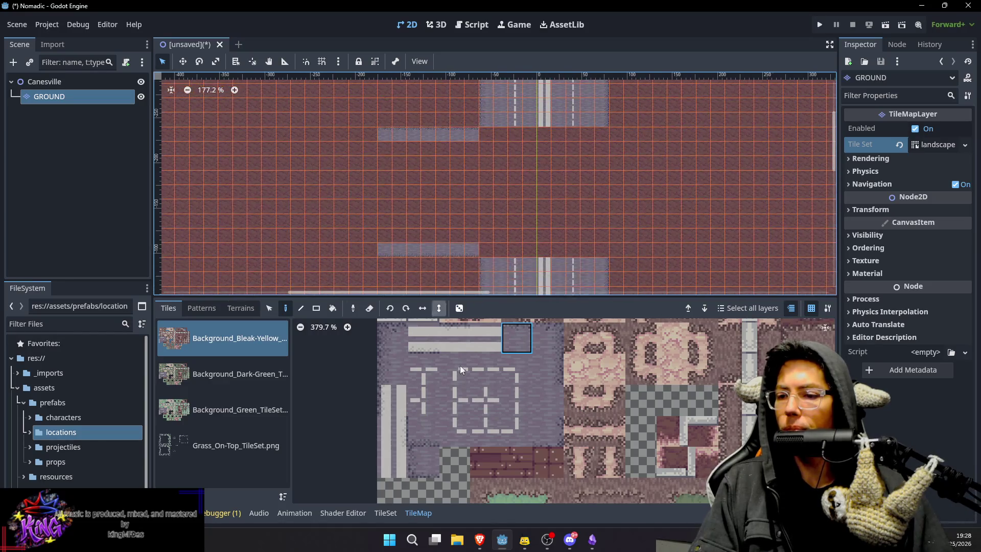
pyautogui.click(551, 403)
pyautogui.moveTo(442, 146); pyautogui.dragTo(376, 139)
# Extend the upper and lower west road rows, adding an edge row along the upper road.
pyautogui.moveTo(388, 237); pyautogui.dragTo(470, 231)
pyautogui.scroll(-2, 470, 231)
pyautogui.moveTo(460, 173); pyautogui.dragTo(464, 137)
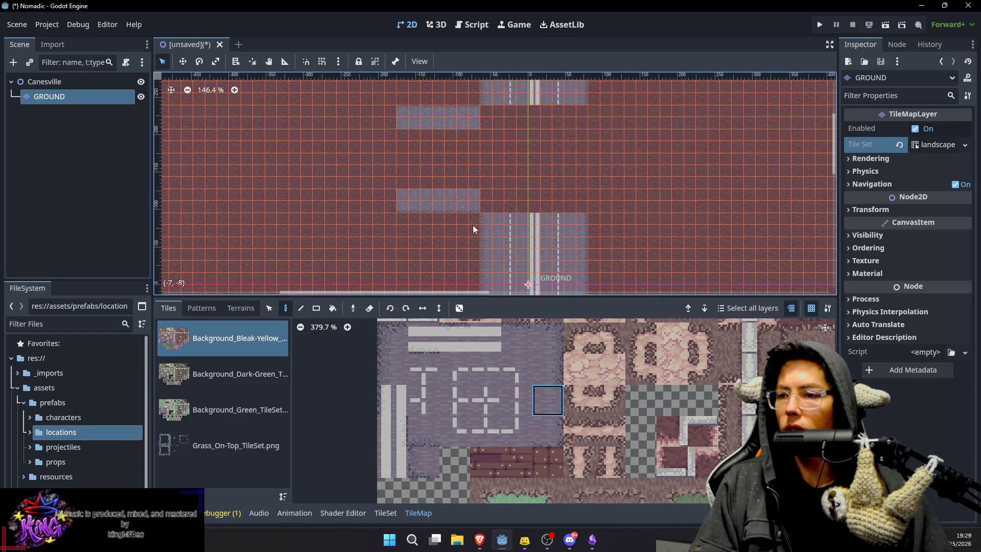
pyautogui.moveTo(270, 121); pyautogui.dragTo(390, 123)
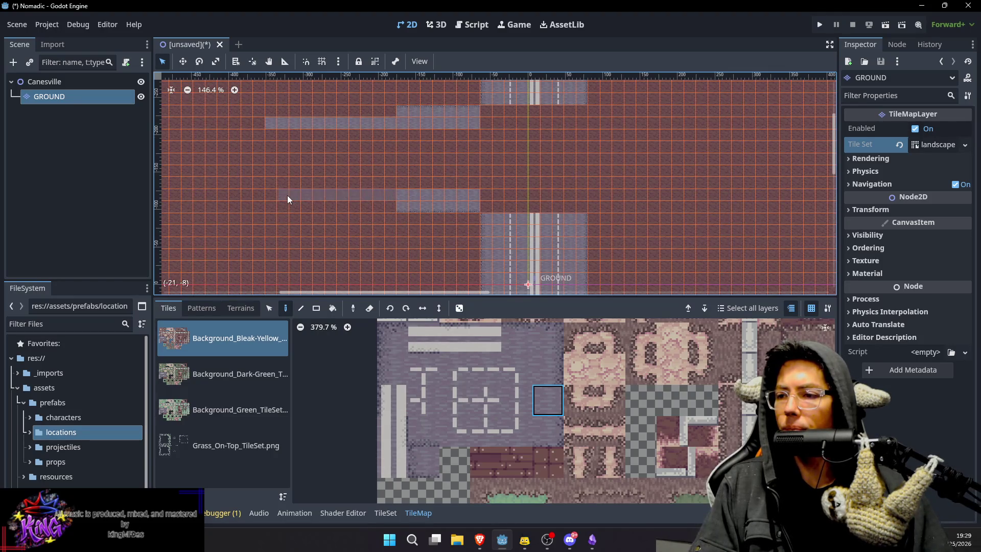
pyautogui.click(518, 338)
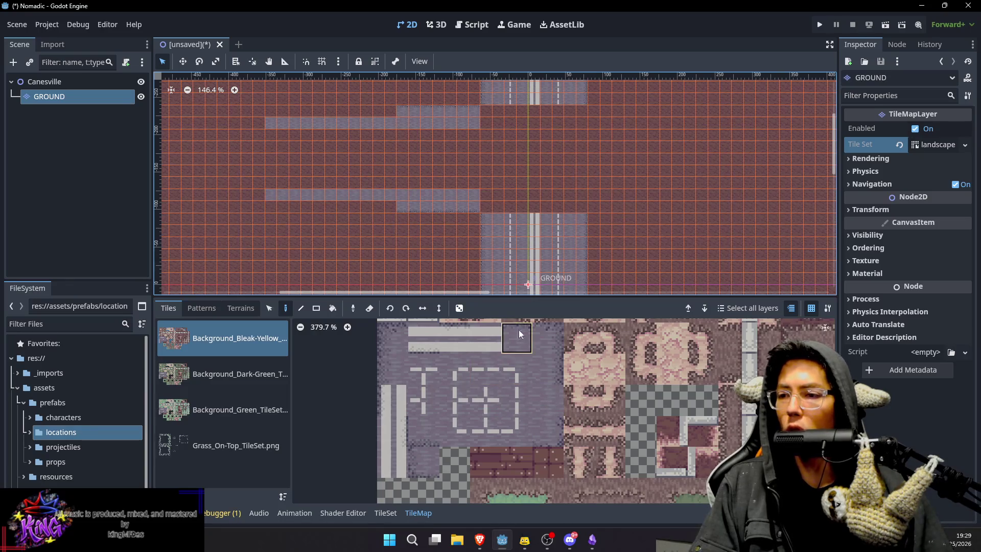
pyautogui.moveTo(308, 110); pyautogui.dragTo(271, 110)
pyautogui.click(428, 435)
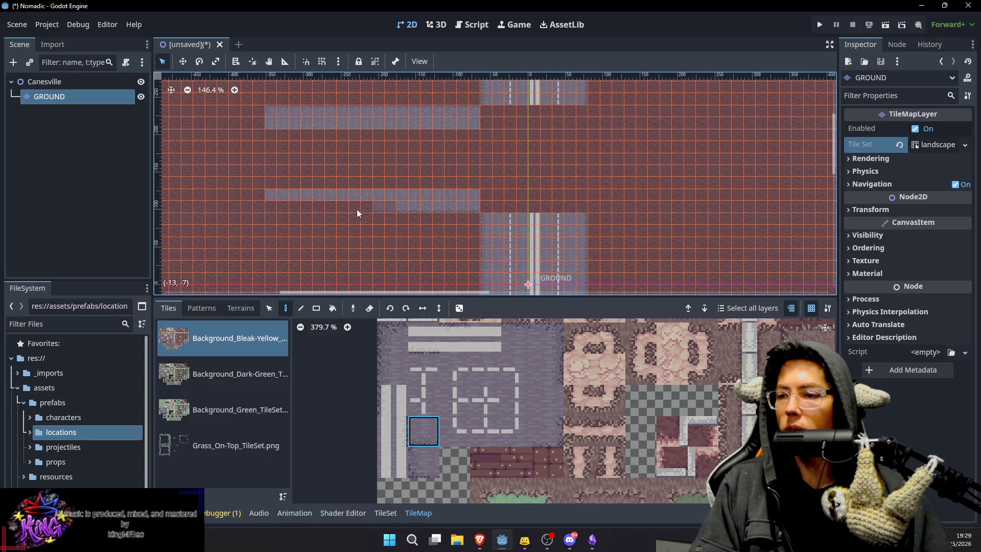
pyautogui.moveTo(269, 207); pyautogui.dragTo(394, 207)
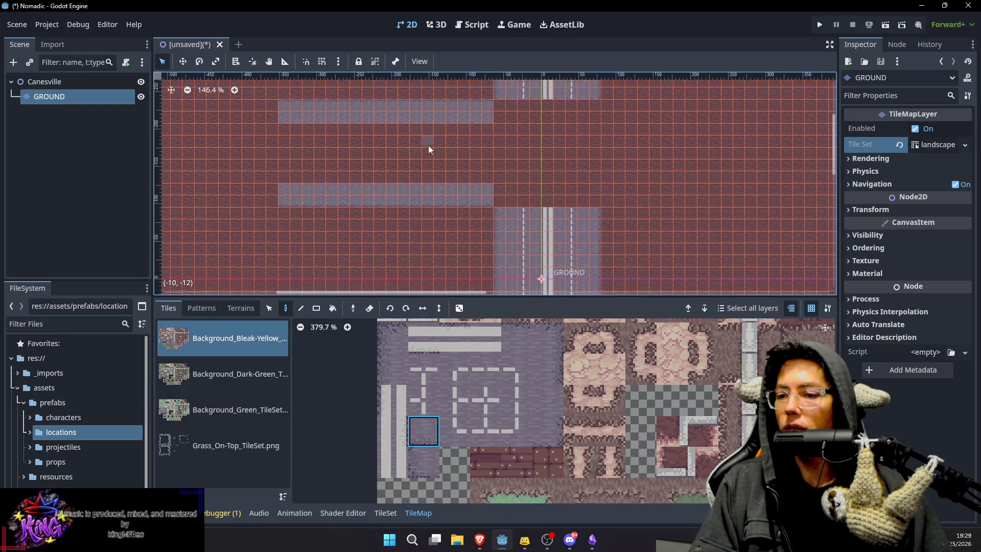
# Paint dashed centre lines and a horizontal lane row, filling gray road around them.
pyautogui.click(519, 400)
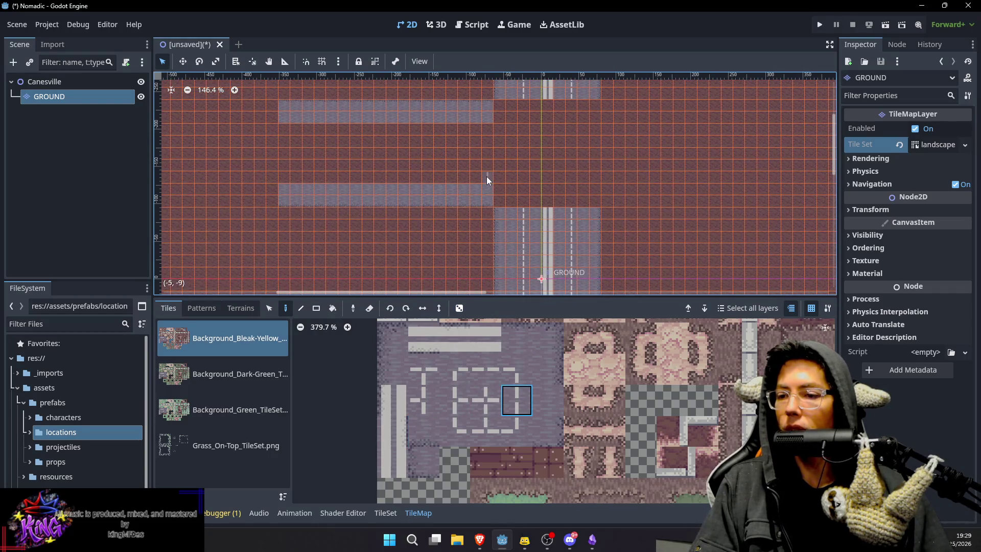
pyautogui.click(489, 367)
pyautogui.moveTo(486, 176); pyautogui.dragTo(284, 178)
pyautogui.moveTo(284, 132); pyautogui.dragTo(483, 129)
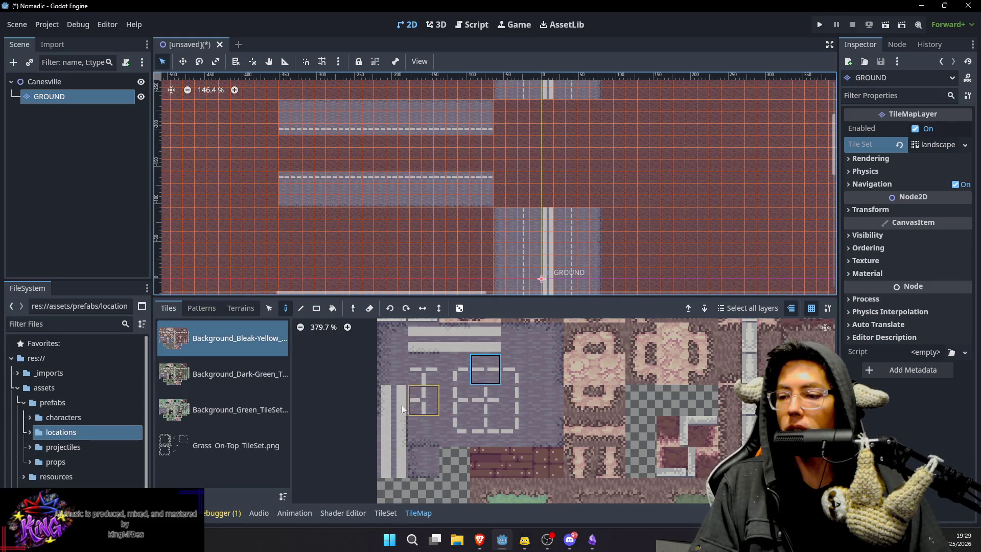
pyautogui.click(400, 464)
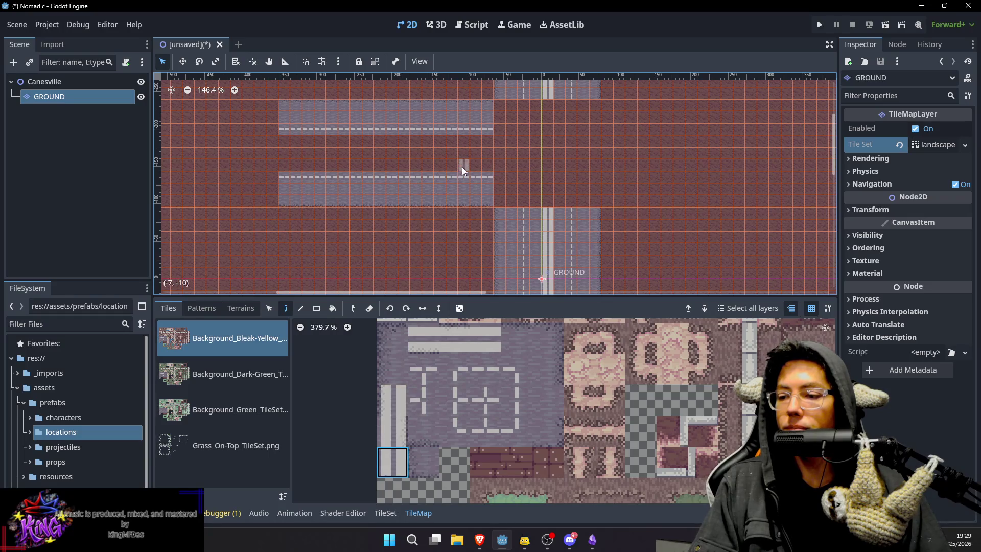
pyautogui.click(485, 346)
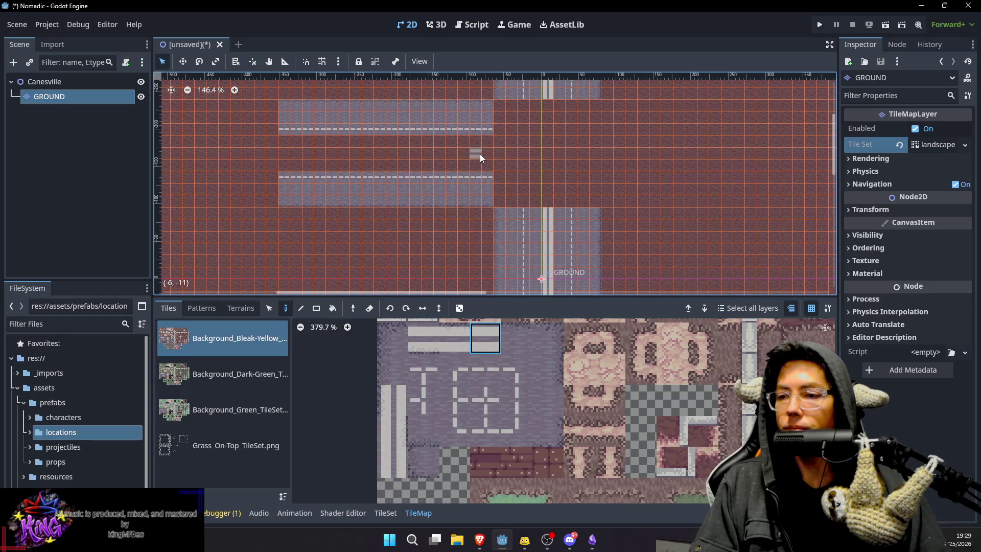
pyautogui.moveTo(485, 154)
pyautogui.mouseDown()
pyautogui.moveTo(267, 152)
pyautogui.moveTo(321, 157)
pyautogui.mouseUp()
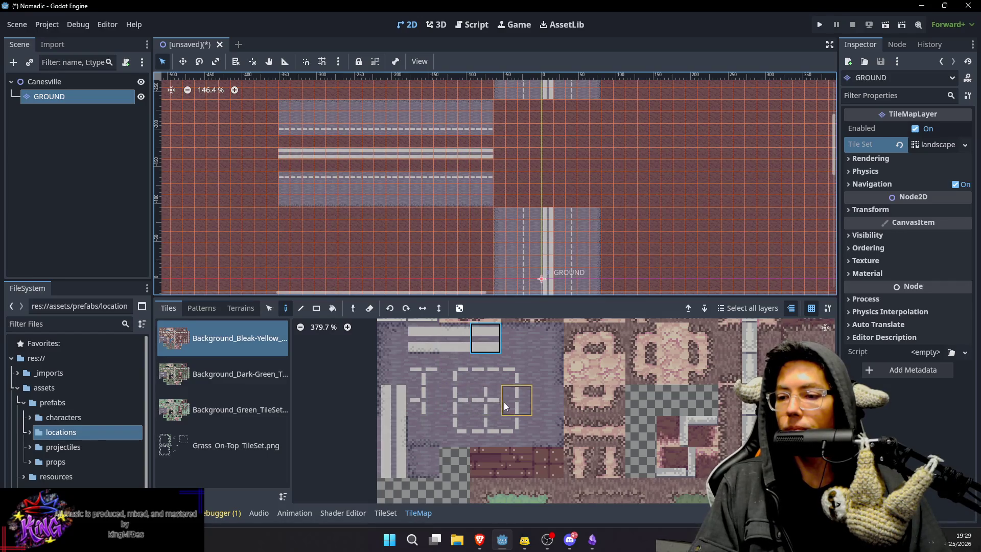
pyautogui.click(544, 394)
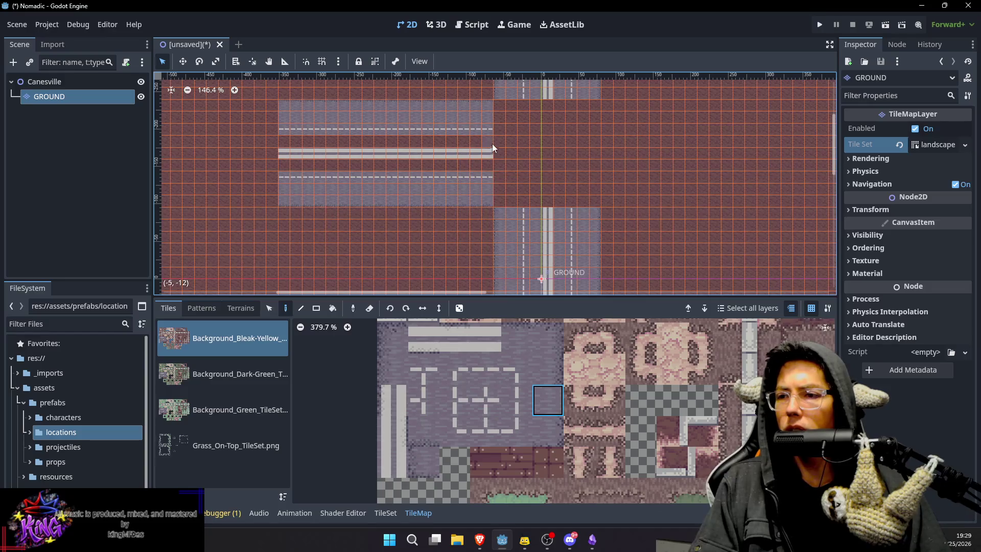
pyautogui.moveTo(410, 141)
pyautogui.mouseDown()
pyautogui.moveTo(283, 147)
pyautogui.moveTo(286, 164)
pyautogui.moveTo(489, 164)
pyautogui.mouseUp()
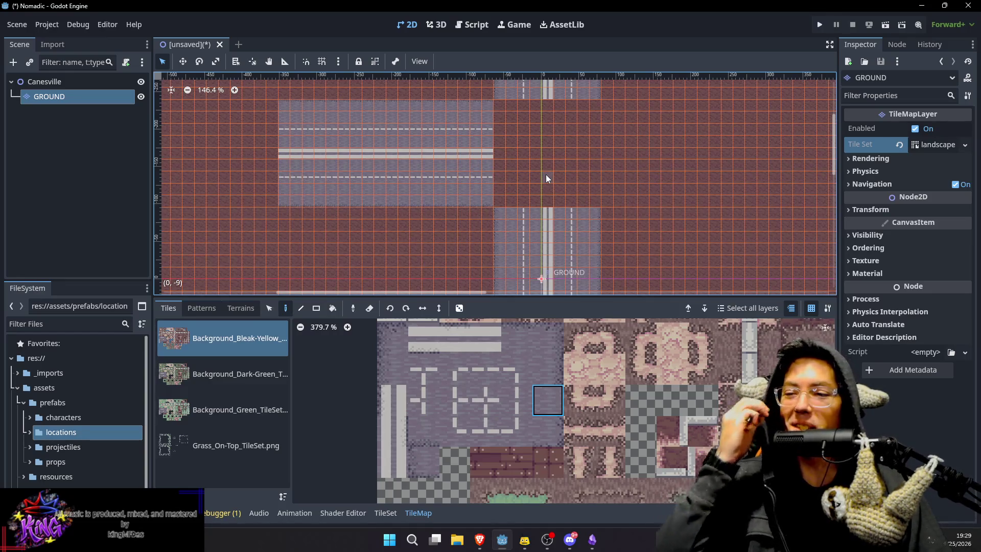
# Paint a horizontal curb row below the central square, redoing it one row lower.
pyautogui.moveTo(525, 149); pyautogui.dragTo(510, 175)
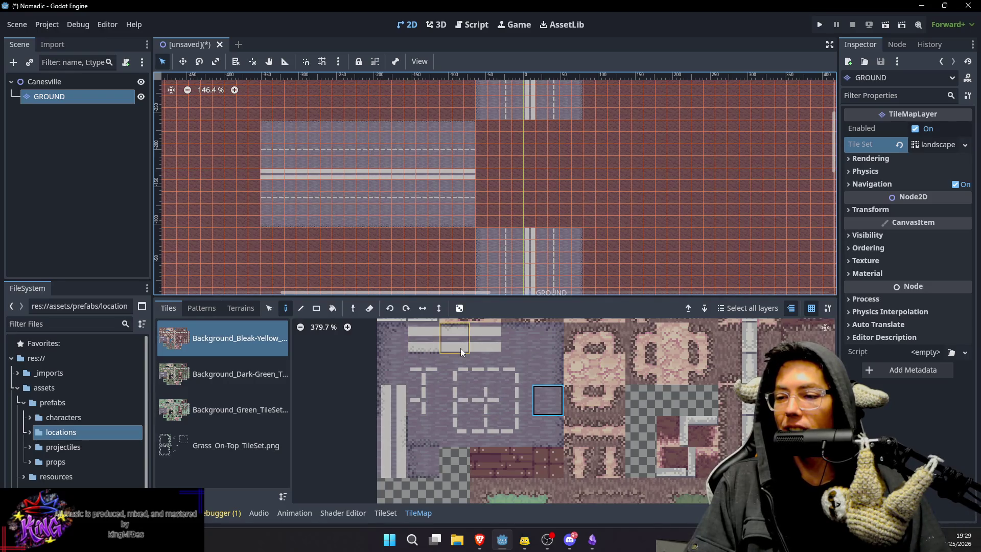
pyautogui.click(494, 348)
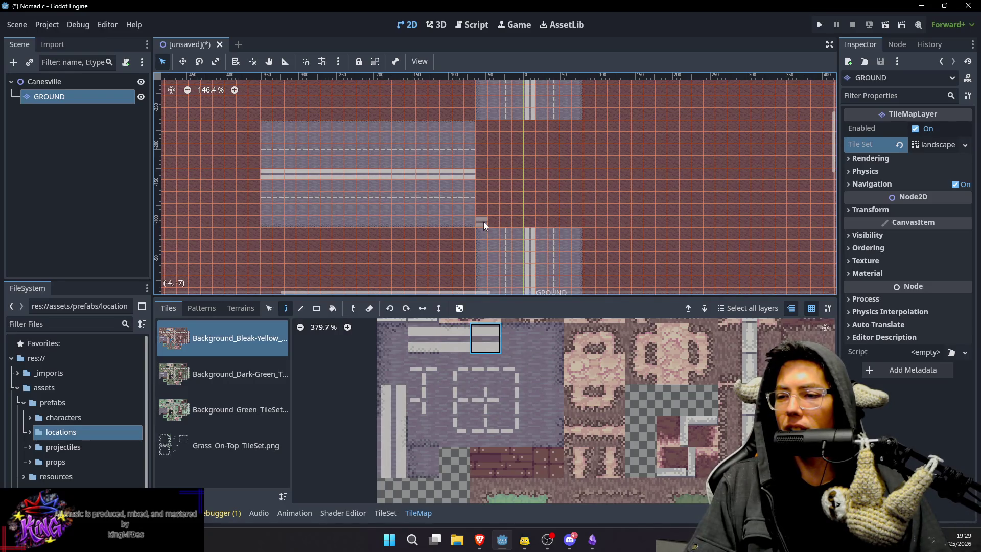
pyautogui.moveTo(484, 222); pyautogui.dragTo(560, 223)
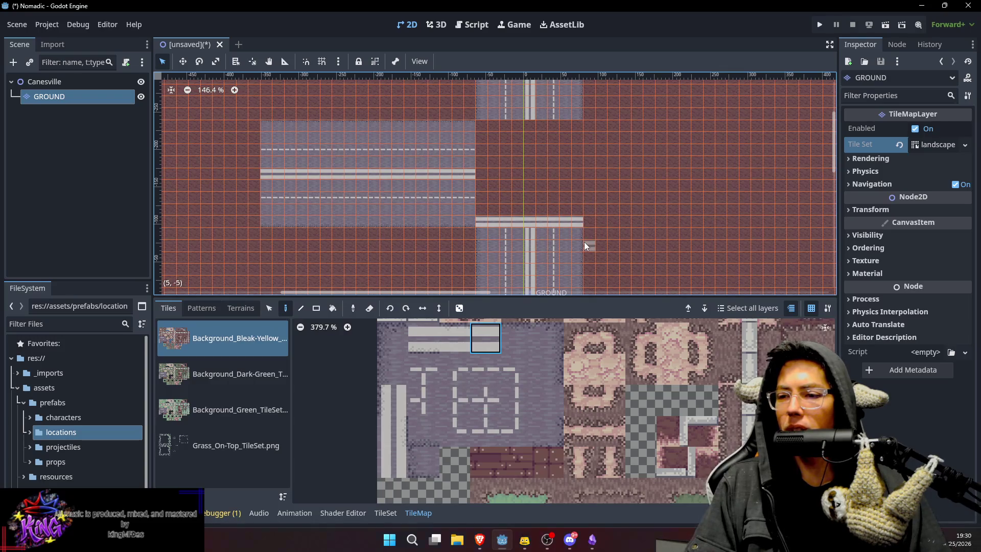
pyautogui.hotkey('ctrl', 'z')
pyautogui.moveTo(483, 234); pyautogui.dragTo(576, 231)
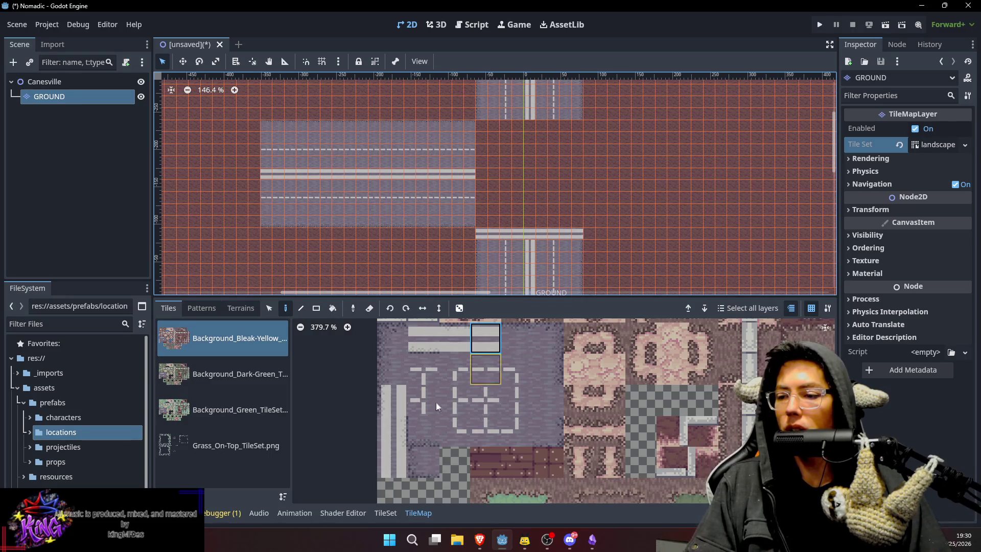
# Add curbs along the square's west, top and east sides, correcting the overlong east curb.
pyautogui.click(402, 467)
pyautogui.moveTo(470, 152); pyautogui.dragTo(473, 220)
pyautogui.moveTo(509, 166); pyautogui.dragTo(503, 189)
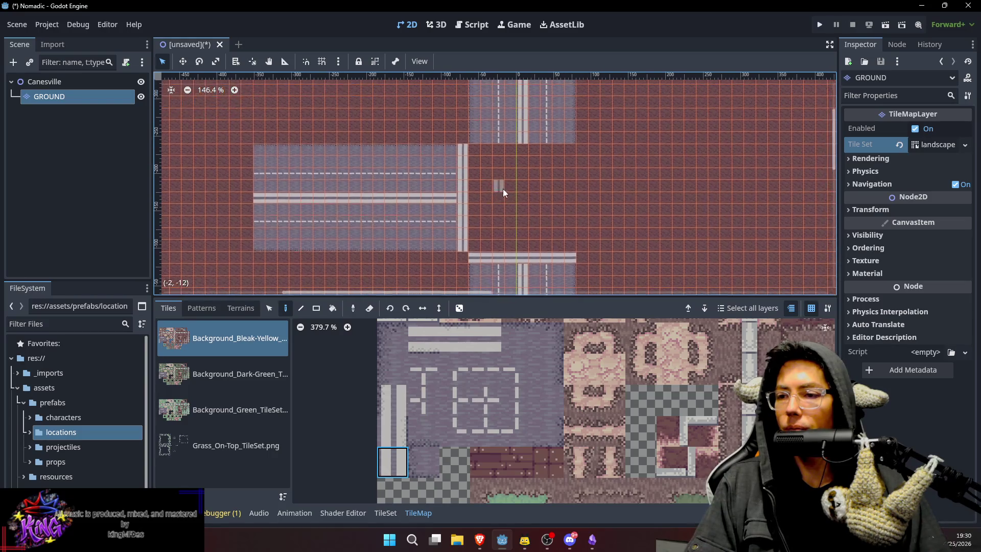
pyautogui.click(495, 341)
pyautogui.moveTo(472, 139); pyautogui.dragTo(569, 149)
pyautogui.hscroll(2, 562, 153)
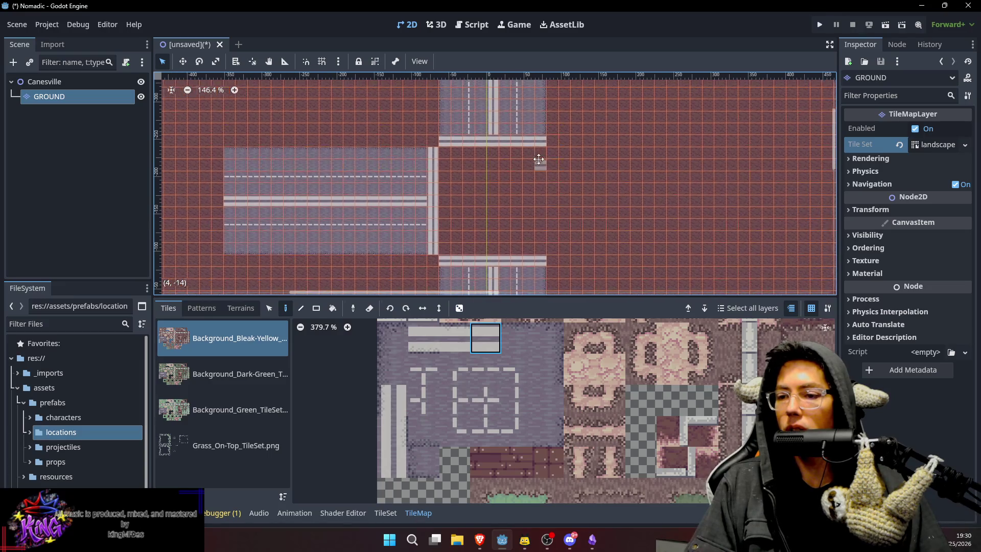
pyautogui.click(397, 462)
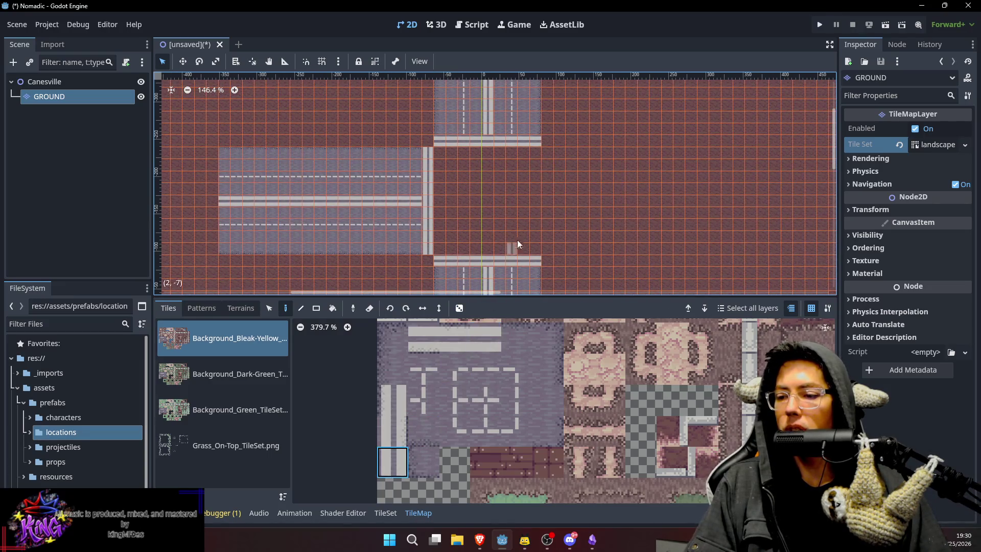
pyautogui.moveTo(545, 156); pyautogui.dragTo(551, 229)
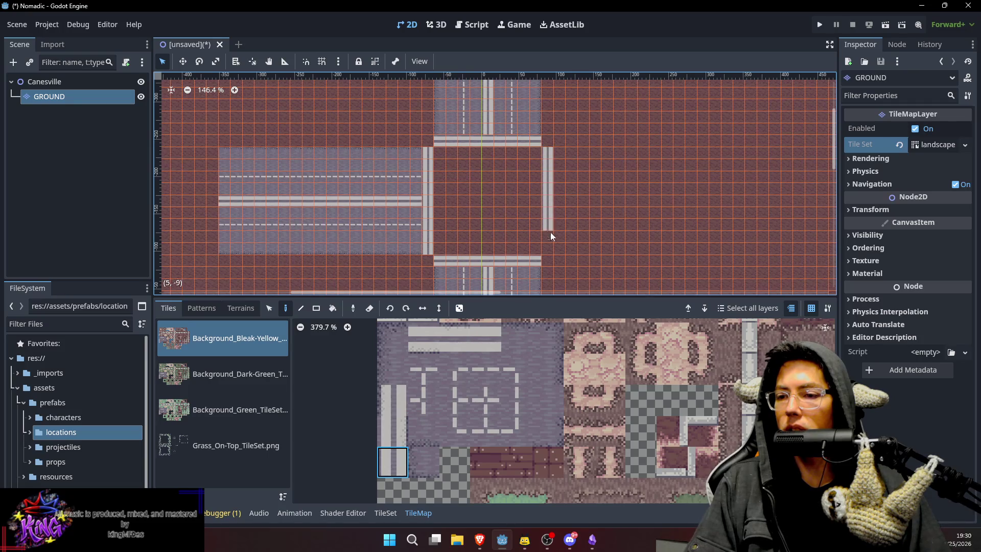
pyautogui.hotkey('ctrl', 'z')
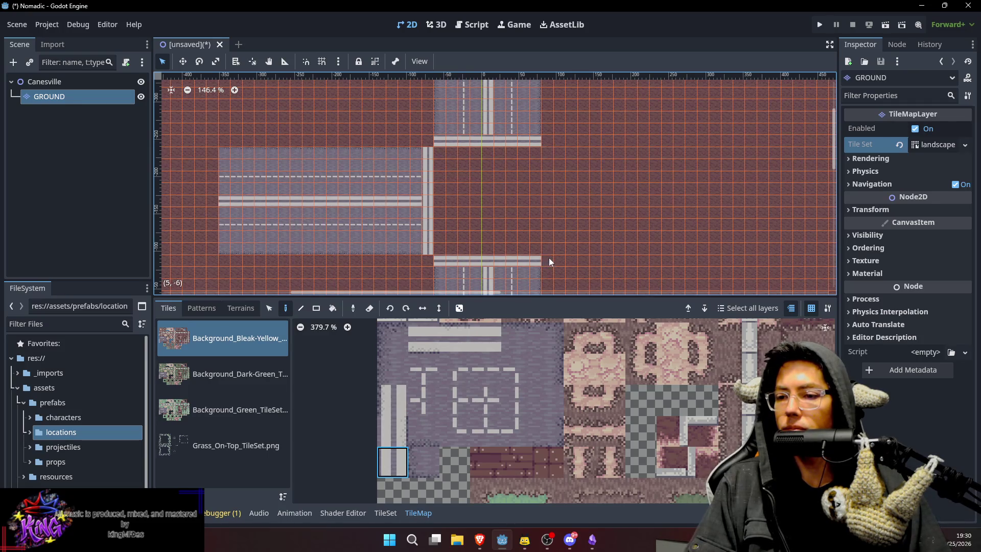
pyautogui.moveTo(545, 248); pyautogui.dragTo(550, 155)
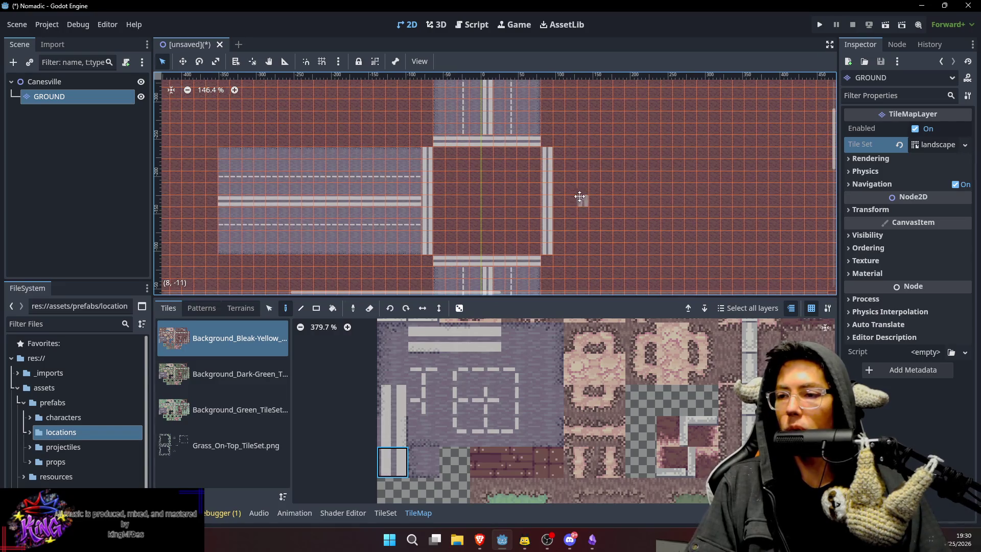
# Paint the east road's top and bottom rows running from the square.
pyautogui.hscroll(1, 587, 215)
pyautogui.click(531, 335)
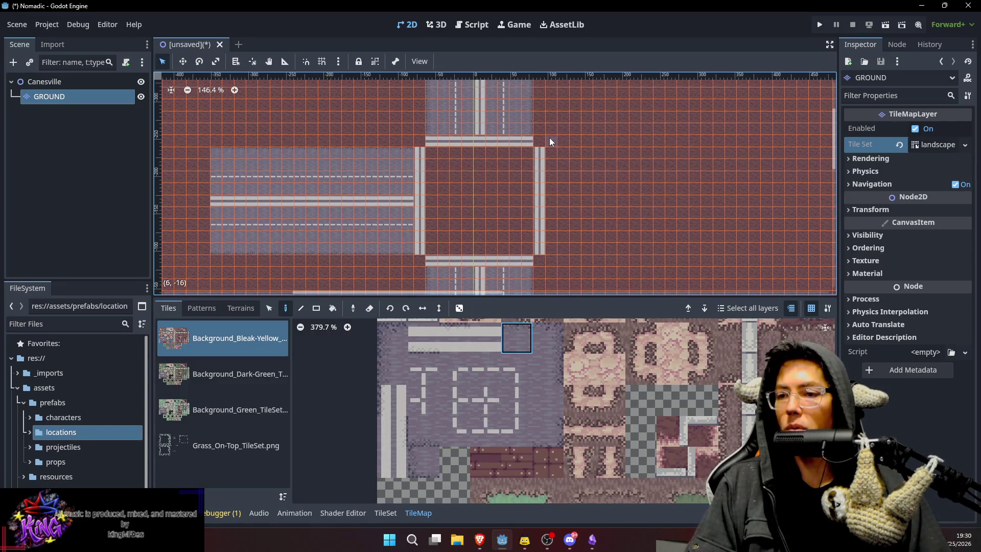
pyautogui.moveTo(550, 154); pyautogui.dragTo(623, 156)
pyautogui.moveTo(706, 151); pyautogui.dragTo(743, 152)
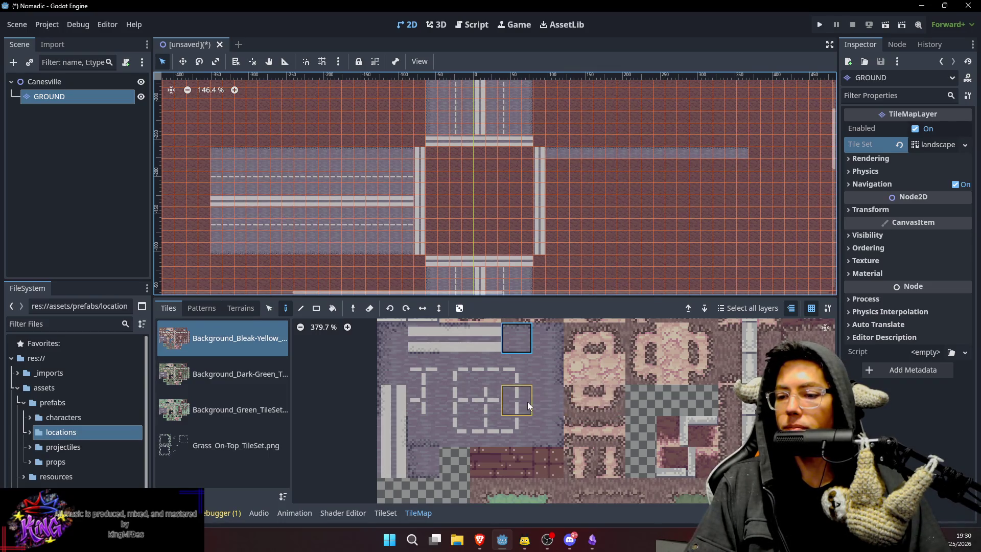
pyautogui.click(418, 440)
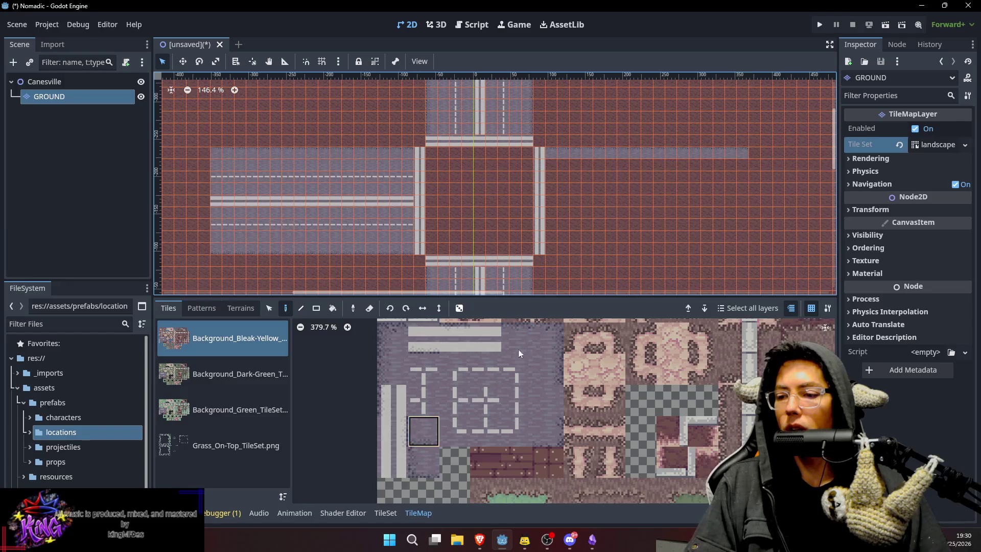
pyautogui.moveTo(552, 247)
pyautogui.mouseDown()
pyautogui.moveTo(724, 238)
pyautogui.moveTo(759, 249)
pyautogui.moveTo(743, 250)
pyautogui.mouseUp()
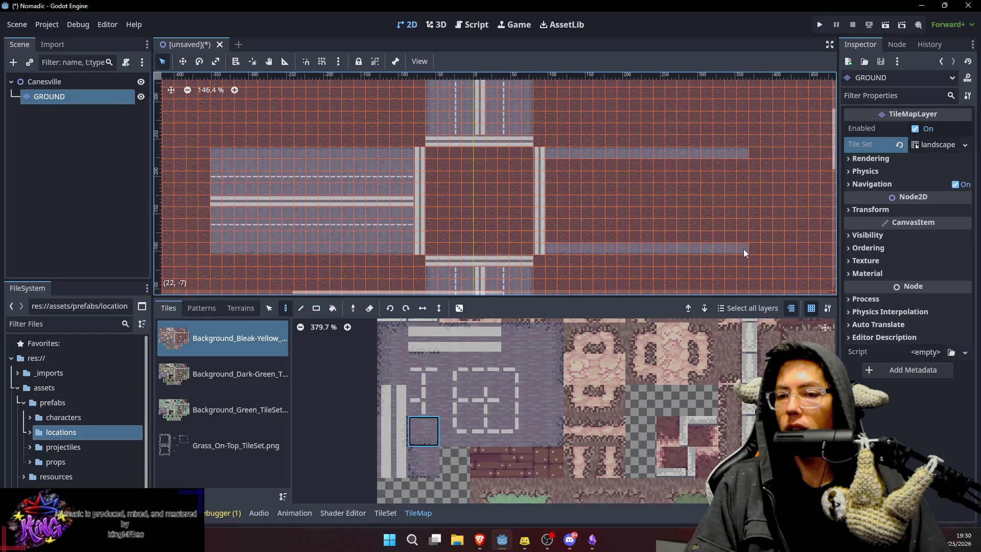
# Paint two dashed lane lines and a solid centre line along the east road.
pyautogui.click(517, 400)
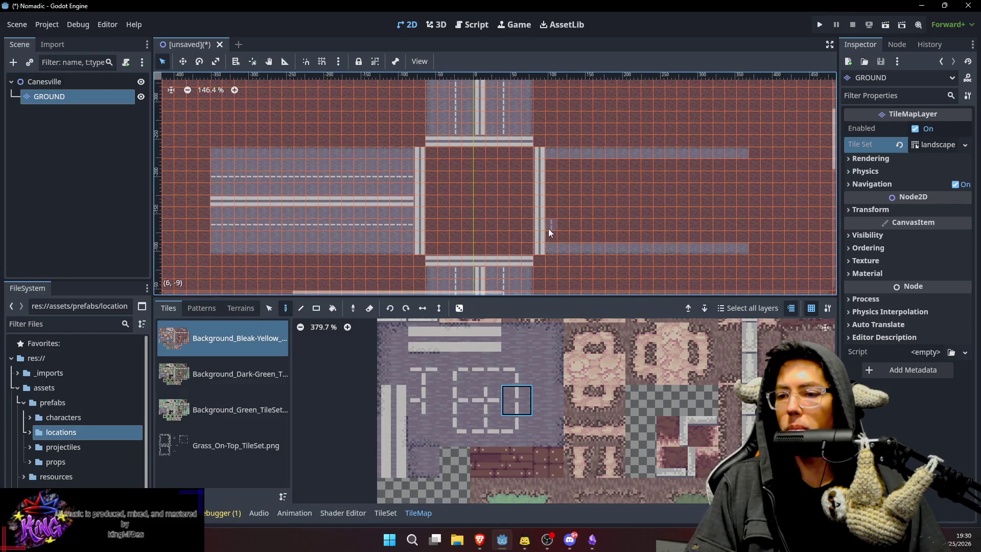
pyautogui.click(486, 370)
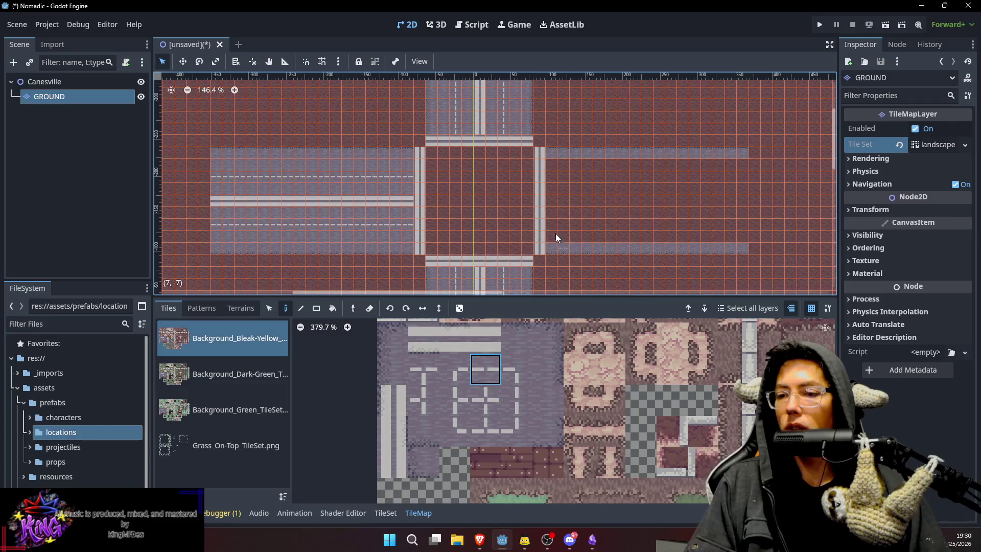
pyautogui.moveTo(551, 225)
pyautogui.mouseDown()
pyautogui.moveTo(752, 224)
pyautogui.moveTo(740, 227)
pyautogui.mouseUp()
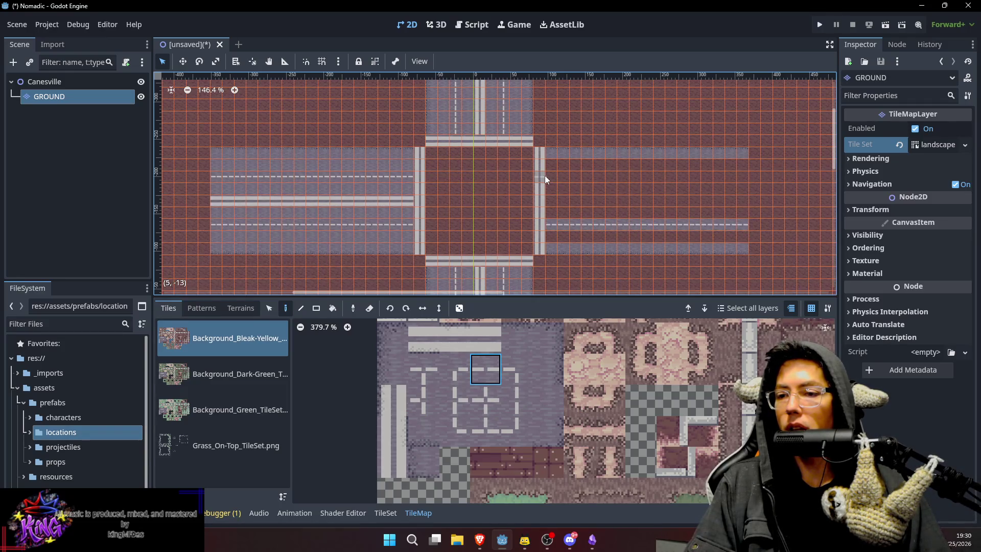
pyautogui.moveTo(597, 177); pyautogui.dragTo(747, 179)
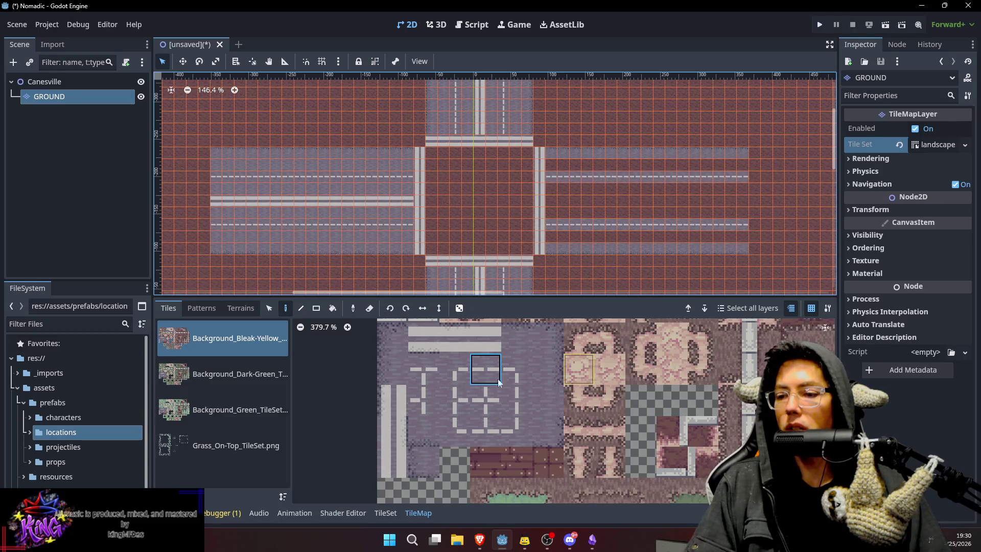
pyautogui.click(486, 338)
pyautogui.moveTo(573, 204); pyautogui.dragTo(737, 203)
# Fill the remaining east road rows with plain gray tiles and recentre on the crossing.
pyautogui.click(546, 404)
pyautogui.moveTo(556, 166); pyautogui.dragTo(722, 164)
pyautogui.moveTo(554, 191); pyautogui.dragTo(741, 190)
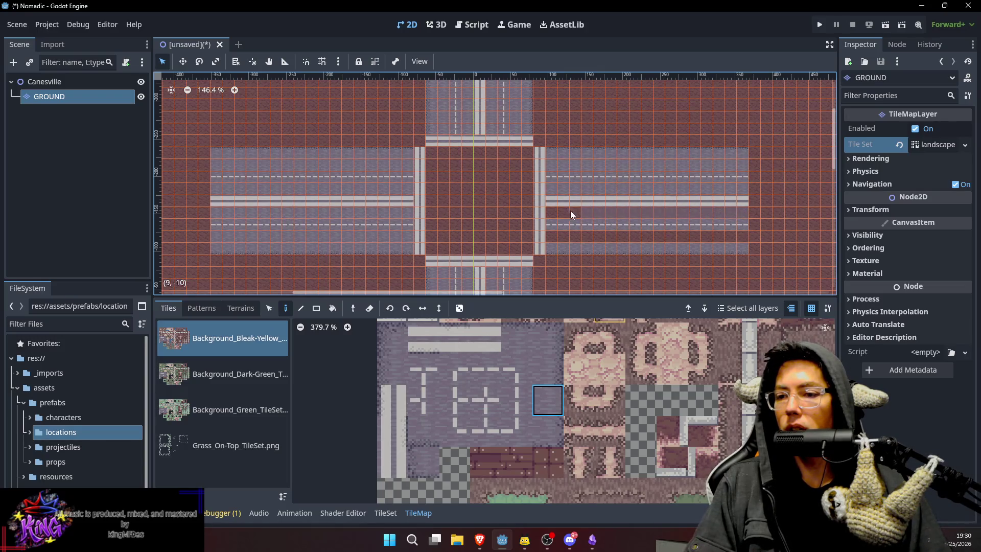
pyautogui.moveTo(548, 237); pyautogui.dragTo(744, 234)
pyautogui.moveTo(655, 149); pyautogui.dragTo(698, 152)
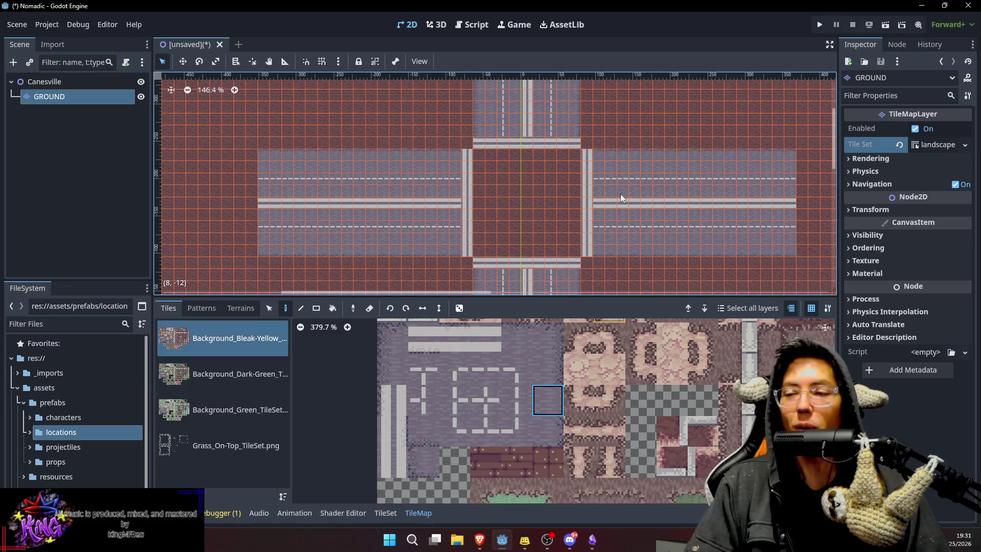
pyautogui.scroll(1, 556, 210)
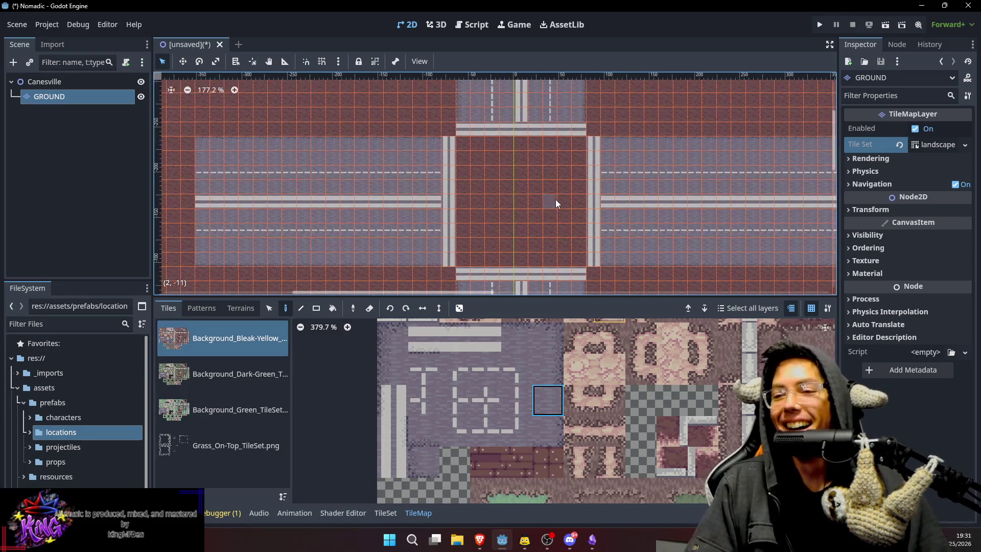
pyautogui.scroll(1, 544, 170)
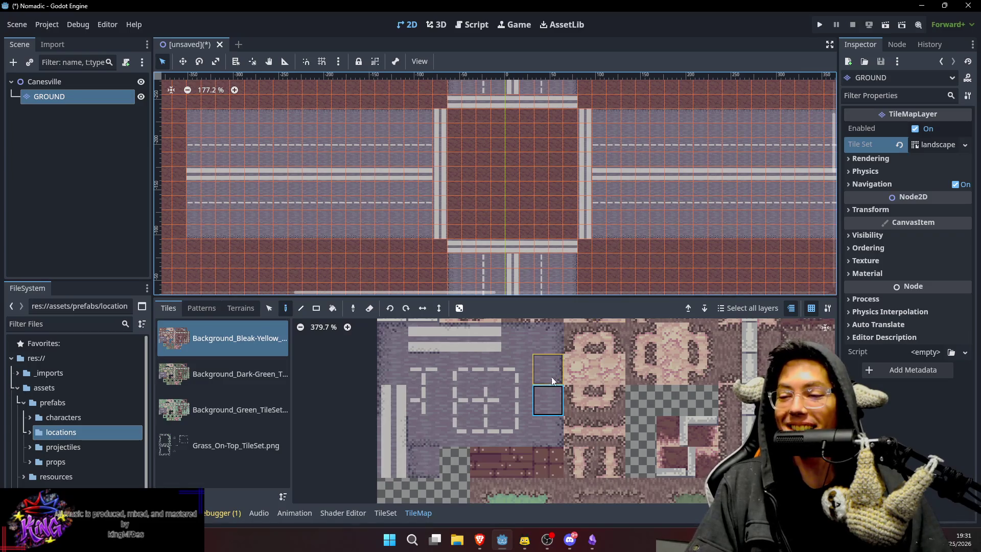
pyautogui.moveTo(452, 121)
pyautogui.mouseDown()
pyautogui.moveTo(551, 228)
pyautogui.moveTo(568, 226)
pyautogui.mouseUp()
pyautogui.scroll(-2, 508, 148)
pyautogui.moveTo(503, 146); pyautogui.dragTo(509, 161)
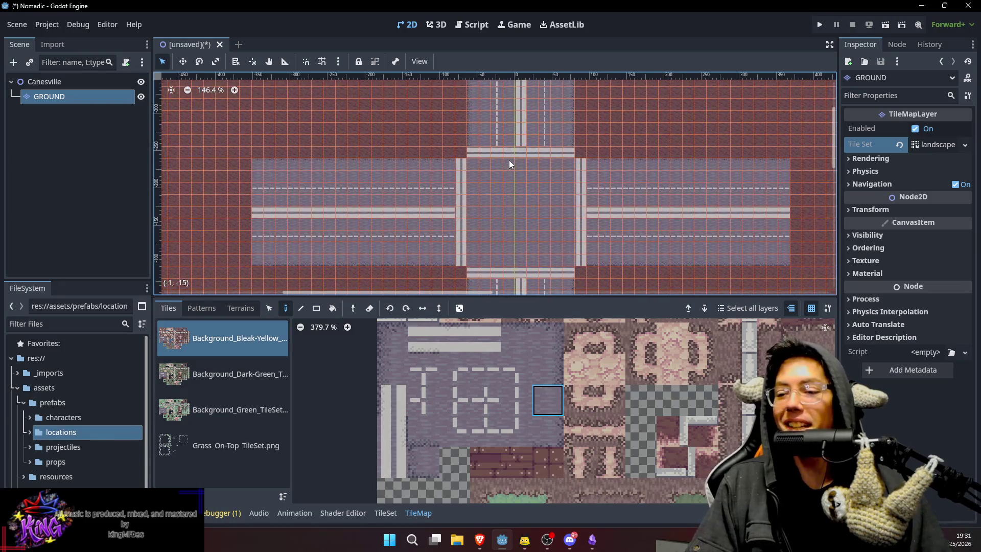
pyautogui.scroll(3, 562, 347)
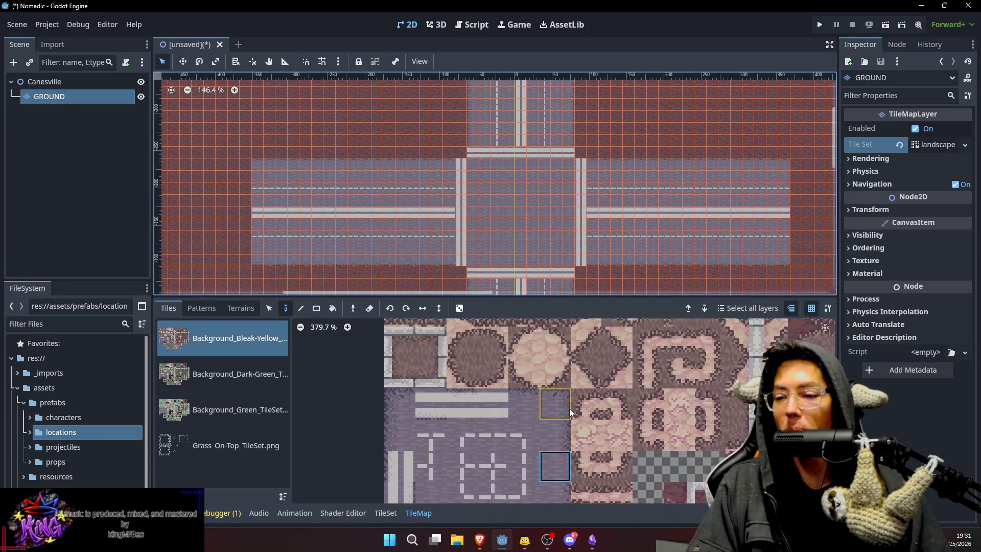
pyautogui.scroll(-2, 579, 379)
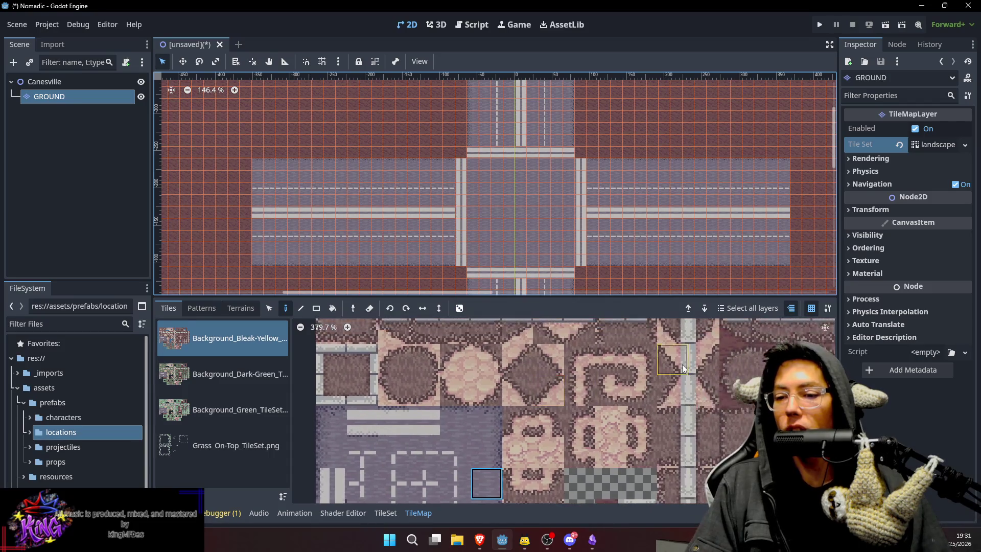
pyautogui.scroll(4, 621, 416)
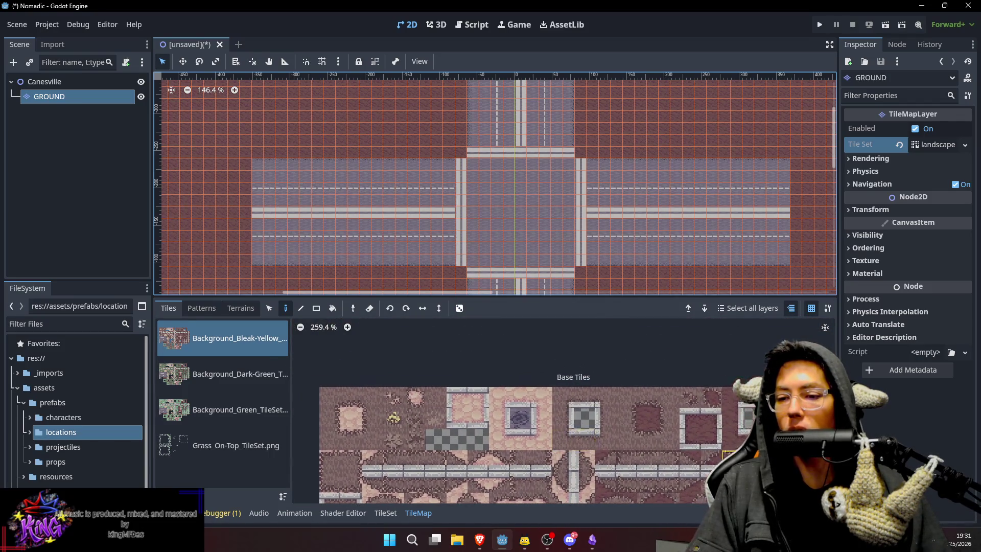
pyautogui.scroll(-5, 635, 445)
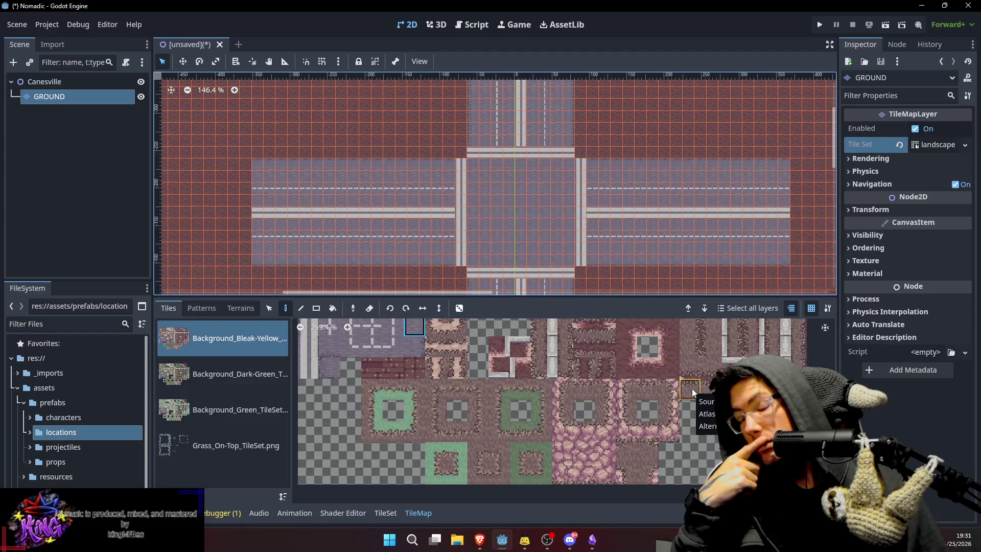
pyautogui.scroll(3, 491, 357)
pyautogui.scroll(2, 513, 365)
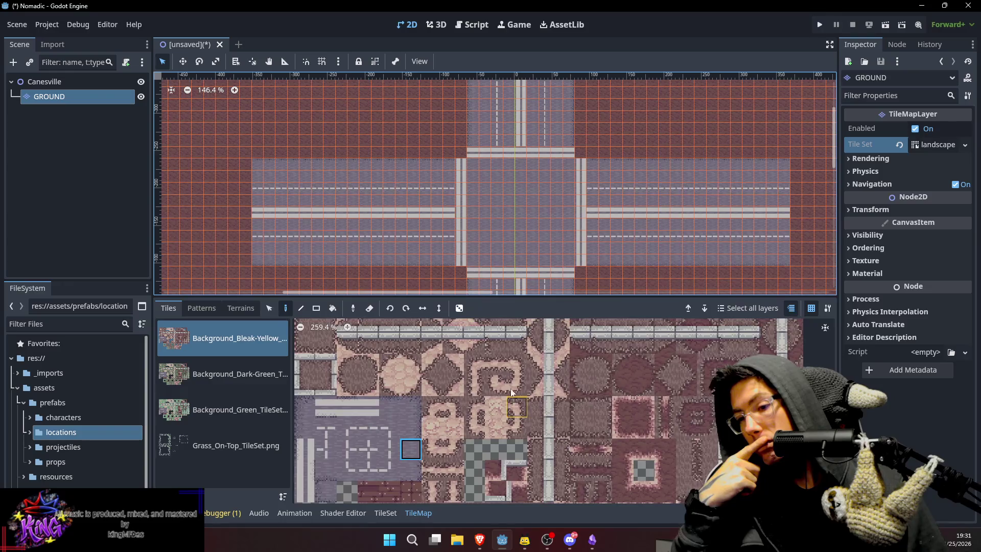
pyautogui.scroll(2, 510, 392)
pyautogui.scroll(2, 467, 381)
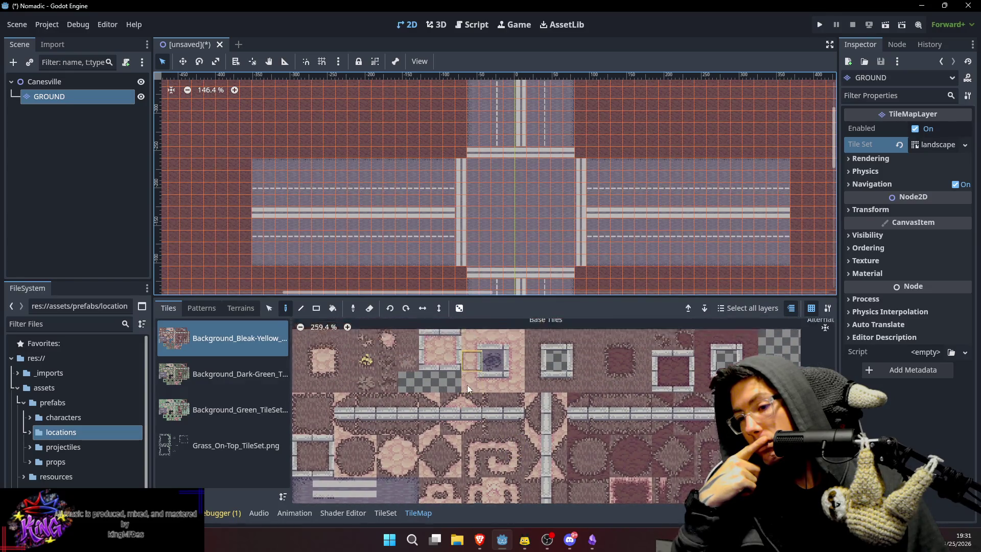
pyautogui.moveTo(642, 413); pyautogui.dragTo(534, 390)
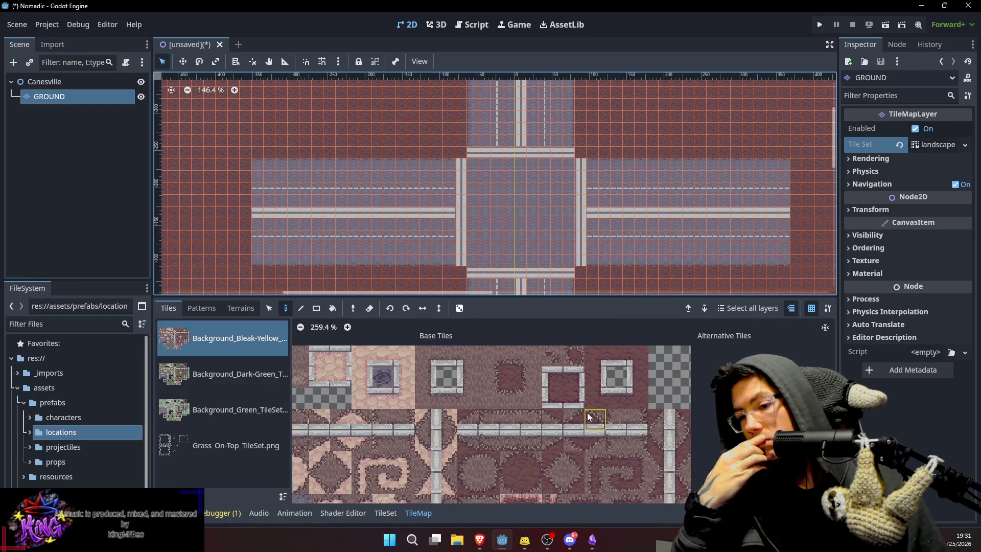
pyautogui.moveTo(587, 413); pyautogui.dragTo(599, 373)
pyautogui.scroll(-3, 585, 444)
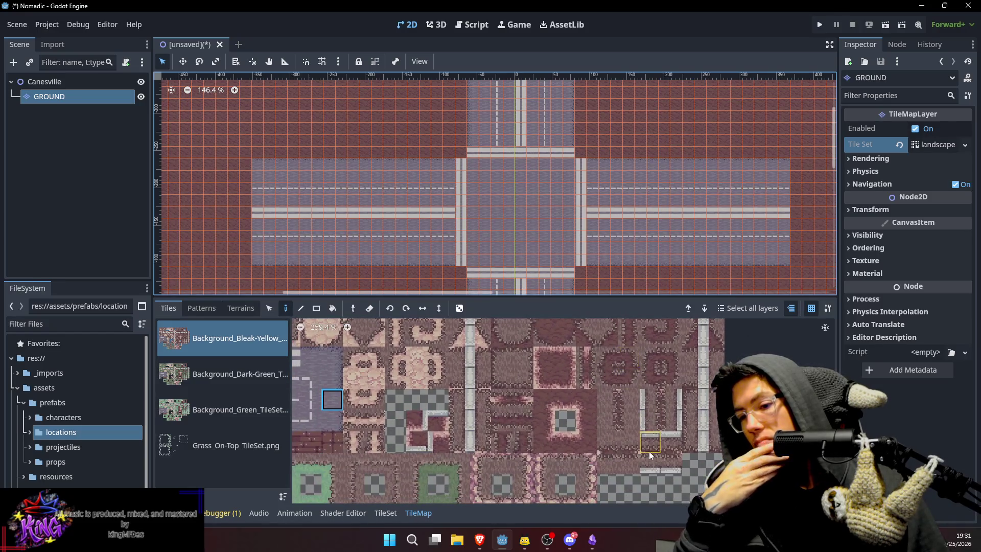
pyautogui.scroll(-1, 633, 424)
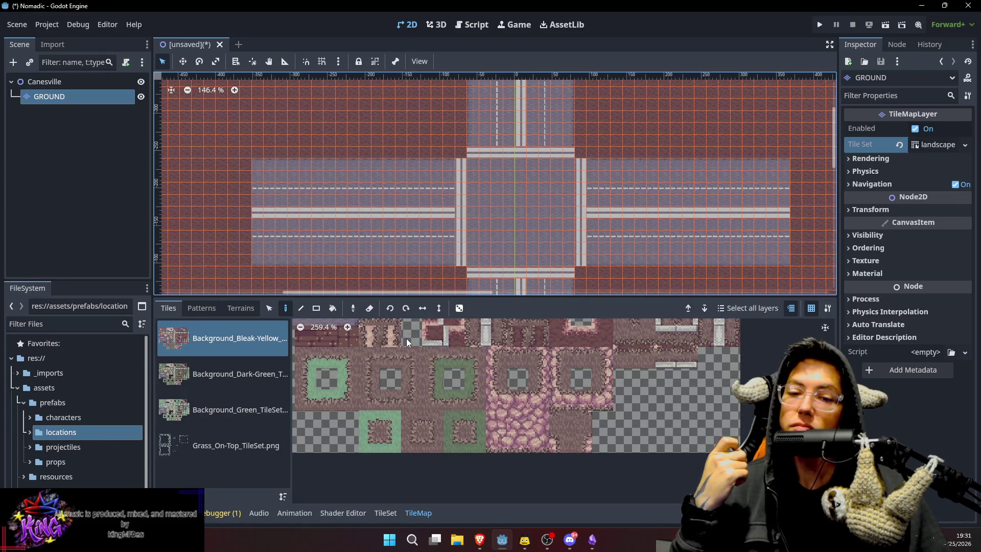
pyautogui.scroll(3, 407, 357)
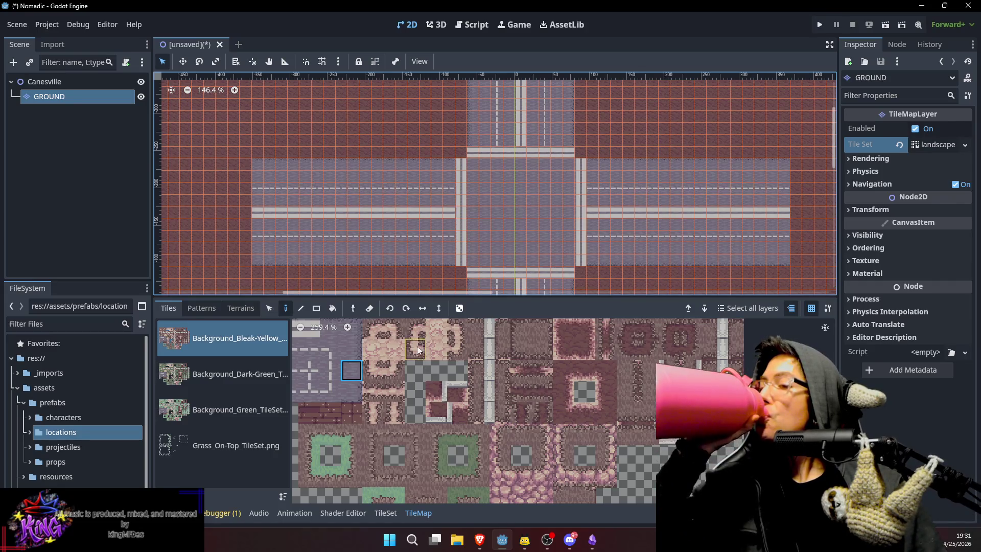
pyautogui.scroll(1, 430, 423)
pyautogui.scroll(1, 428, 431)
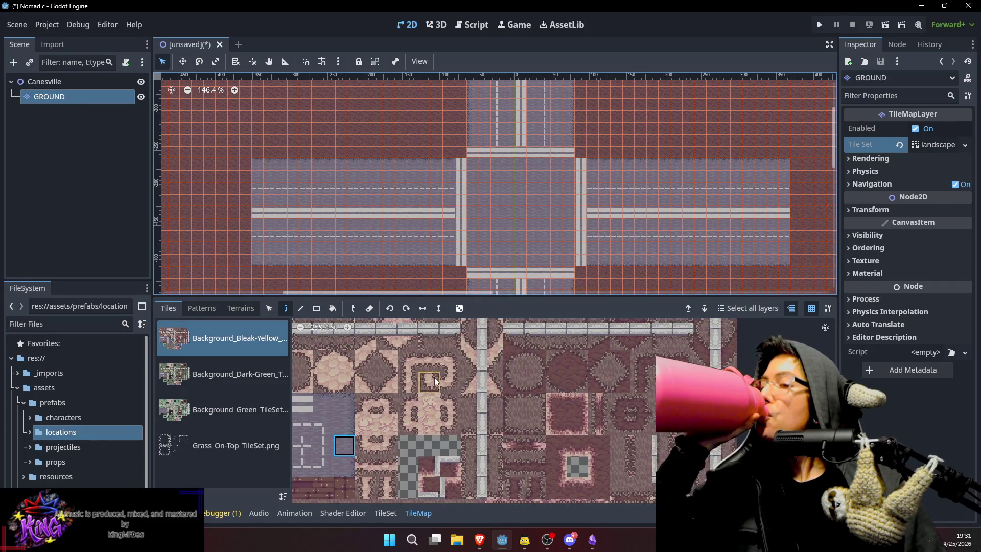
pyautogui.scroll(2, 437, 404)
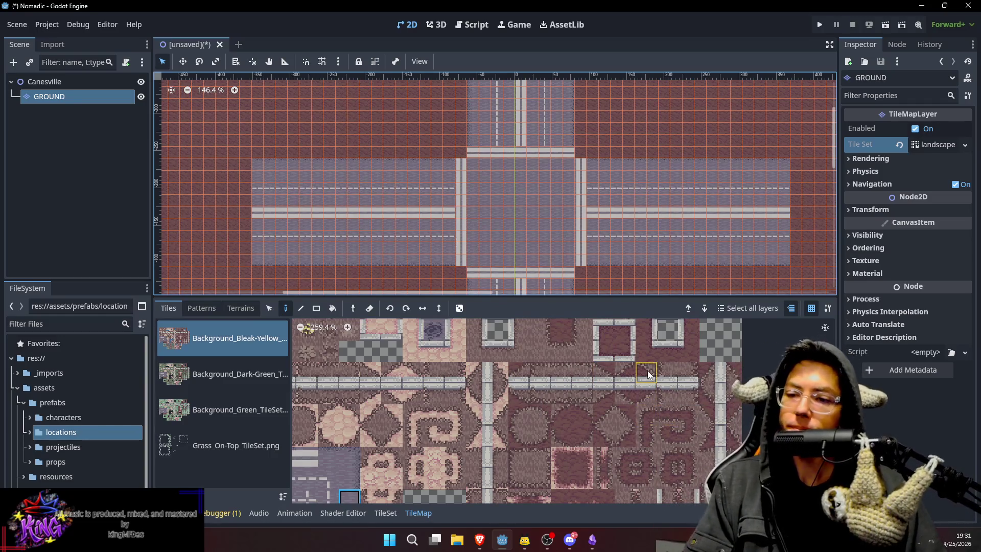
pyautogui.scroll(2, 651, 352)
pyautogui.scroll(-1, 639, 399)
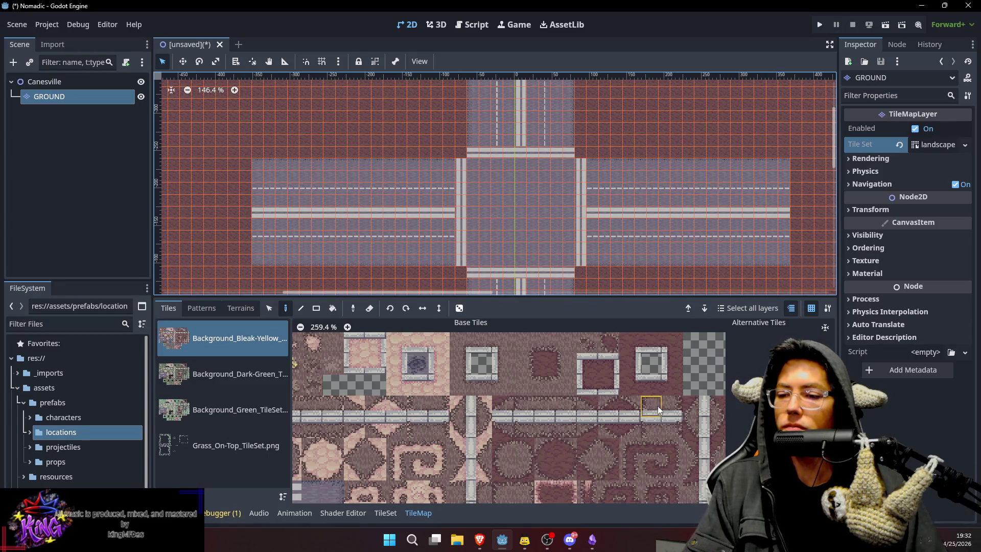
# Paint a stone edge tile beside the north road, then browse the atlas for walkway edge tiles.
pyautogui.click(545, 408)
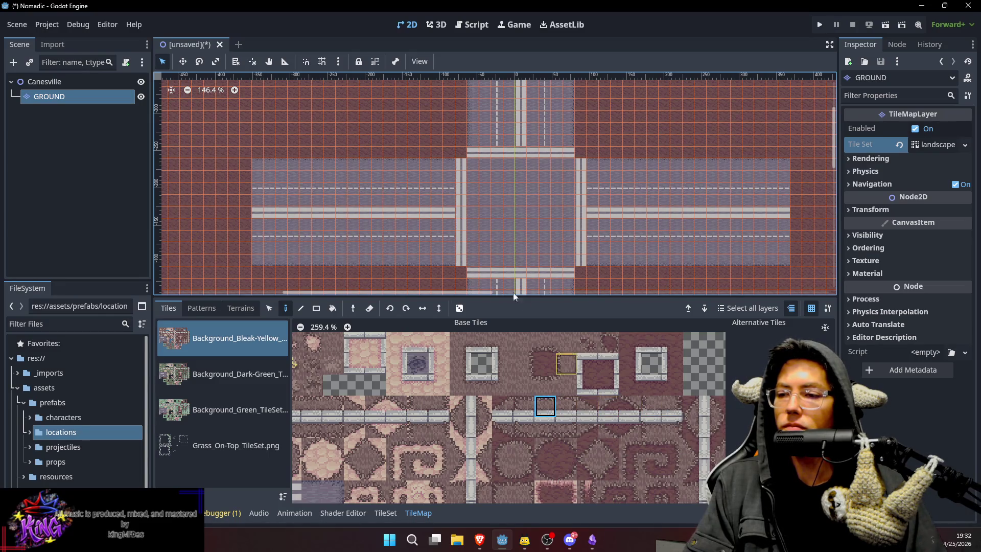
pyautogui.click(451, 152)
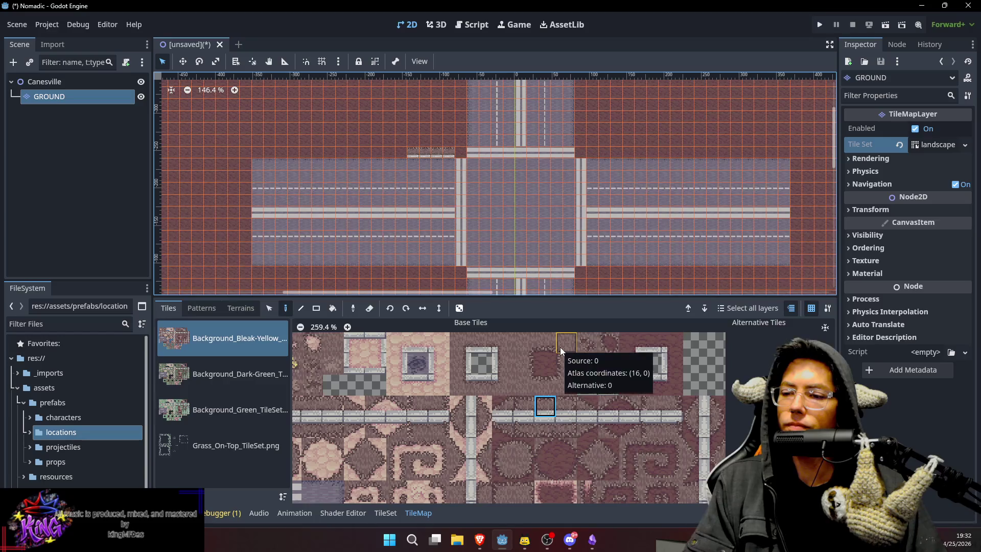
pyautogui.click(541, 387)
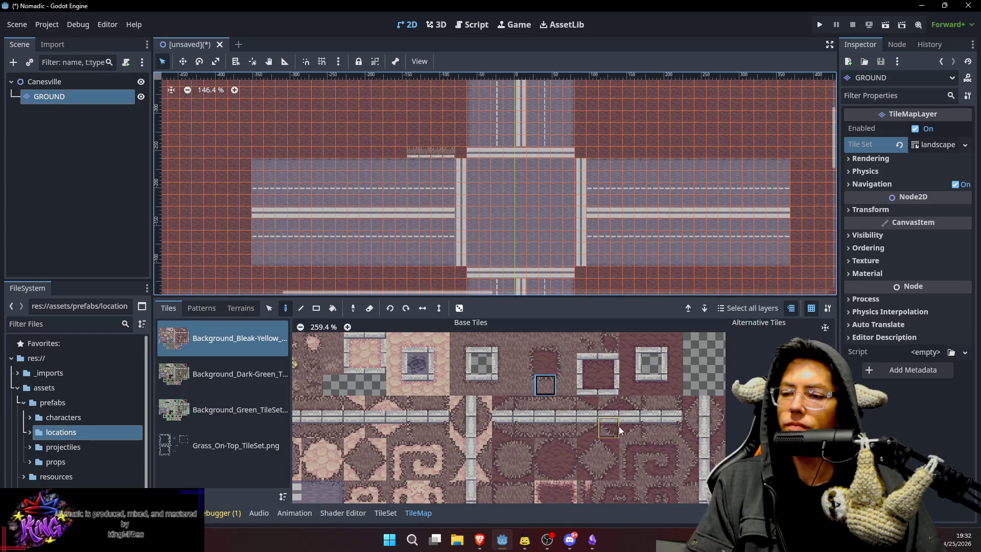
pyautogui.scroll(-2, 610, 342)
pyautogui.scroll(-4, 623, 373)
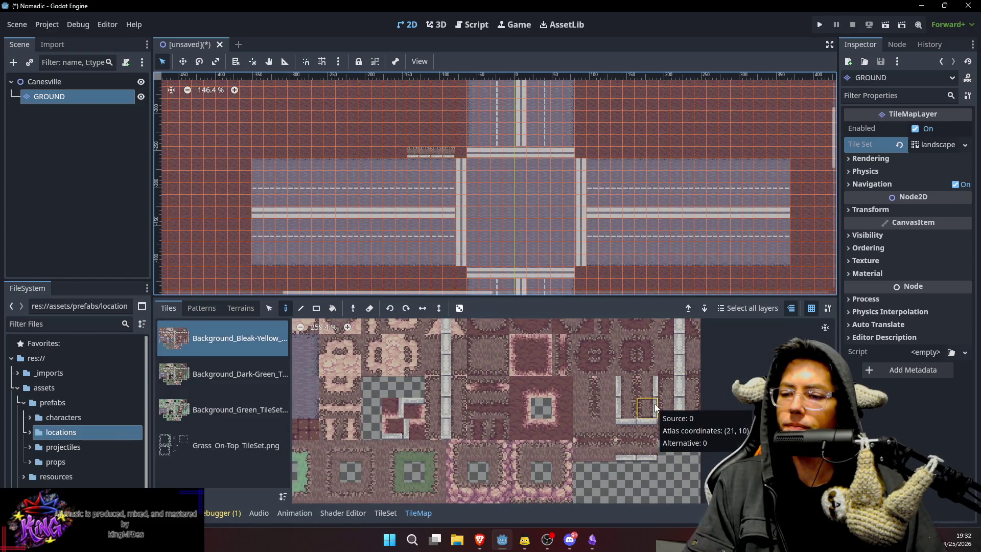
pyautogui.scroll(1, 653, 416)
pyautogui.scroll(4, 652, 419)
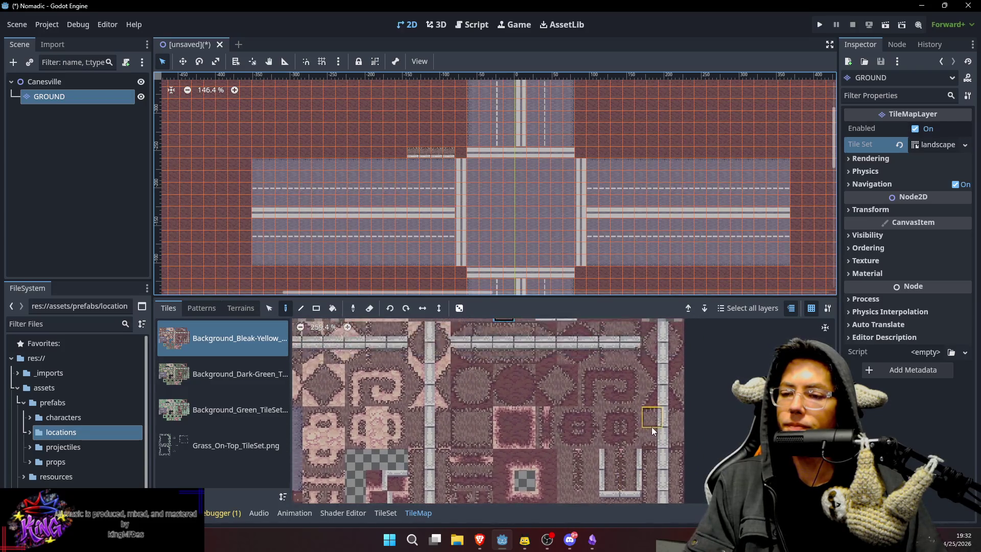
pyautogui.scroll(2, 654, 388)
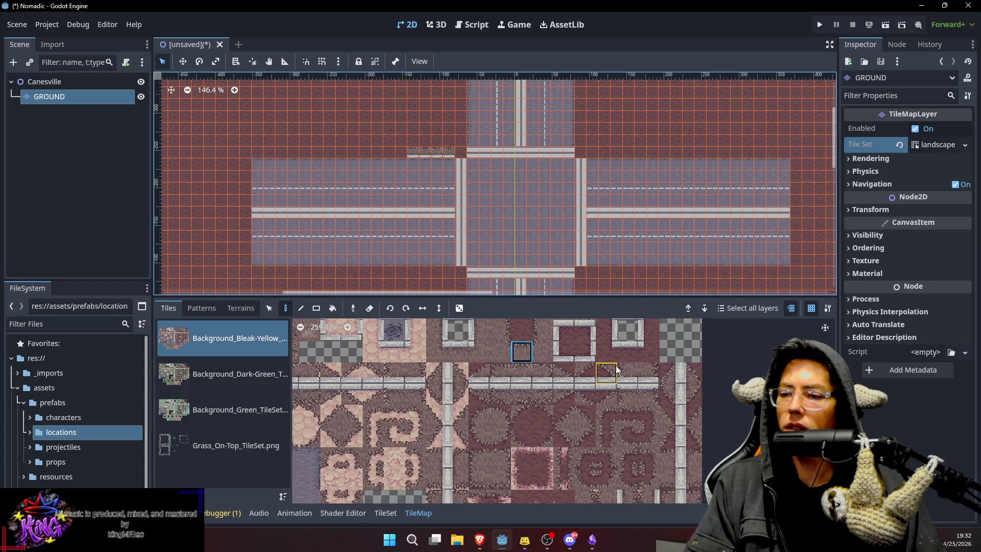
pyautogui.scroll(2, 618, 369)
pyautogui.click(528, 360)
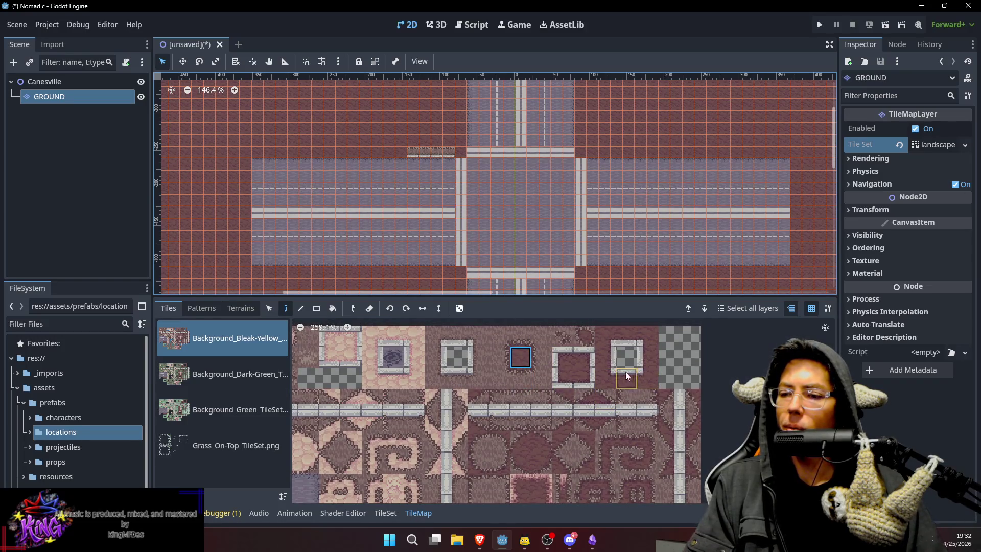
pyautogui.click(648, 401)
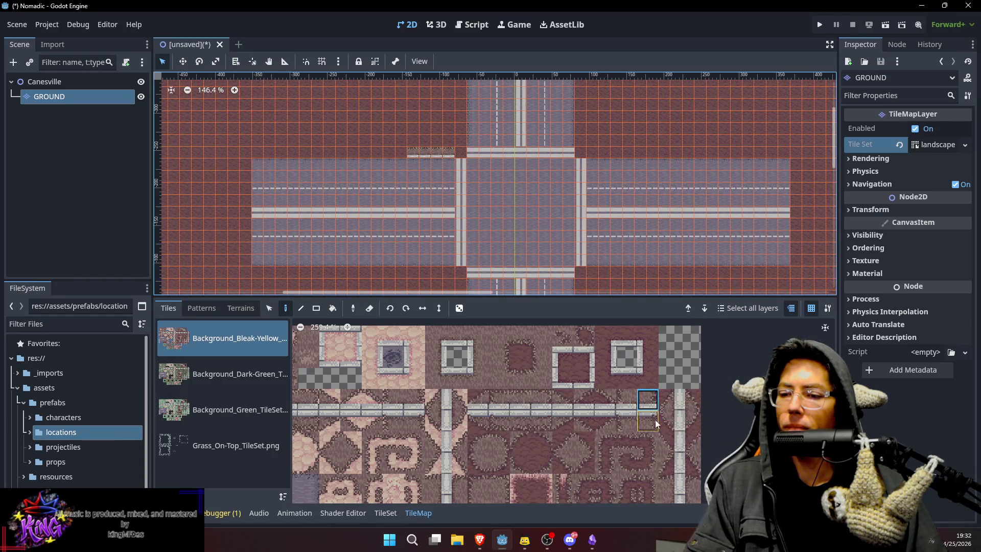
pyautogui.scroll(-4, 638, 408)
pyautogui.hscroll(2, 613, 394)
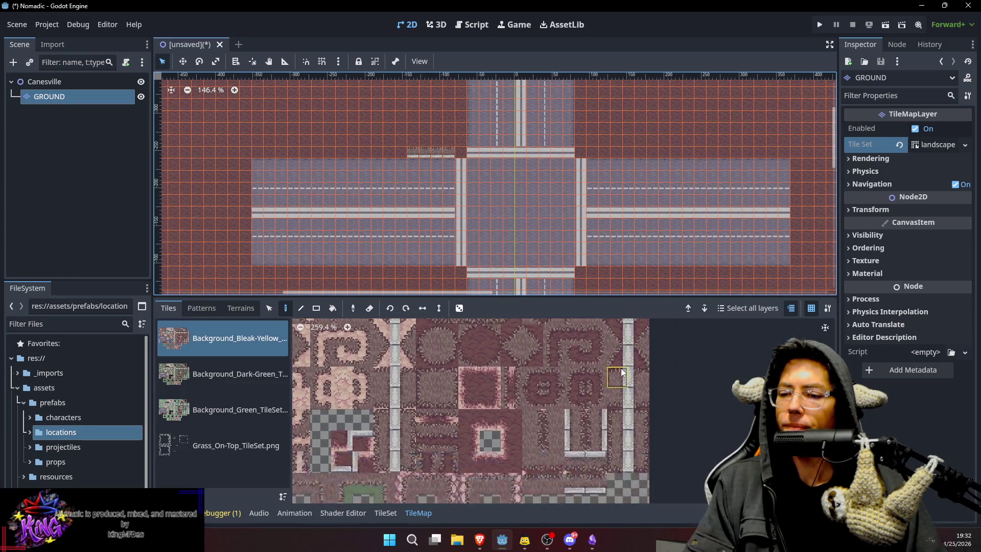
# Browse the atlas and pick wall tiles for a building outline.
pyautogui.click(624, 440)
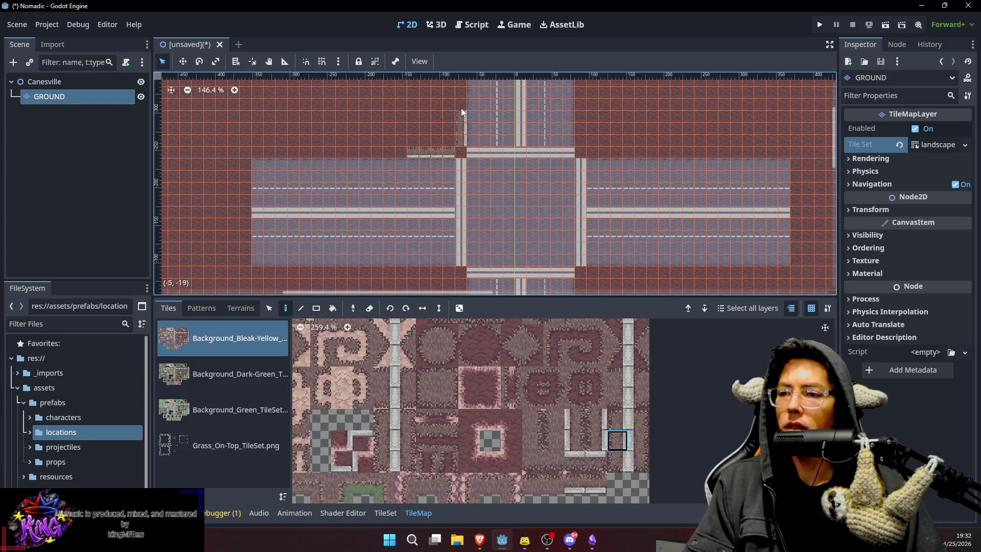
pyautogui.scroll(2, 500, 214)
pyautogui.hscroll(-2, 501, 215)
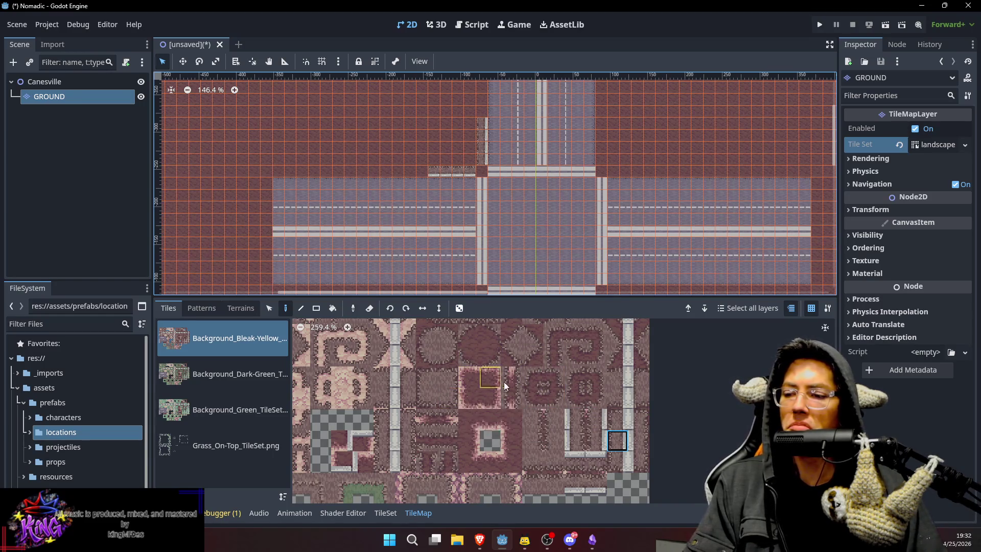
pyautogui.scroll(1, 506, 378)
pyautogui.scroll(-4, 507, 381)
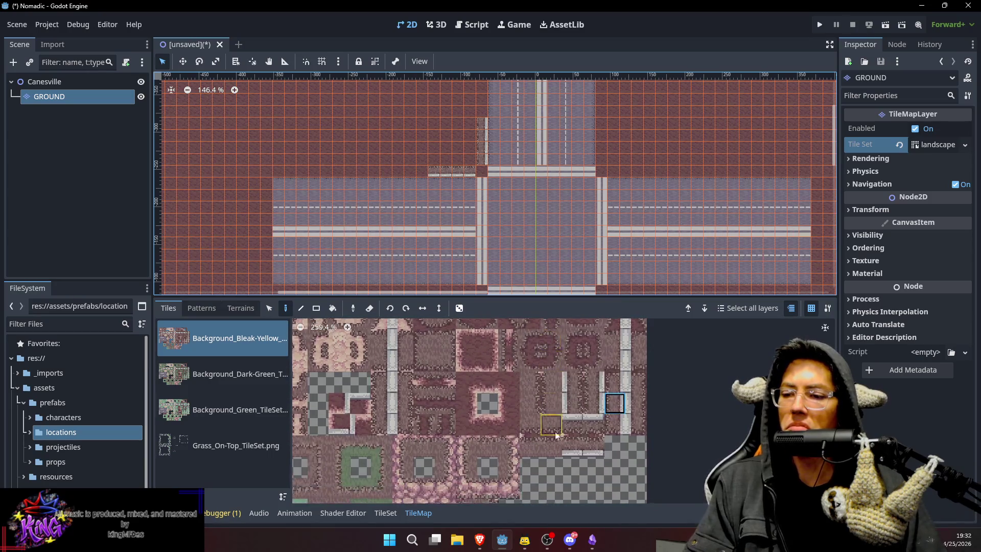
pyautogui.click(530, 451)
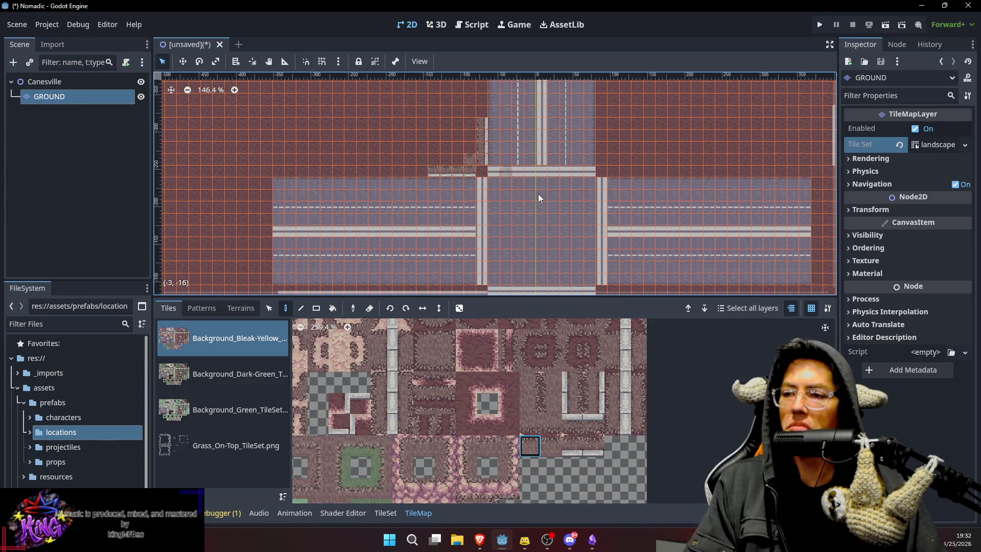
pyautogui.scroll(3, 561, 400)
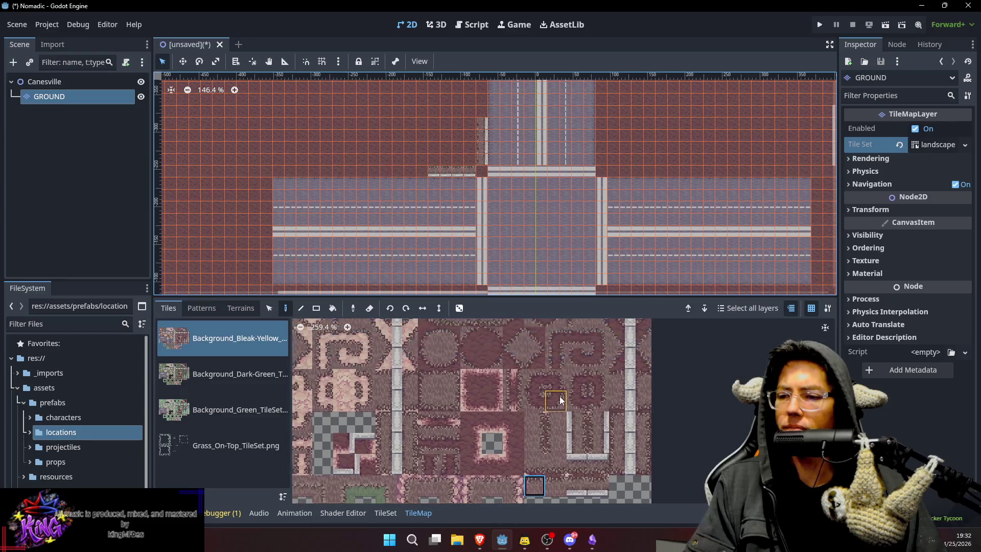
pyautogui.scroll(12, 513, 360)
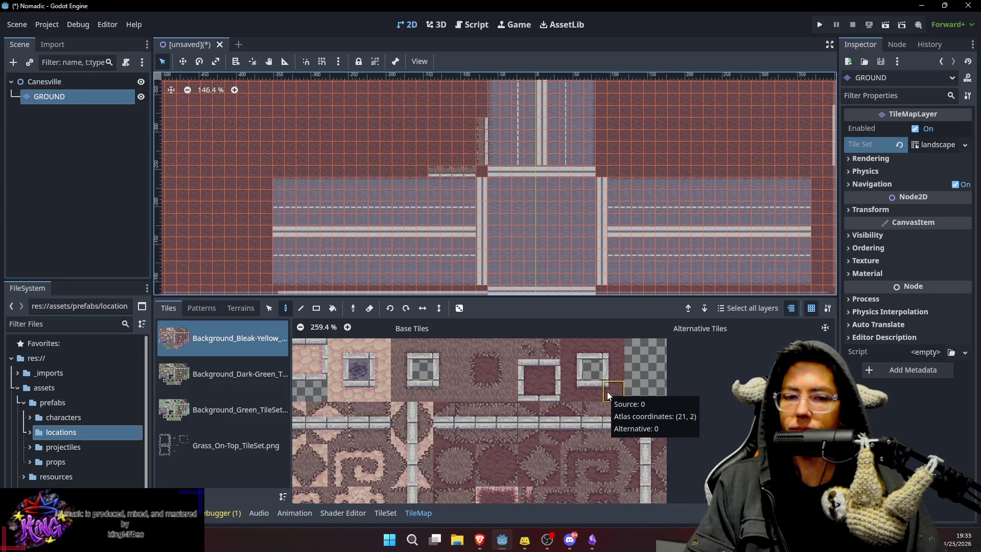
pyautogui.scroll(-5, 603, 367)
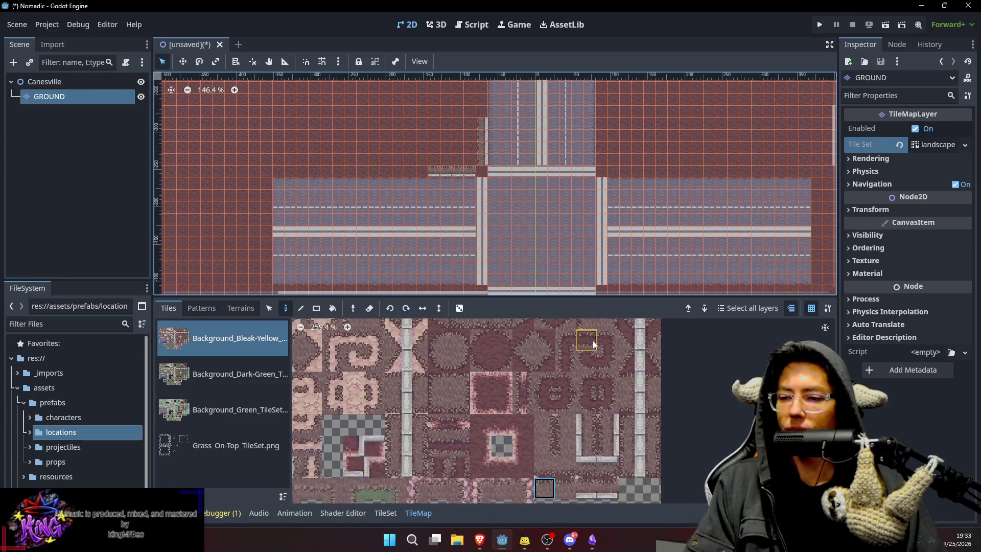
pyautogui.scroll(-2, 598, 378)
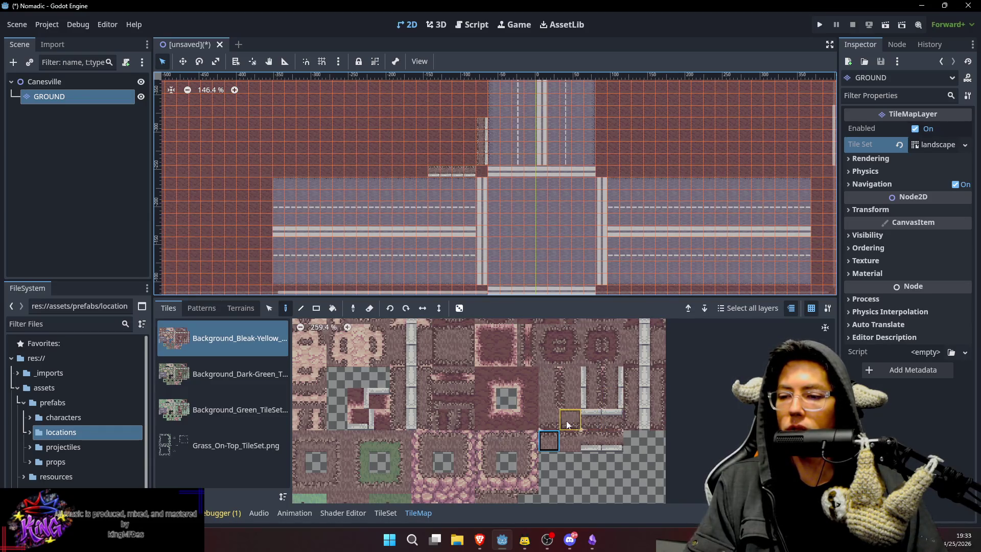
pyautogui.scroll(2, 555, 376)
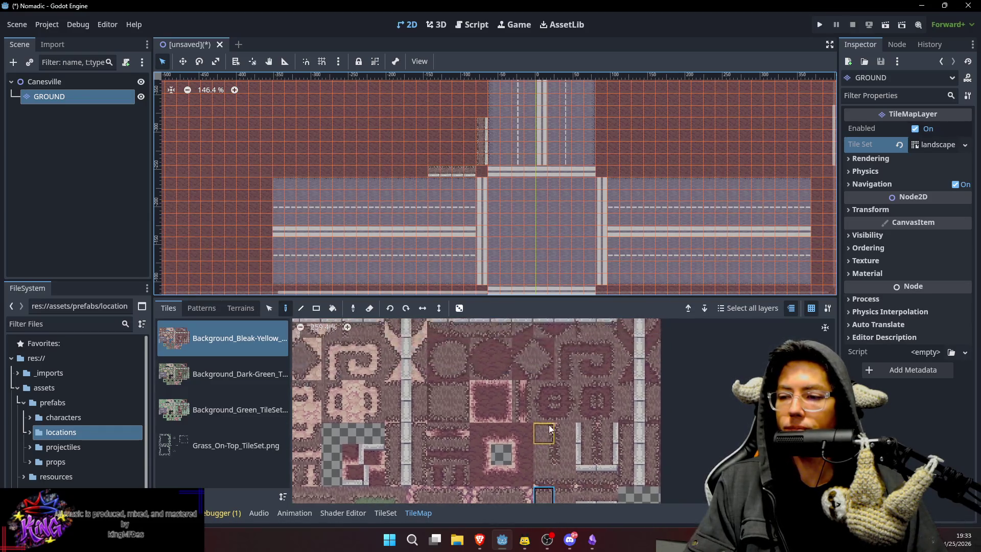
pyautogui.scroll(2, 501, 366)
pyautogui.scroll(2, 522, 340)
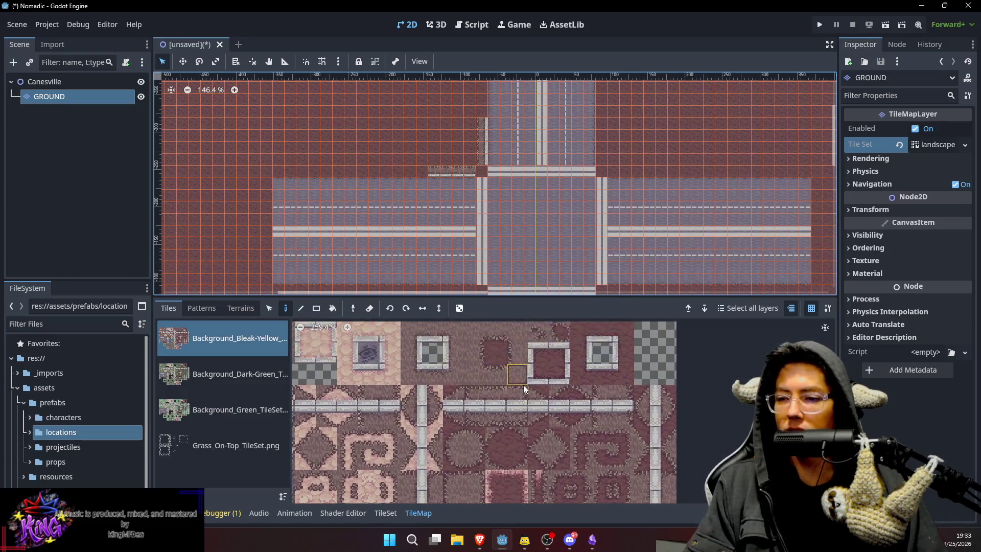
pyautogui.scroll(-5, 593, 421)
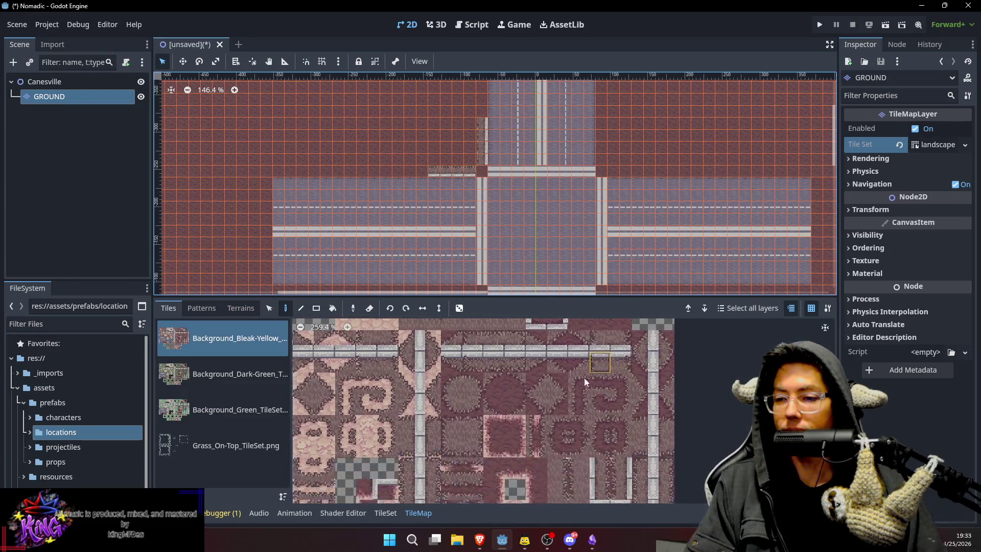
pyautogui.scroll(-4, 639, 359)
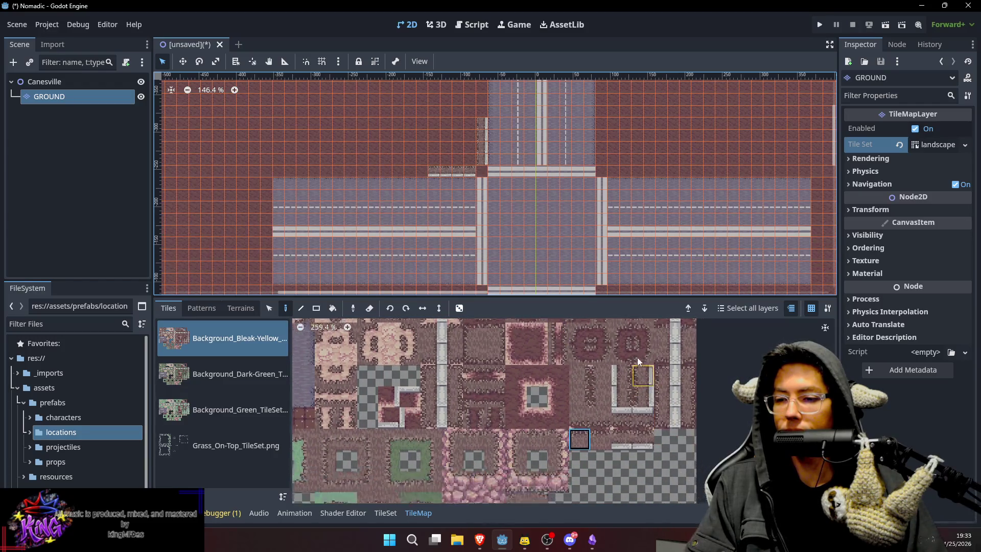
pyautogui.scroll(1, 628, 358)
pyautogui.scroll(-3, 618, 359)
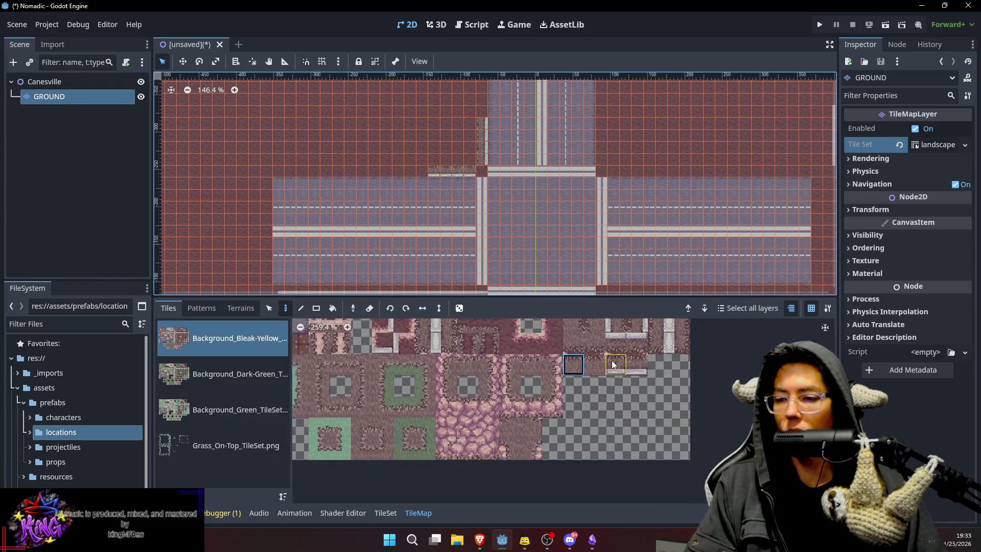
pyautogui.scroll(5, 542, 360)
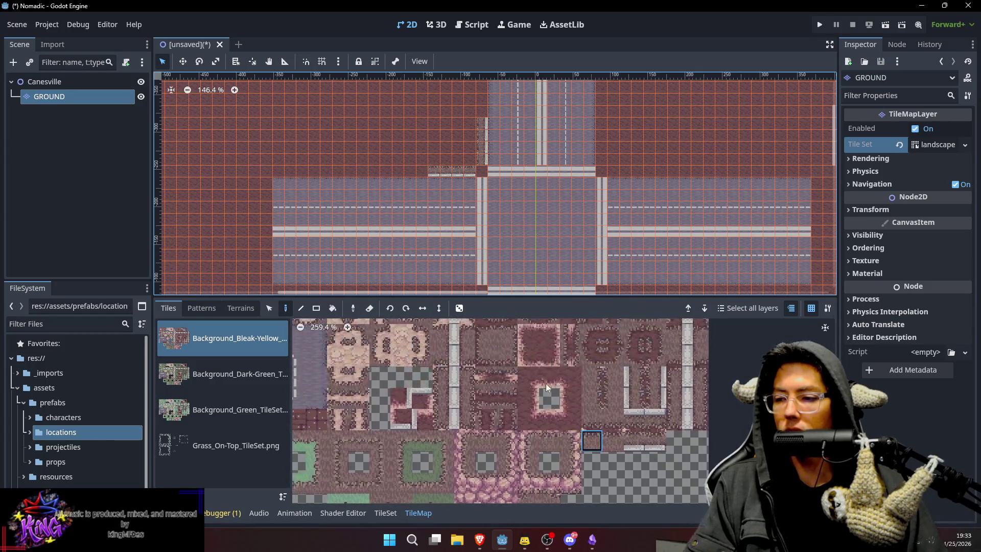
pyautogui.scroll(8, 561, 399)
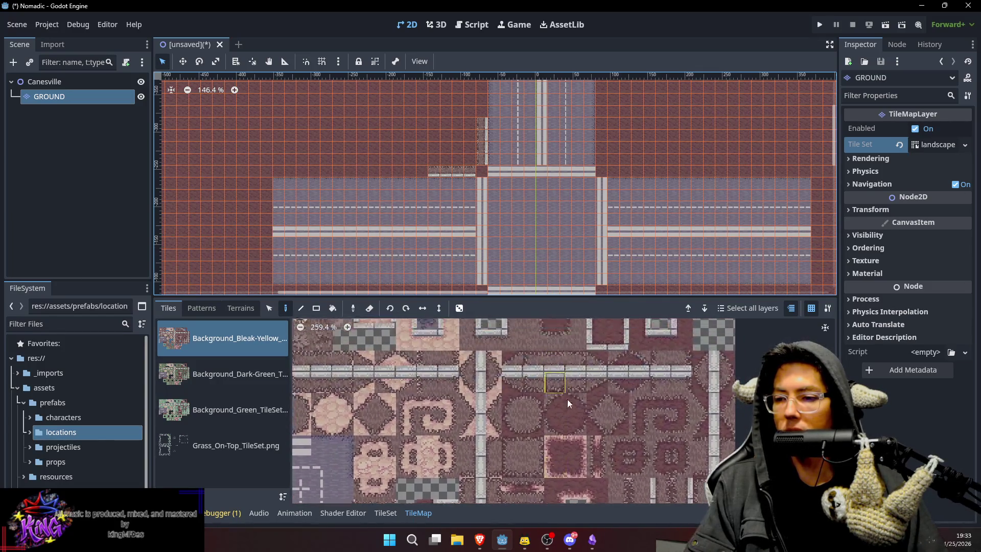
# Paint a tile patch left of the north road above the crossroads, then pick a framed stone tile.
pyautogui.click(345, 394)
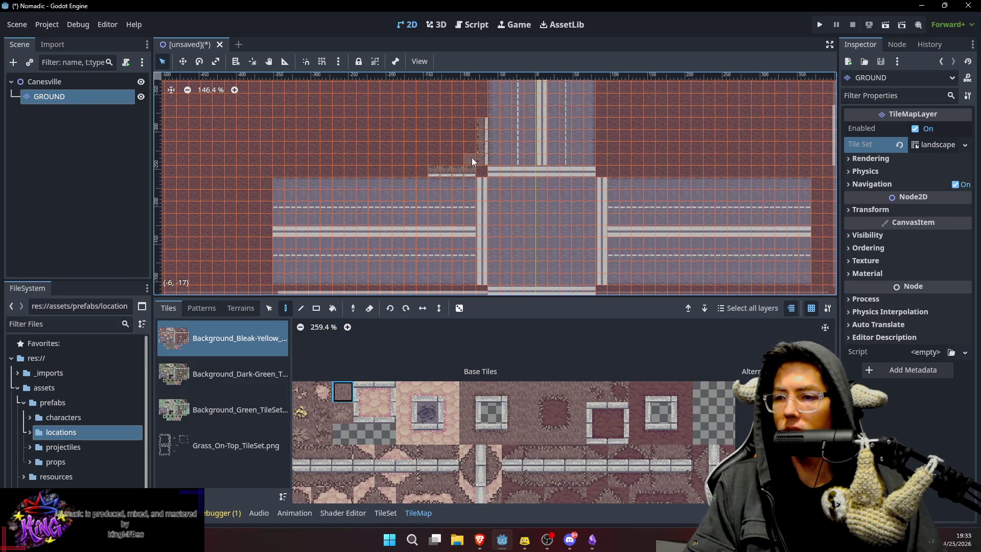
pyautogui.moveTo(442, 161)
pyautogui.mouseDown()
pyautogui.moveTo(433, 161)
pyautogui.moveTo(475, 149)
pyautogui.moveTo(471, 127)
pyautogui.mouseUp()
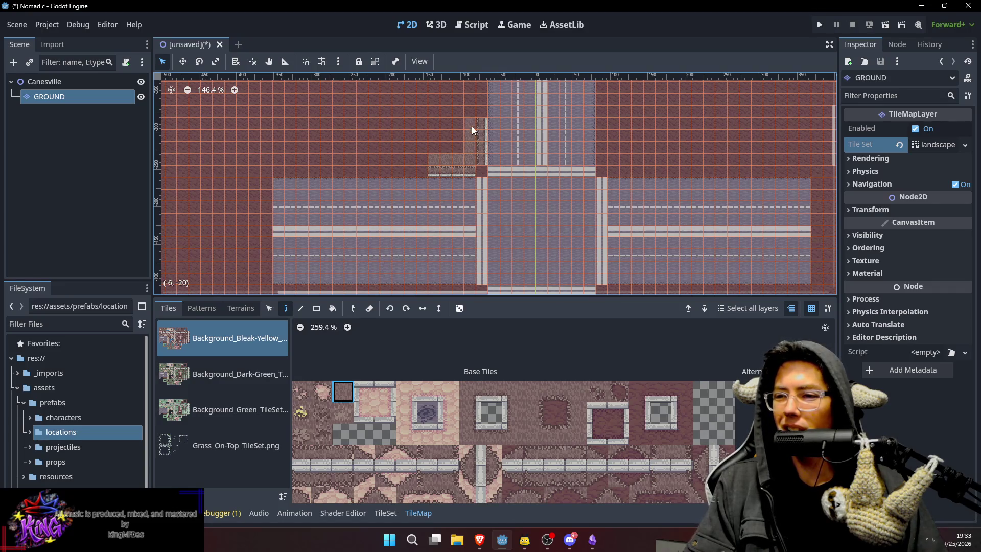
pyautogui.scroll(-2, 675, 404)
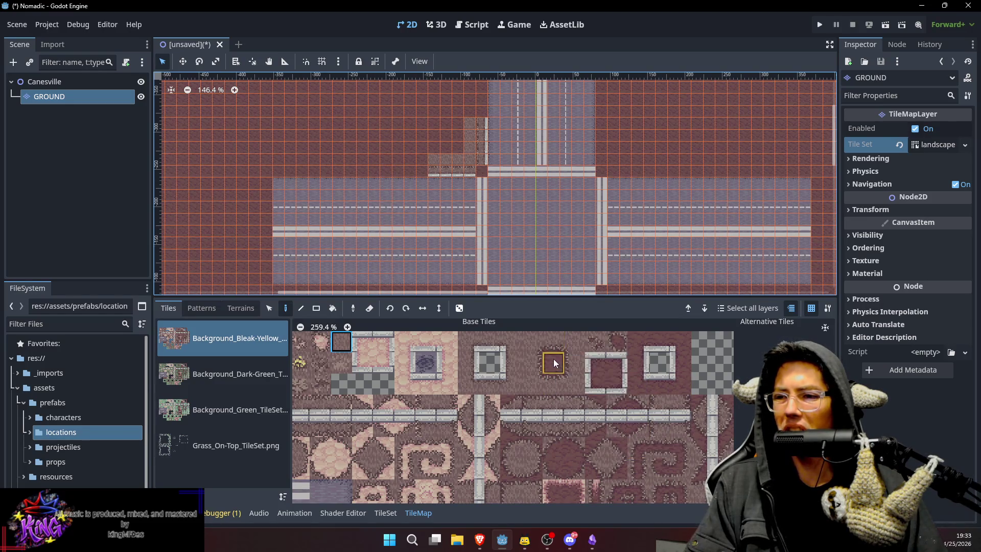
pyautogui.moveTo(648, 418); pyautogui.dragTo(636, 397)
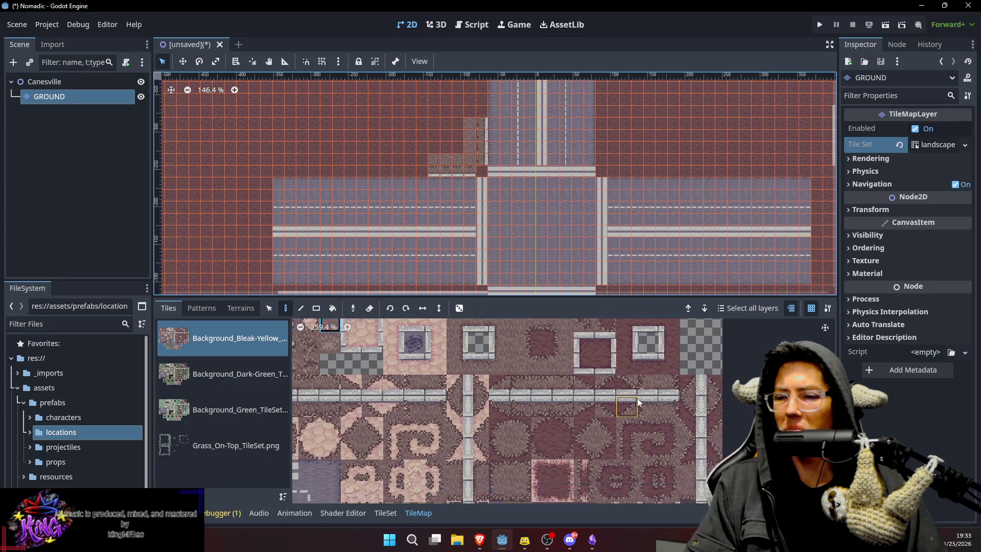
pyautogui.click(603, 361)
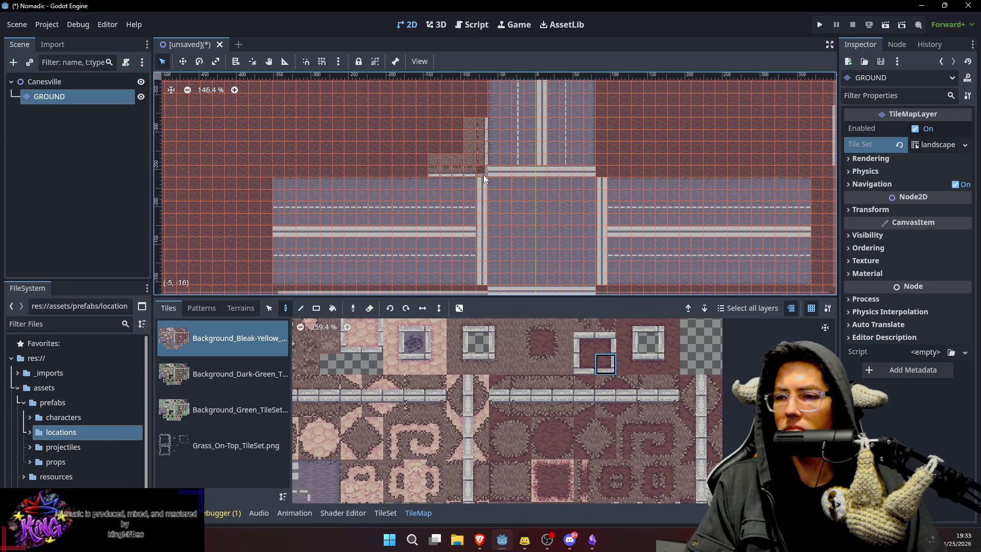
pyautogui.scroll(-5, 623, 398)
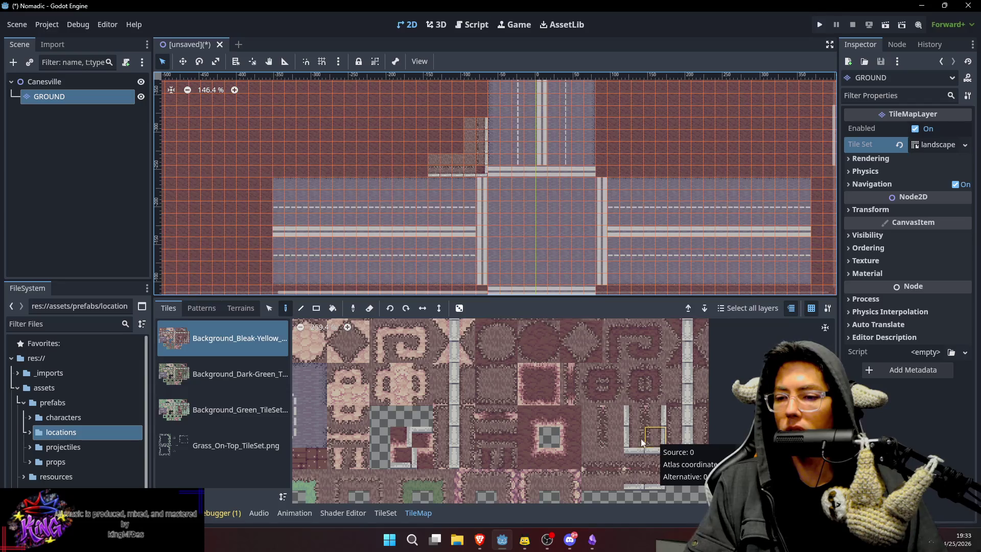
pyautogui.scroll(5, 667, 400)
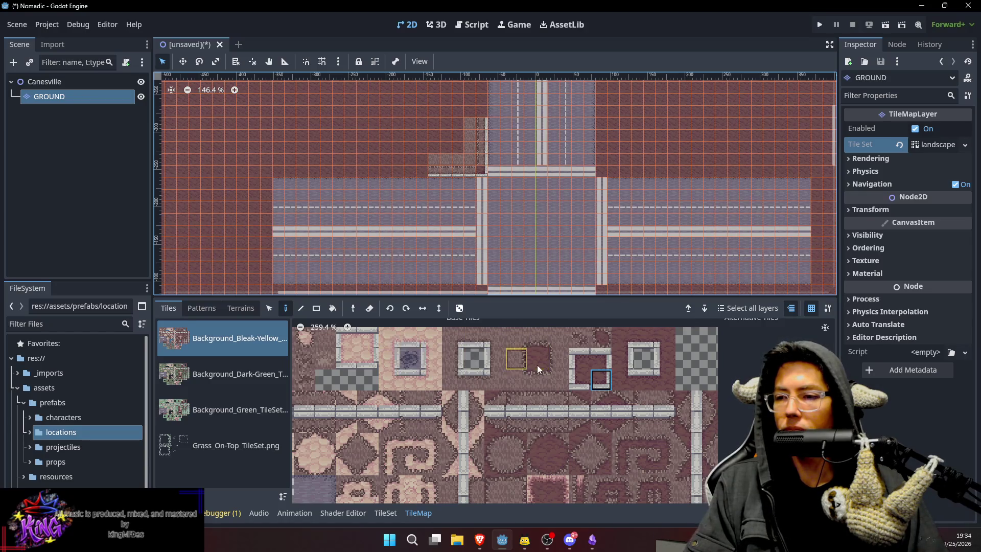
pyautogui.scroll(-2, 657, 429)
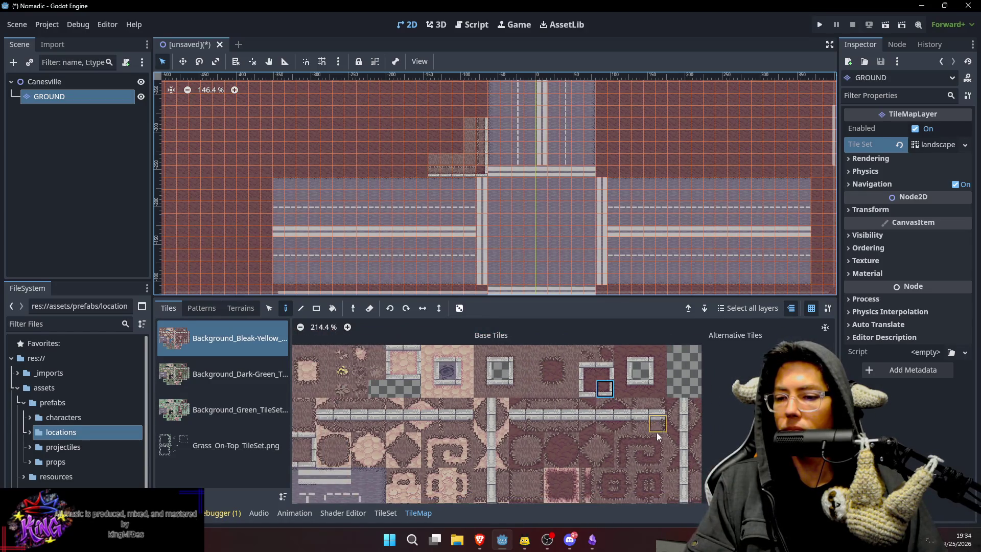
pyautogui.scroll(-2, 657, 418)
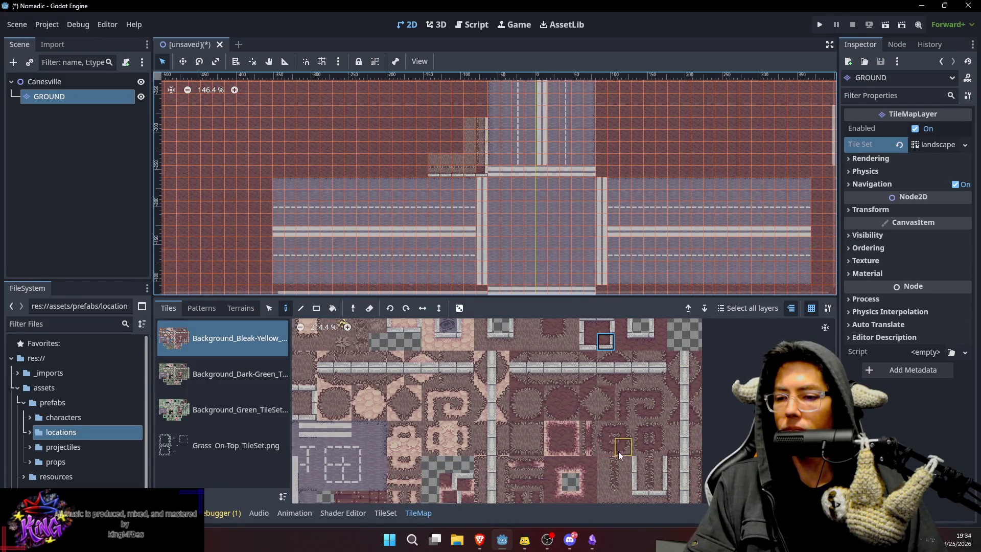
pyautogui.scroll(-2, 626, 397)
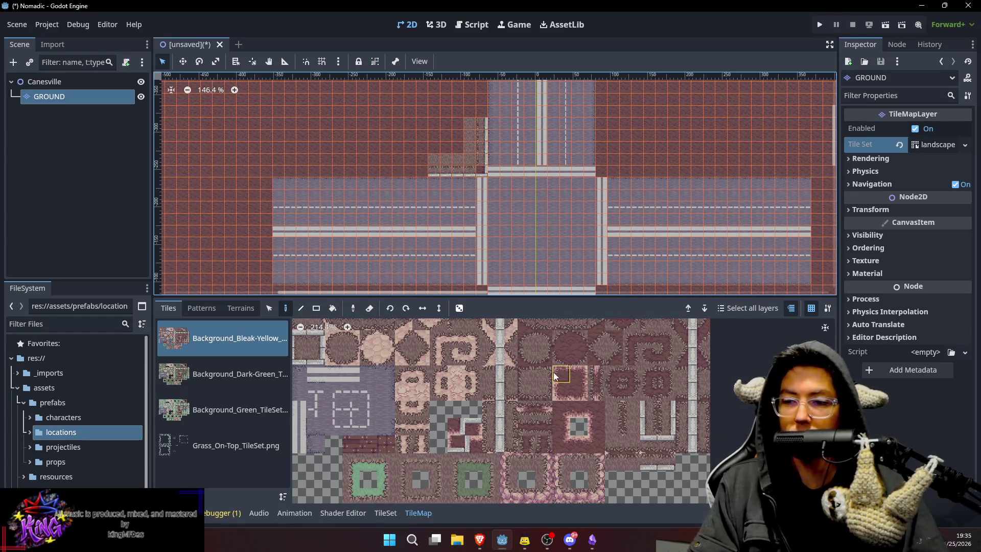
# Pick a dark floor tile, zoom the canvas, then select the Canesville root node.
pyautogui.scroll(1, 555, 376)
pyautogui.scroll(3, 556, 373)
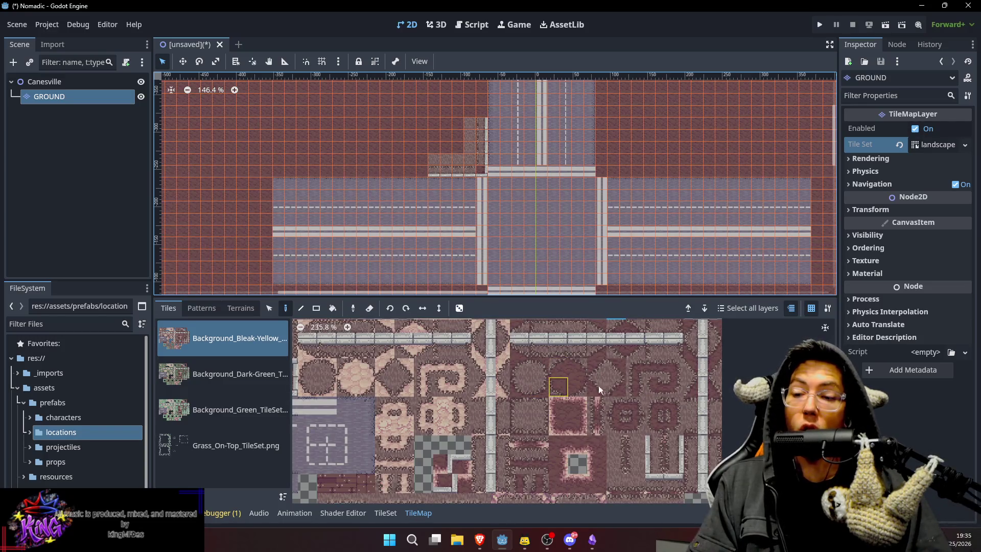
pyautogui.scroll(1, 633, 376)
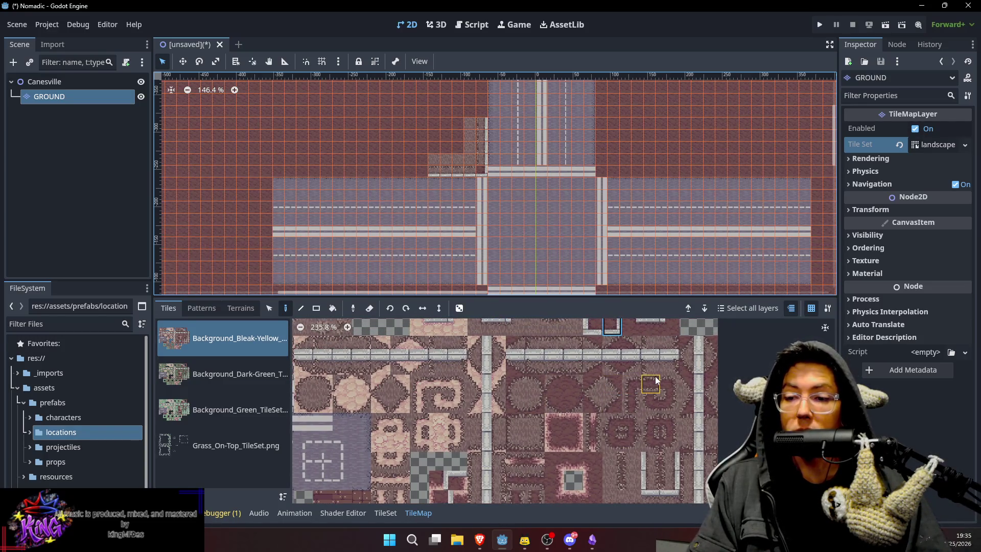
pyautogui.click(653, 378)
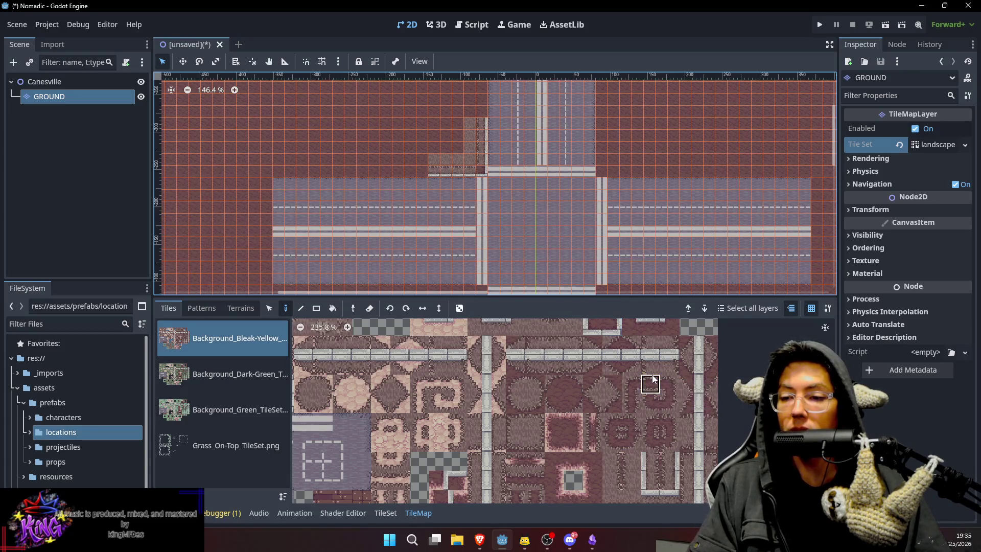
pyautogui.scroll(2, 468, 166)
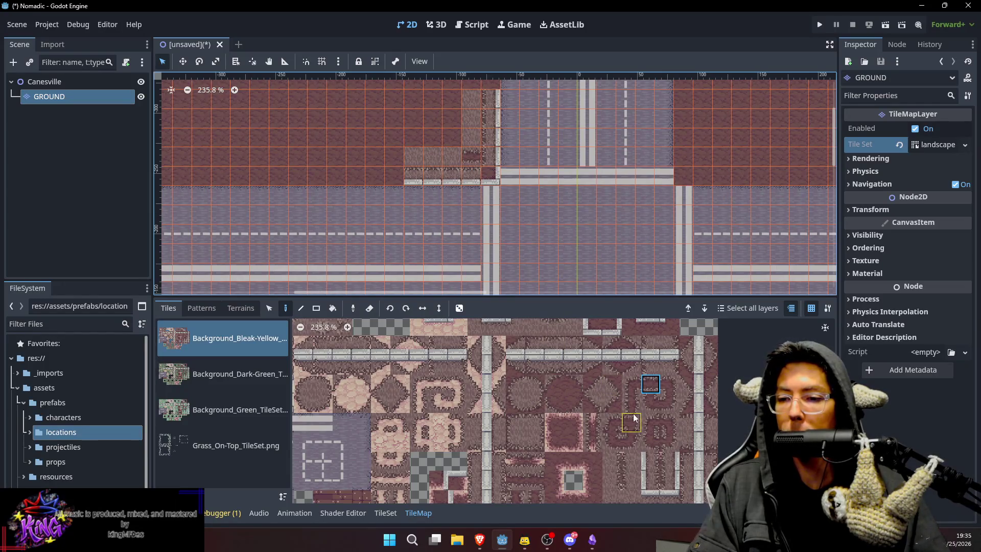
pyautogui.scroll(-1, 628, 385)
pyautogui.scroll(1, 629, 385)
pyautogui.scroll(-3, 659, 399)
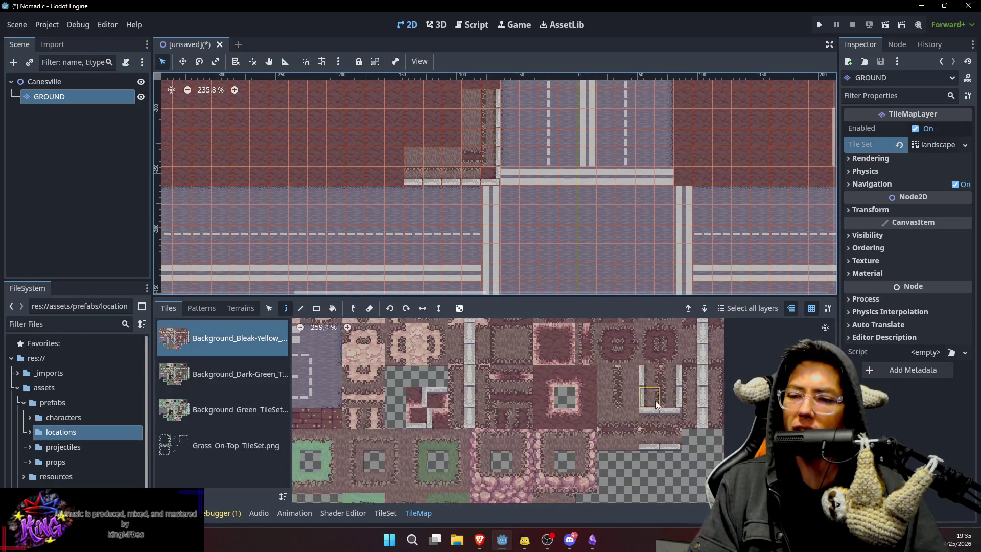
pyautogui.moveTo(673, 361); pyautogui.dragTo(654, 415)
pyautogui.scroll(2, 657, 404)
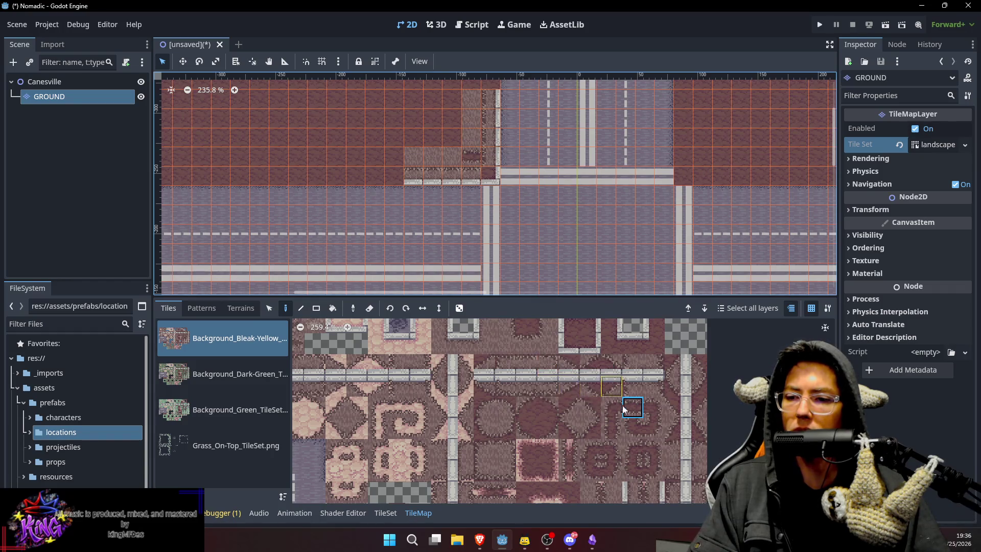
pyautogui.scroll(-1, 639, 398)
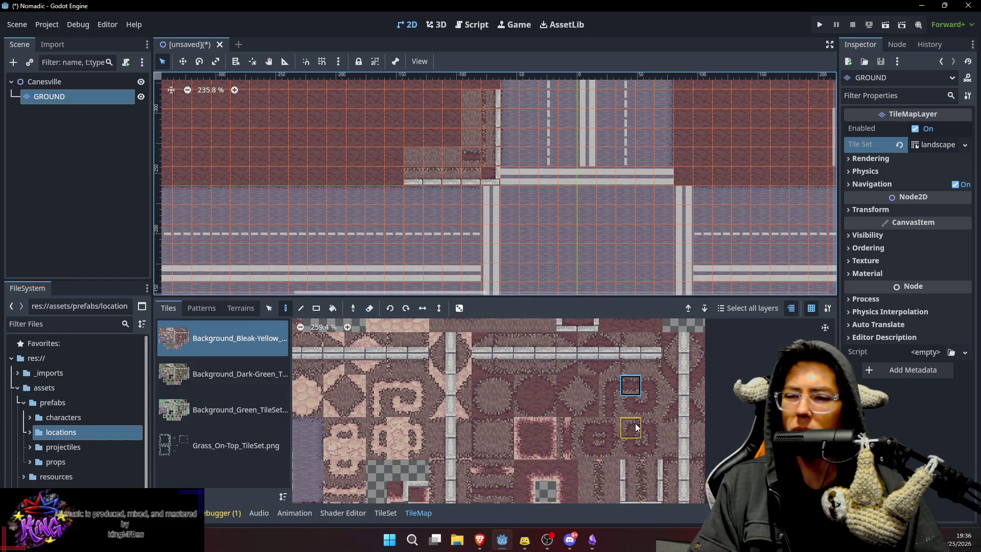
pyautogui.scroll(-1, 636, 426)
pyautogui.scroll(2, 635, 426)
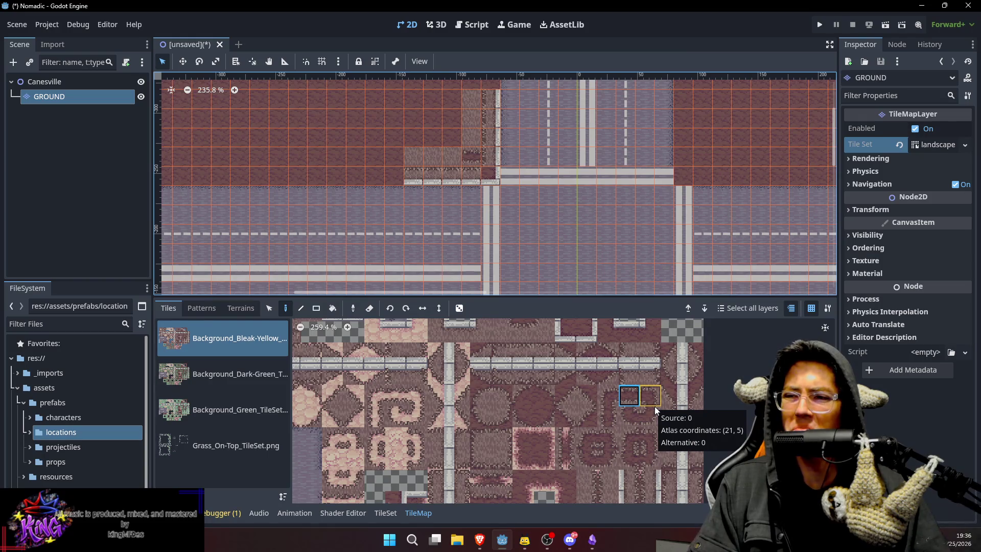
pyautogui.click(36, 82)
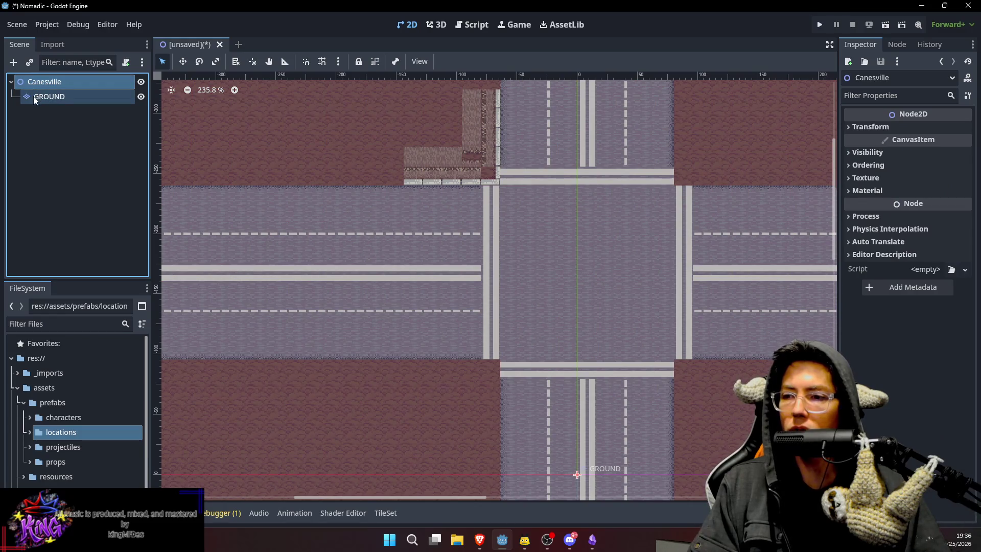
# Reselect the GROUND layer and choose the wood-plank tile from the Bleak-Yellow atlas.
pyautogui.click(33, 96)
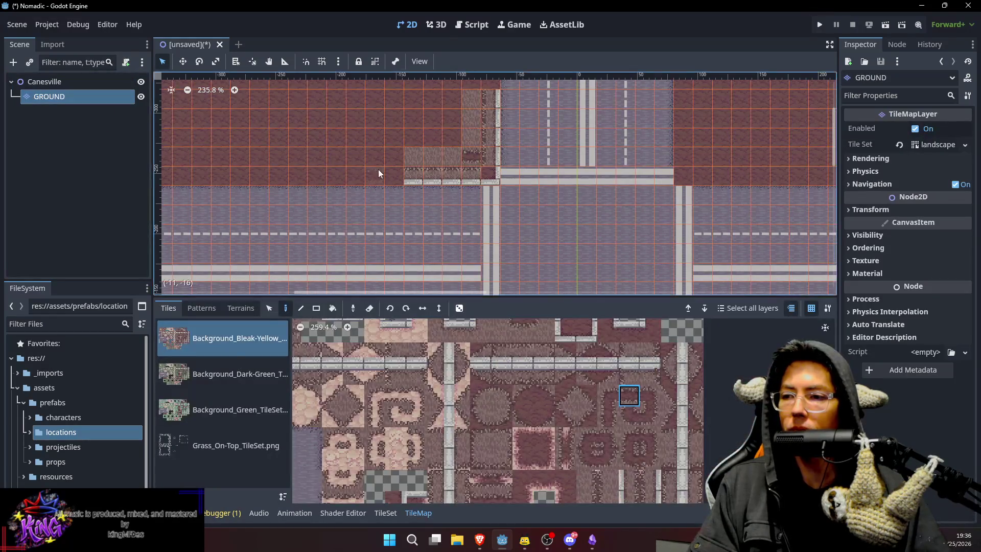
pyautogui.scroll(3, 625, 404)
pyautogui.moveTo(627, 443); pyautogui.dragTo(610, 425)
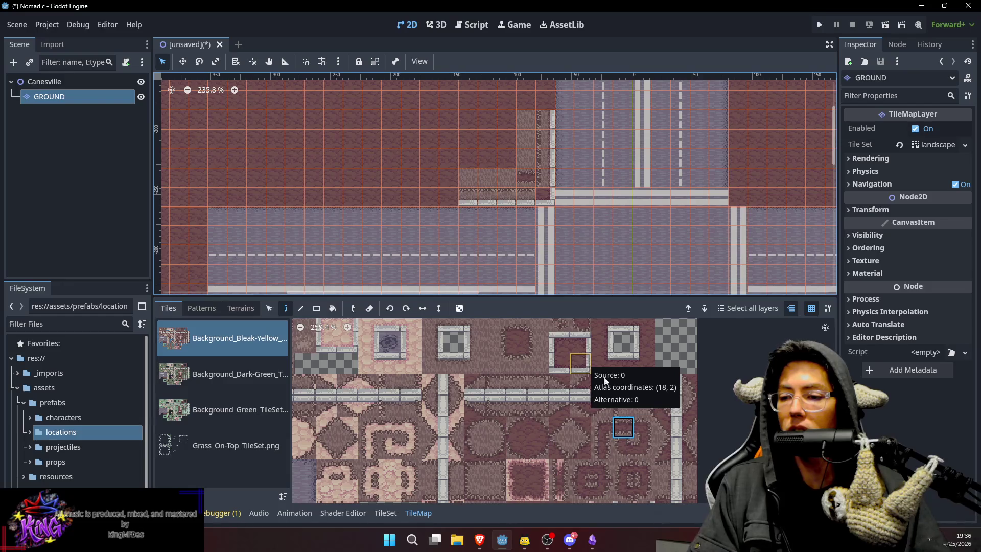
pyautogui.moveTo(668, 416); pyautogui.dragTo(663, 364)
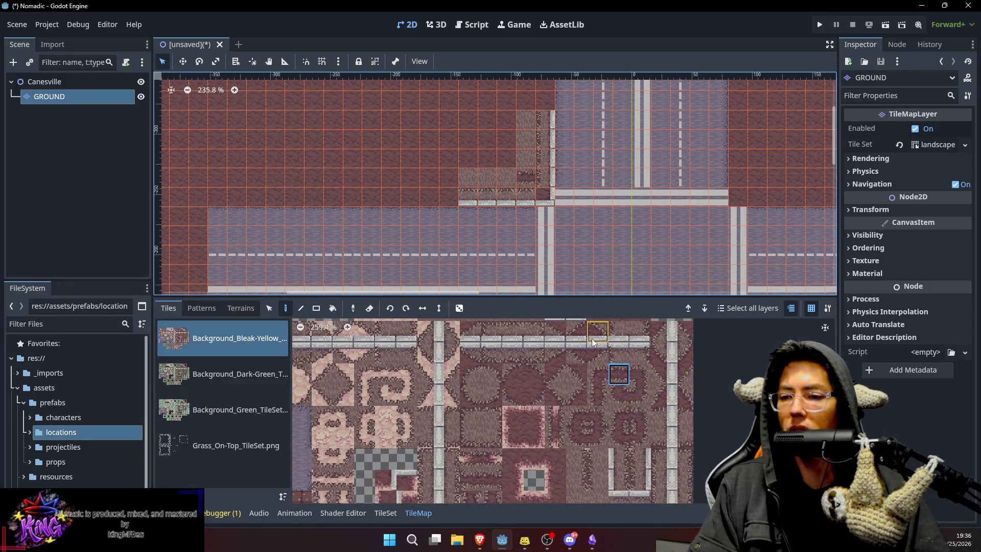
pyautogui.scroll(-3, 602, 435)
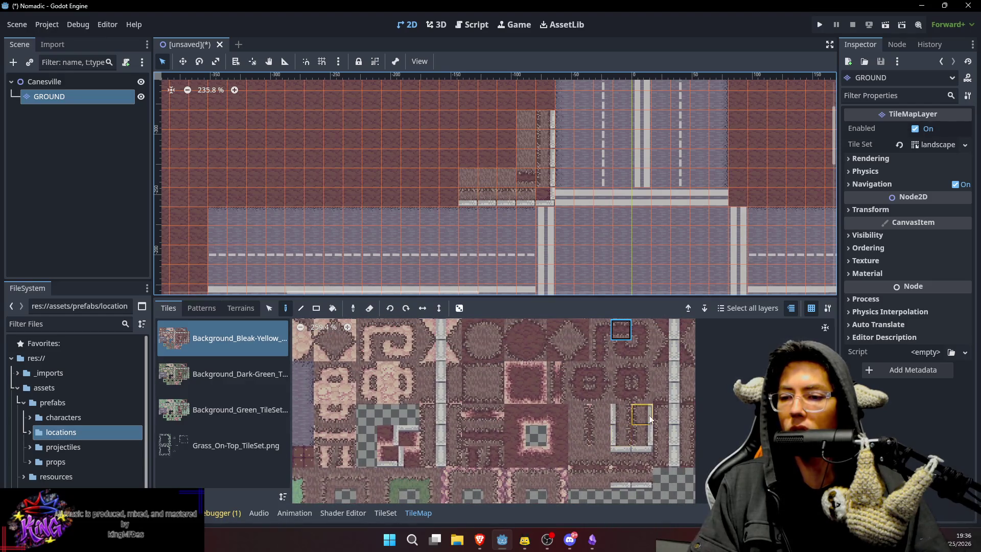
pyautogui.scroll(6, 621, 409)
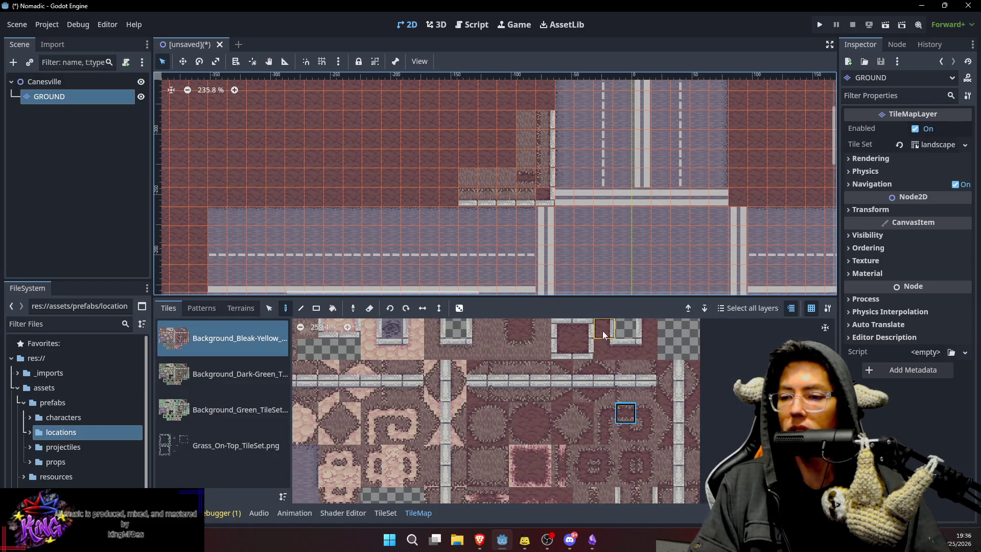
pyautogui.scroll(3, 603, 347)
pyautogui.scroll(-8, 532, 366)
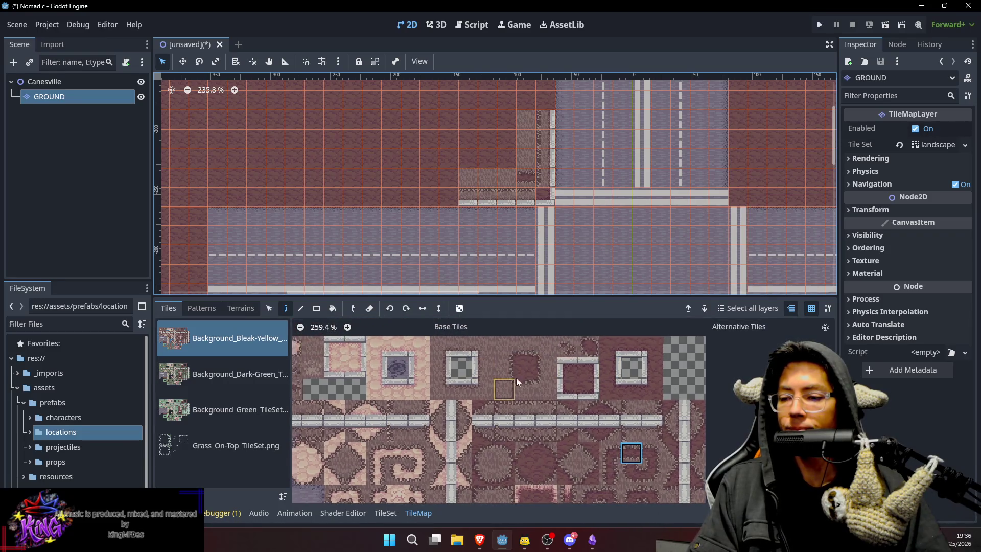
pyautogui.scroll(-1, 581, 343)
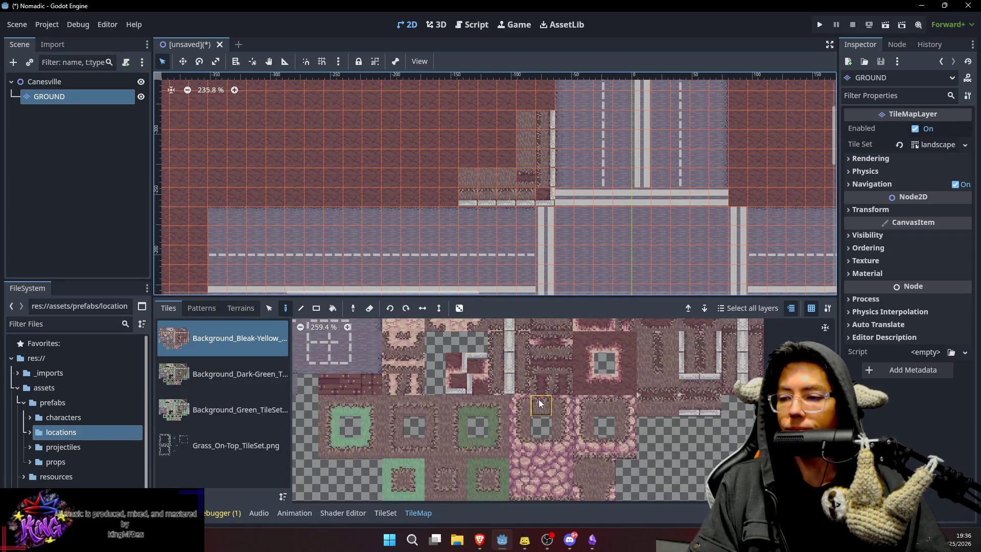
pyautogui.click(347, 385)
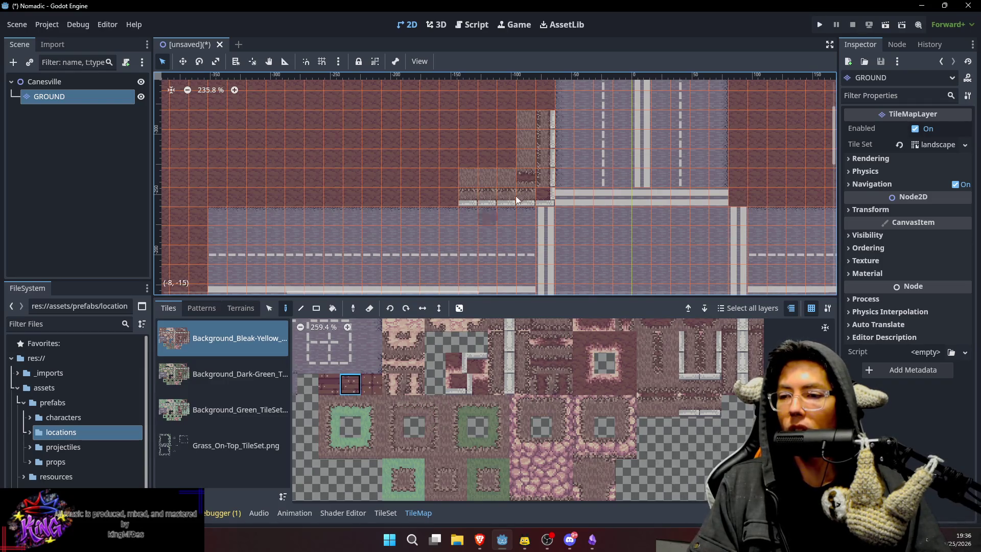
# Place wood-plank tiles at cell (-5,-16) and beside it, including a neighbouring plank variant.
pyautogui.click(539, 193)
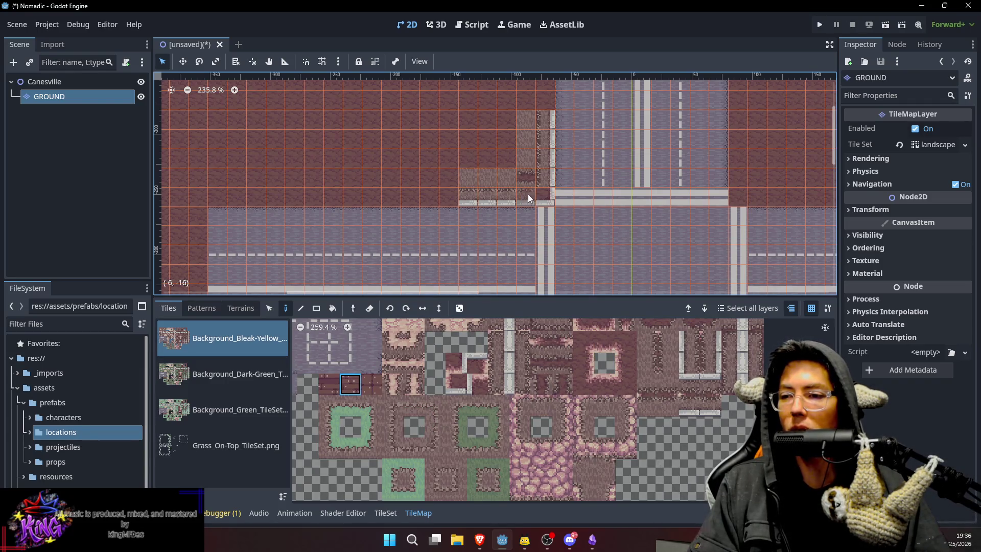
pyautogui.click(474, 178)
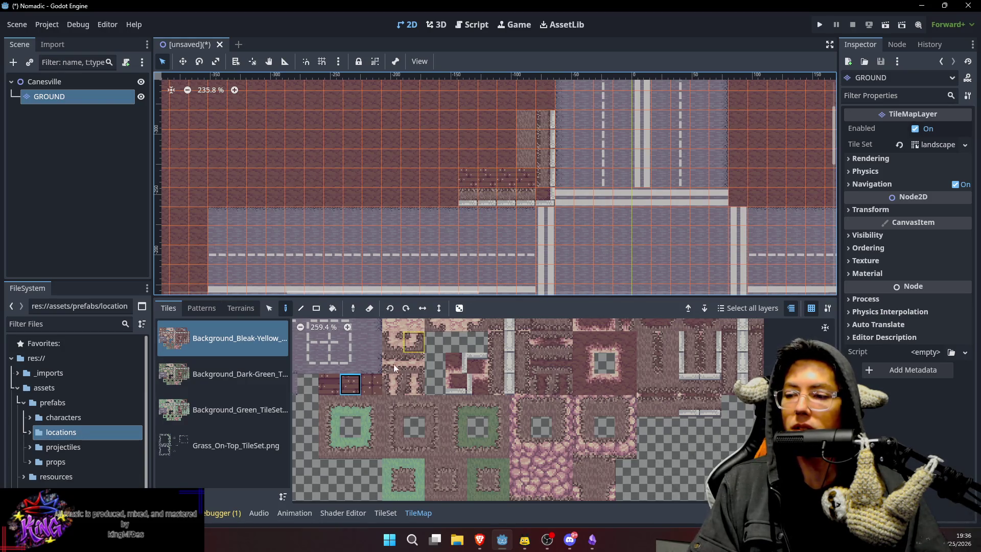
pyautogui.click(370, 388)
pyautogui.click(521, 173)
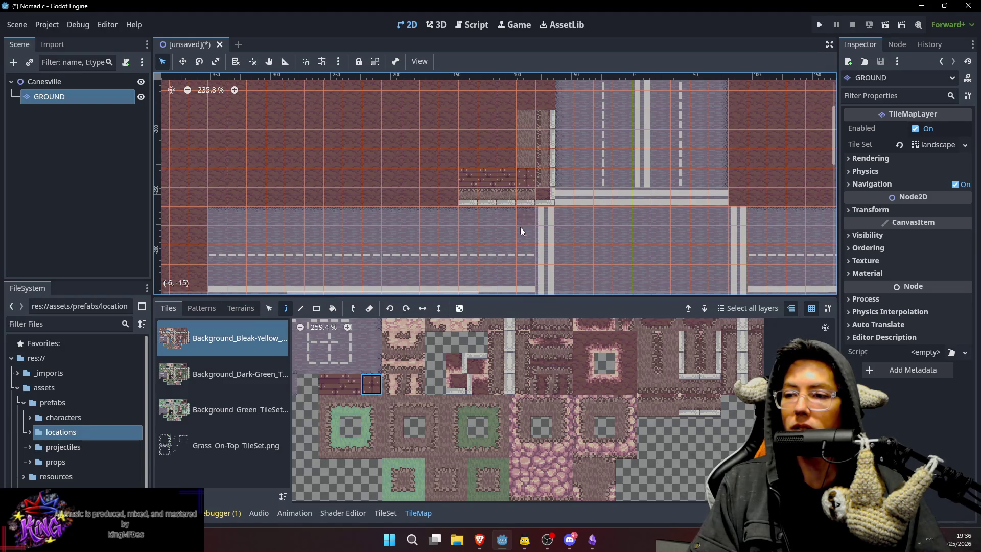
# Pick a different ground tile and bring the building corner by the road into view.
pyautogui.click(344, 390)
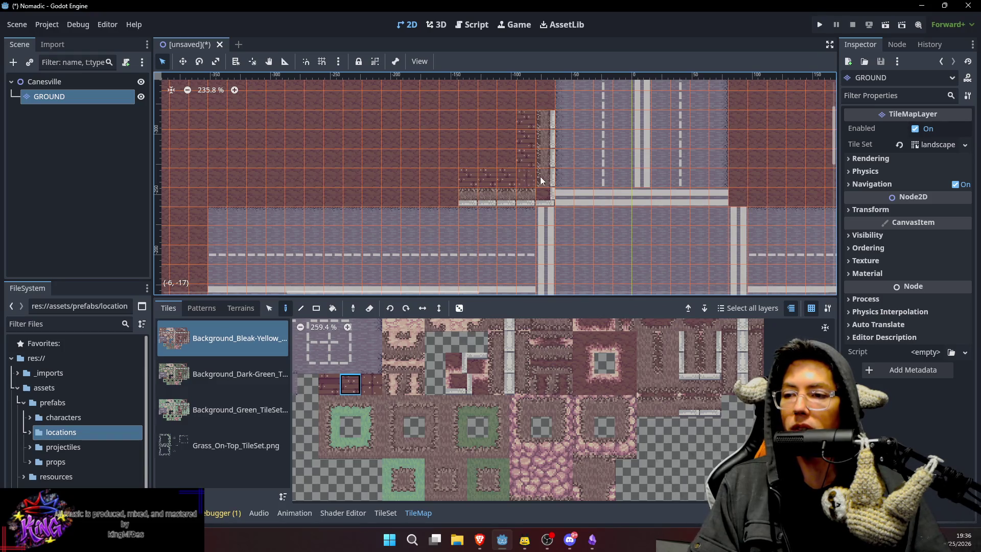
pyautogui.click(329, 384)
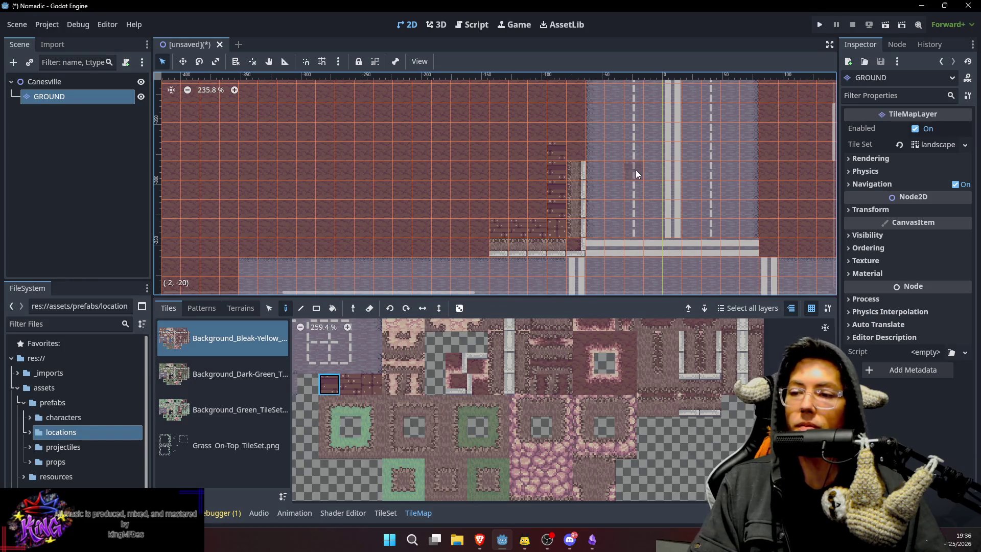
pyautogui.moveTo(635, 170); pyautogui.dragTo(618, 188)
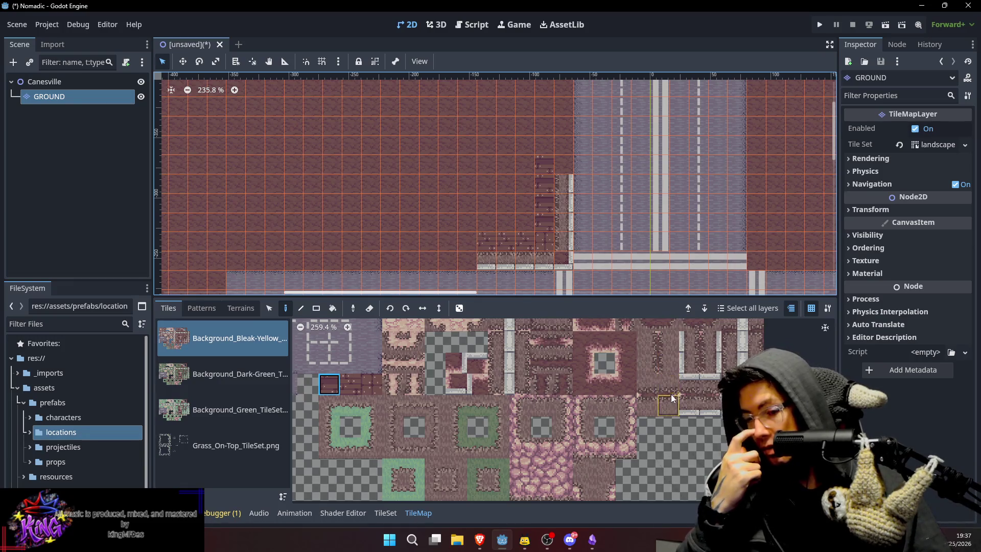
pyautogui.scroll(1, 664, 351)
# Try several pale floor tiles in the atlas, settling on the plain ground tile.
pyautogui.scroll(6, 663, 352)
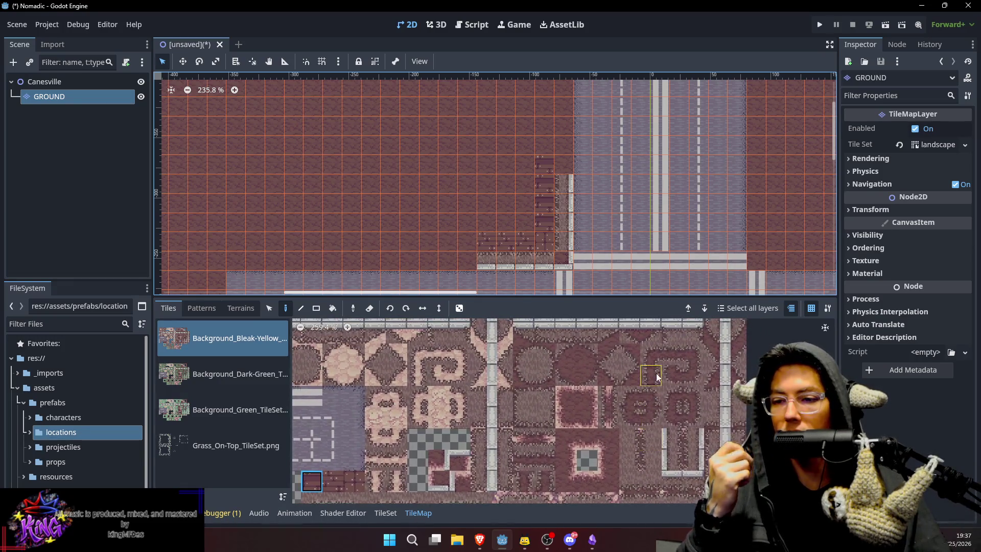
pyautogui.click(552, 332)
pyautogui.click(529, 332)
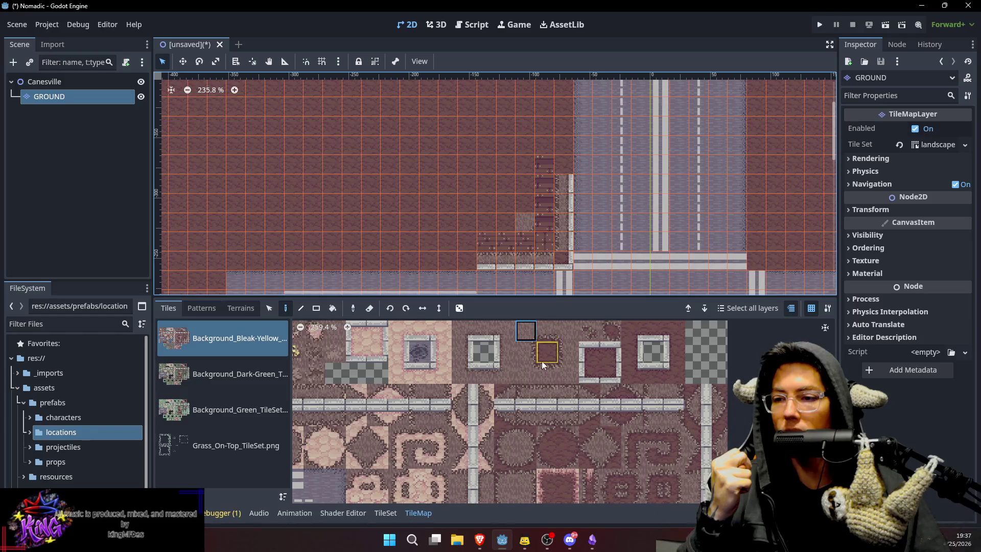
pyautogui.click(540, 336)
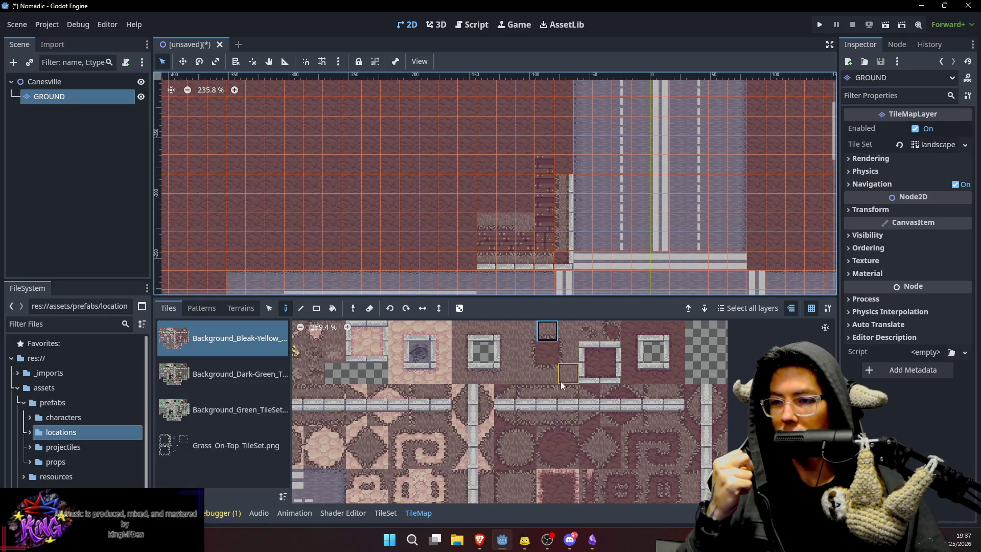
pyautogui.click(529, 461)
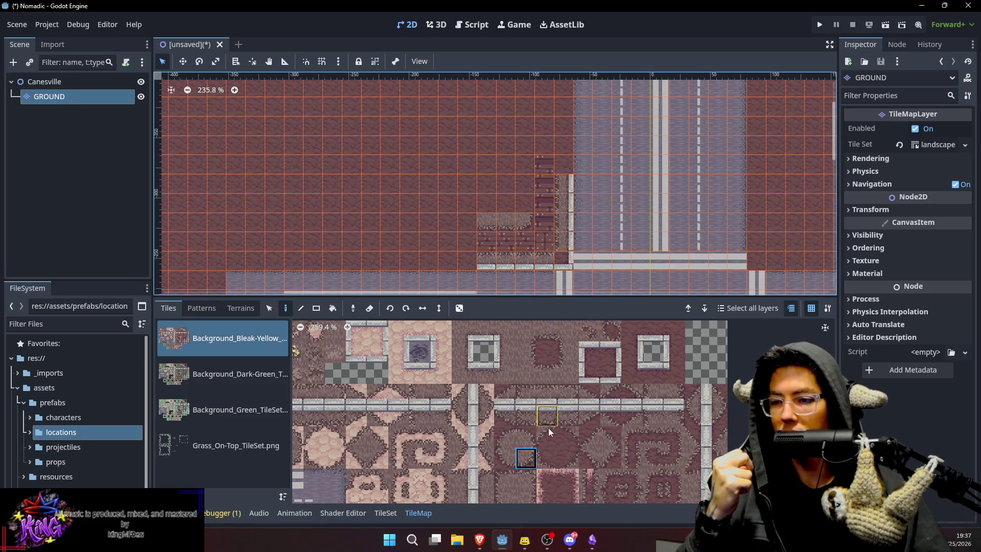
pyautogui.click(529, 355)
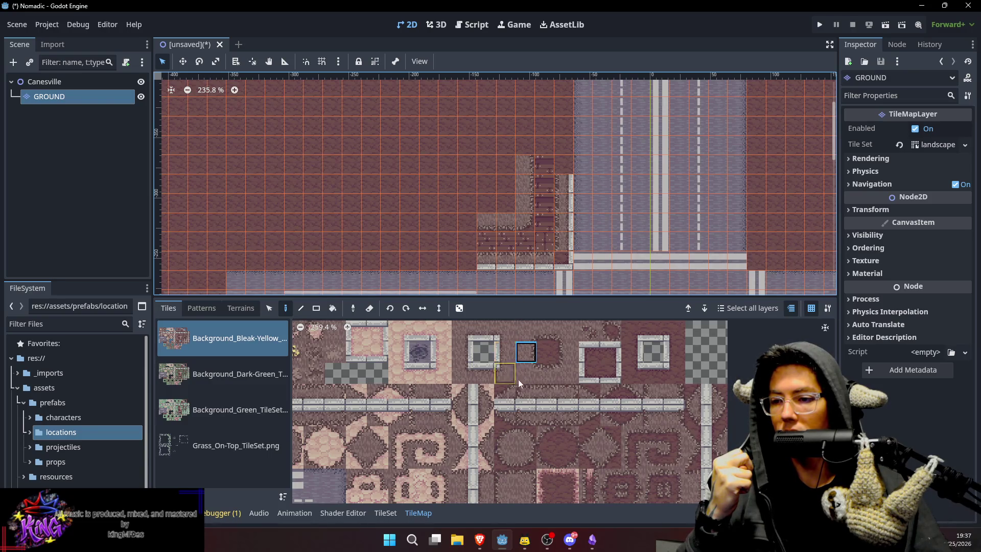
pyautogui.scroll(3, 464, 403)
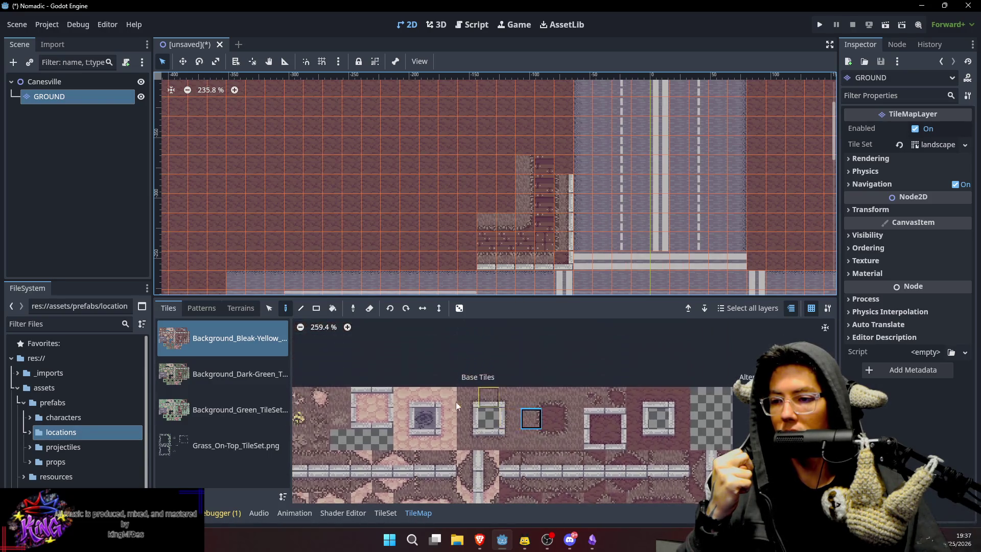
pyautogui.click(346, 399)
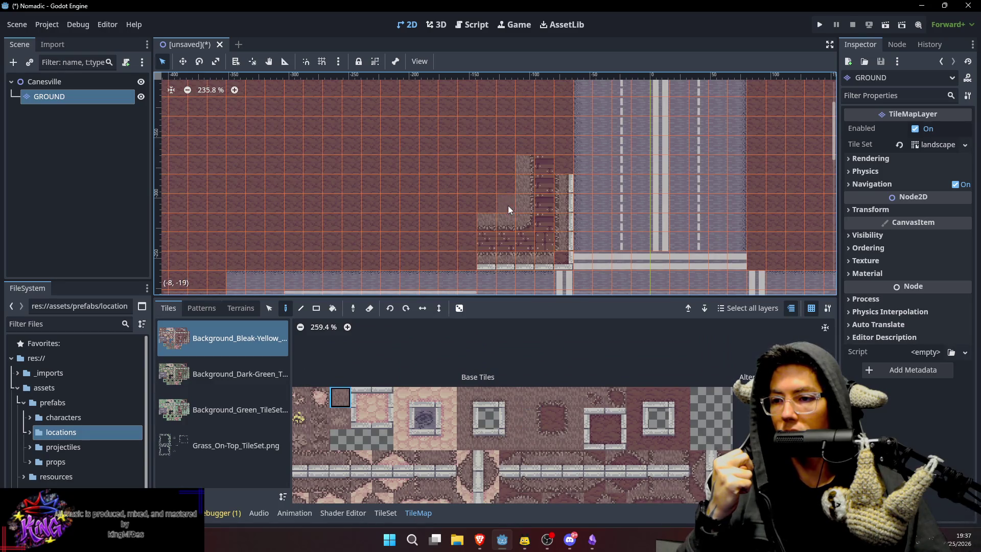
# Paint the plain ground tile up a column beside the building.
pyautogui.moveTo(508, 205); pyautogui.dragTo(501, 161)
pyautogui.scroll(1, 562, 191)
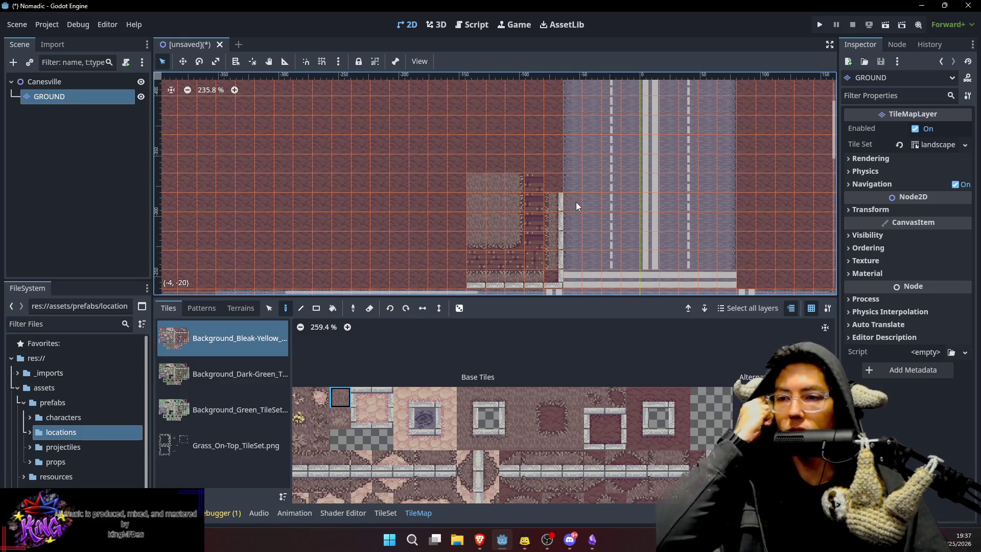
pyautogui.scroll(-4, 611, 239)
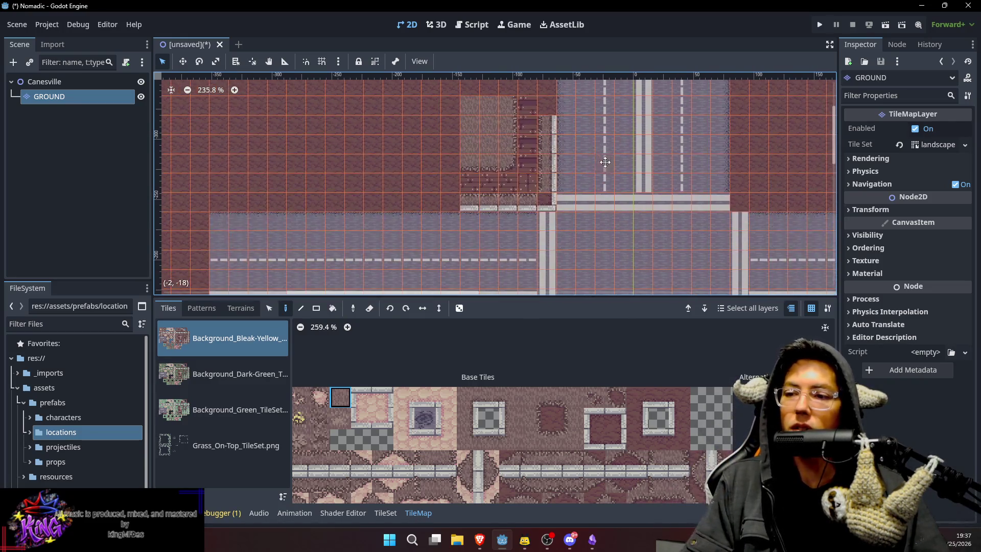
# Zoom in on the building edge with Canesville selected, then reselect GROUND.
pyautogui.click(84, 83)
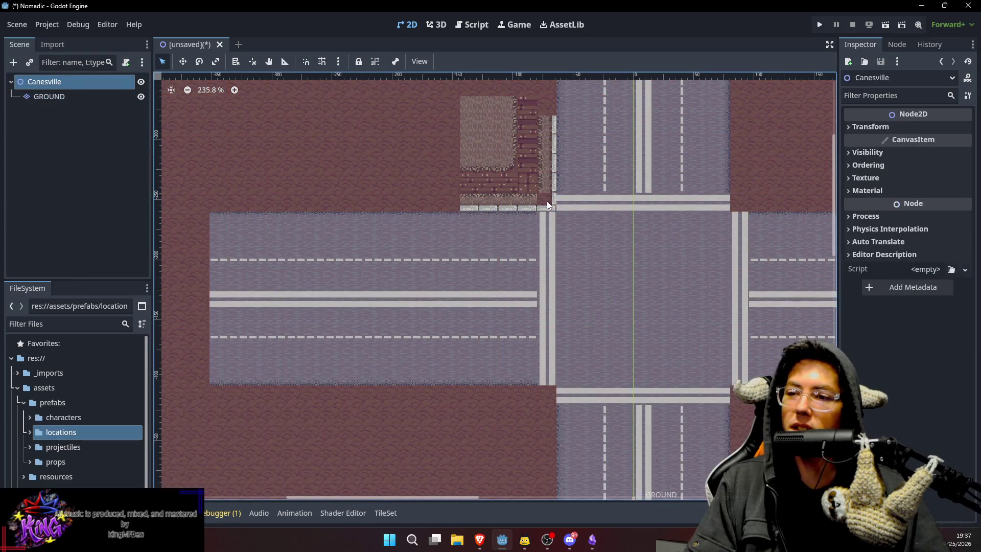
pyautogui.scroll(4, 546, 198)
pyautogui.scroll(1, 546, 203)
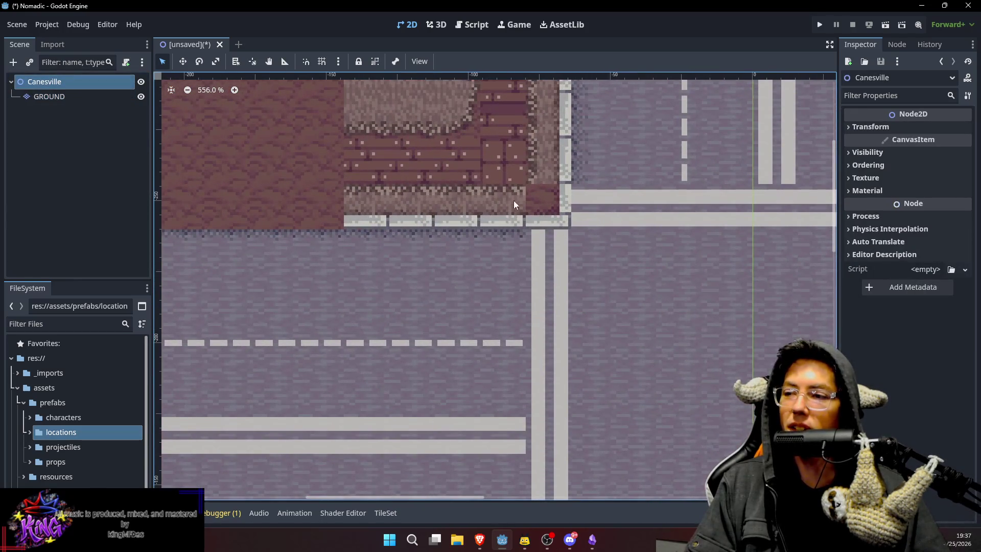
pyautogui.click(94, 98)
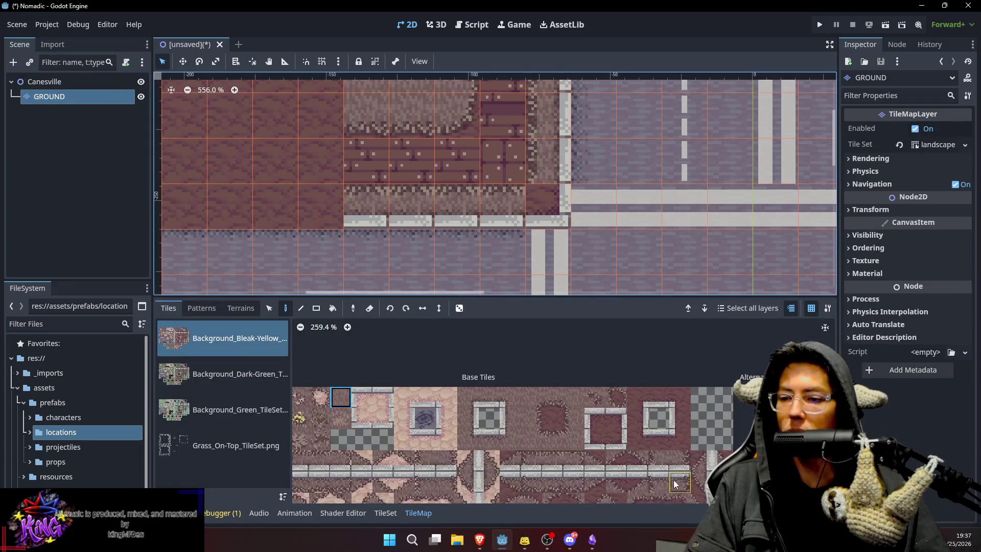
pyautogui.scroll(-3, 601, 417)
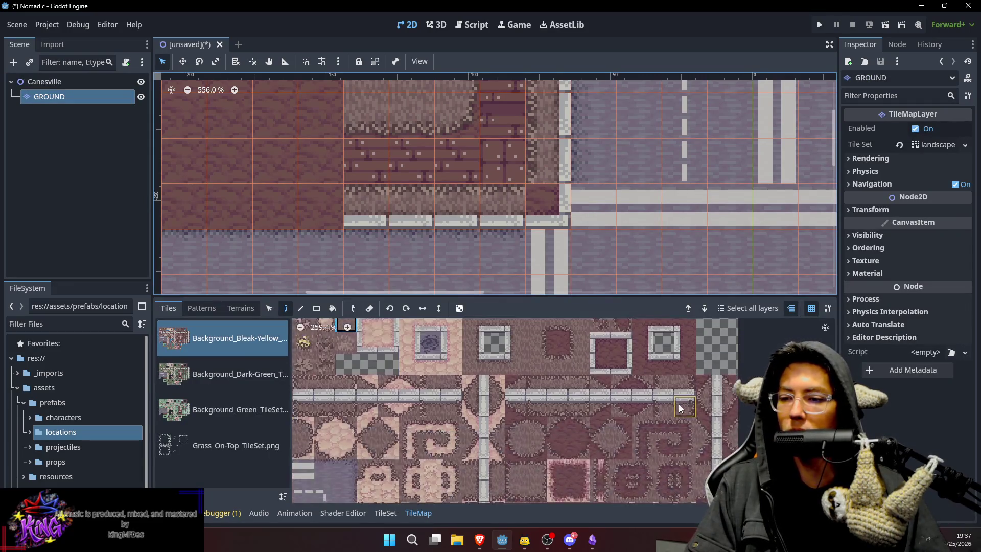
# Browse the tileset for a suitable wall edge tile for the building side.
pyautogui.click(579, 385)
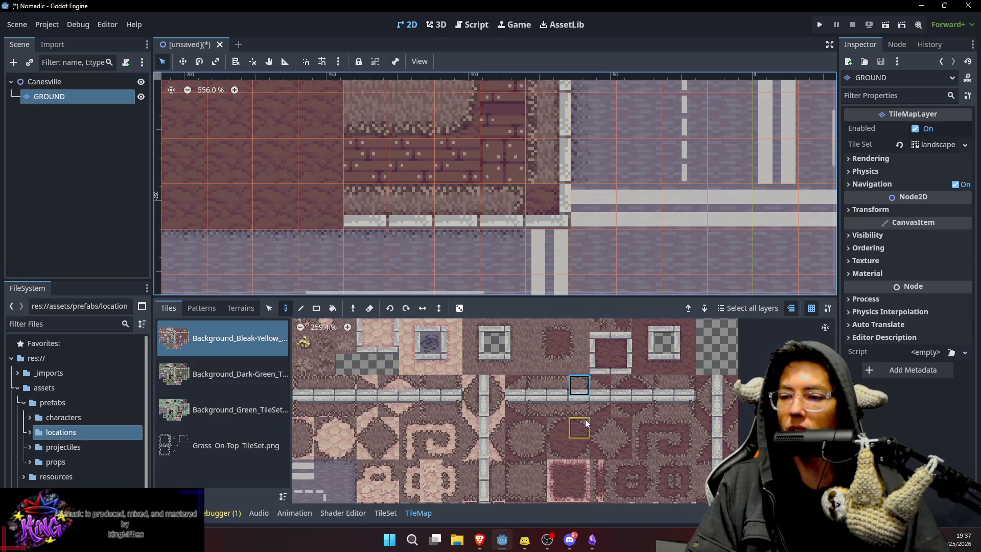
pyautogui.scroll(-2, 723, 423)
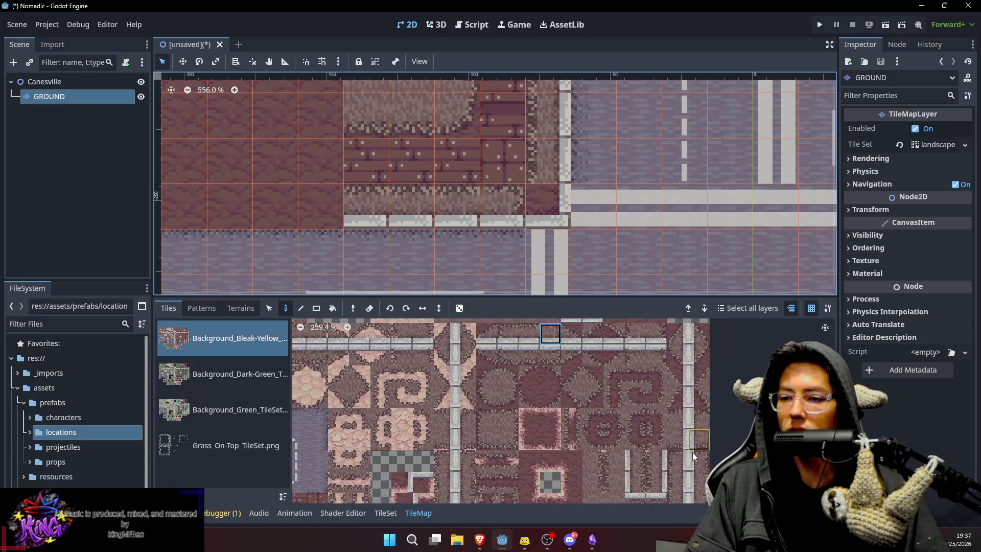
pyautogui.click(677, 442)
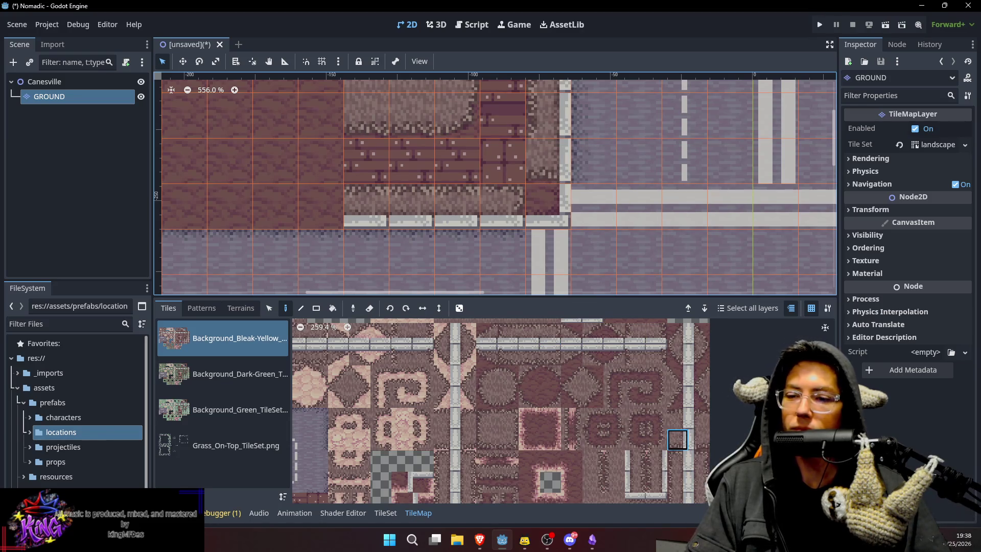
pyautogui.scroll(-3, 691, 432)
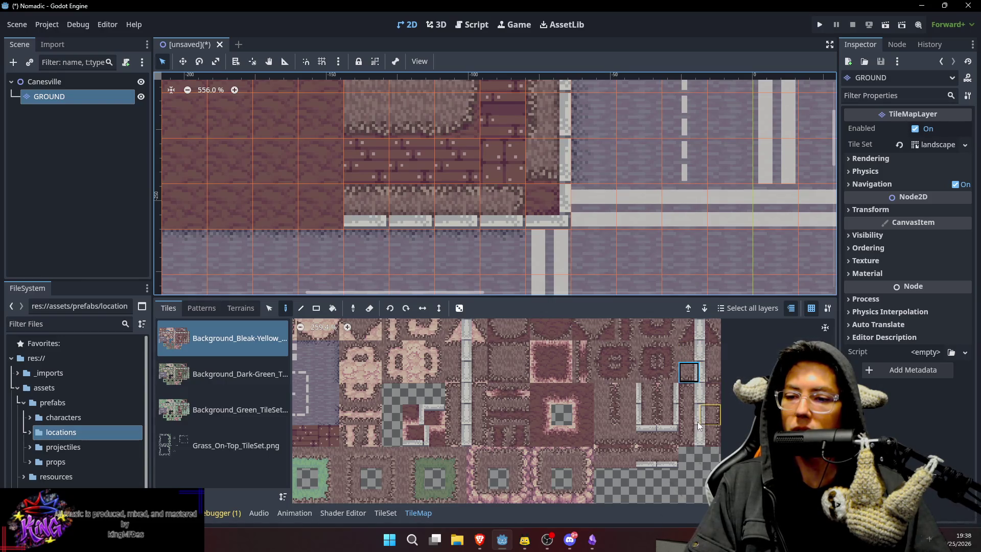
pyautogui.click(691, 438)
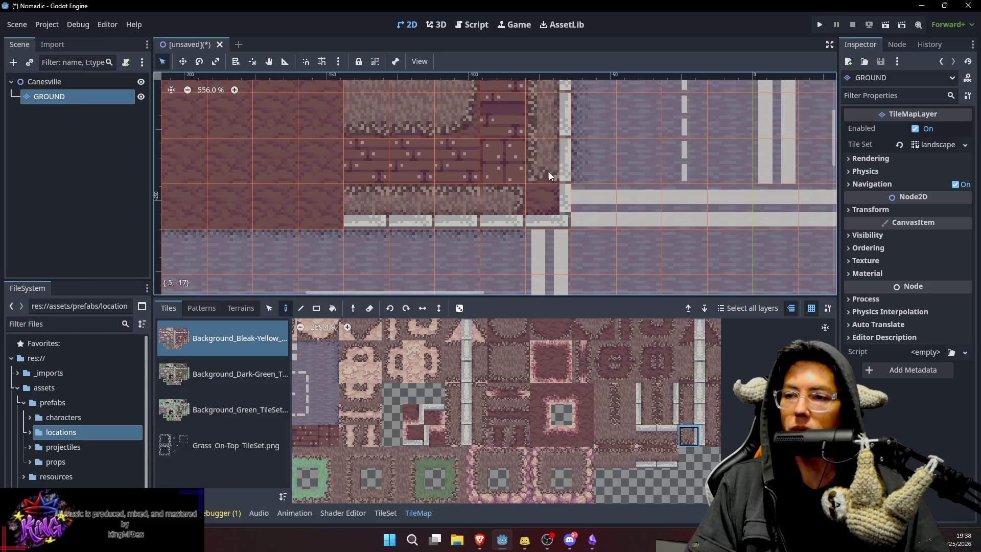
pyautogui.scroll(3, 564, 229)
pyautogui.scroll(-1, 567, 222)
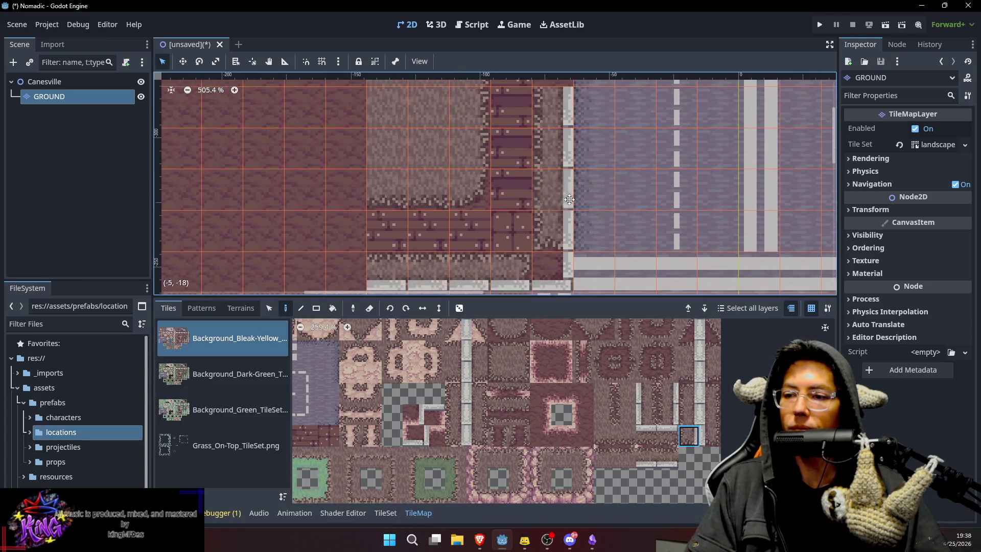
pyautogui.scroll(-3, 569, 204)
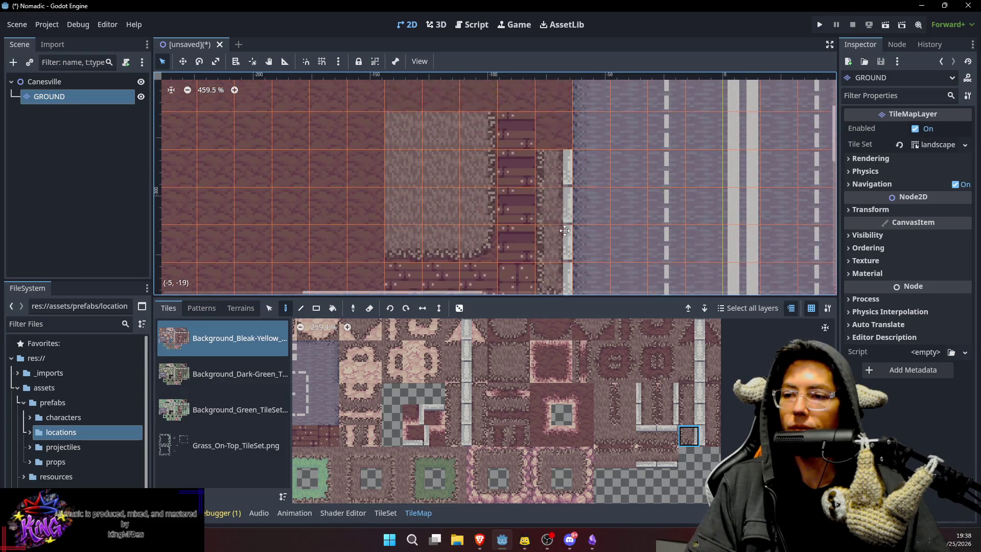
pyautogui.scroll(3, 570, 194)
pyautogui.scroll(-2, 569, 183)
pyautogui.scroll(2, 529, 176)
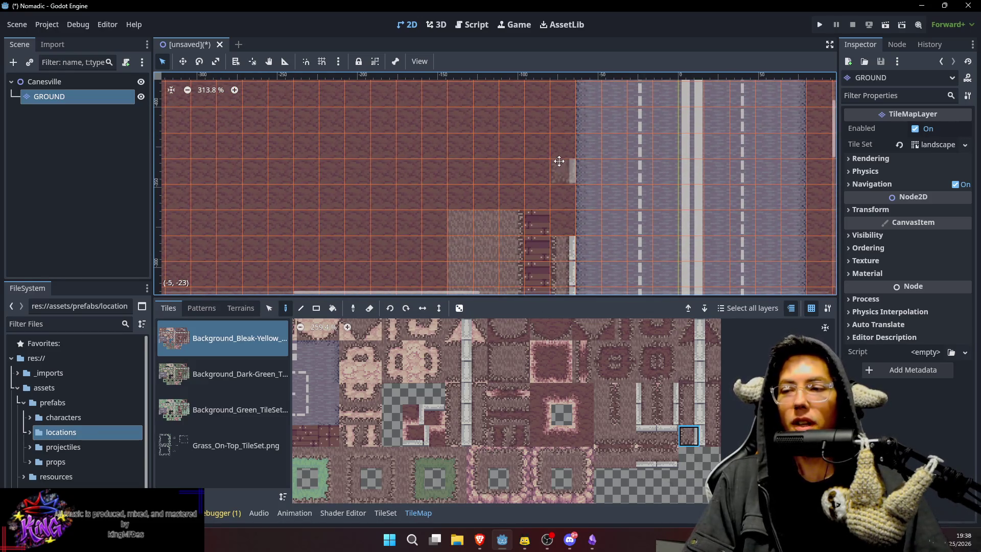
pyautogui.scroll(1, 556, 158)
pyautogui.scroll(-3, 559, 154)
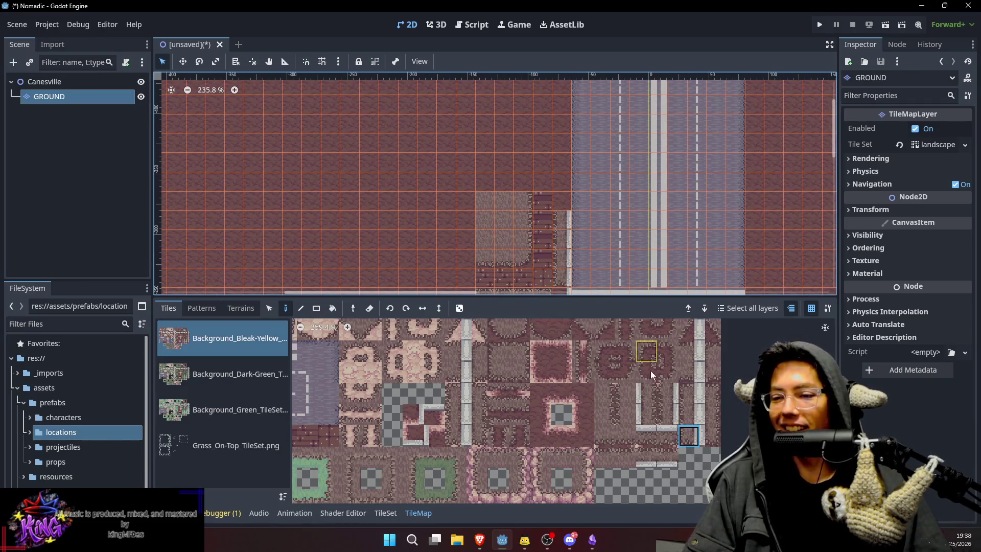
# Paint a vertical column of wall tiles upward along the road side.
pyautogui.click(686, 414)
pyautogui.moveTo(566, 198)
pyautogui.mouseDown()
pyautogui.moveTo(569, 112)
pyautogui.moveTo(569, 176)
pyautogui.moveTo(569, 138)
pyautogui.mouseUp()
pyautogui.scroll(-5, 570, 153)
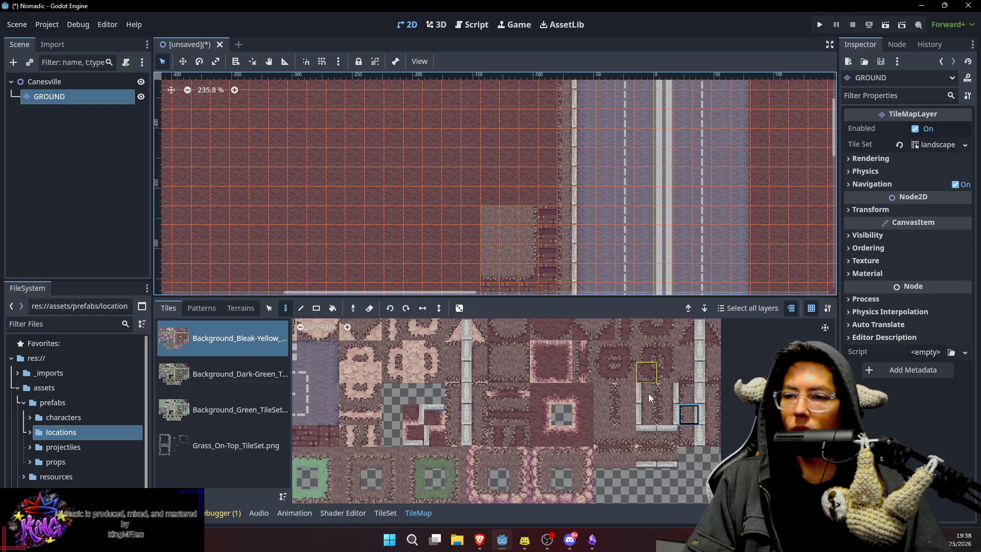
pyautogui.scroll(5, 552, 419)
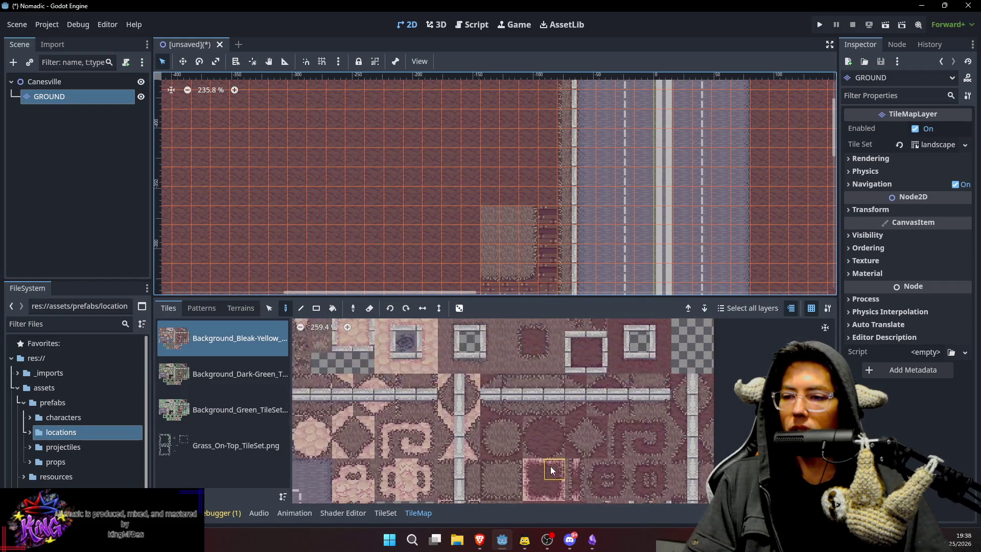
# Extend the brick tiles up a column and leftward in a row along the building.
pyautogui.click(519, 345)
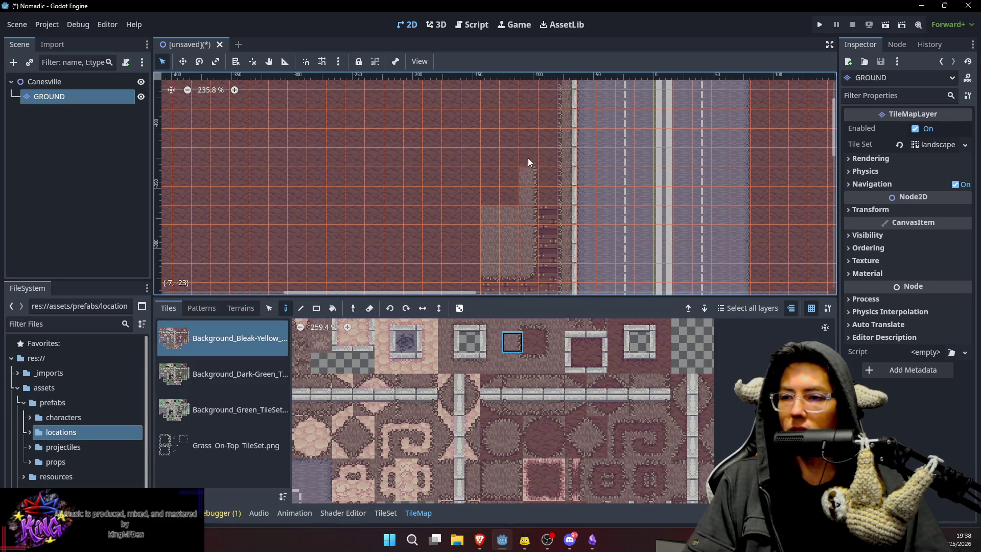
pyautogui.scroll(3, 531, 164)
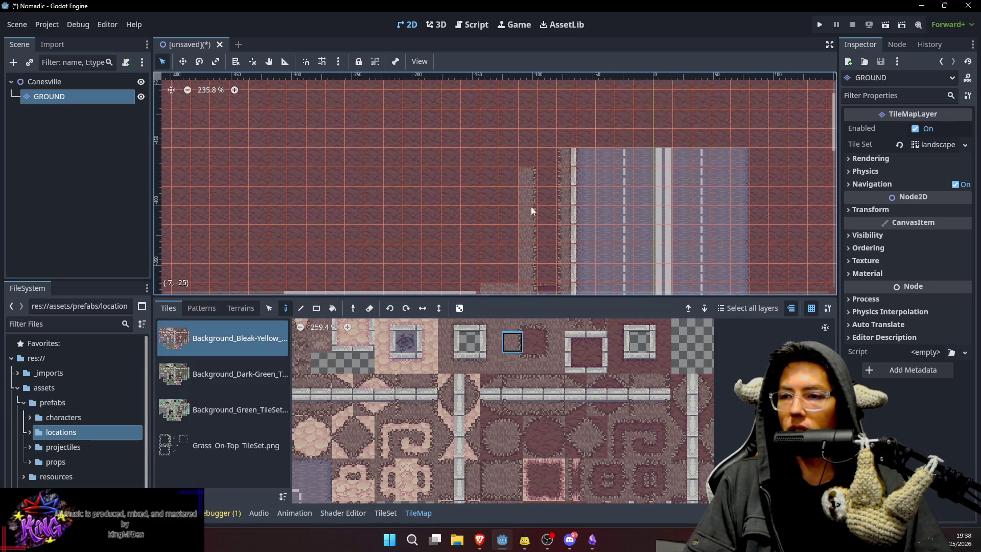
pyautogui.scroll(-2, 553, 237)
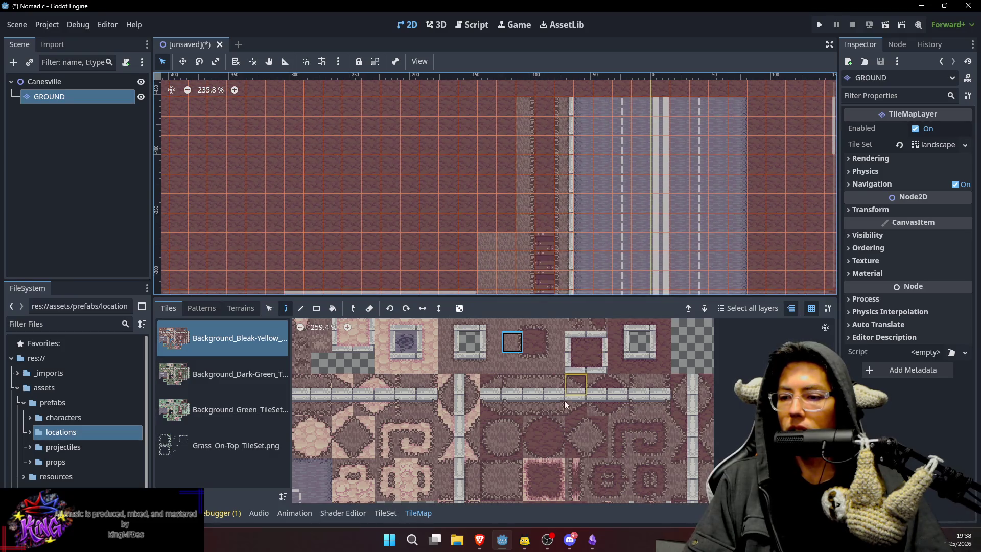
pyautogui.keyDown('ctrl'); pyautogui.click(548, 241); pyautogui.keyUp('ctrl')
pyautogui.moveTo(550, 225); pyautogui.dragTo(543, 108)
pyautogui.scroll(-3, 561, 243)
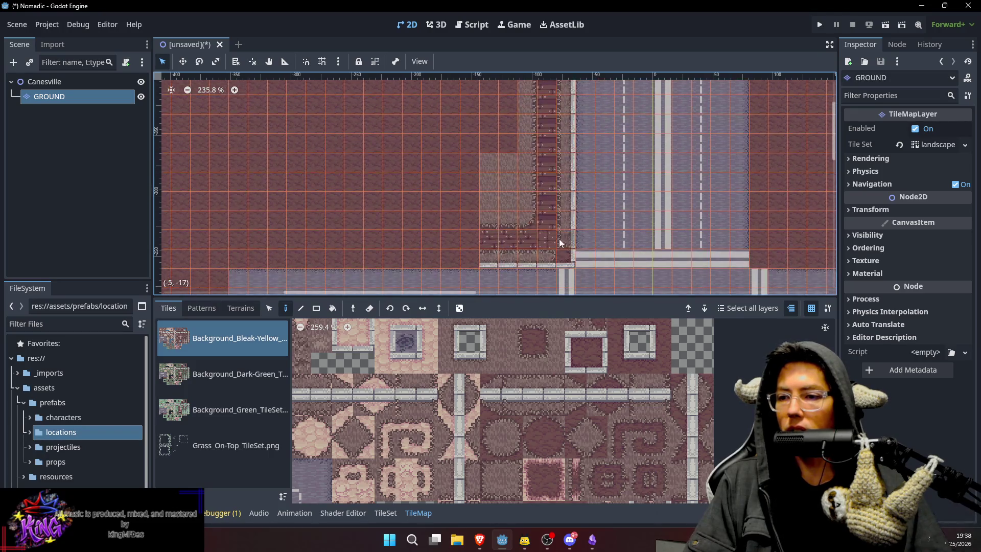
pyautogui.scroll(-1, 527, 221)
pyautogui.moveTo(446, 217); pyautogui.dragTo(352, 218)
pyautogui.click(266, 219)
# Paint a row of grass tiles leftward beside the road.
pyautogui.hscroll(-4, 382, 199)
pyautogui.scroll(1, 382, 200)
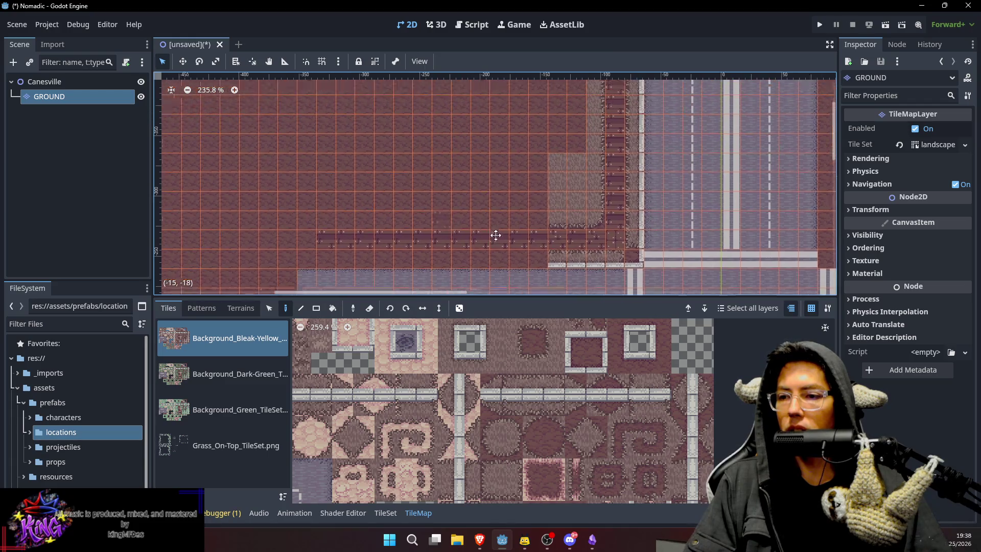
pyautogui.press('s')
pyautogui.press('d')
pyautogui.moveTo(589, 231); pyautogui.dragTo(464, 229)
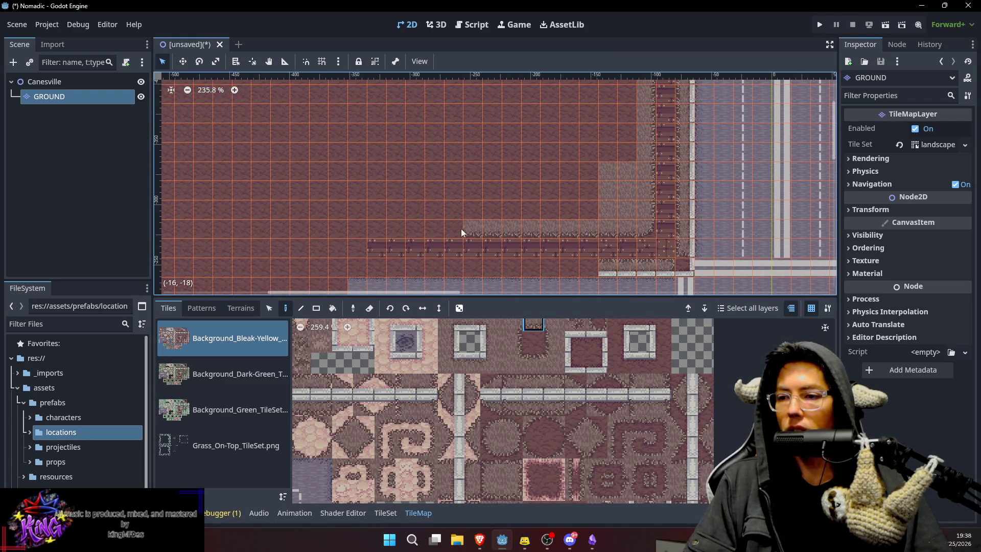
# Fill a strip and a large rectangle with lighter grass tiles in Rect mode.
pyautogui.press('s')
pyautogui.click(611, 194)
pyautogui.press('d')
pyautogui.moveTo(378, 176)
pyautogui.mouseDown()
pyautogui.moveTo(573, 204)
pyautogui.moveTo(593, 177)
pyautogui.mouseUp()
pyautogui.scroll(3, 608, 215)
pyautogui.hscroll(-1, 608, 215)
pyautogui.moveTo(642, 150); pyautogui.dragTo(394, 260)
pyautogui.hscroll(2, 578, 149)
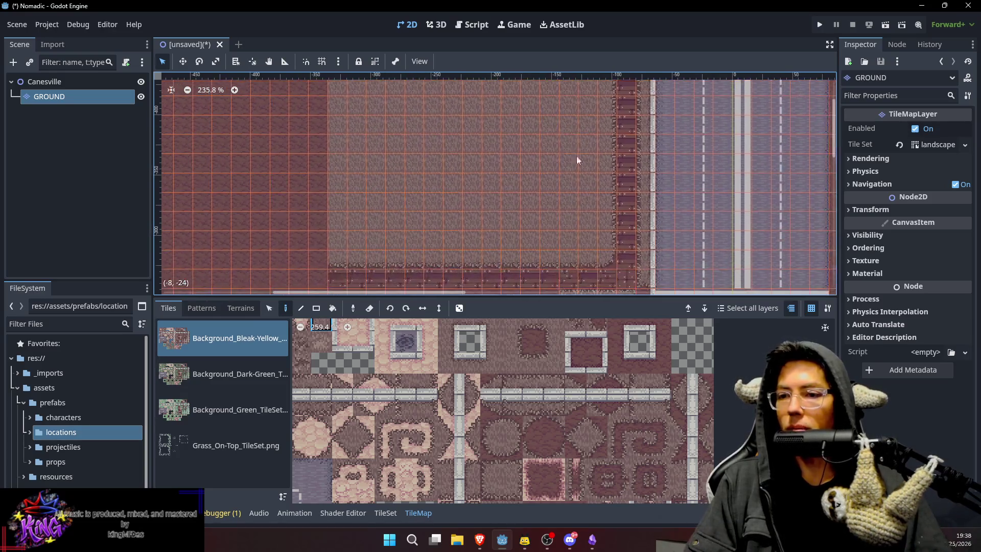
pyautogui.scroll(-4, 578, 148)
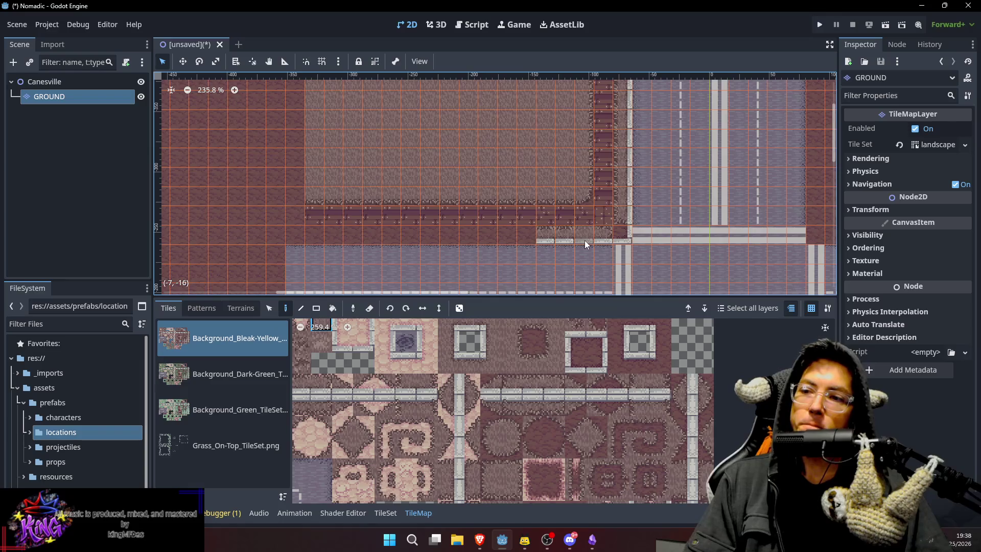
pyautogui.scroll(1, 556, 184)
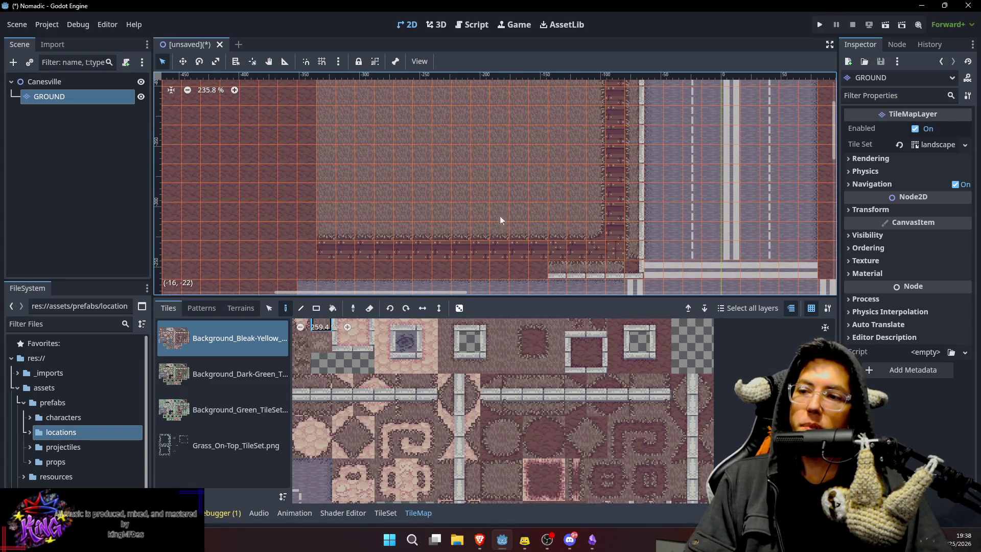
pyautogui.click(48, 84)
# Add a TileMapLayer node under Canesville and rename it BUILDINGS.
pyautogui.hotkey('ctrl', 'a')
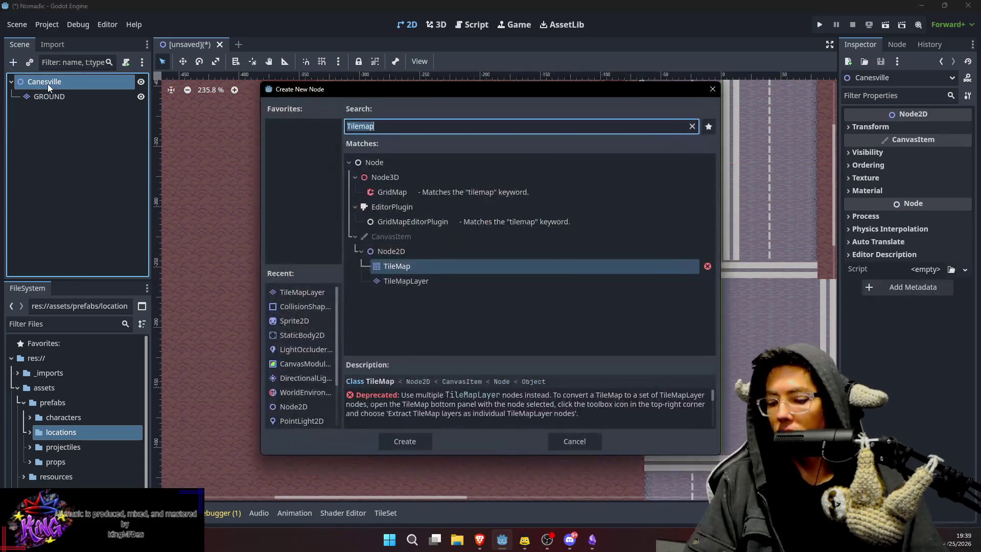
pyautogui.write('tcntl')
pyautogui.press('BackSpace')
pyautogui.press('BackSpace')
pyautogui.press('BackSpace')
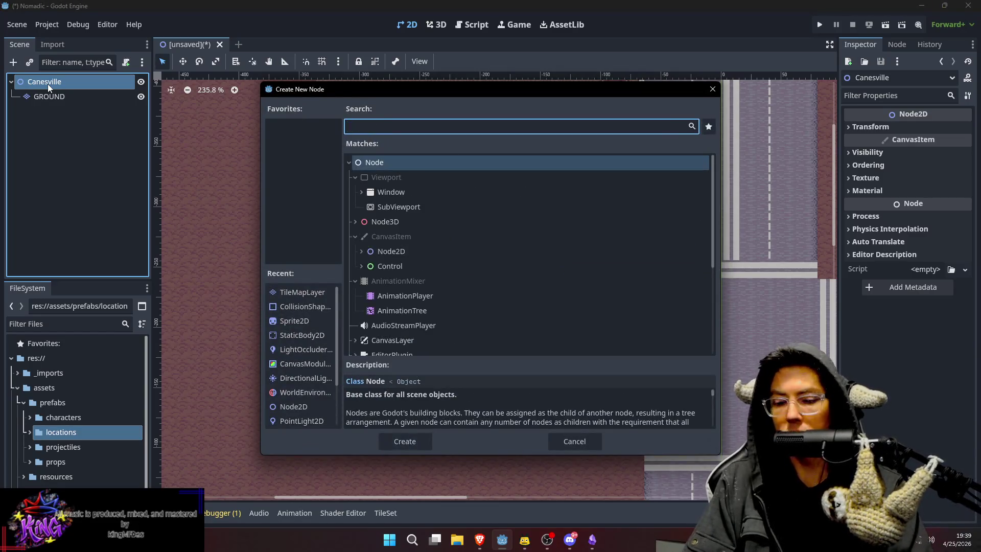
pyautogui.write('tilemap')
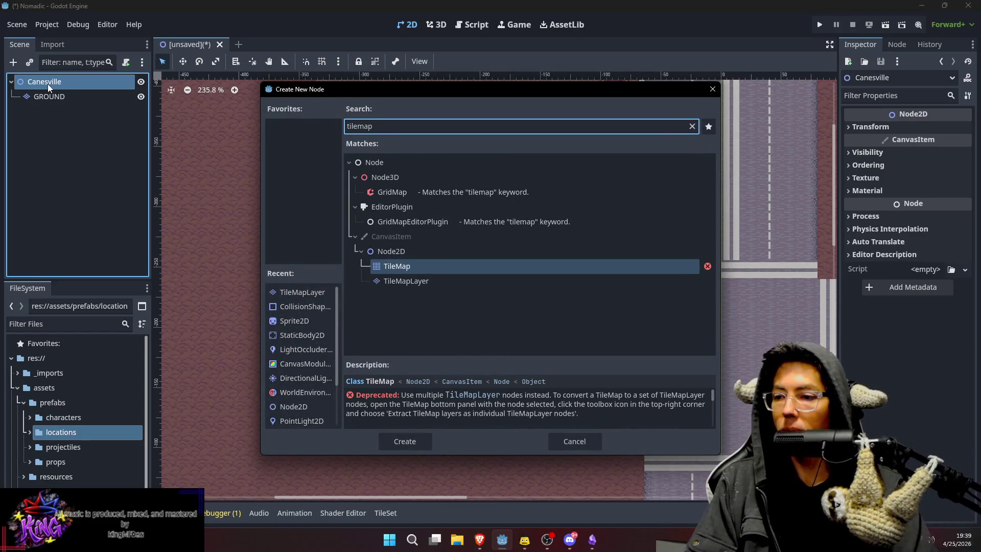
pyautogui.press('Down')
pyautogui.press('Return')
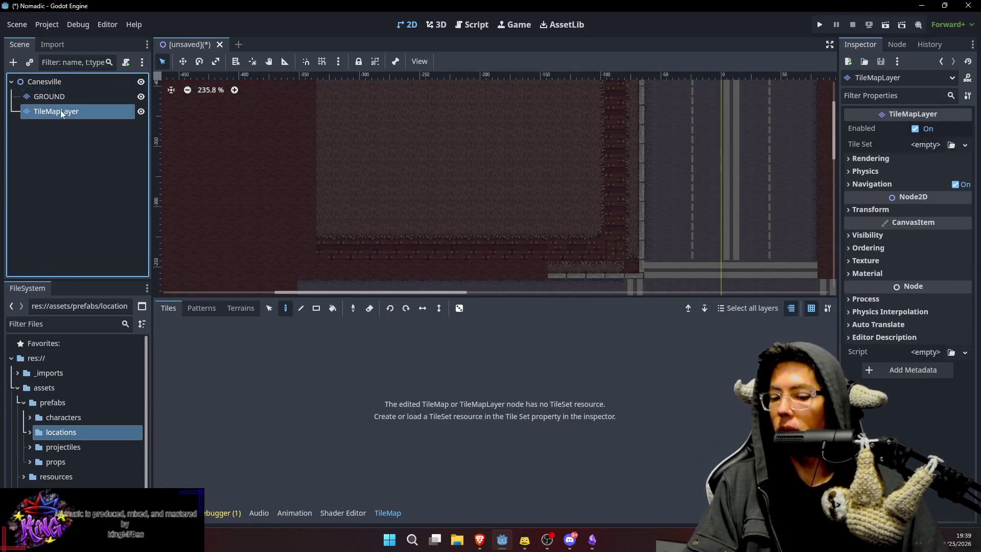
pyautogui.doubleClick(61, 111)
pyautogui.write('BUILDINGS')
pyautogui.press('Return')
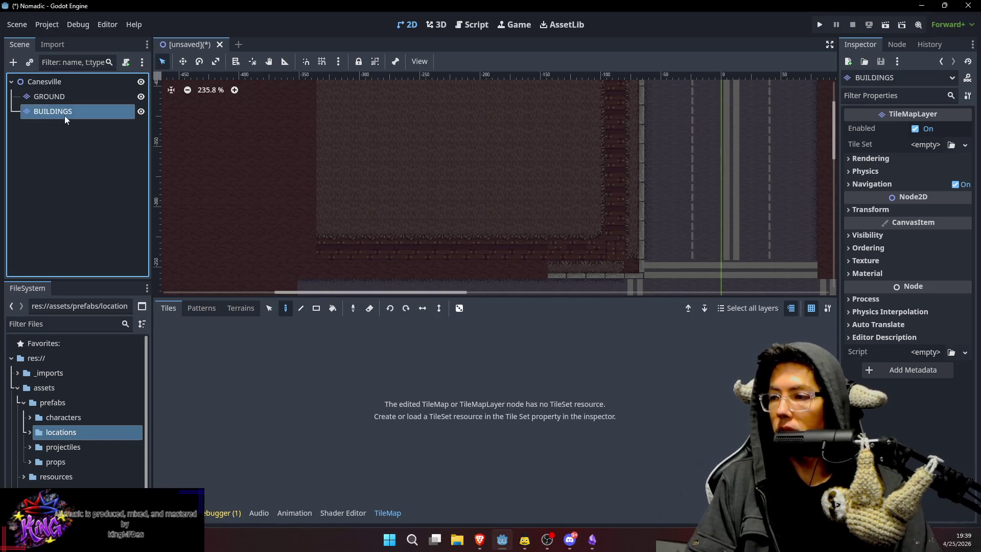
pyautogui.click(954, 145)
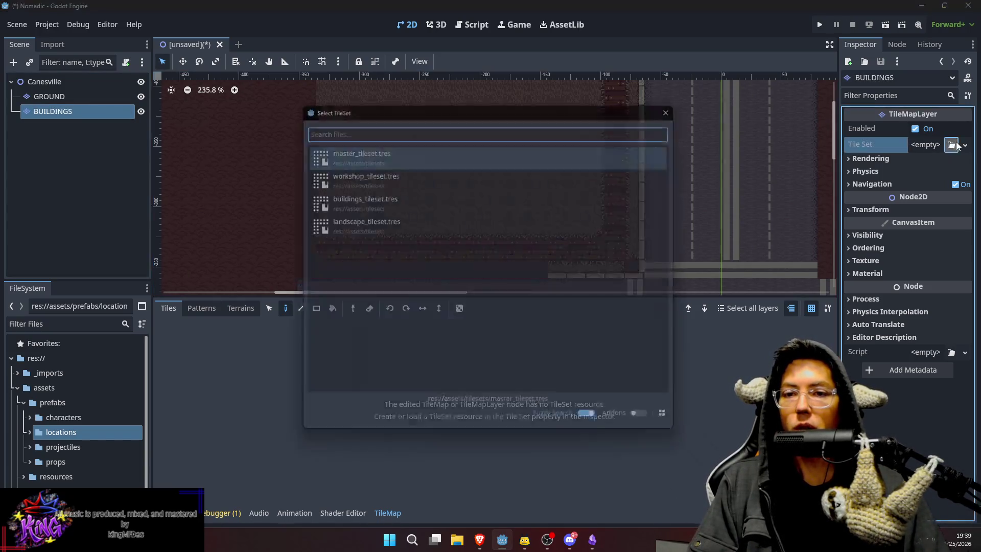
# Load buildings_tileset.tres into BUILDINGS and choose Buildings_gray_TileSet as the tile source.
pyautogui.doubleClick(447, 198)
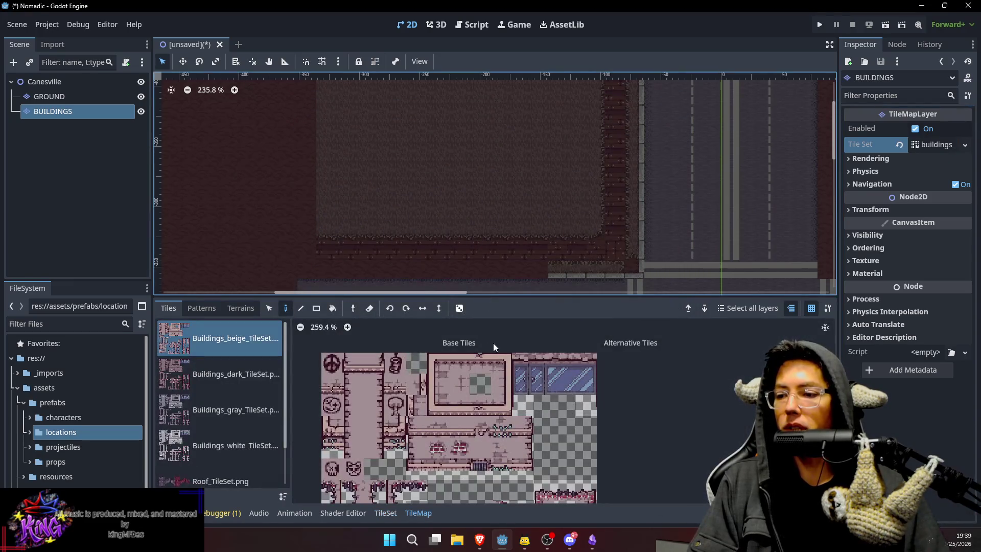
pyautogui.scroll(-2, 225, 368)
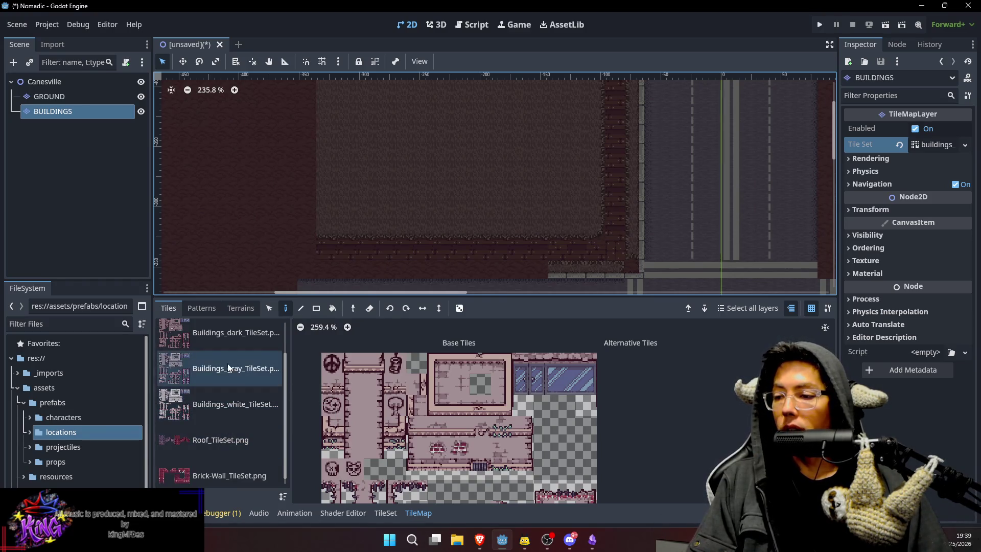
pyautogui.scroll(2, 232, 369)
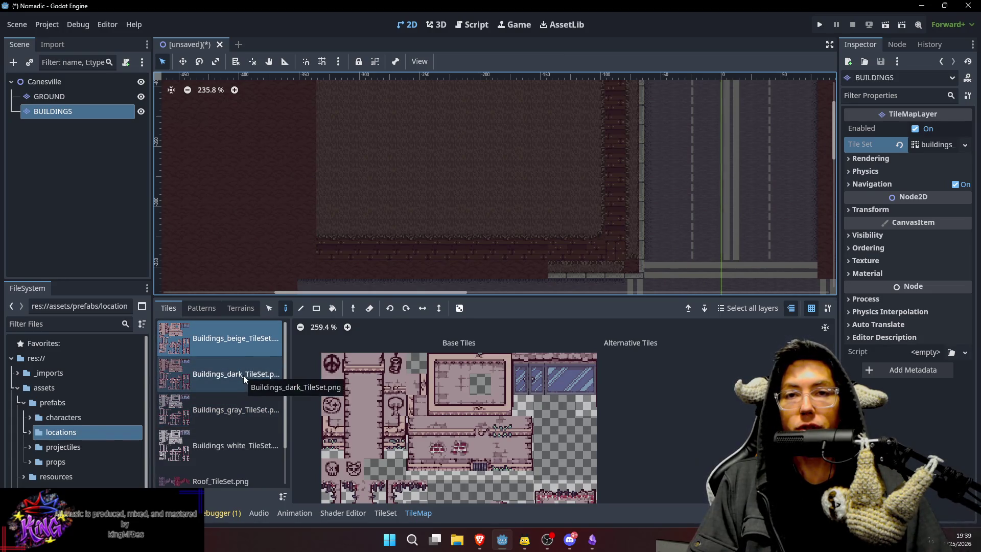
pyautogui.click(234, 412)
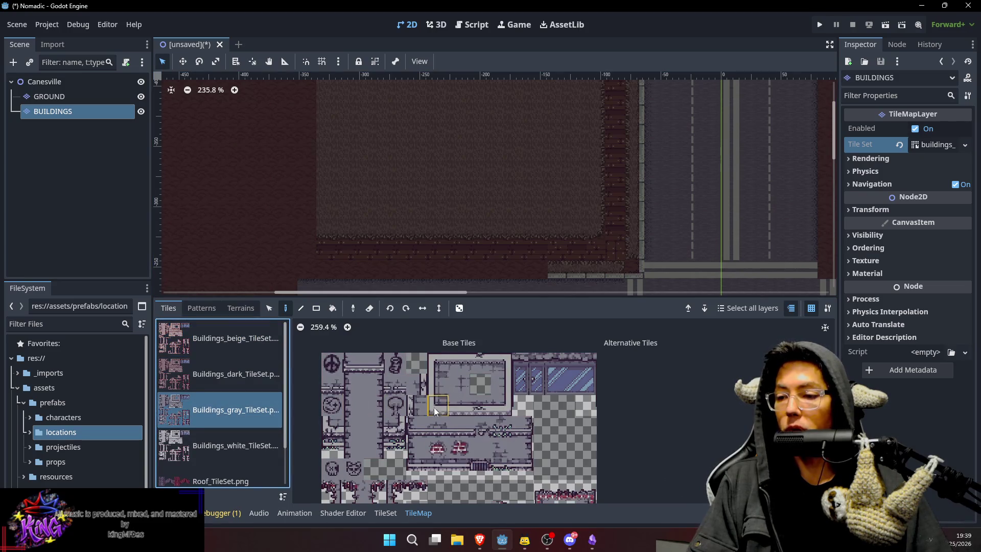
pyautogui.scroll(-1, 434, 404)
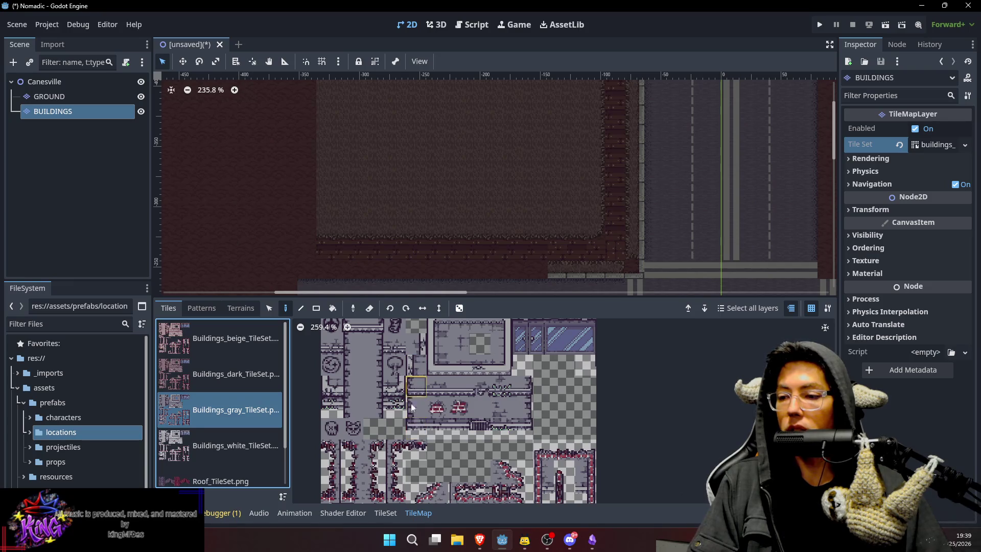
pyautogui.scroll(2, 463, 173)
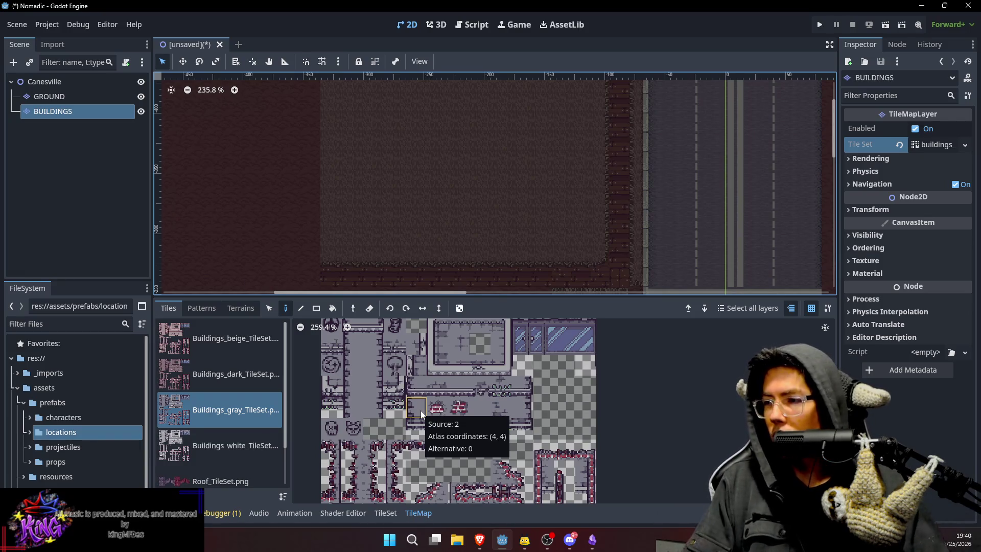
pyautogui.click(57, 123)
pyautogui.click(57, 111)
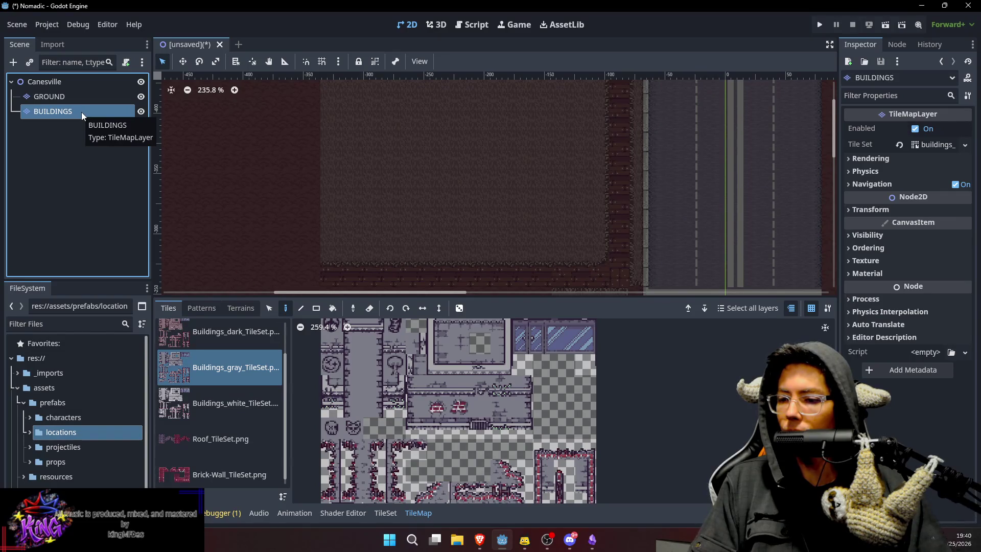
# Add a TileMapLayer child under BUILDINGS named FLOORS.
pyautogui.hotkey('ctrl', 'a')
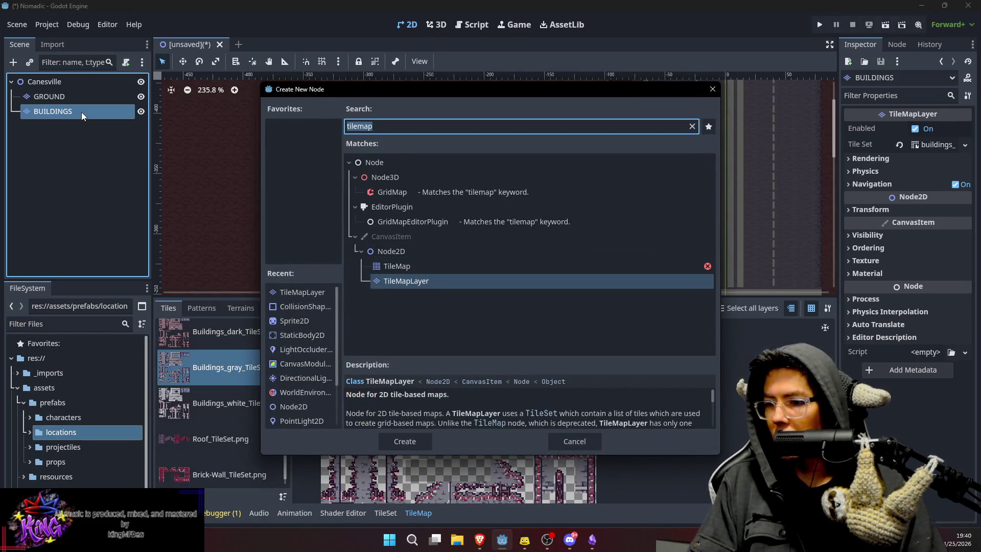
pyautogui.press('Down')
pyautogui.press('Return')
pyautogui.write('FLOORS')
pyautogui.press('Return')
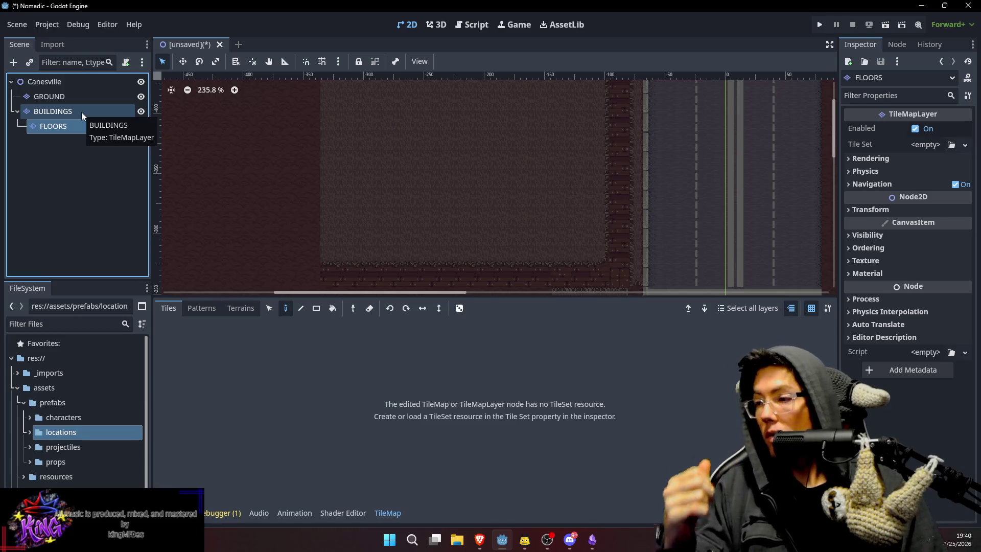
# Add a second TileMapLayer child under BUILDINGS named ROOFS.
pyautogui.click(82, 112)
pyautogui.hotkey('ctrl', 'a')
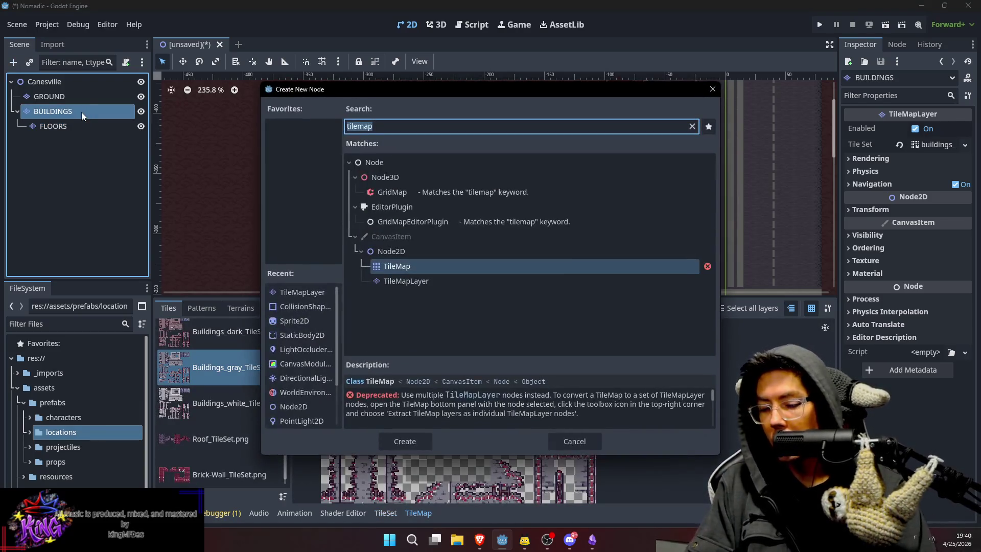
pyautogui.press('Down')
pyautogui.press('Return')
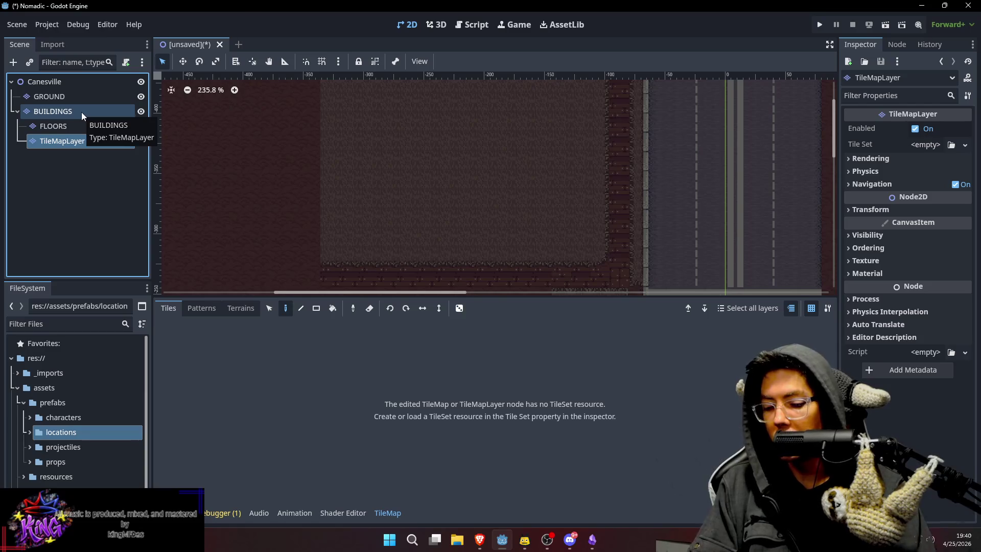
pyautogui.press('F2')
pyautogui.write('ROOFS')
pyautogui.press('Return')
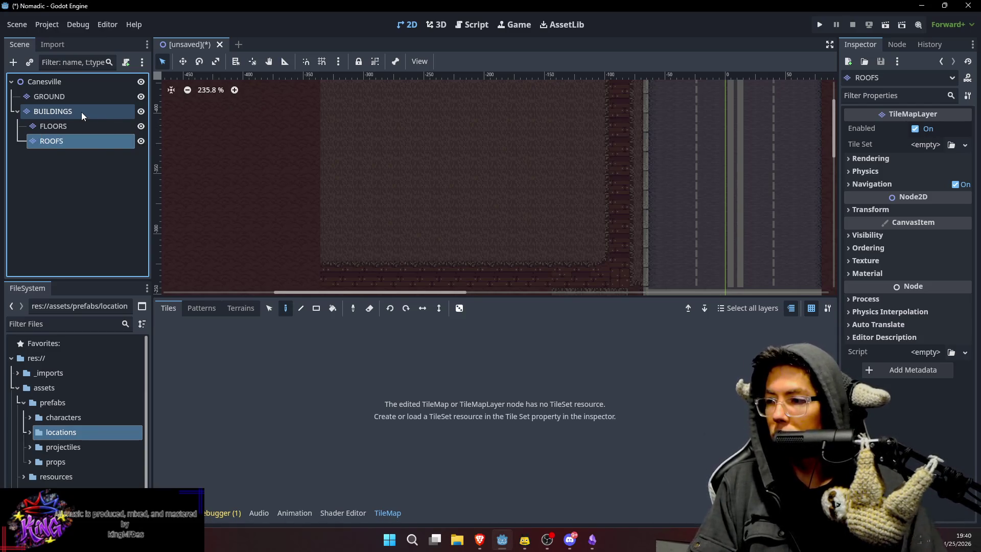
# Quick-load buildings_tileset into the FLOORS layer's Tile Set.
pyautogui.click(94, 125)
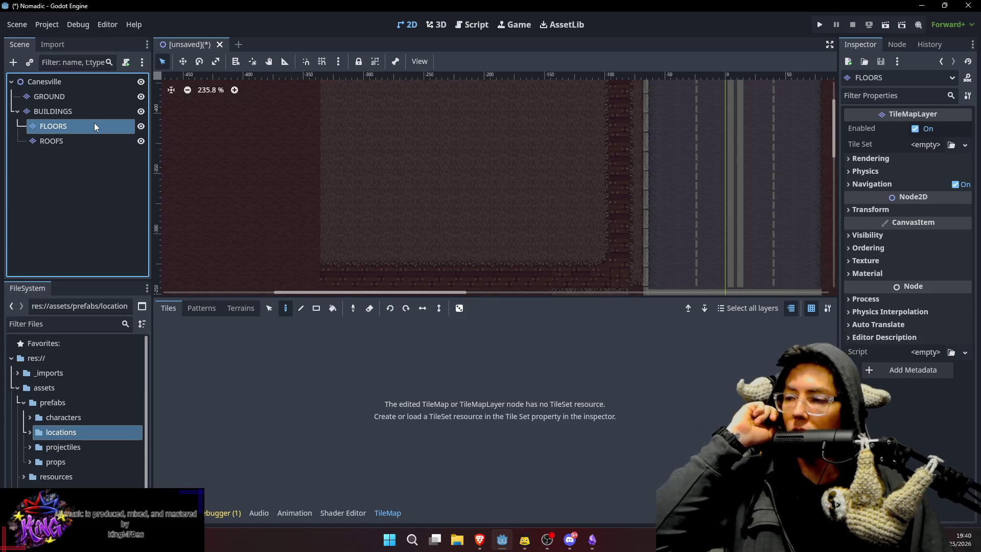
pyautogui.click(953, 146)
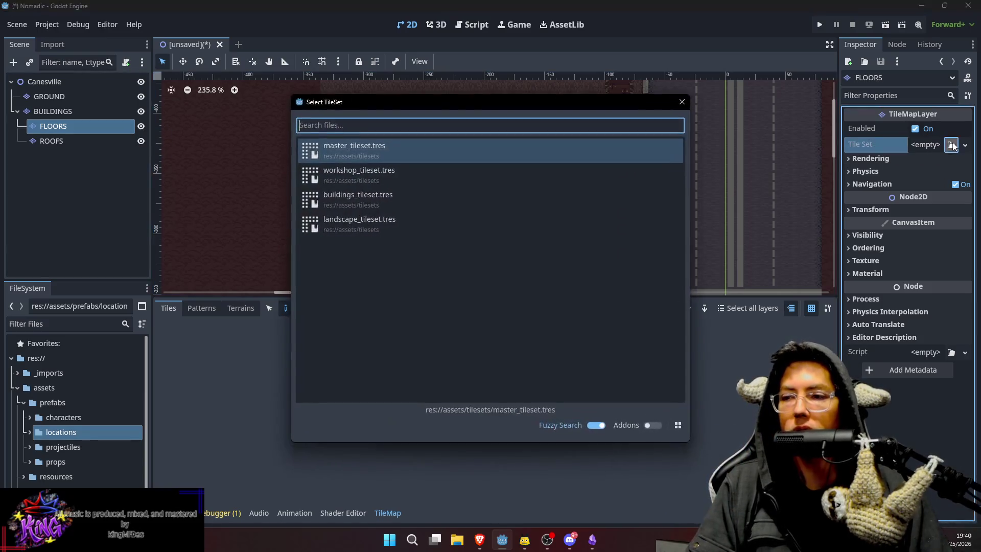
pyautogui.click(364, 202)
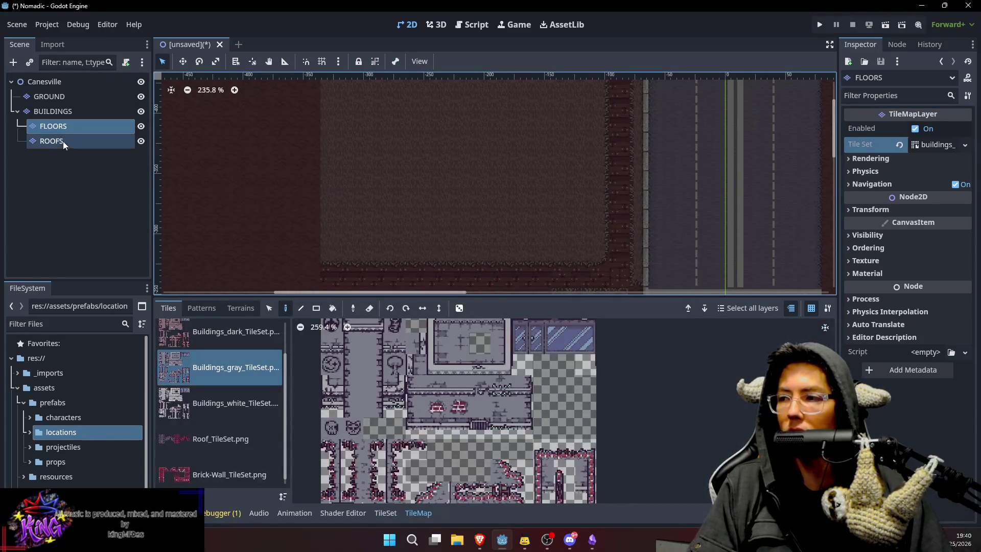
# Quick-load buildings_tileset into the ROOFS layer's Tile Set.
pyautogui.click(63, 141)
pyautogui.click(953, 146)
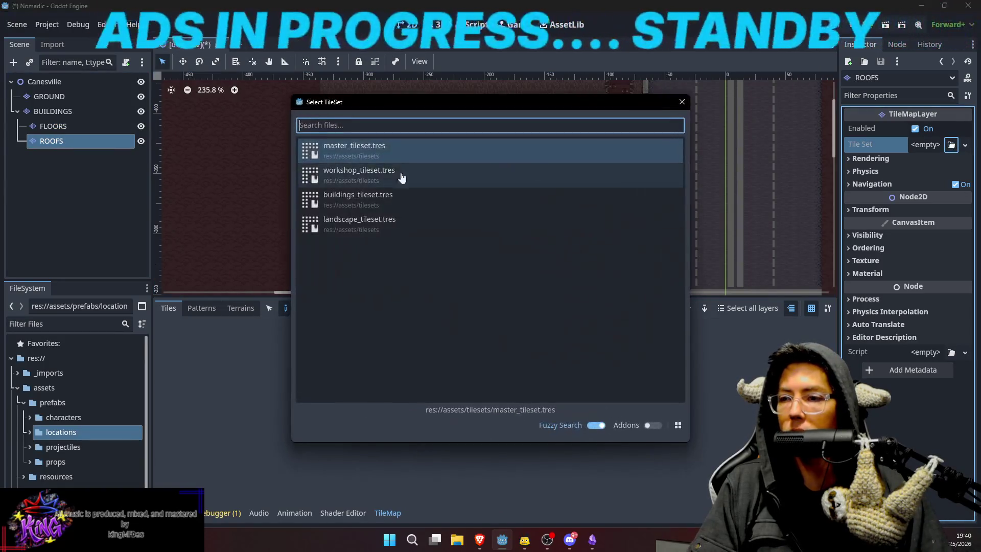
pyautogui.click(346, 203)
# Cancel the Save Scene As dialog from Ctrl+S and return to the FLOORS layer.
pyautogui.click(84, 113)
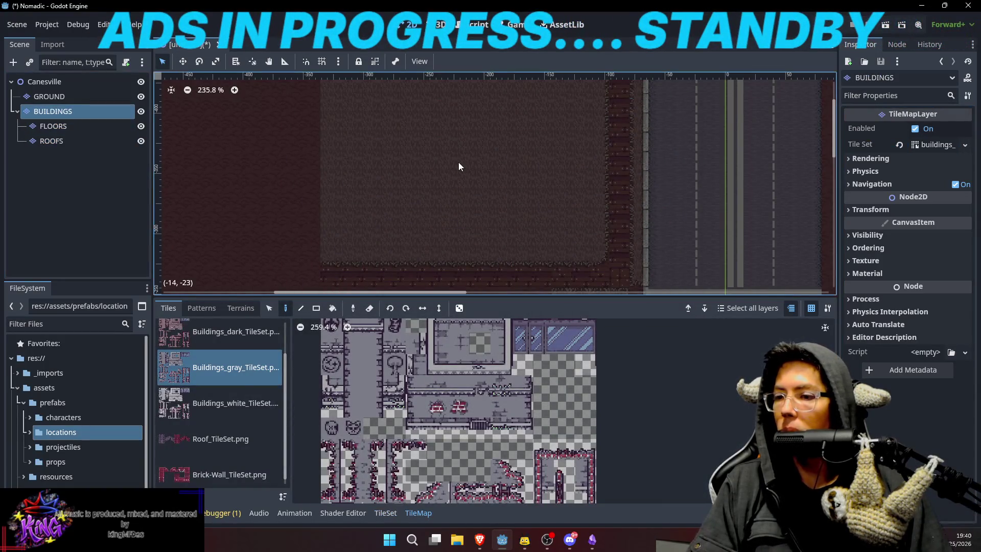
pyautogui.hotkey('ctrl', 's')
pyautogui.click(588, 442)
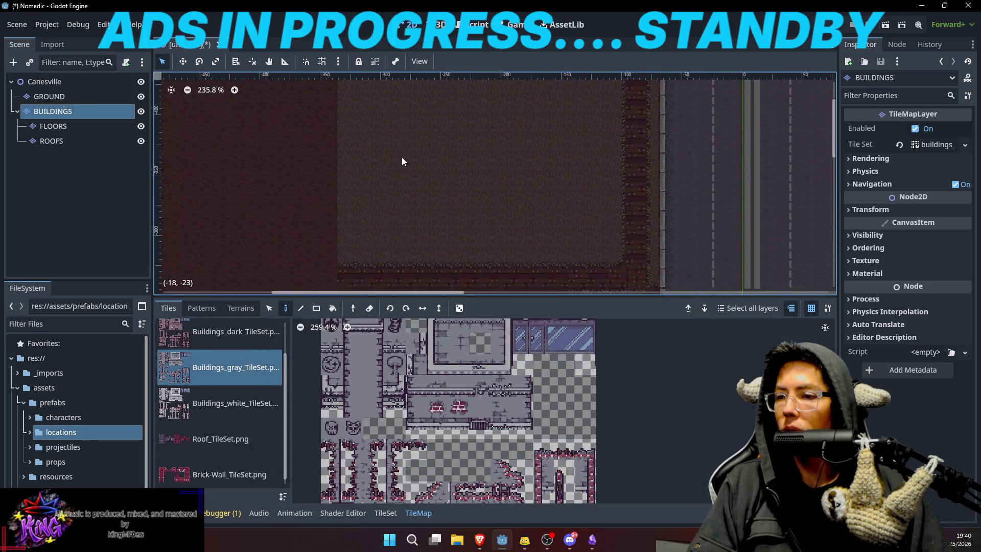
pyautogui.moveTo(402, 157); pyautogui.dragTo(388, 177)
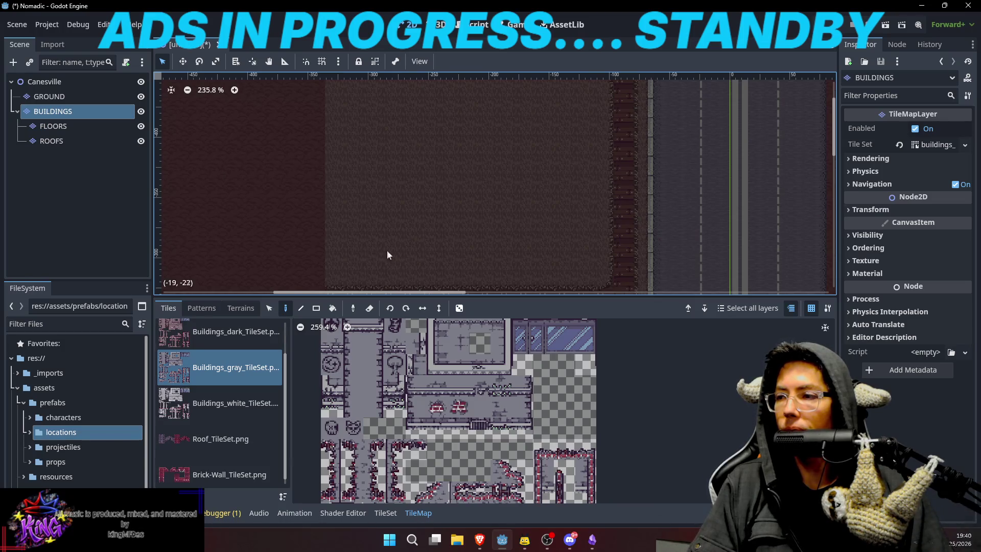
pyautogui.click(72, 131)
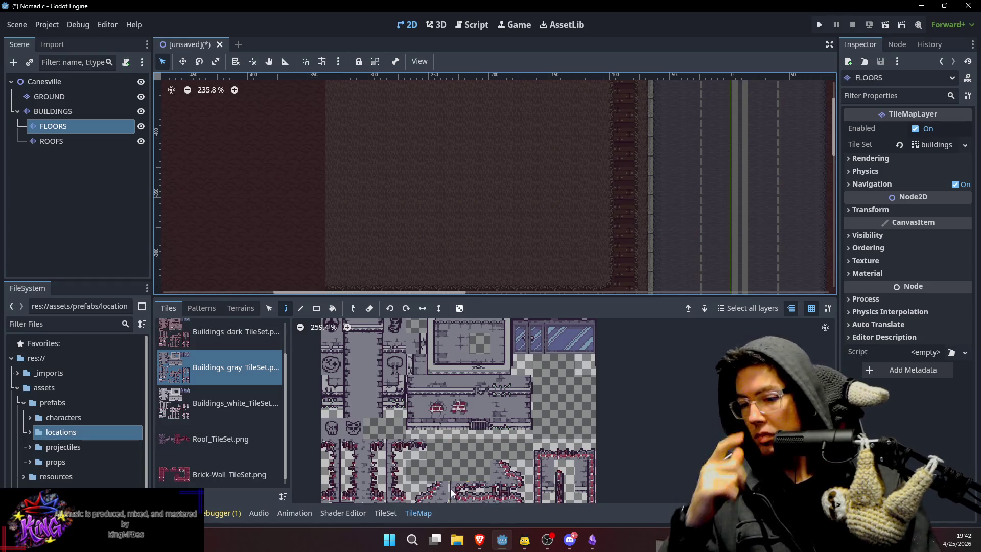
# Search the web for 'godot 4.5 2D building with floors', expand the AI answer, then return to Godot.
pyautogui.moveTo(480, 540)
pyautogui.click(511, 495)
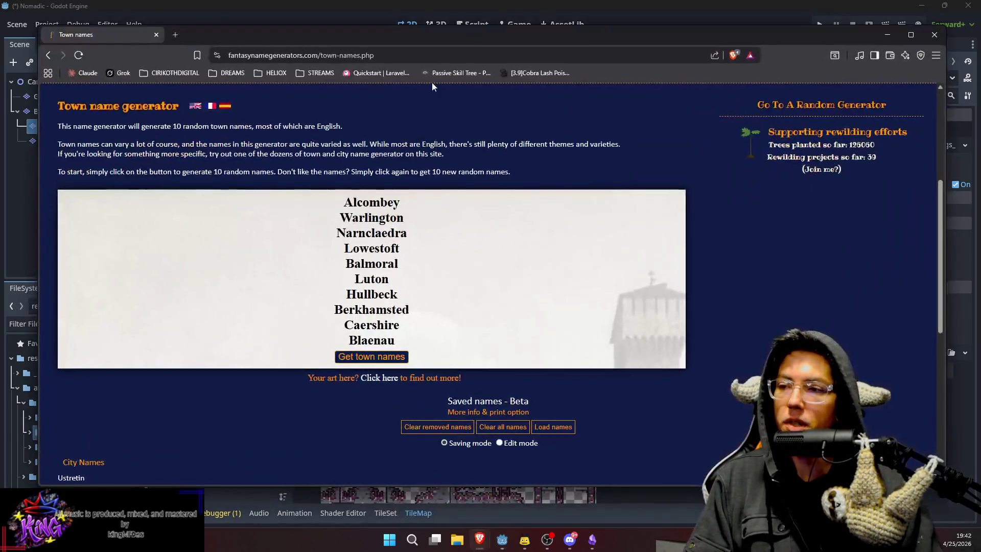
pyautogui.click(331, 52)
pyautogui.write('godot 4.5 ')
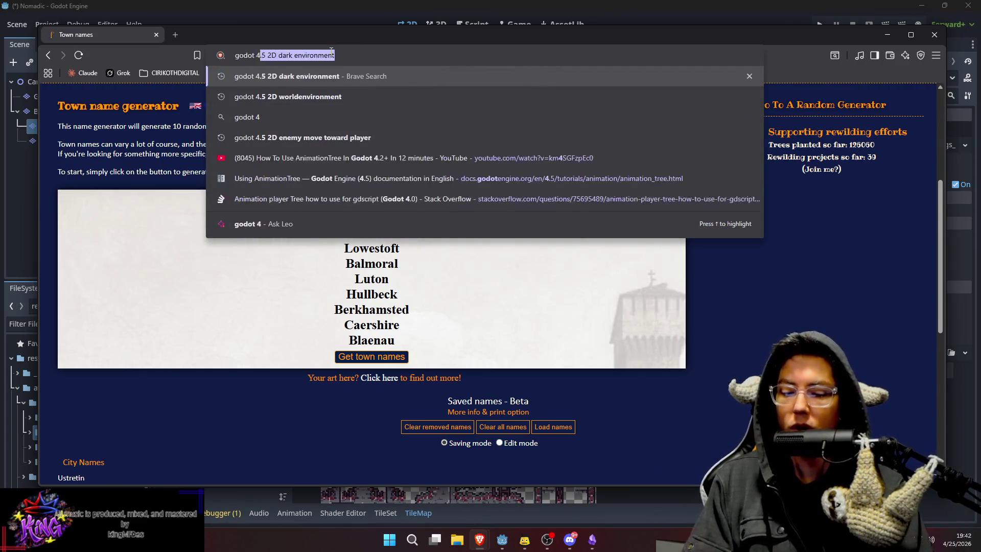
pyautogui.write('2D')
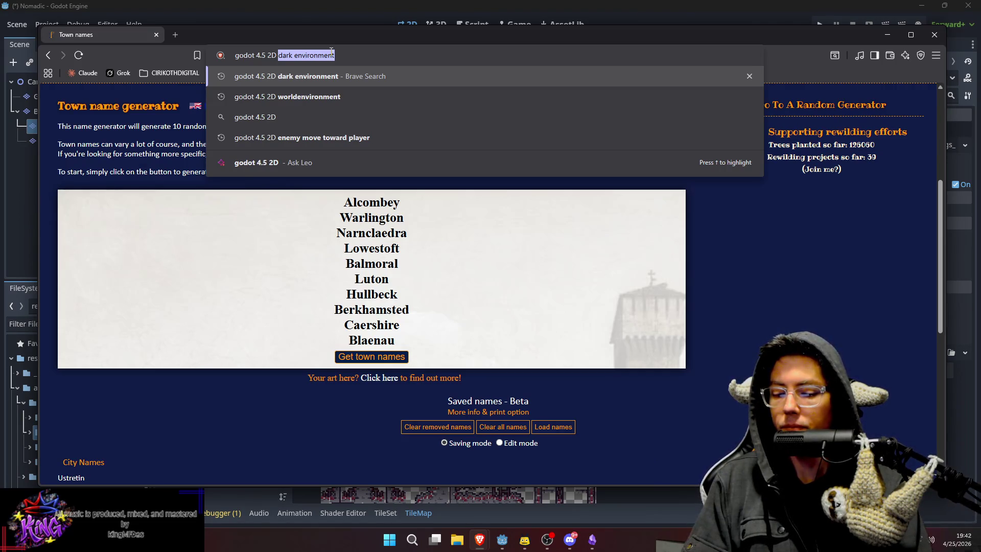
pyautogui.write('buil')
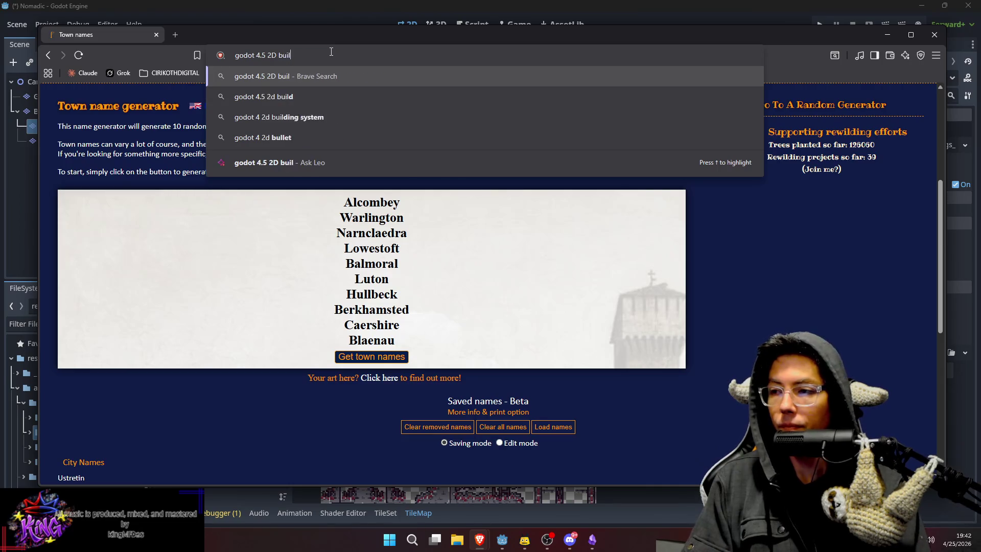
pyautogui.write('ding with floors')
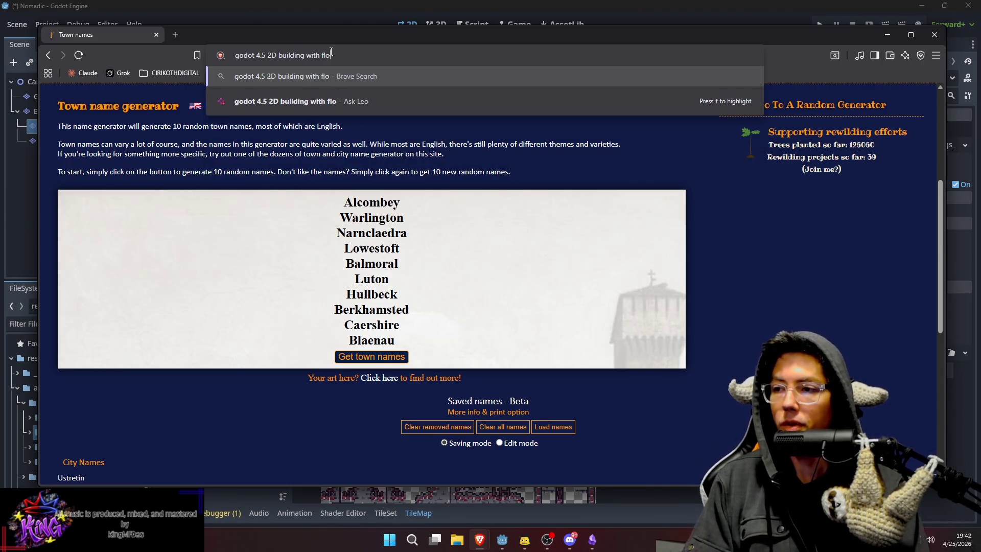
pyautogui.press('Return')
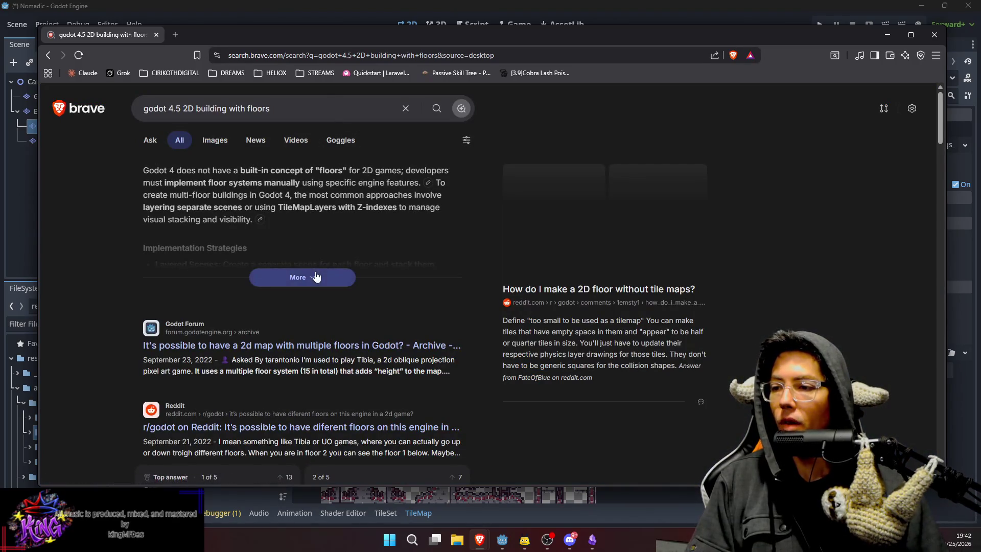
pyautogui.click(317, 277)
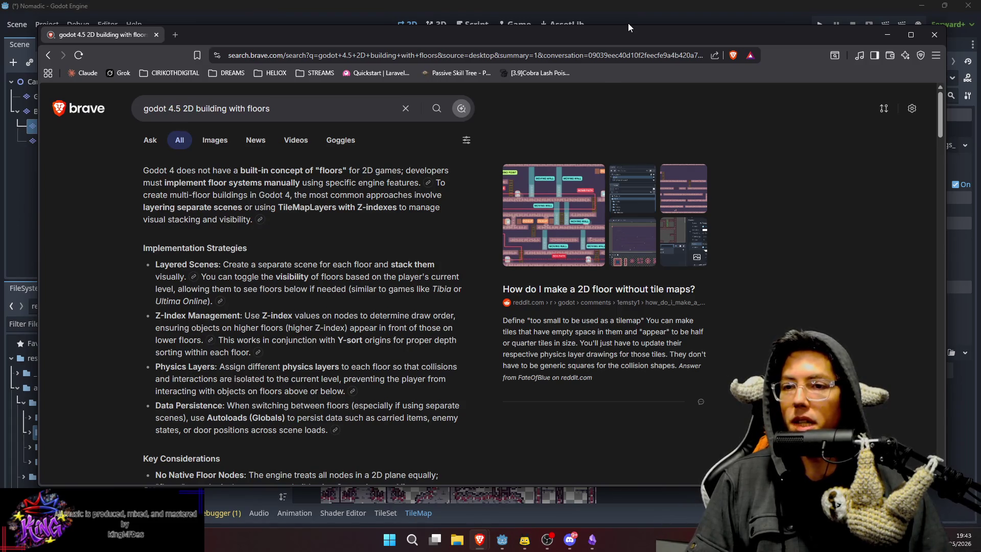
pyautogui.click(887, 34)
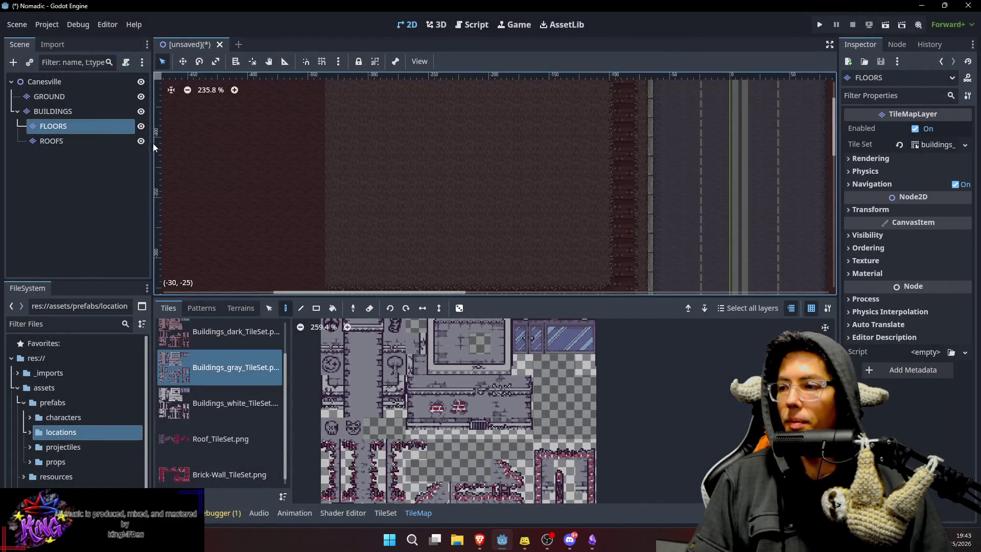
# Select the BUILDINGS layer and paint a first two-tile gray wall piece in an empty area.
pyautogui.doubleClick(79, 126)
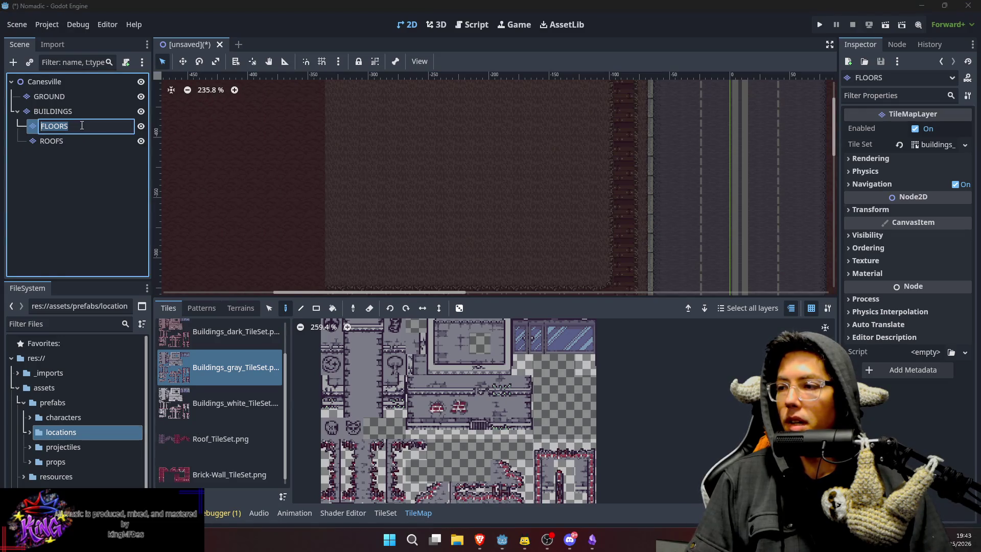
pyautogui.click(83, 113)
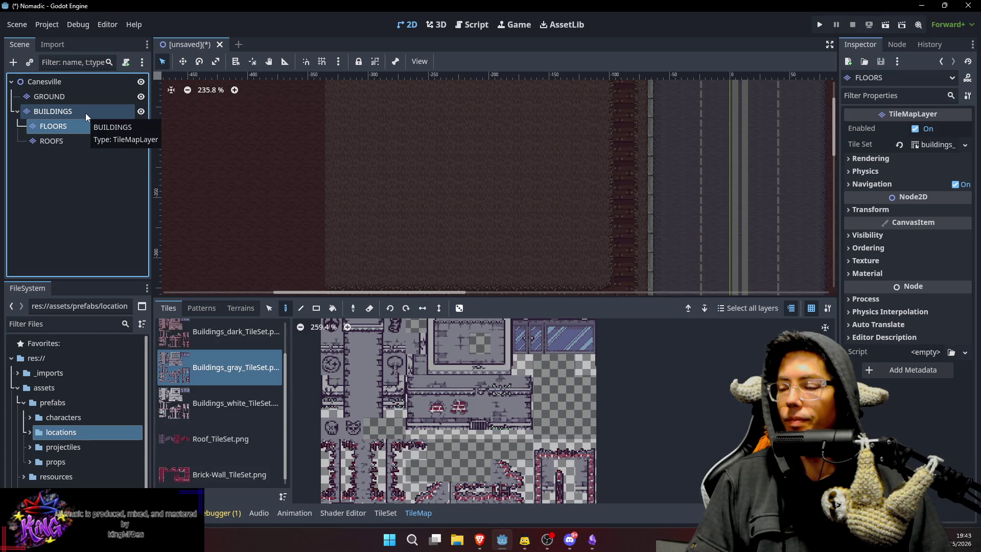
pyautogui.click(85, 112)
pyautogui.moveTo(382, 164); pyautogui.dragTo(437, 180)
pyautogui.click(414, 406)
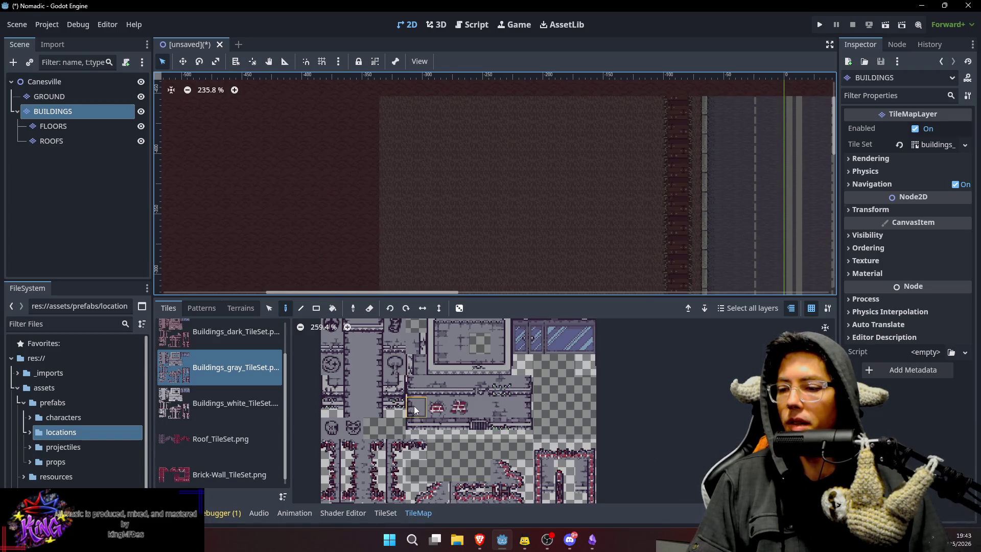
pyautogui.click(452, 210)
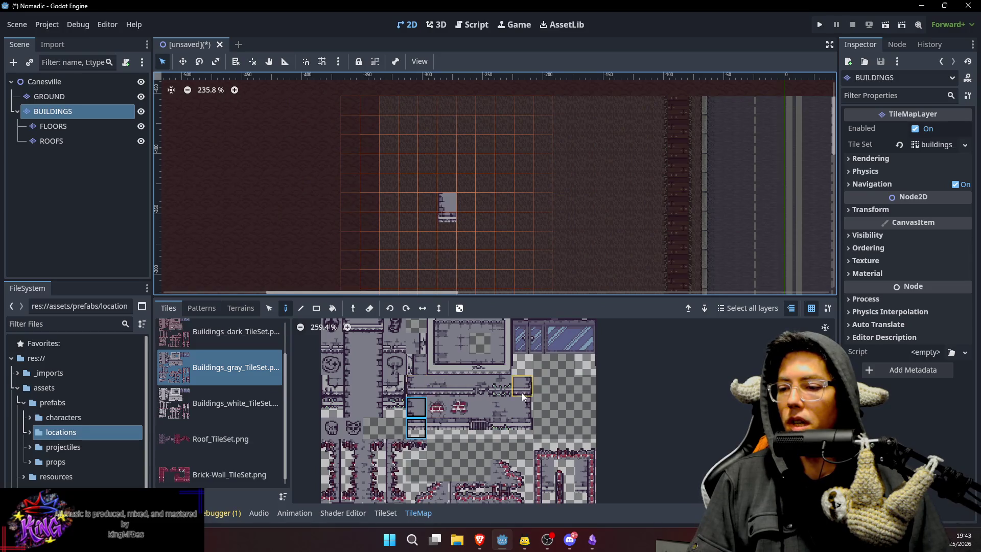
# Build up the long left wall column with plain gray wall tiles.
pyautogui.click(418, 390)
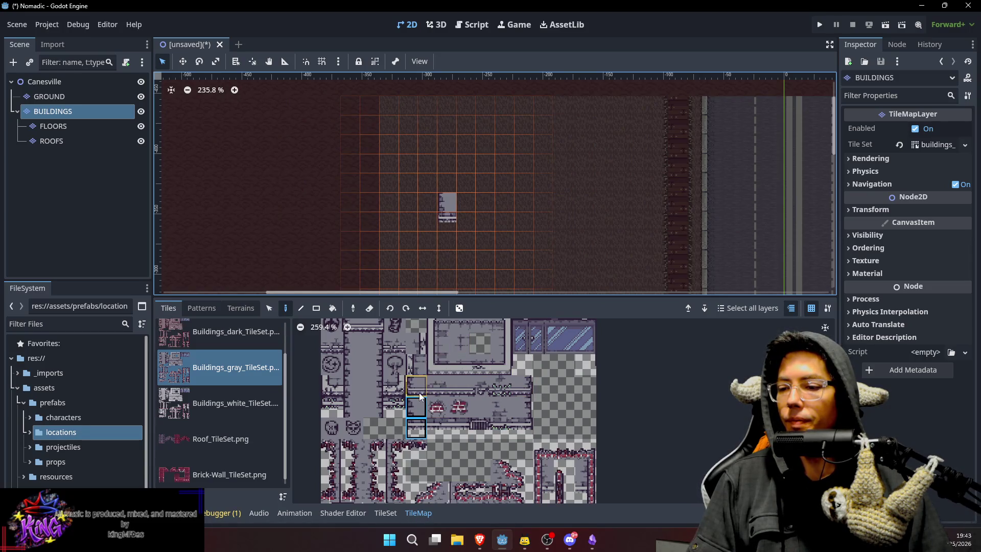
pyautogui.click(420, 409)
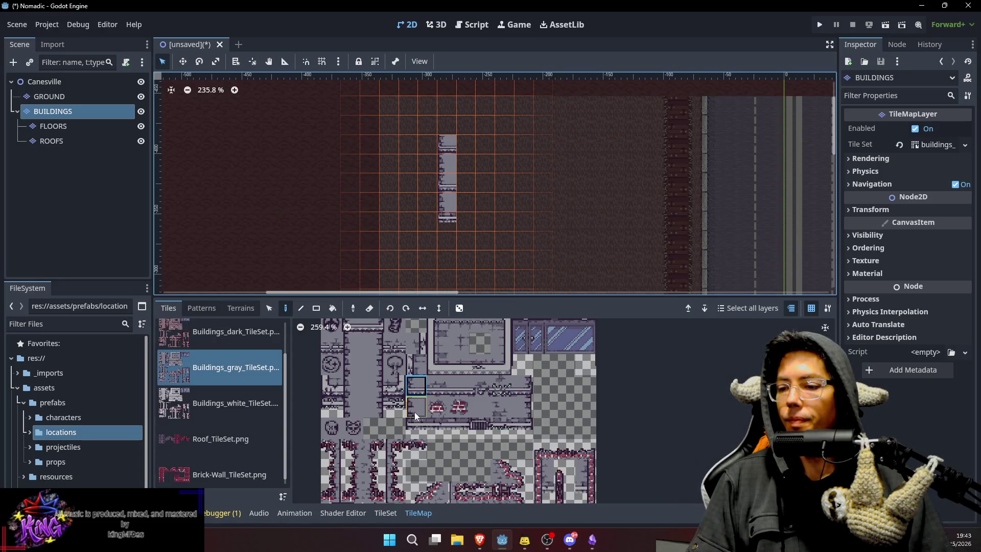
pyautogui.click(414, 409)
pyautogui.click(449, 125)
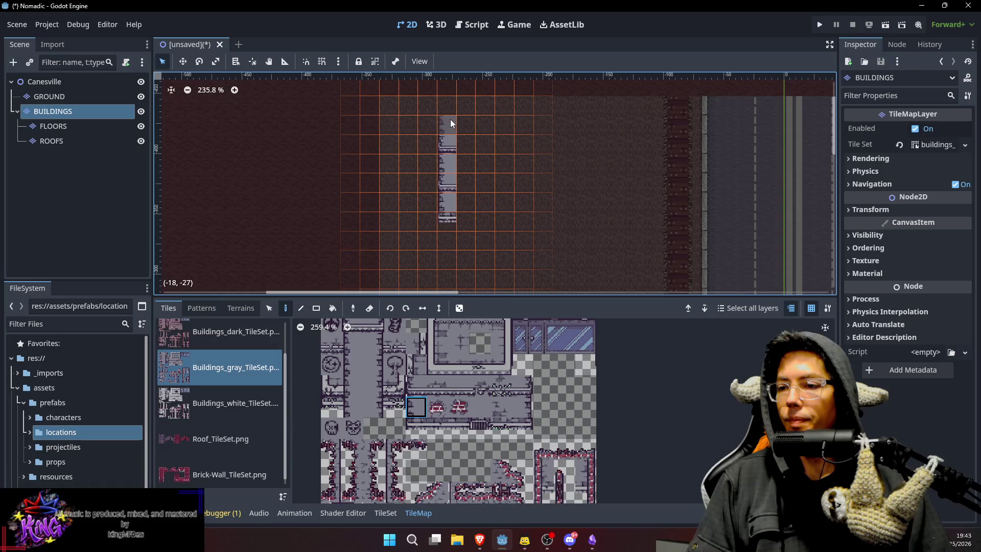
# Paint a top wall row toward the right and place the first right-room wall tile.
pyautogui.click(437, 364)
pyautogui.scroll(3, 456, 154)
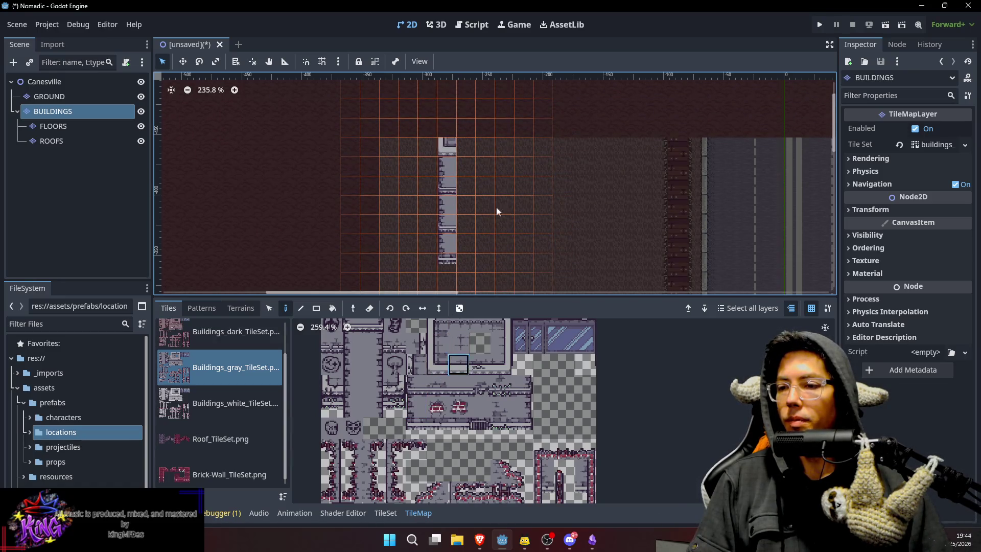
pyautogui.moveTo(467, 143); pyautogui.dragTo(570, 143)
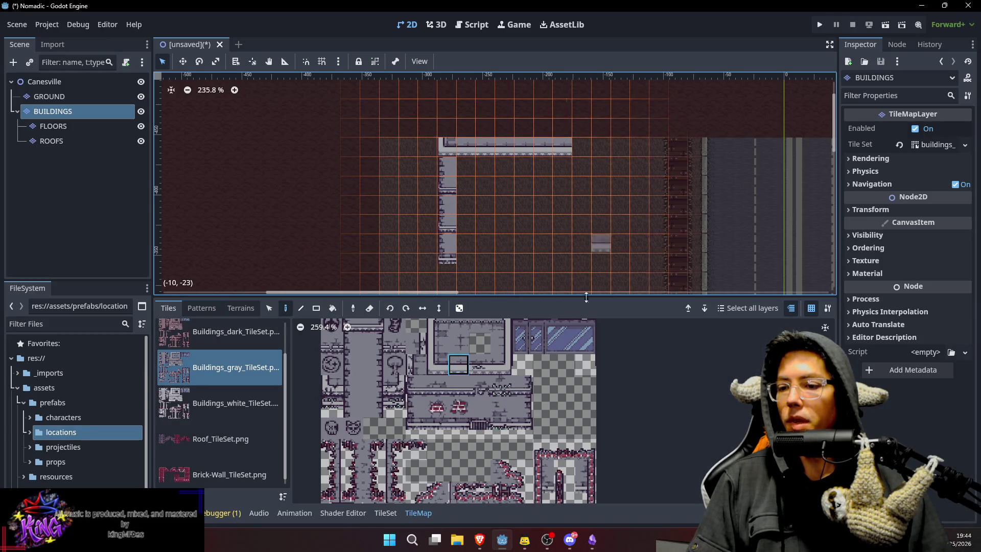
pyautogui.click(438, 345)
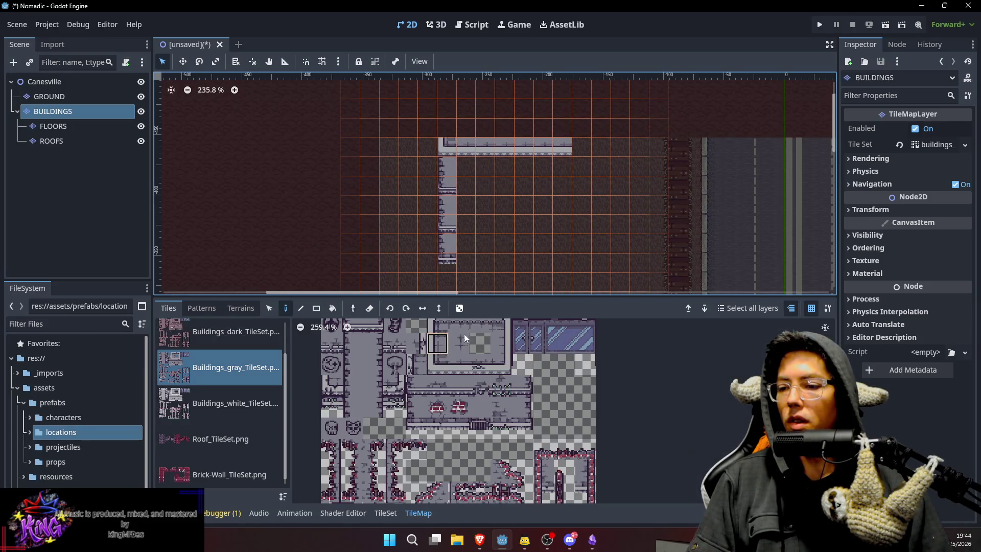
pyautogui.click(582, 223)
# Add the right room's bottom corner and wall, undo a wrong tile, and extend its side upward.
pyautogui.scroll(-1, 620, 204)
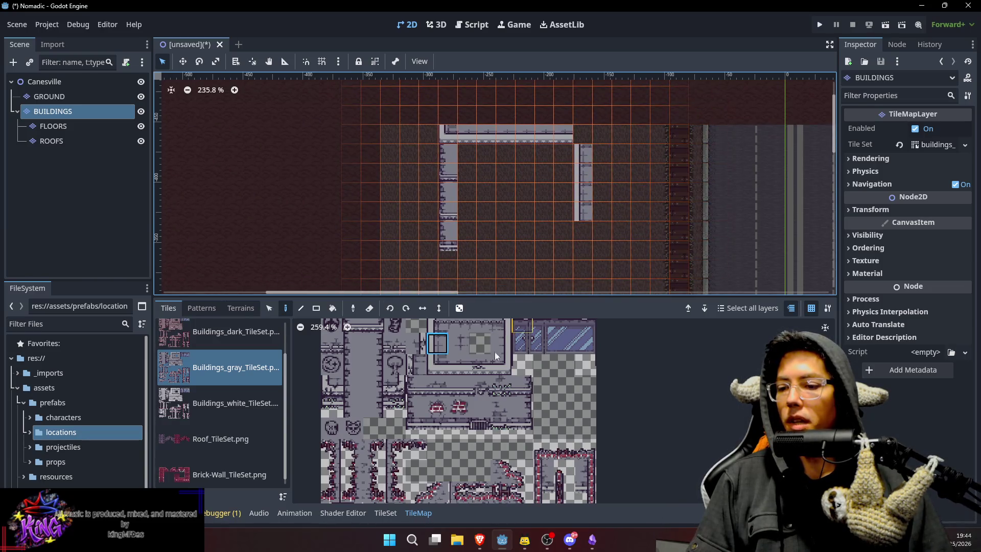
pyautogui.click(437, 364)
pyautogui.click(587, 211)
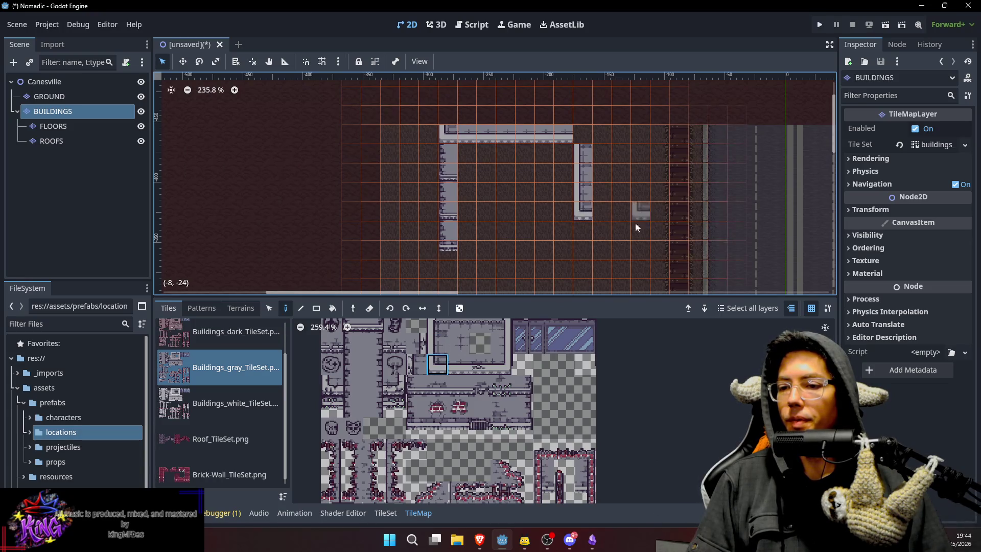
pyautogui.click(458, 364)
pyautogui.moveTo(608, 211)
pyautogui.mouseDown()
pyautogui.moveTo(620, 211)
pyautogui.moveTo(645, 164)
pyautogui.mouseUp()
pyautogui.click(501, 364)
pyautogui.hotkey('ctrl', 'z')
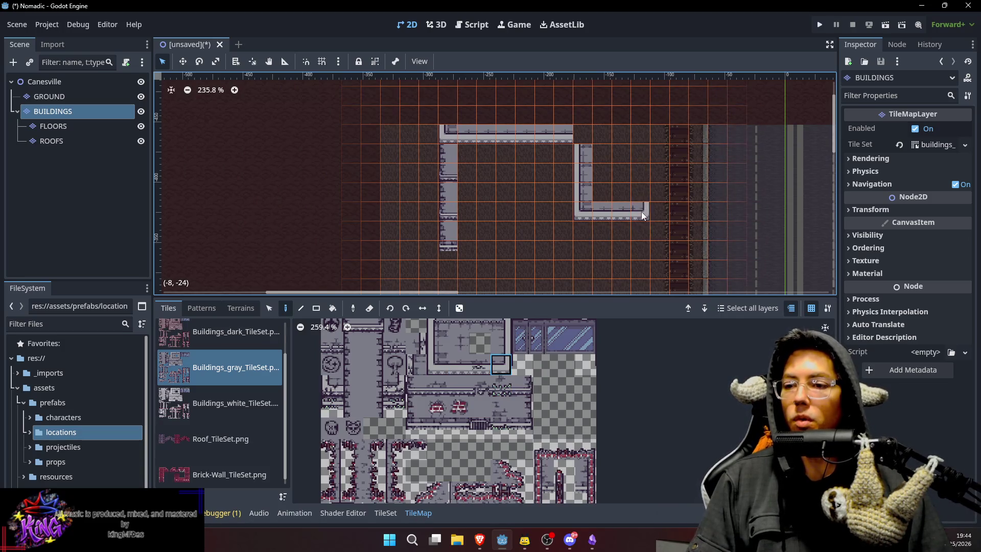
pyautogui.click(521, 332)
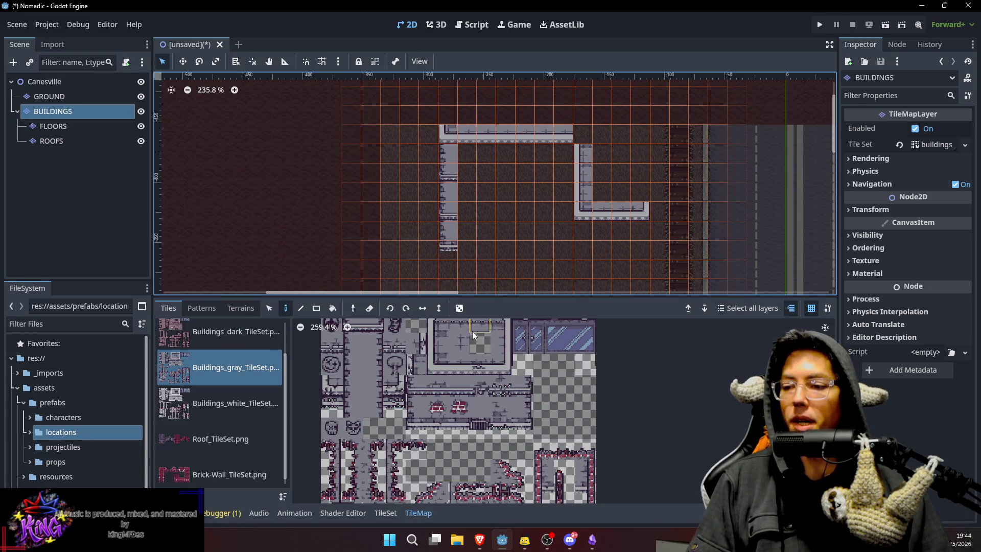
pyautogui.moveTo(641, 149); pyautogui.dragTo(642, 142)
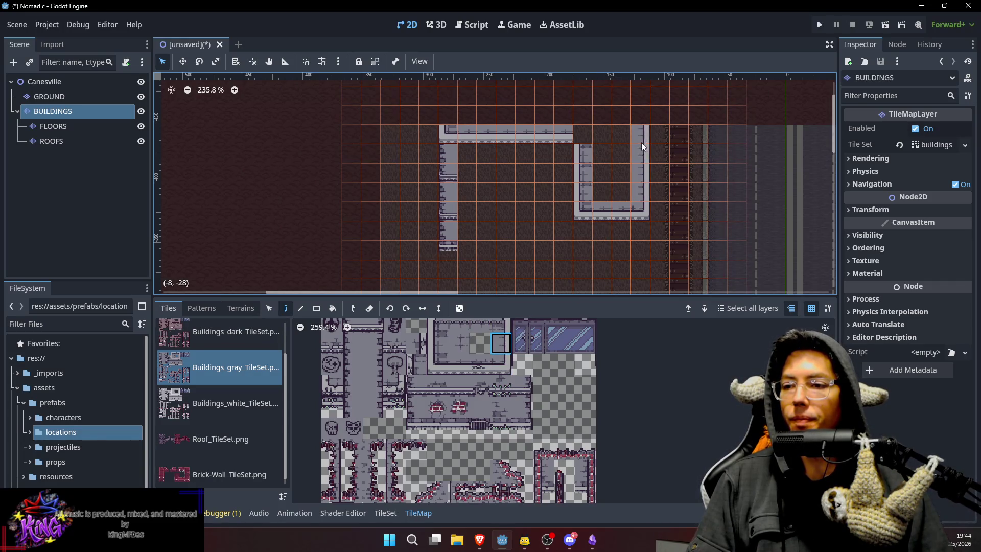
# Paint the top wall strip across the building from its top-left corner.
pyautogui.scroll(2, 604, 127)
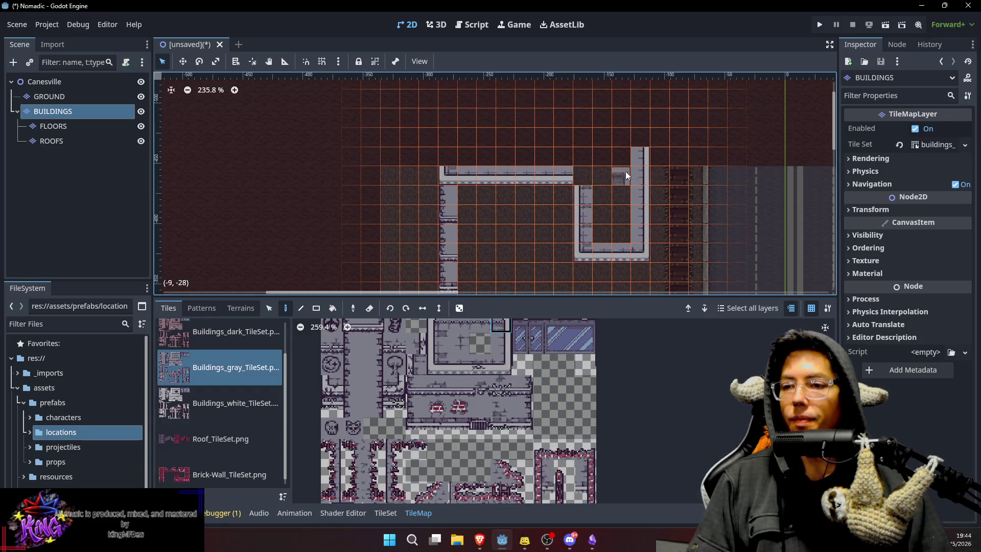
pyautogui.click(450, 335)
pyautogui.click(448, 134)
pyautogui.click(465, 343)
pyautogui.moveTo(473, 127); pyautogui.dragTo(606, 135)
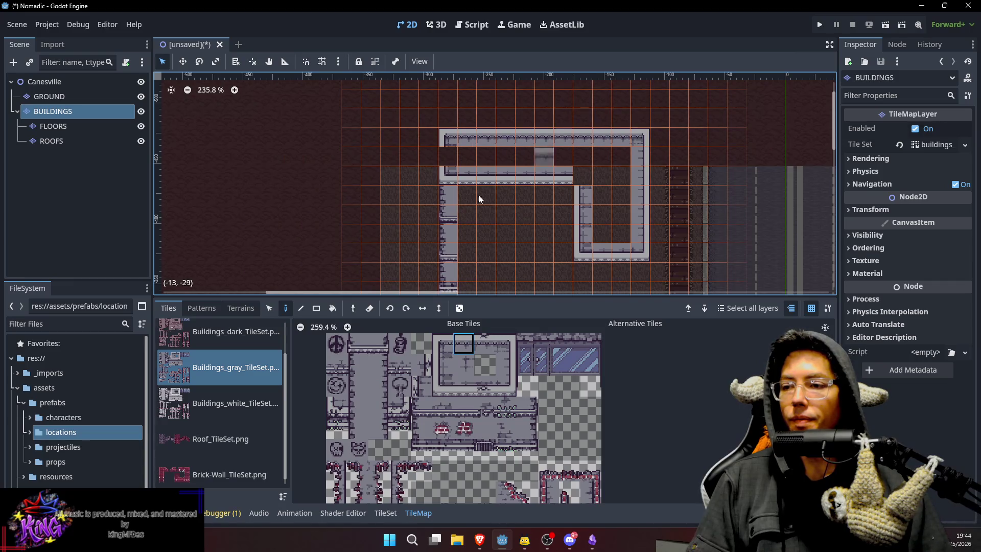
# Fill the building's top strip with gray floor tiles.
pyautogui.click(464, 365)
pyautogui.moveTo(476, 154); pyautogui.dragTo(622, 153)
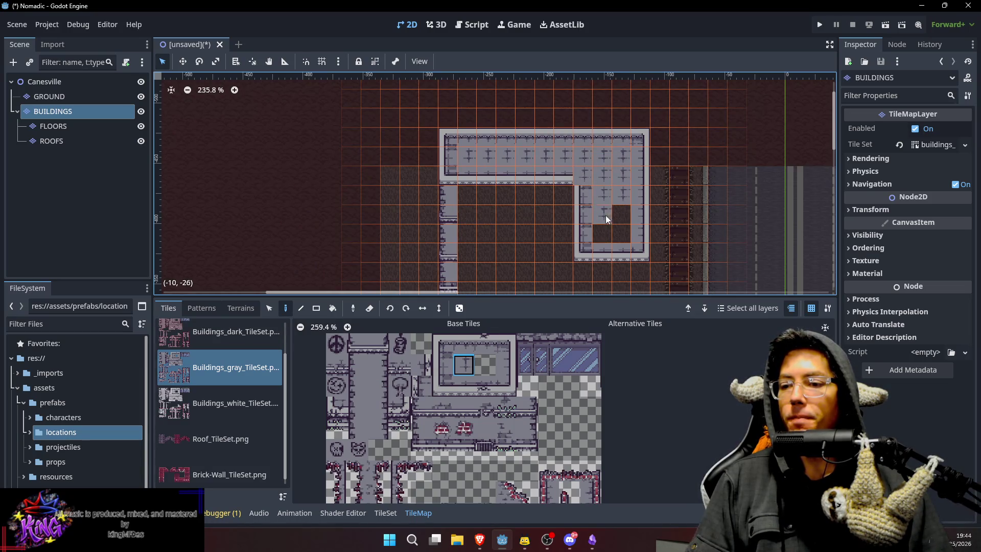
pyautogui.scroll(-3, 620, 238)
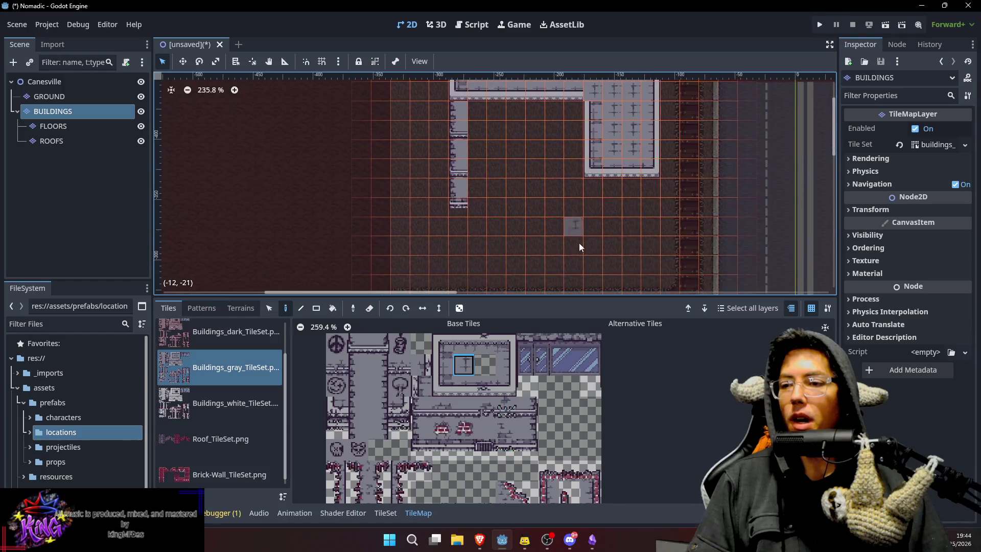
# Paint a horizontal inner wall row across the building toward the right room.
pyautogui.click(435, 412)
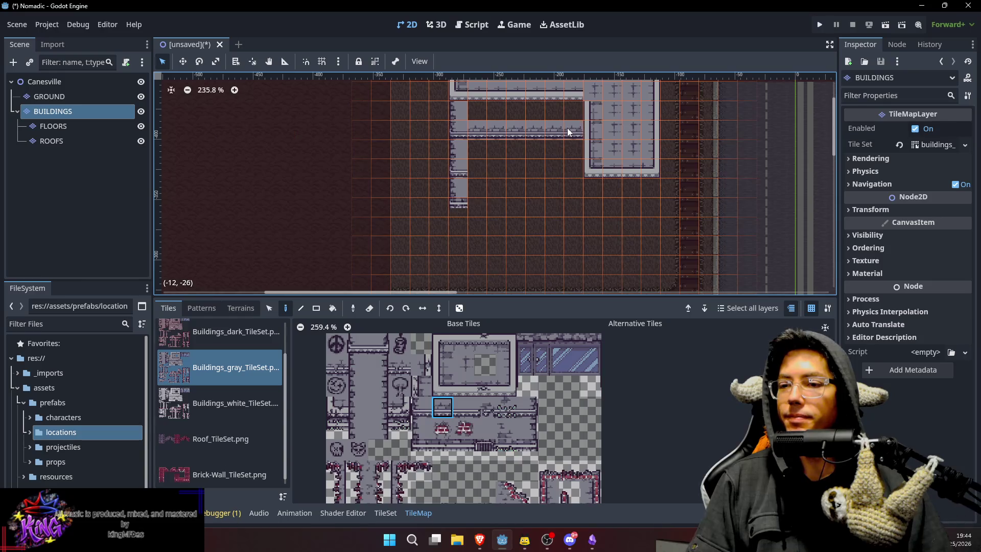
pyautogui.click(471, 412)
pyautogui.moveTo(476, 166); pyautogui.dragTo(573, 167)
pyautogui.click(423, 427)
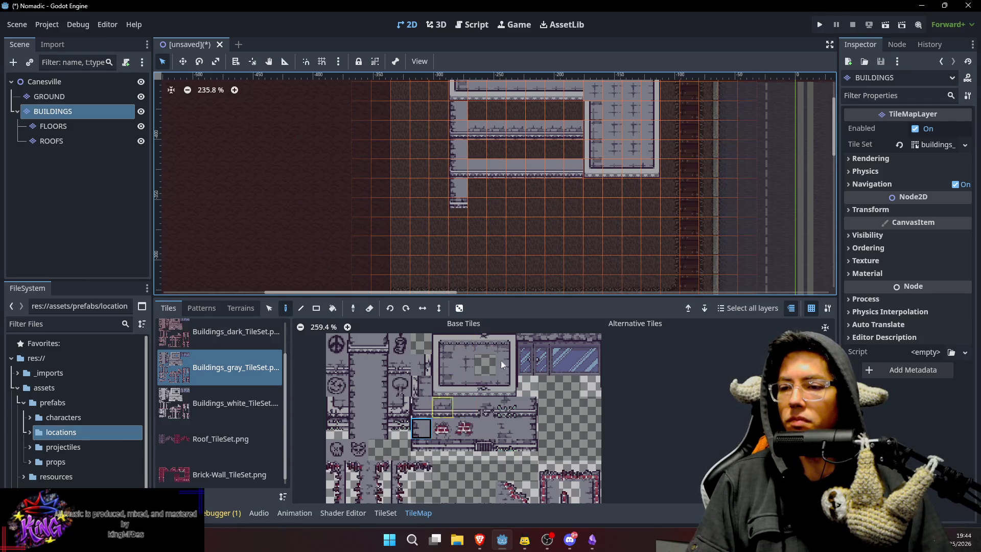
# Paint a gray wall column running downward below the small right room.
pyautogui.click(593, 192)
pyautogui.click(422, 407)
pyautogui.click(593, 207)
pyautogui.click(422, 428)
pyautogui.click(590, 234)
pyautogui.click(424, 413)
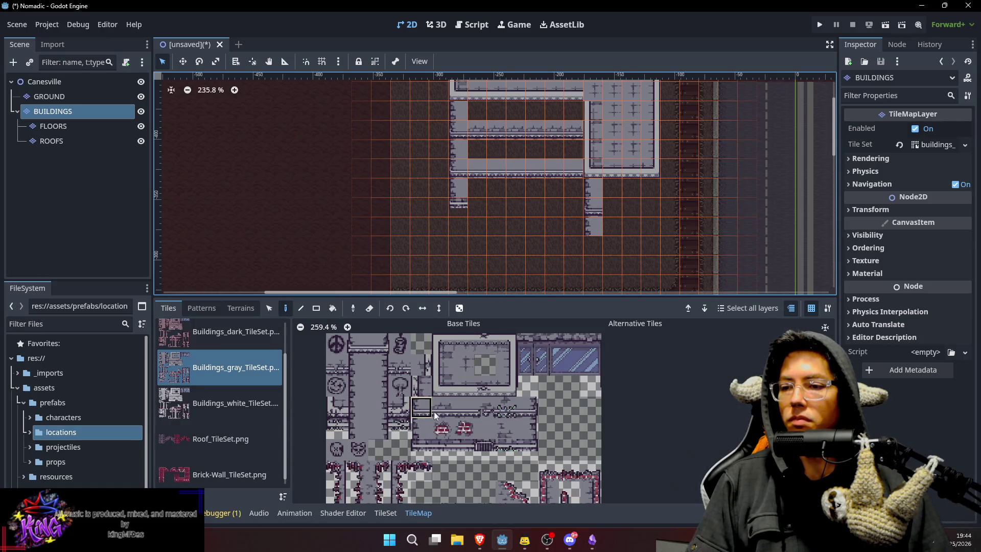
pyautogui.click(598, 245)
pyautogui.scroll(-2, 598, 246)
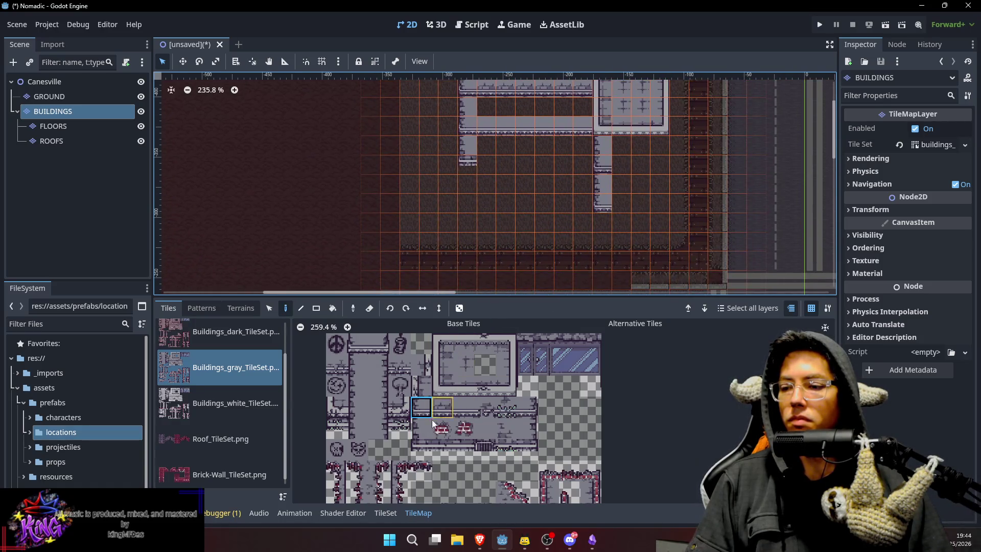
# Cap the wall column with an end tile and extend the bottom wall to the right.
pyautogui.click(598, 226)
pyautogui.click(422, 447)
pyautogui.click(602, 245)
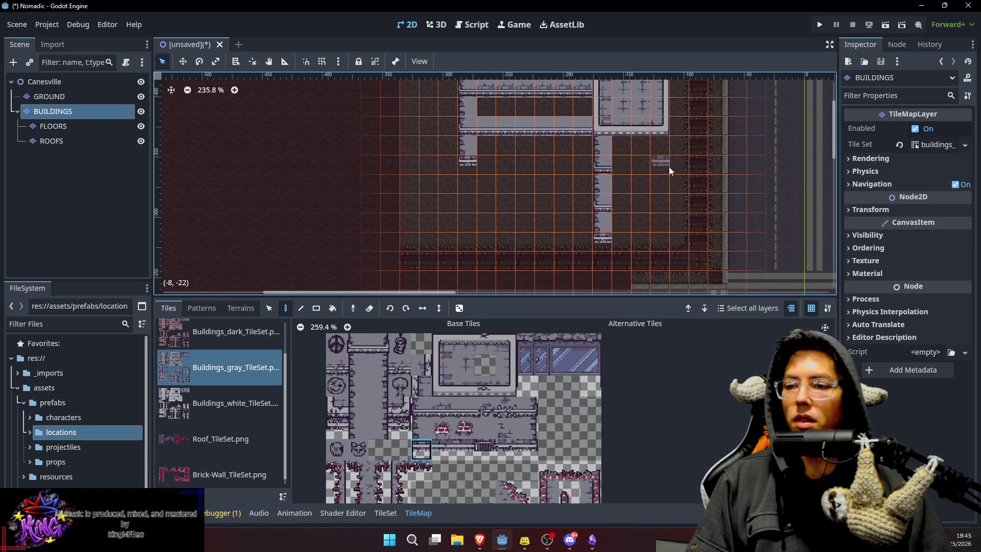
pyautogui.moveTo(668, 159); pyautogui.dragTo(633, 175)
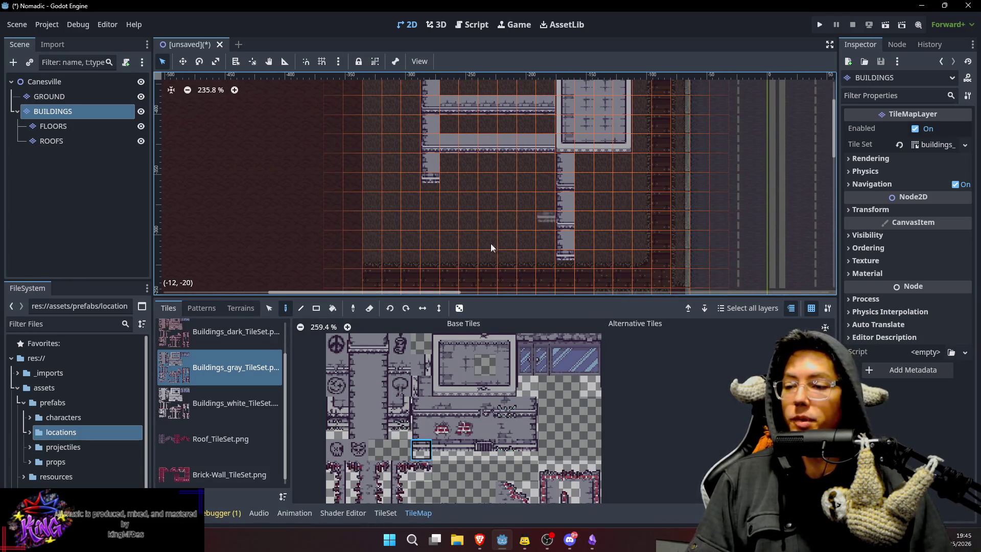
pyautogui.click(449, 449)
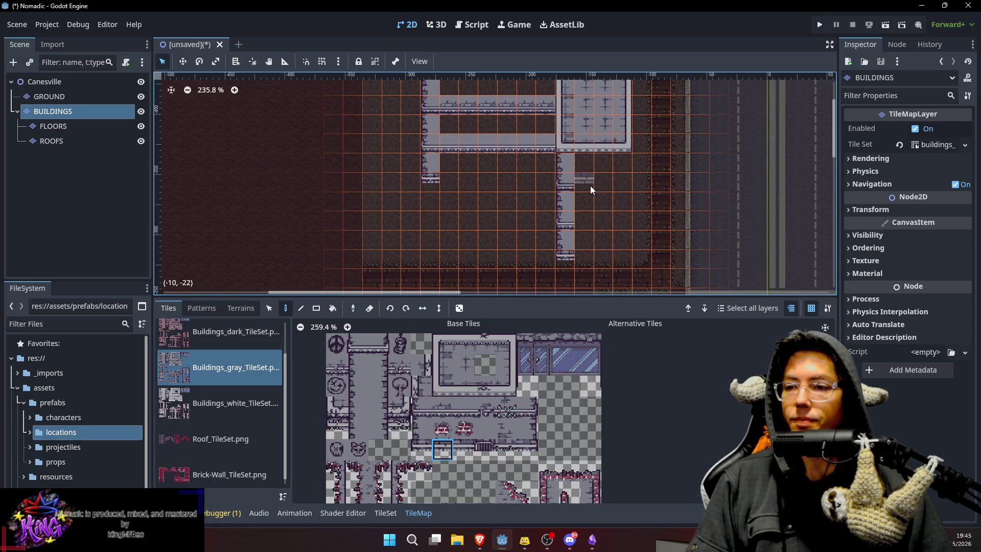
pyautogui.moveTo(594, 253); pyautogui.dragTo(621, 253)
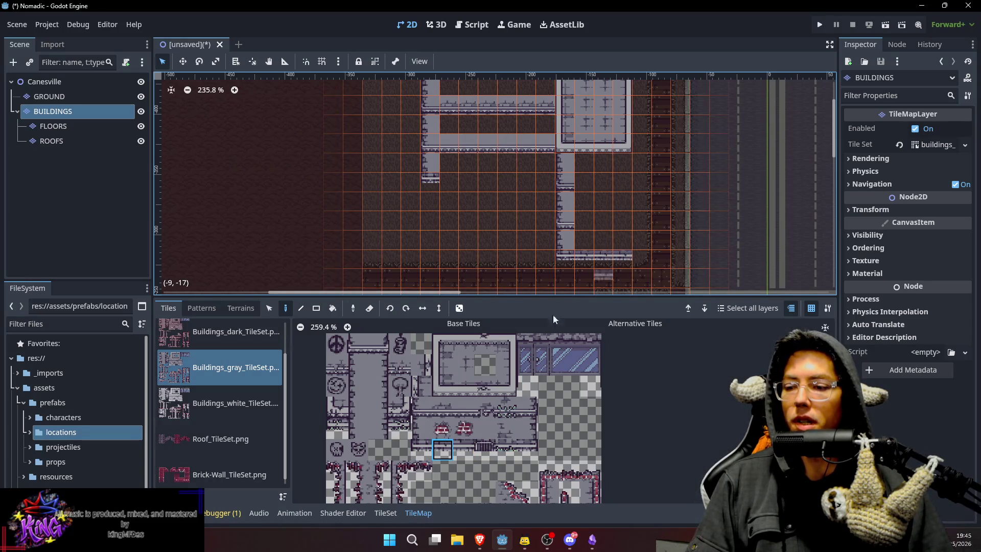
# Paint the lower-right wing's right wall column with vertical gray wall tiles.
pyautogui.click(529, 449)
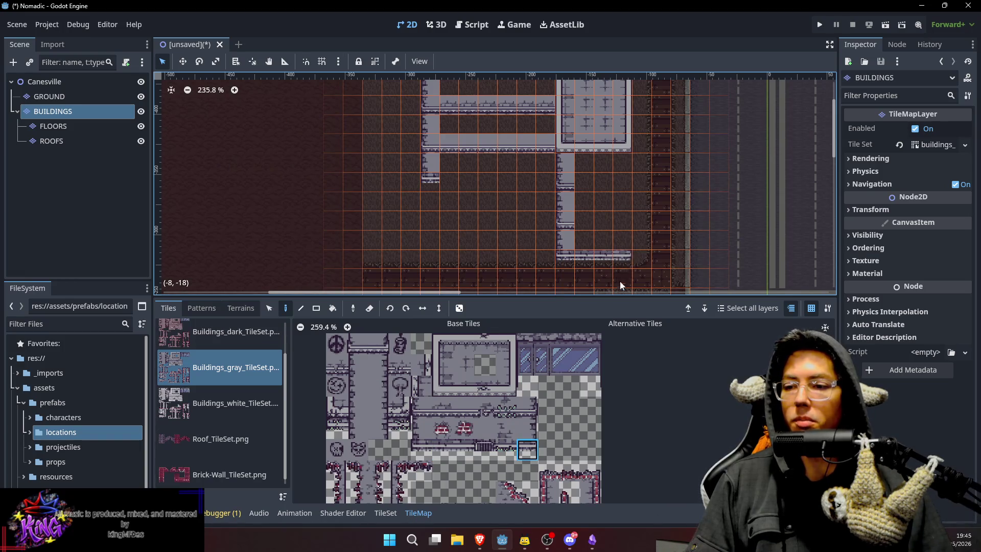
pyautogui.click(624, 238)
pyautogui.click(622, 199)
pyautogui.click(626, 162)
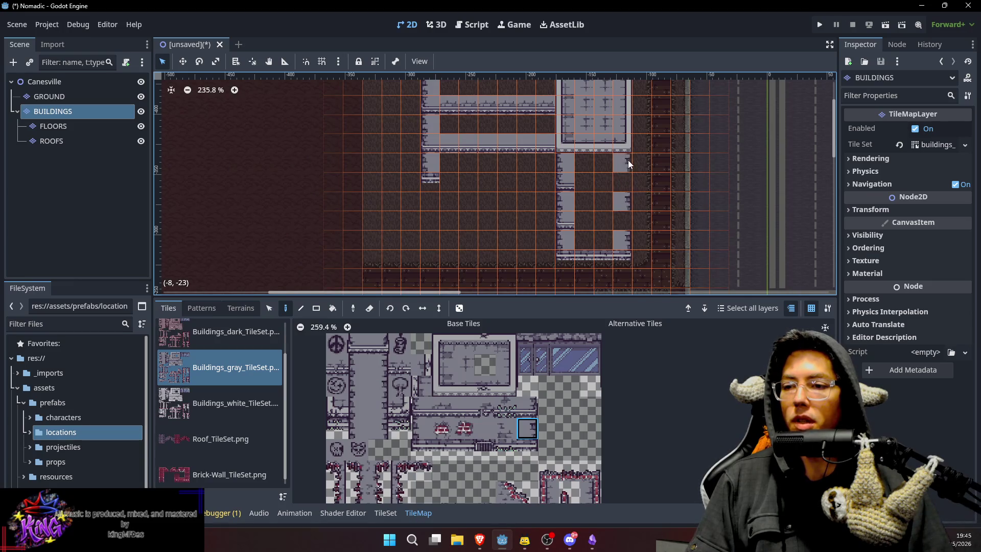
pyautogui.click(523, 414)
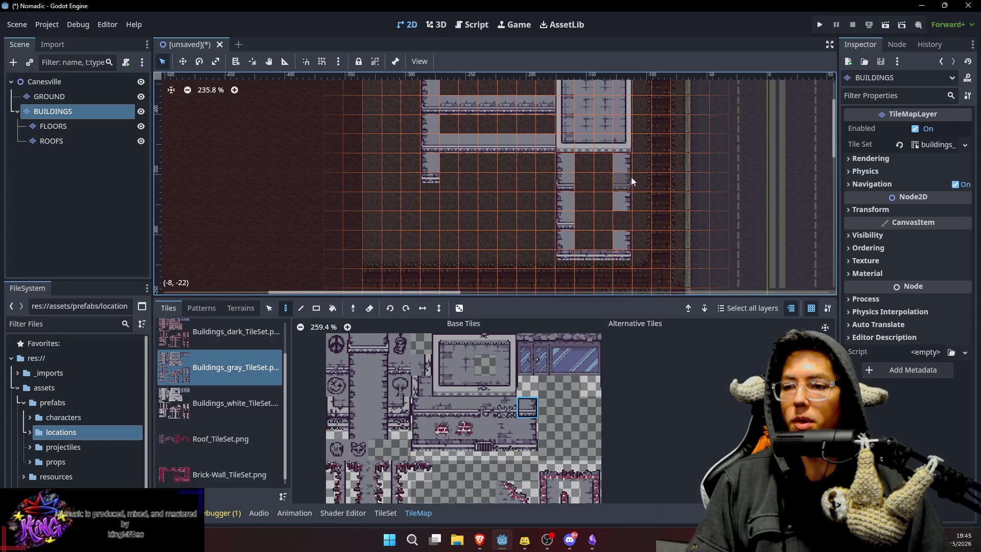
pyautogui.click(623, 222)
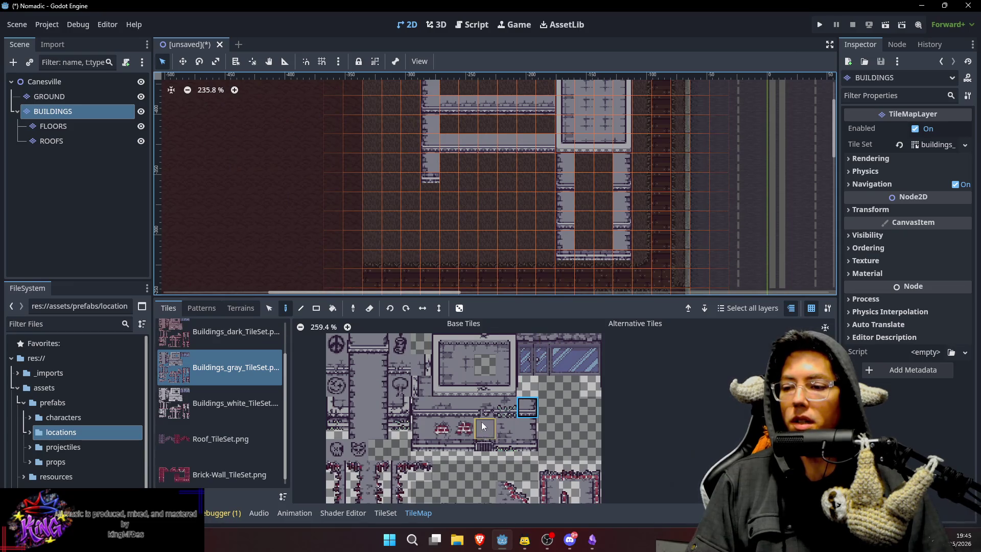
# Fill the right wing's dark cells with gray floor tiles.
pyautogui.click(461, 413)
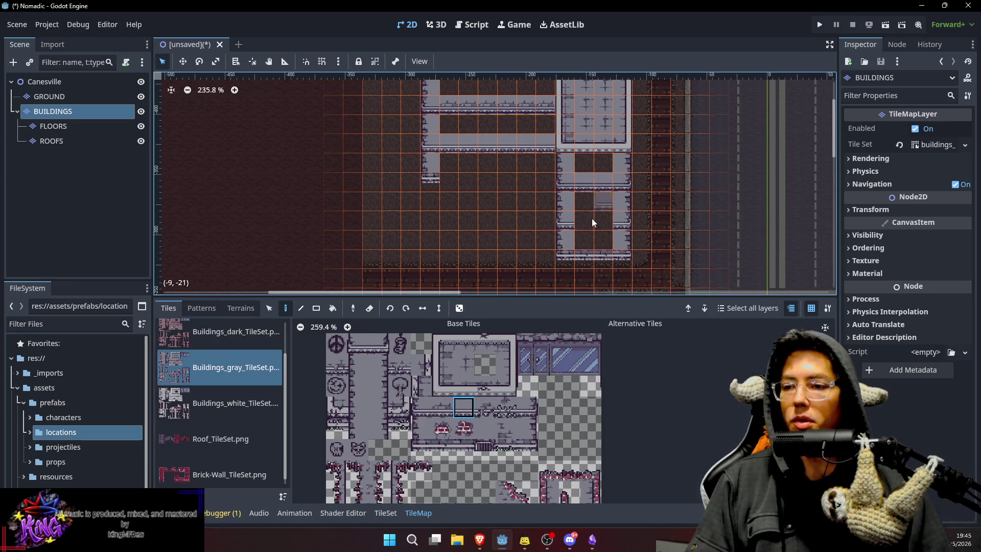
pyautogui.click(488, 429)
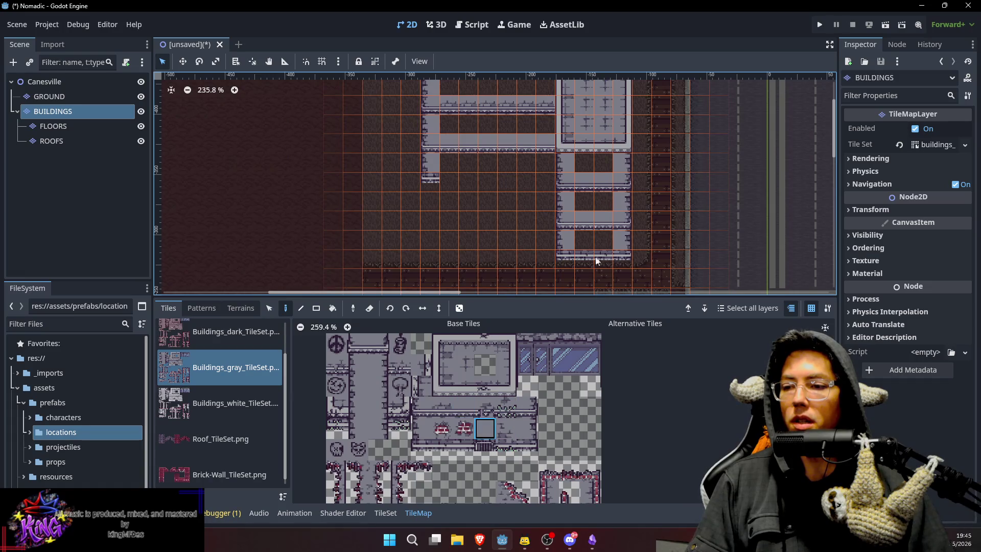
pyautogui.click(605, 242)
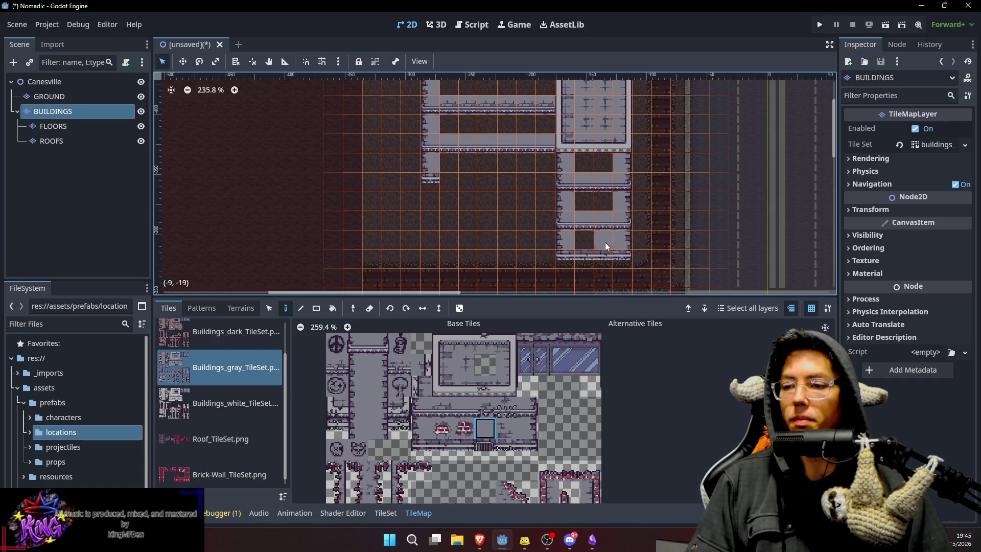
pyautogui.click(603, 167)
pyautogui.click(584, 163)
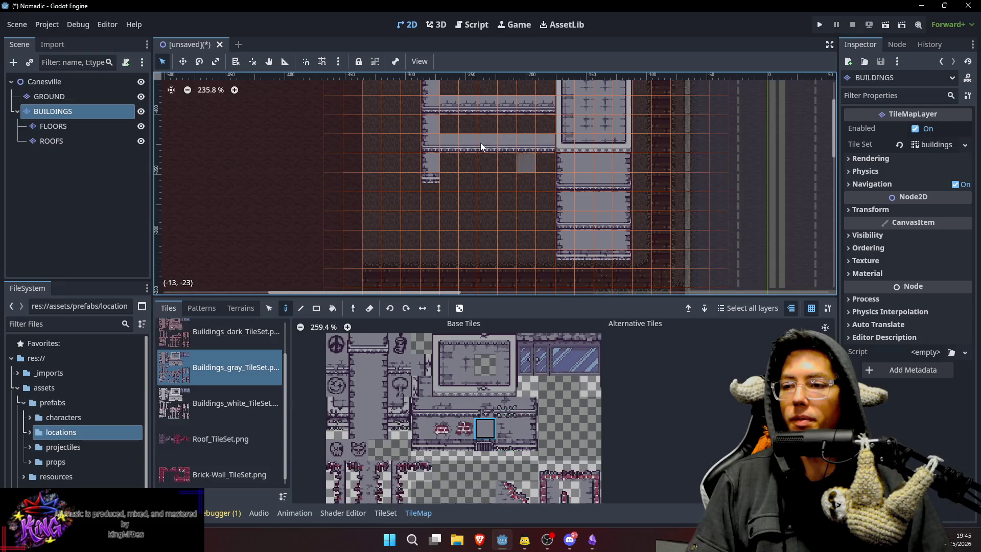
# Paint gray floor over the building's remaining dark strips and rows.
pyautogui.moveTo(482, 146); pyautogui.dragTo(518, 199)
pyautogui.moveTo(506, 149); pyautogui.dragTo(574, 148)
pyautogui.moveTo(486, 181); pyautogui.dragTo(574, 194)
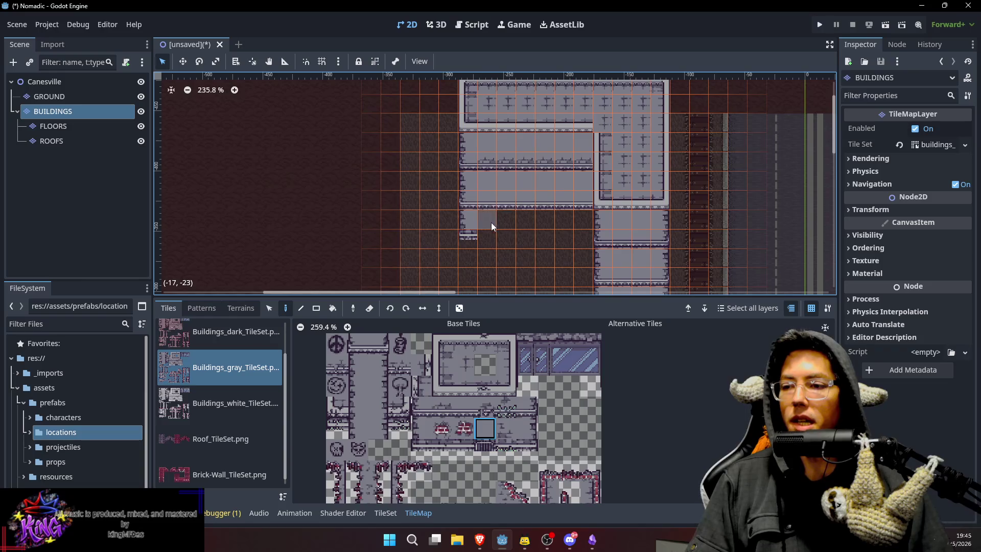
pyautogui.moveTo(492, 222); pyautogui.dragTo(578, 223)
# Extend the bottom wall under the building's left section.
pyautogui.click(460, 443)
pyautogui.moveTo(489, 231); pyautogui.dragTo(587, 233)
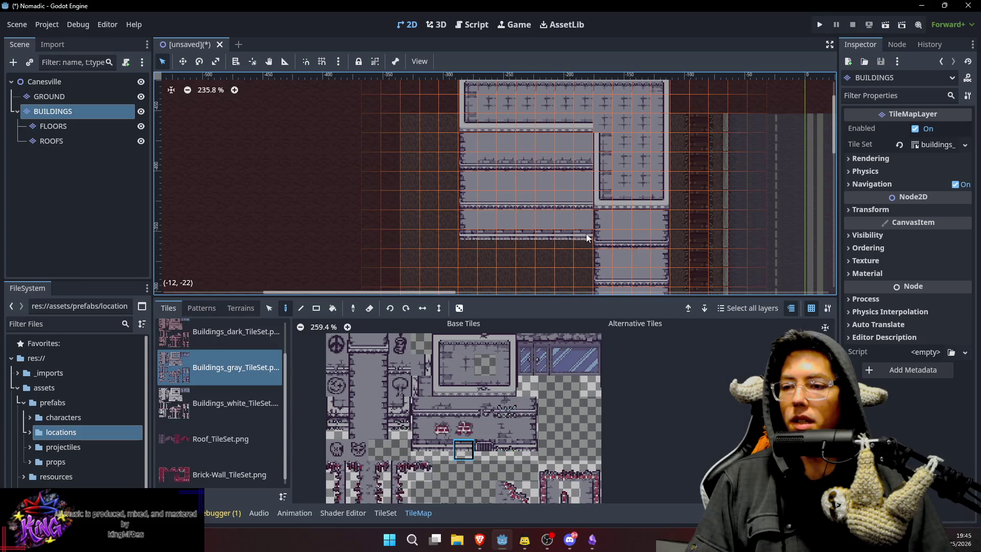
pyautogui.scroll(-2, 593, 215)
pyautogui.scroll(2, 598, 194)
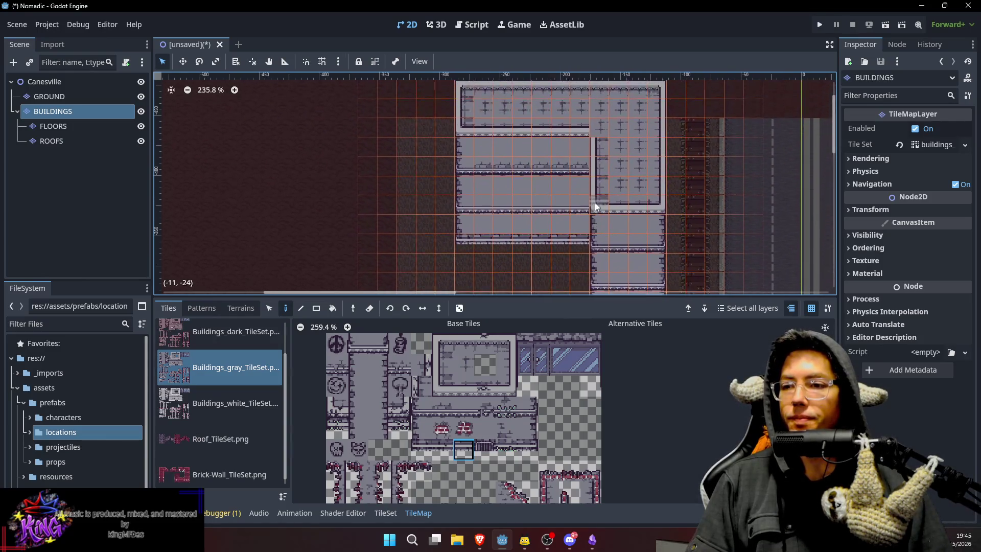
pyautogui.scroll(-4, 613, 176)
pyautogui.moveTo(592, 173); pyautogui.dragTo(585, 186)
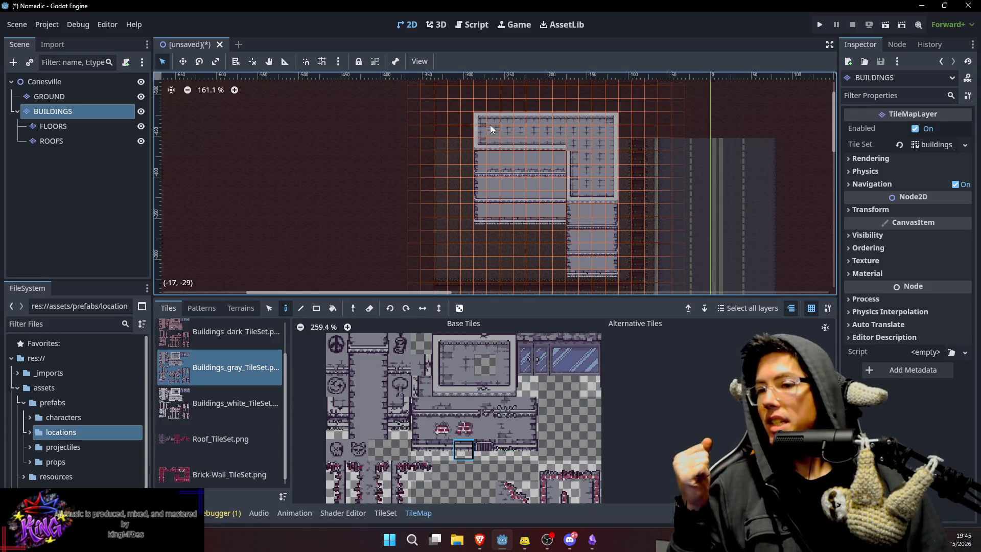
# Select the L-shaped roof tiles with the Selection tool.
pyautogui.press('s')
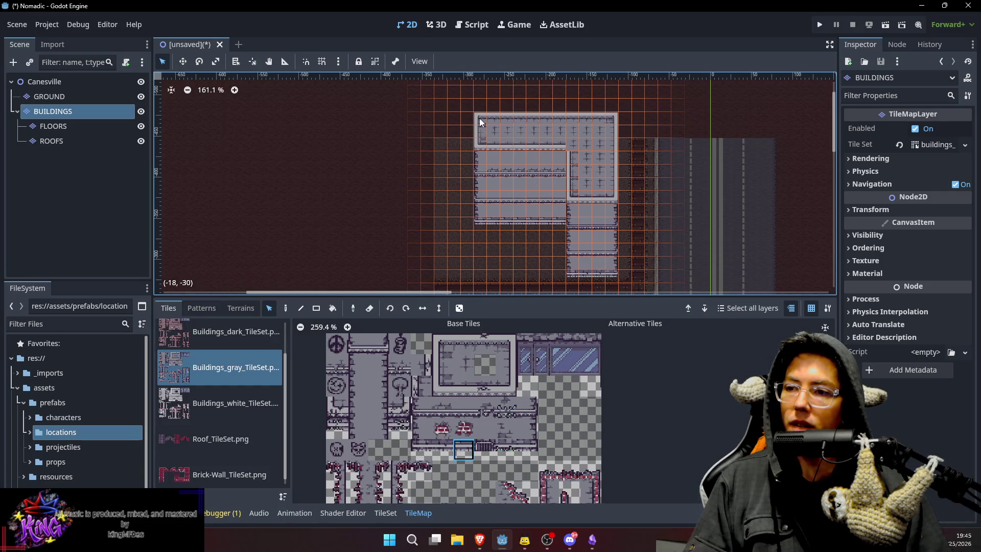
pyautogui.moveTo(480, 119)
pyautogui.mouseDown()
pyautogui.moveTo(581, 197)
pyautogui.moveTo(608, 198)
pyautogui.moveTo(608, 118)
pyautogui.moveTo(525, 122)
pyautogui.mouseUp()
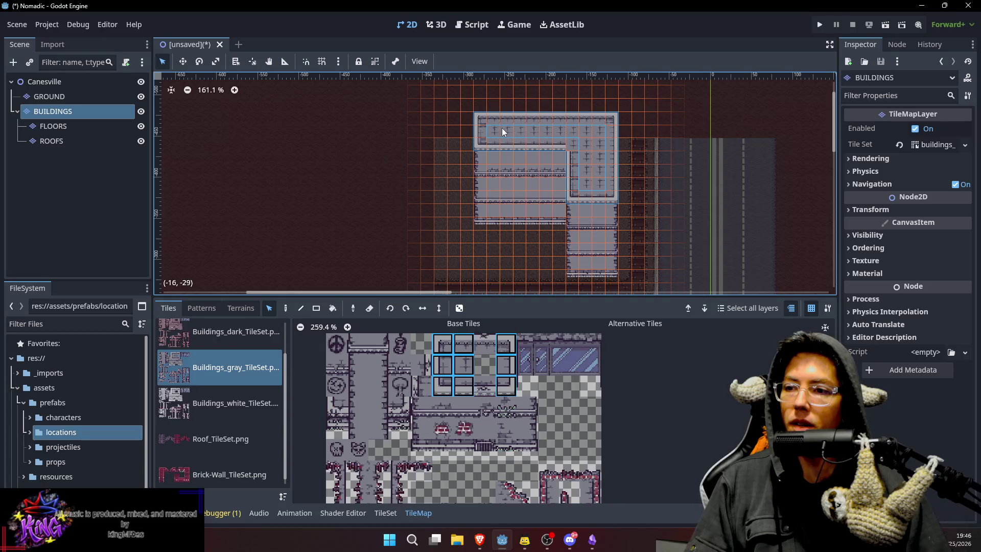
pyautogui.moveTo(591, 130); pyautogui.dragTo(596, 130)
pyautogui.moveTo(598, 170); pyautogui.dragTo(589, 175)
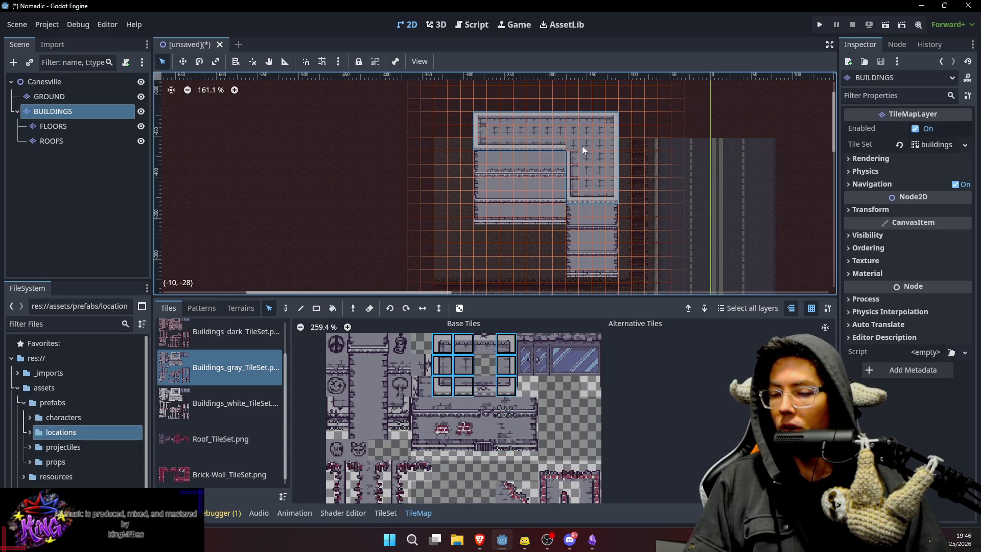
# Cut the roof tiles from BUILDINGS and paste them onto ROOFS in the same spot.
pyautogui.press('Delete')
pyautogui.click(122, 139)
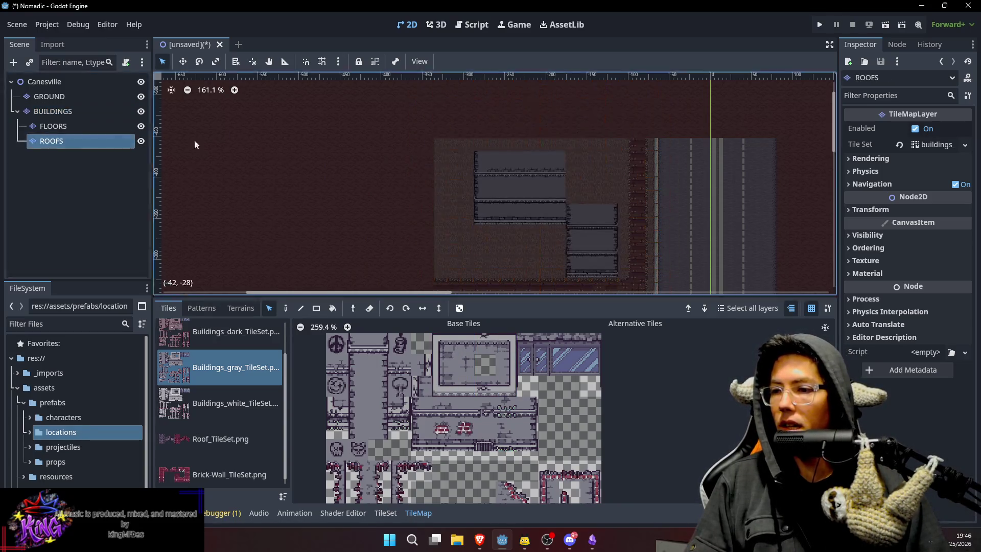
pyautogui.hotkey('ctrl', 'v')
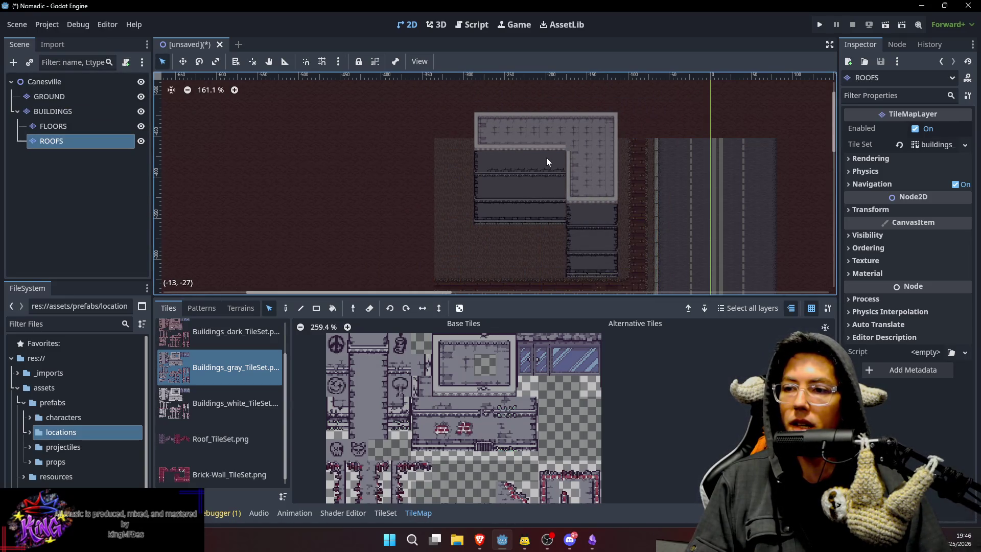
pyautogui.click(547, 158)
# Review the FLOORS and BUILDINGS layers, then reselect the ROOFS layer.
pyautogui.scroll(2, 596, 133)
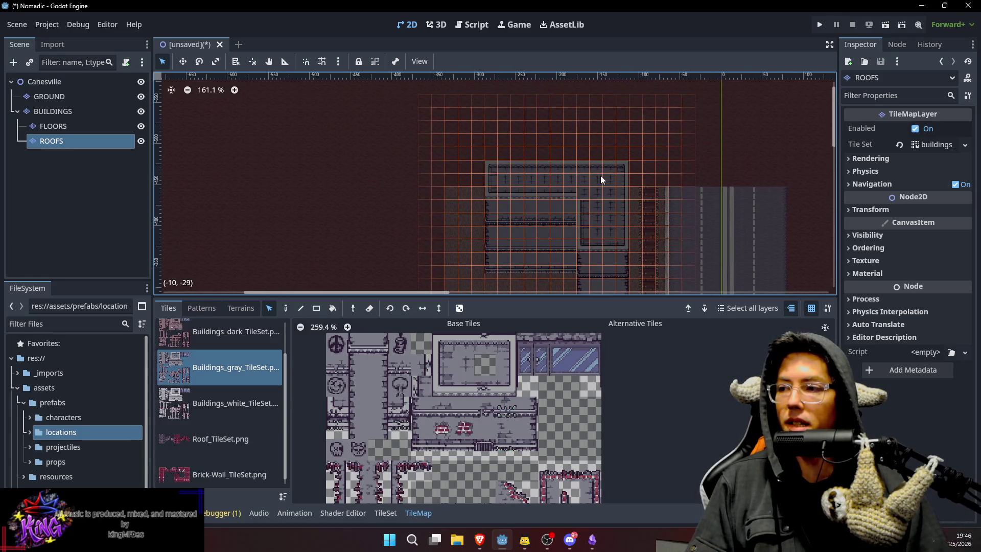
pyautogui.scroll(2, 599, 175)
pyautogui.scroll(2, 621, 184)
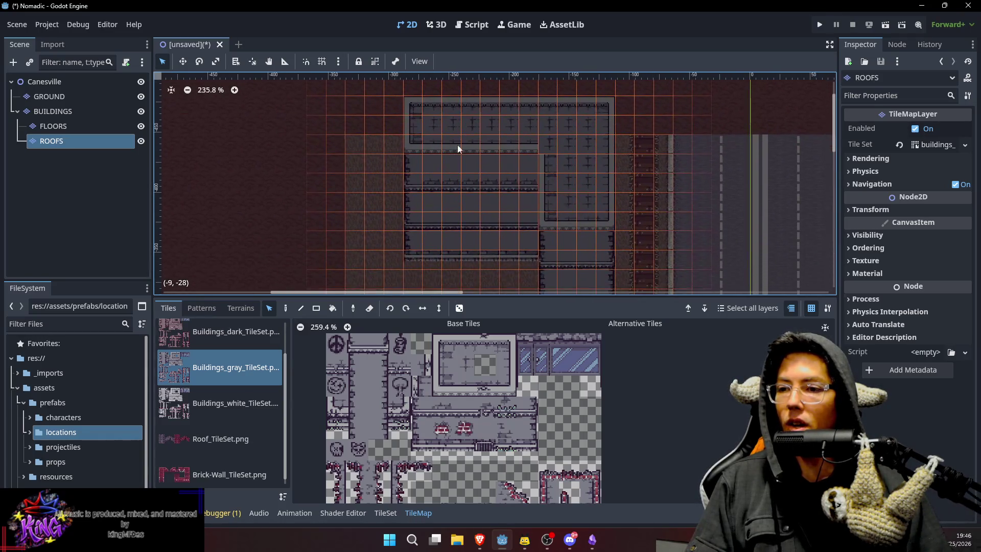
pyautogui.click(109, 141)
pyautogui.click(100, 124)
pyautogui.click(99, 112)
pyautogui.scroll(-1, 493, 157)
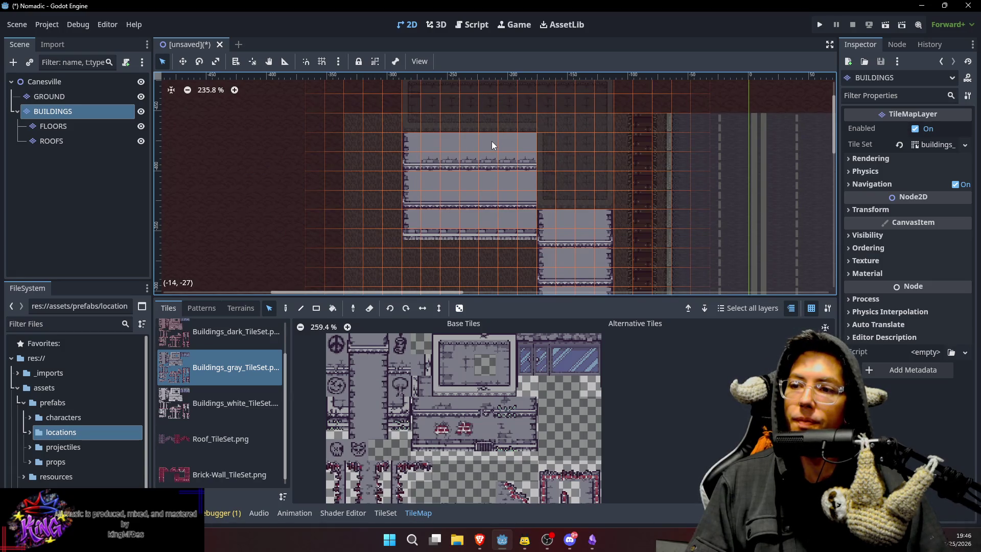
pyautogui.click(54, 140)
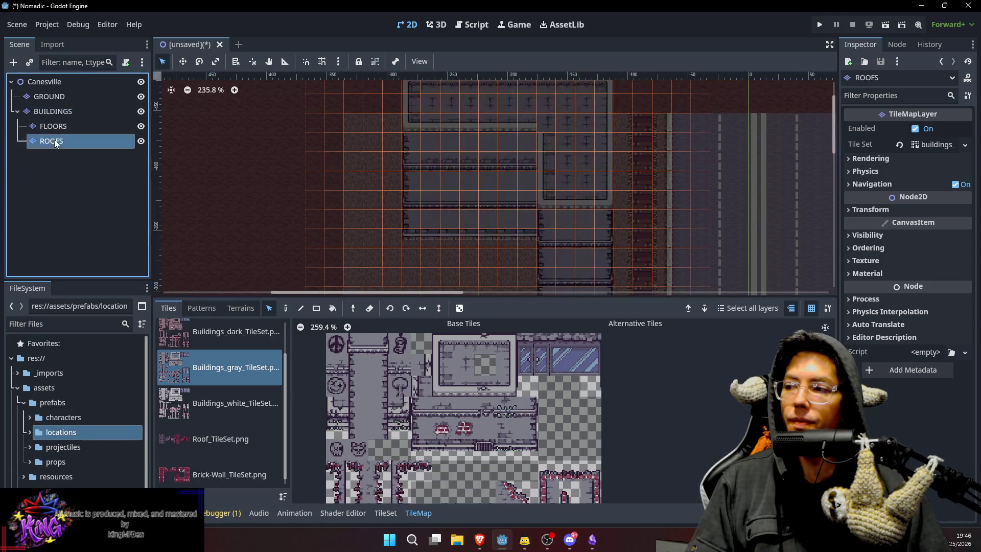
# Set ROOFS' Z Index to 2 and drag it out of BUILDINGS directly under Canesville.
pyautogui.click(871, 248)
pyautogui.click(929, 263)
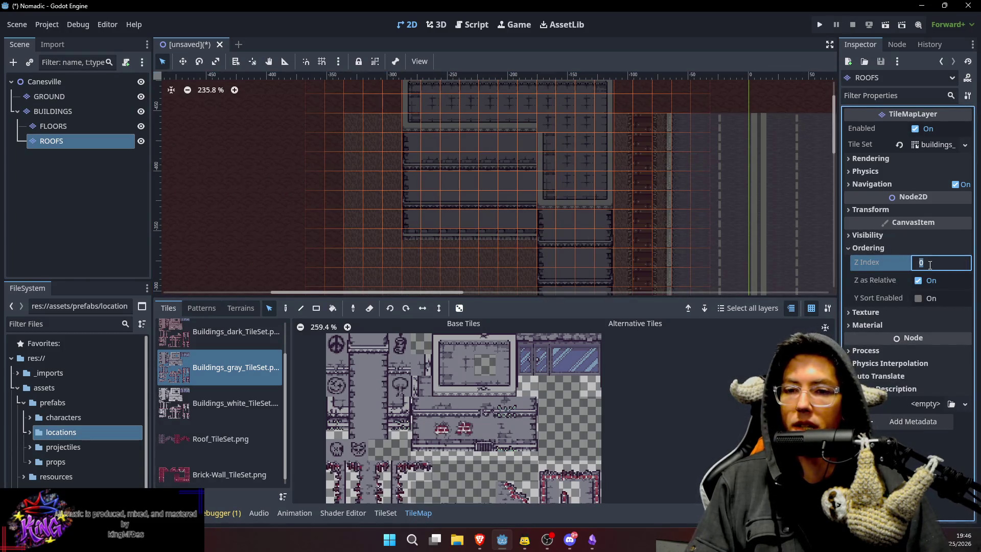
pyautogui.write('2')
pyautogui.press('Return')
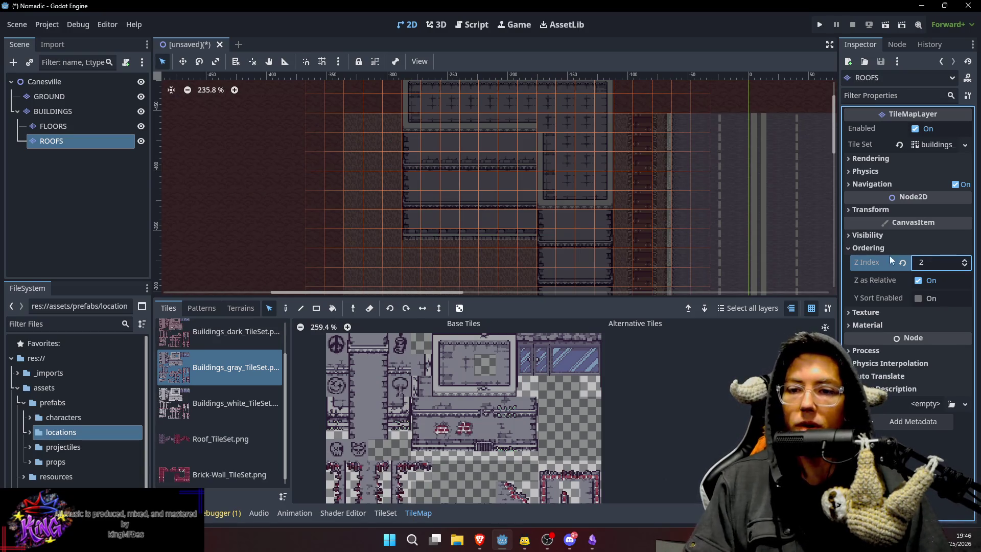
pyautogui.moveTo(420, 130); pyautogui.dragTo(421, 169)
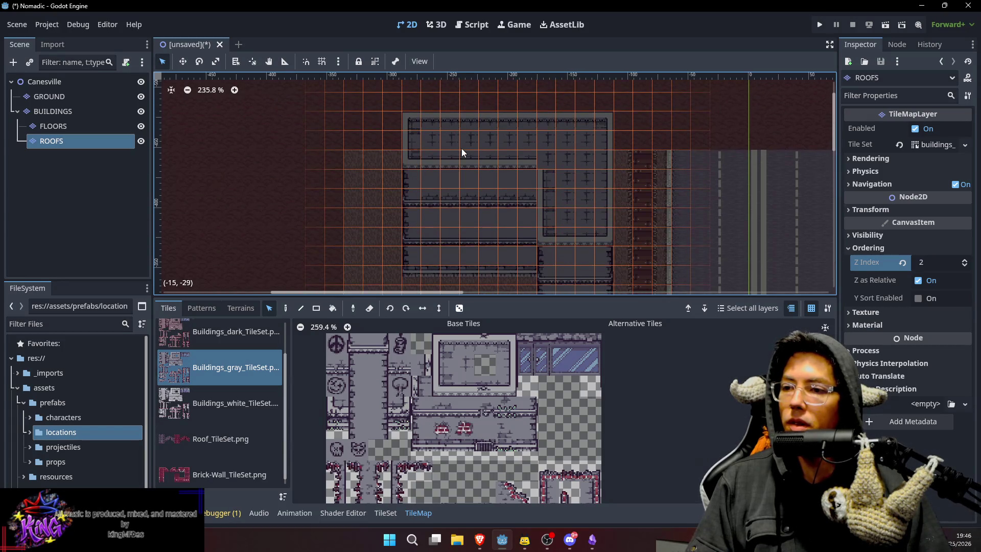
pyautogui.moveTo(77, 141)
pyautogui.mouseDown()
pyautogui.moveTo(32, 118)
pyautogui.moveTo(10, 133)
pyautogui.moveTo(11, 156)
pyautogui.moveTo(29, 150)
pyautogui.moveTo(23, 108)
pyautogui.moveTo(57, 135)
pyautogui.moveTo(44, 146)
pyautogui.moveTo(35, 105)
pyautogui.moveTo(45, 105)
pyautogui.mouseUp()
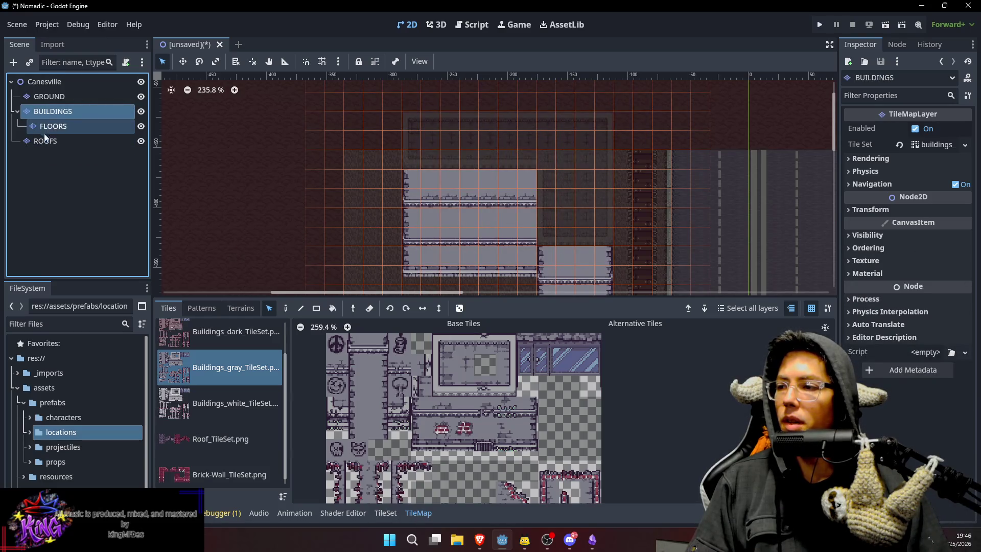
pyautogui.click(53, 141)
pyautogui.scroll(-2, 486, 193)
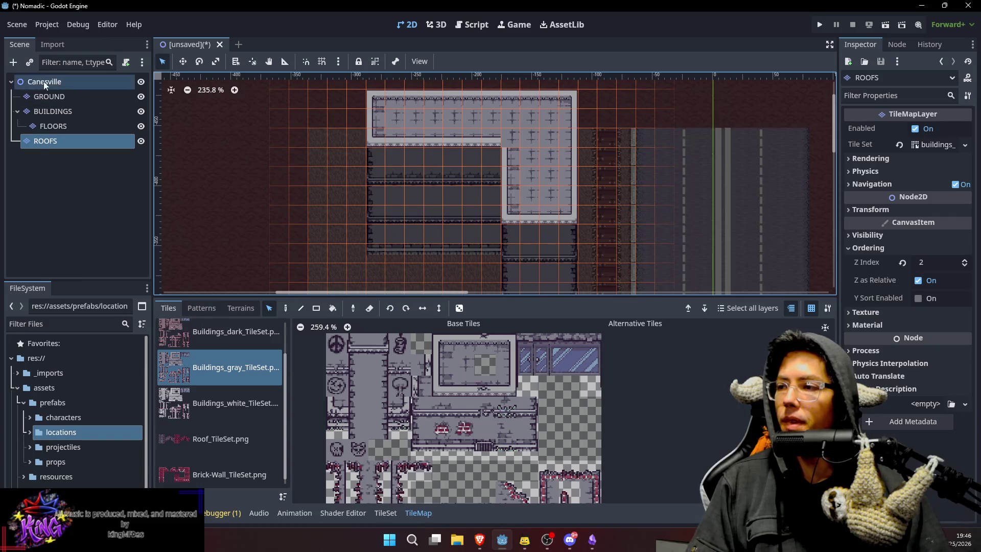
pyautogui.click(44, 82)
pyautogui.scroll(4, 429, 136)
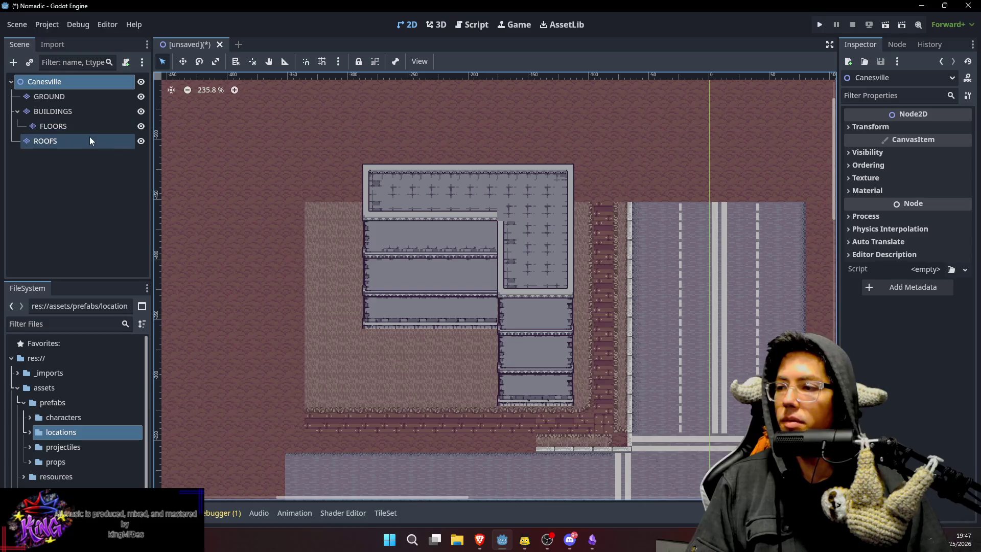
pyautogui.click(141, 141)
pyautogui.scroll(5, 473, 210)
pyautogui.scroll(2, 443, 231)
pyautogui.click(141, 141)
pyautogui.click(80, 111)
pyautogui.moveTo(410, 145); pyautogui.dragTo(411, 139)
pyautogui.click(423, 429)
pyautogui.click(522, 388)
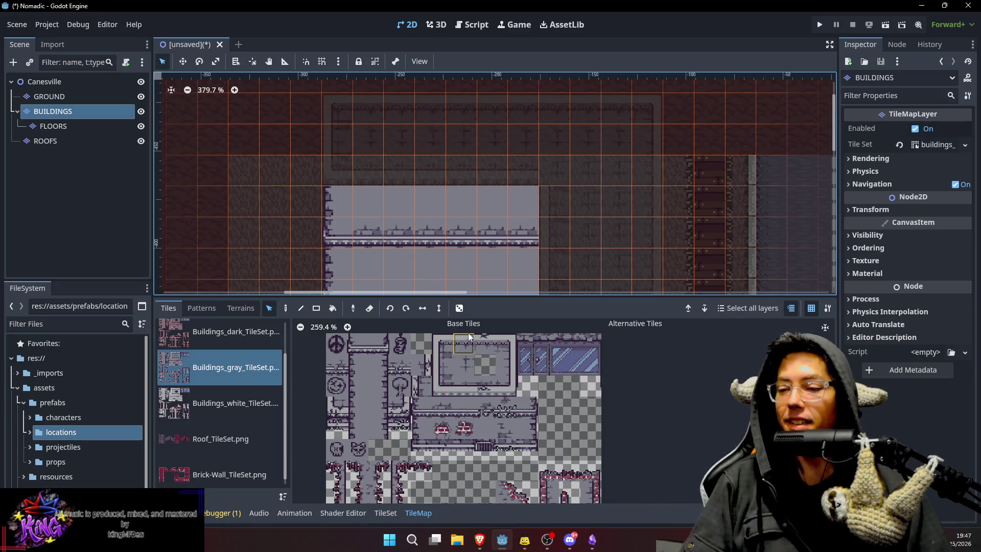
# Expand the _imports folder in the FileSystem dock to list its asset packs.
pyautogui.moveTo(569, 410); pyautogui.dragTo(583, 372)
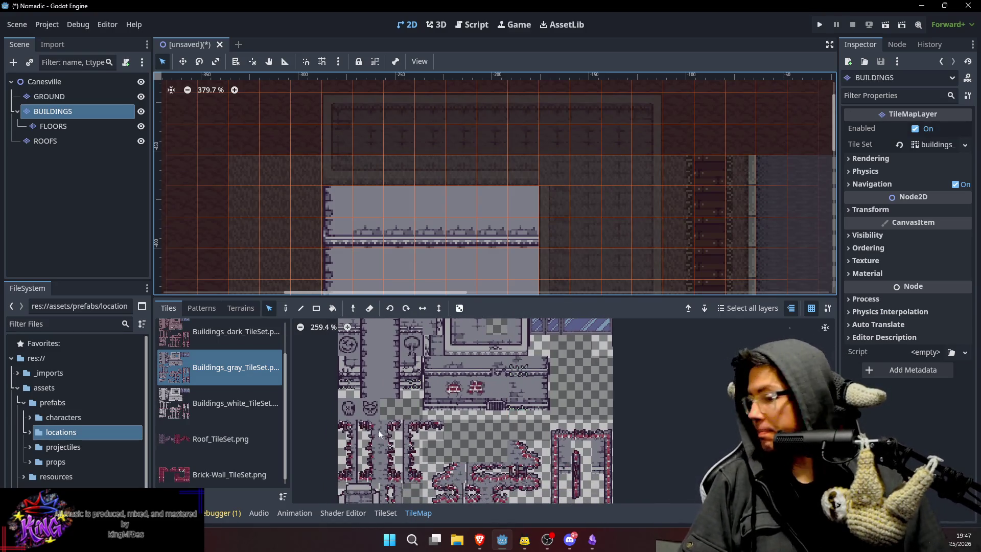
pyautogui.click(25, 374)
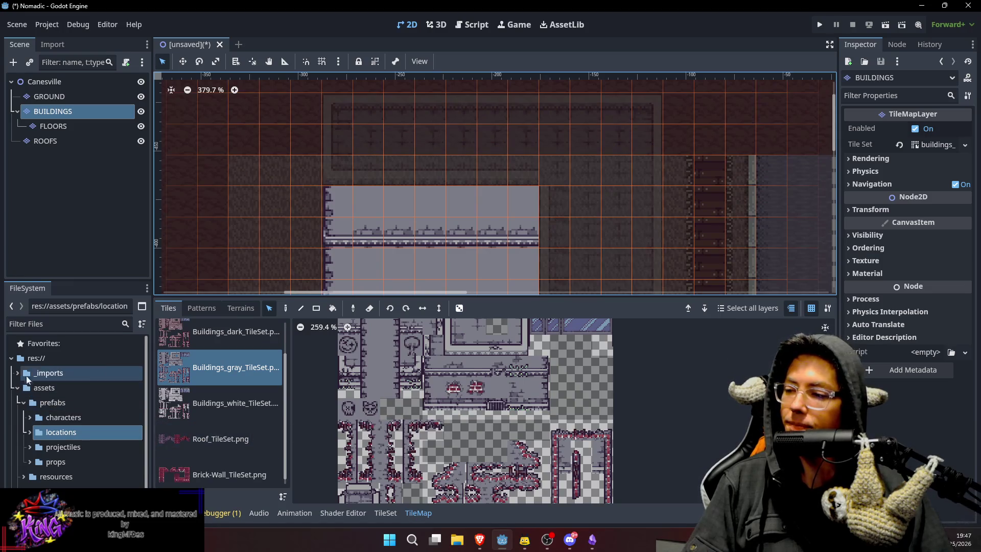
pyautogui.click(18, 375)
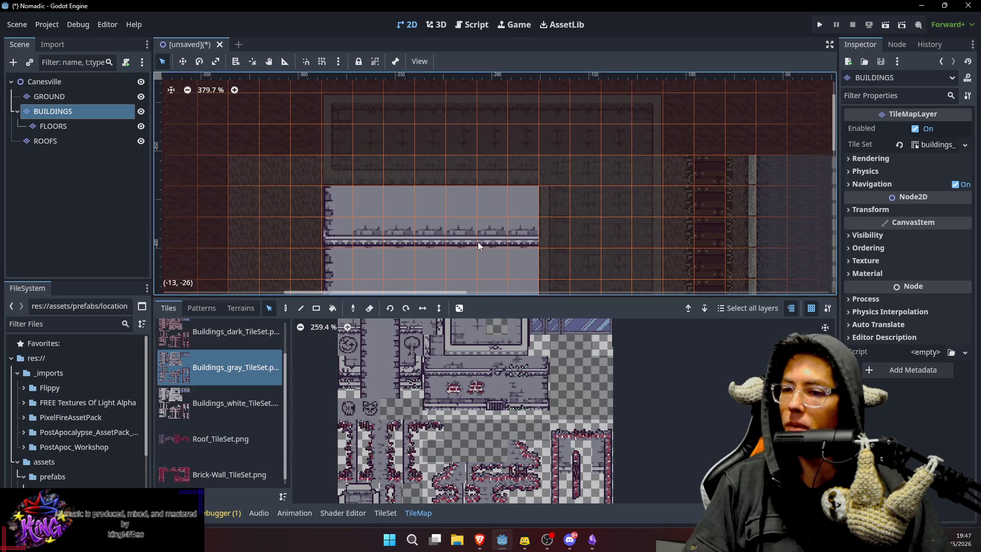
# Zoom out and pan the map over the building's top, then reselect ROOFS.
pyautogui.scroll(-4, 511, 191)
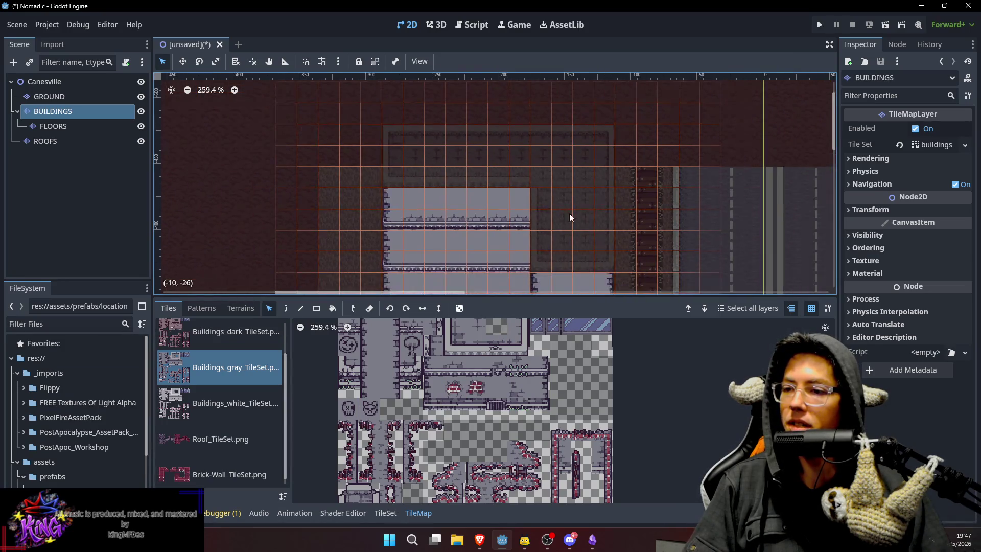
pyautogui.scroll(-1, 558, 166)
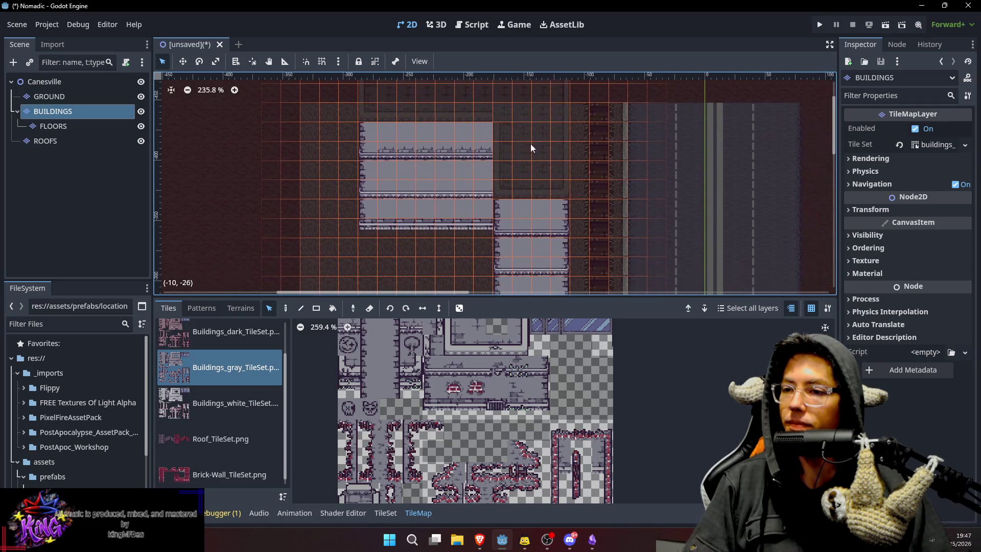
pyautogui.moveTo(541, 187)
pyautogui.mouseDown()
pyautogui.moveTo(529, 145)
pyautogui.moveTo(528, 173)
pyautogui.mouseUp()
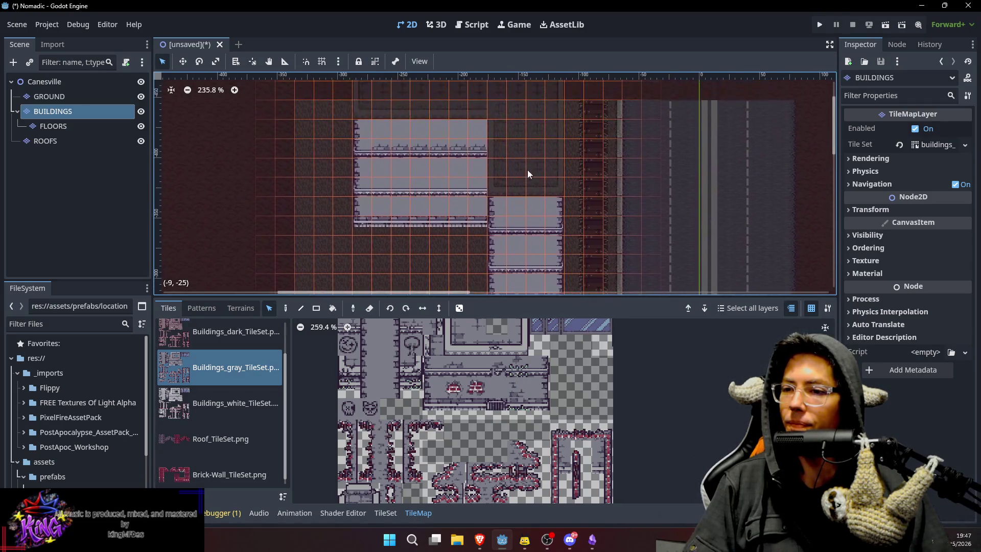
pyautogui.moveTo(530, 132); pyautogui.dragTo(531, 161)
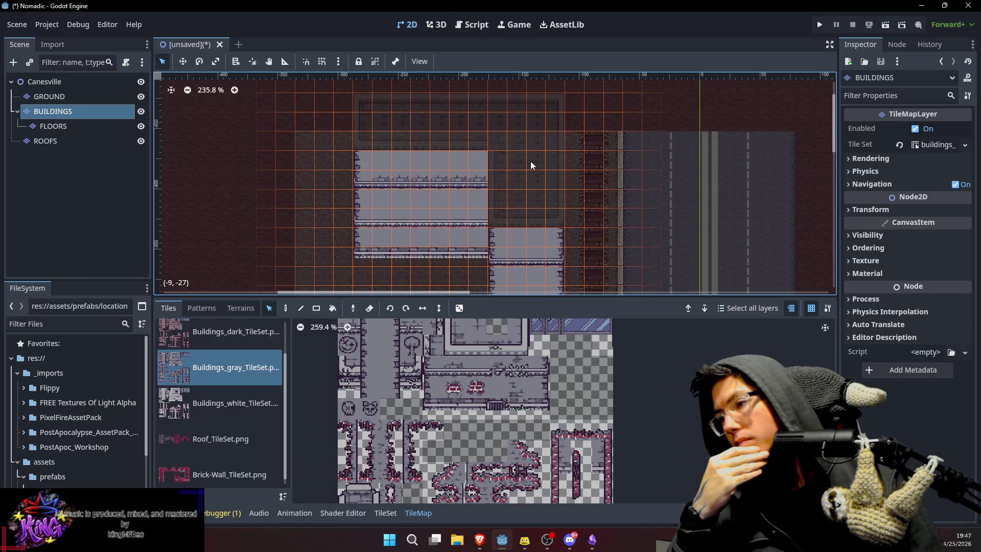
pyautogui.click(45, 140)
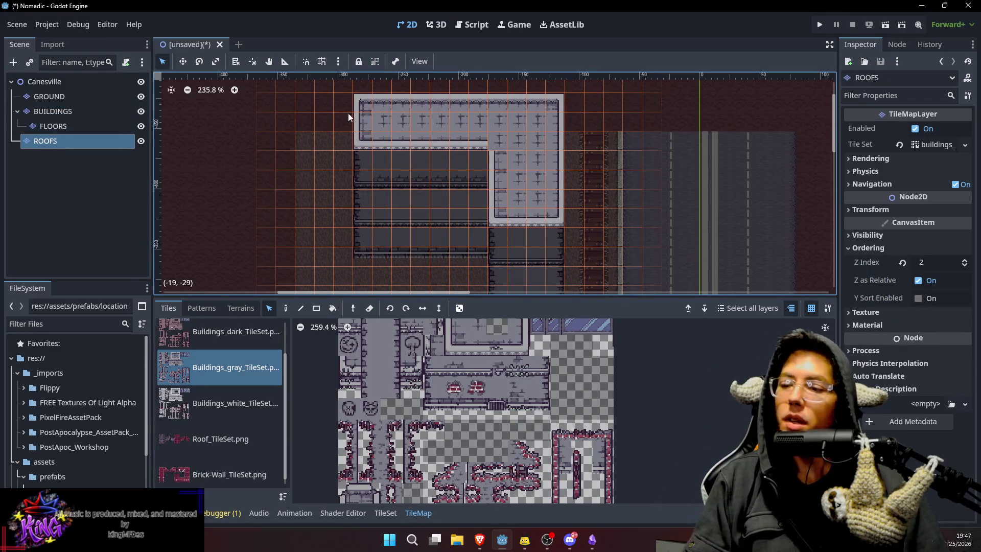
pyautogui.moveTo(358, 109)
pyautogui.mouseDown()
pyautogui.moveTo(562, 105)
pyautogui.moveTo(550, 119)
pyautogui.mouseUp()
pyautogui.moveTo(365, 144); pyautogui.dragTo(546, 139)
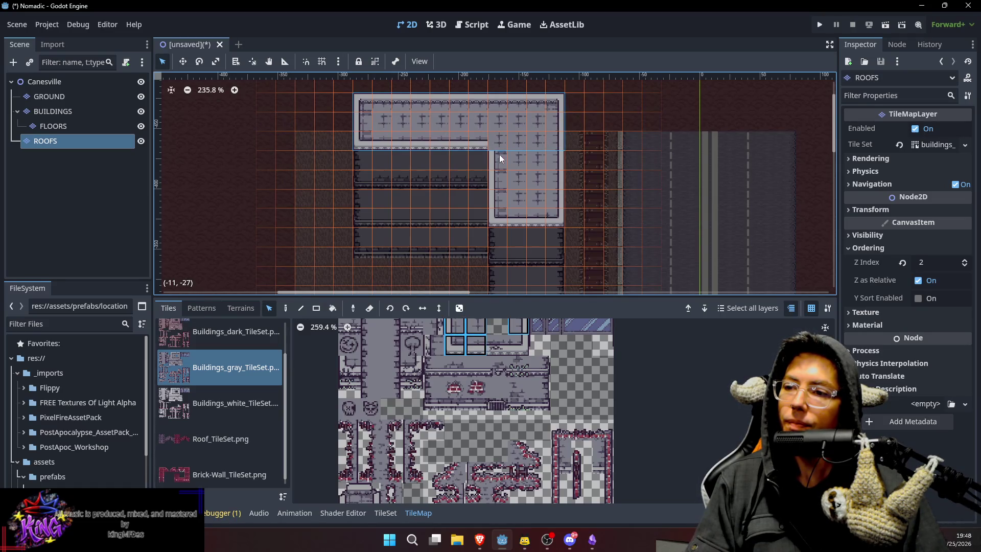
pyautogui.moveTo(499, 211)
pyautogui.mouseDown()
pyautogui.moveTo(552, 194)
pyautogui.moveTo(550, 167)
pyautogui.mouseUp()
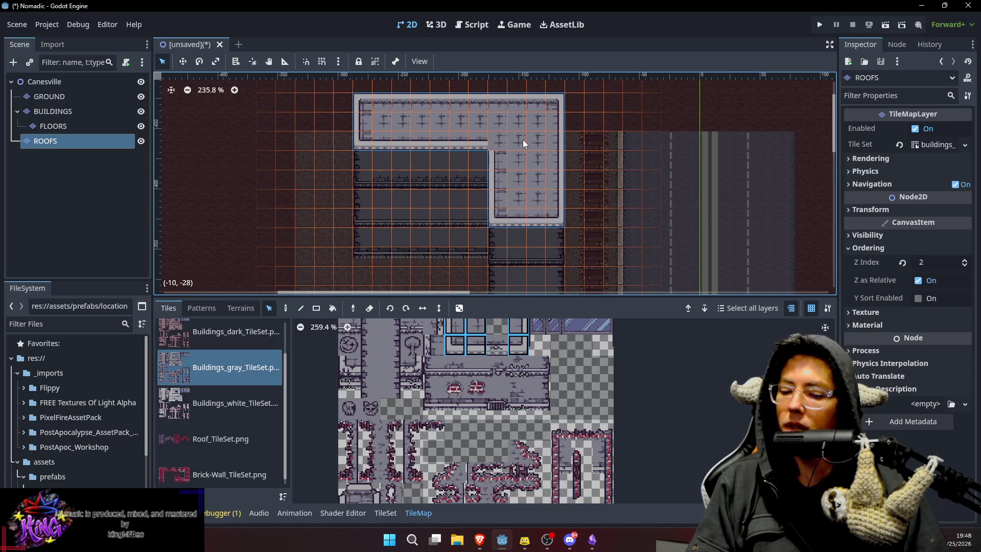
pyautogui.press('Delete')
pyautogui.click(52, 111)
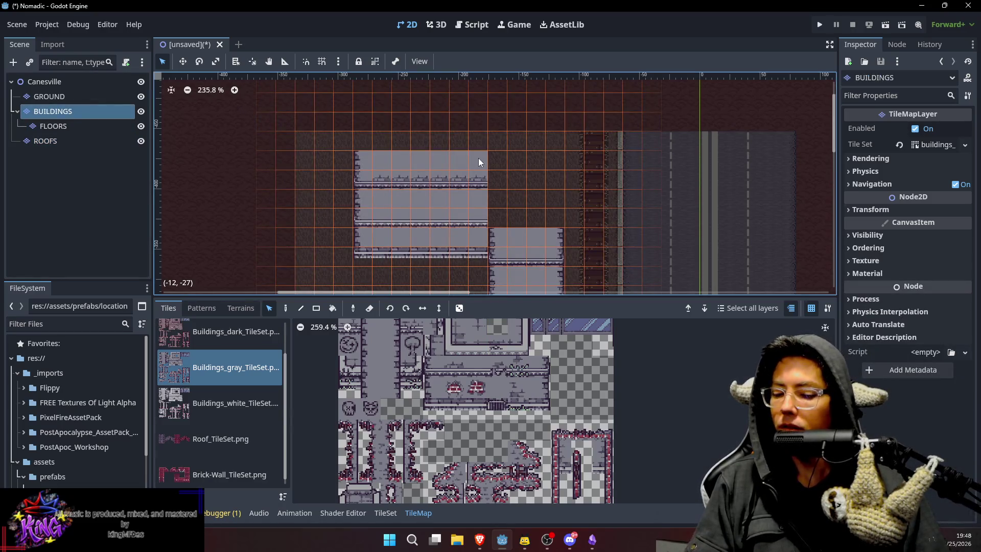
pyautogui.hotkey('ctrl', 'z')
pyautogui.hotkey('ctrl', 'z')
pyautogui.hotkey('ctrl', 'z')
# Select ROOFS and FLOORS together and delete both layers.
pyautogui.click(102, 138)
pyautogui.keyDown('shift'); pyautogui.click(101, 131); pyautogui.keyUp('shift')
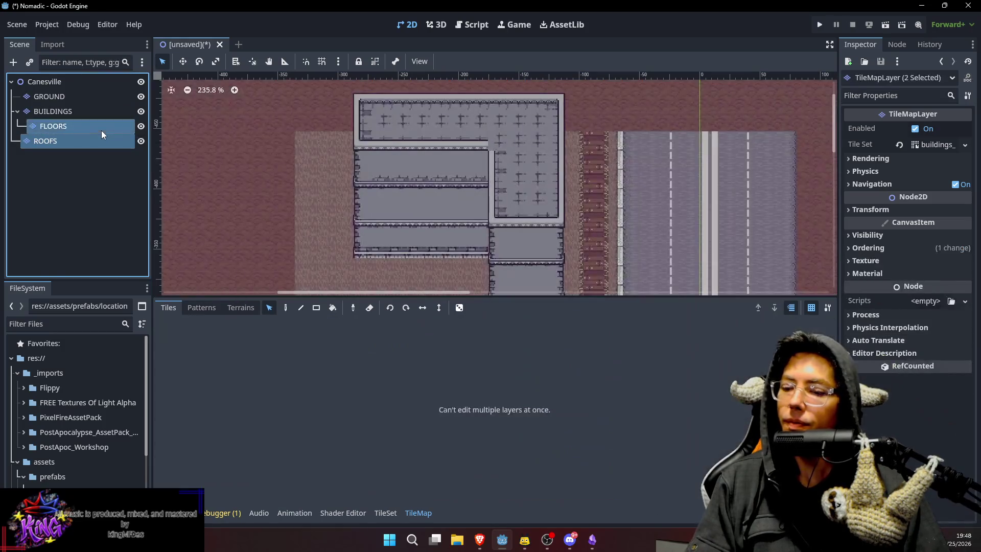
pyautogui.press('Delete')
pyautogui.press('Return')
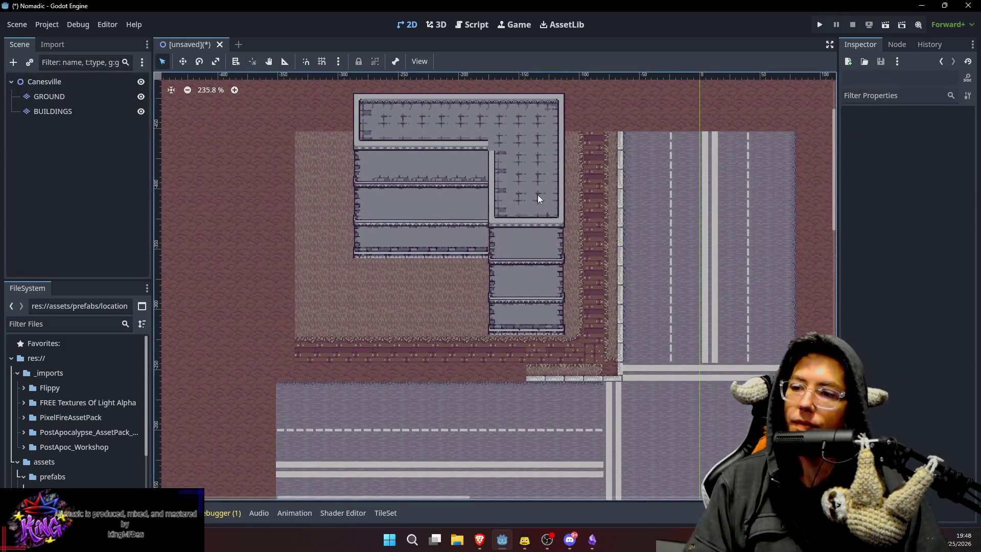
# Select the GROUND layer and switch to the tile paint tool.
pyautogui.scroll(-3, 542, 164)
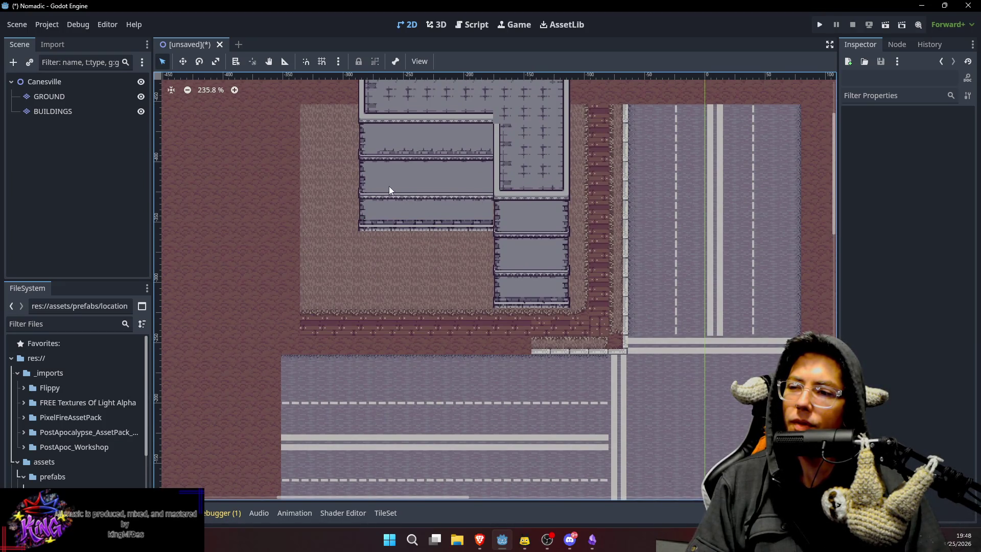
pyautogui.hscroll(-3, 389, 190)
pyautogui.scroll(-1, 602, 280)
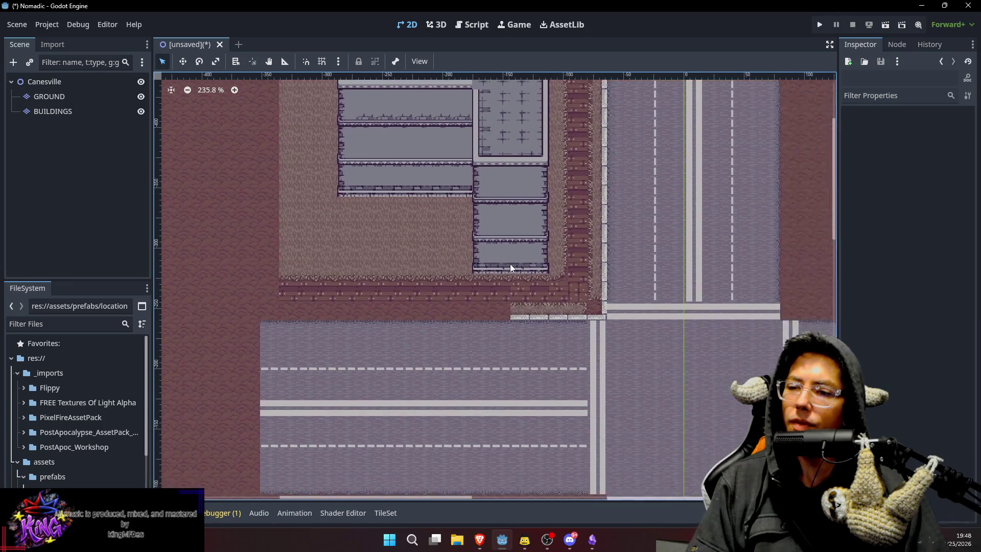
pyautogui.hscroll(3, 602, 280)
pyautogui.click(59, 100)
pyautogui.scroll(-5, 521, 239)
pyautogui.press('d')
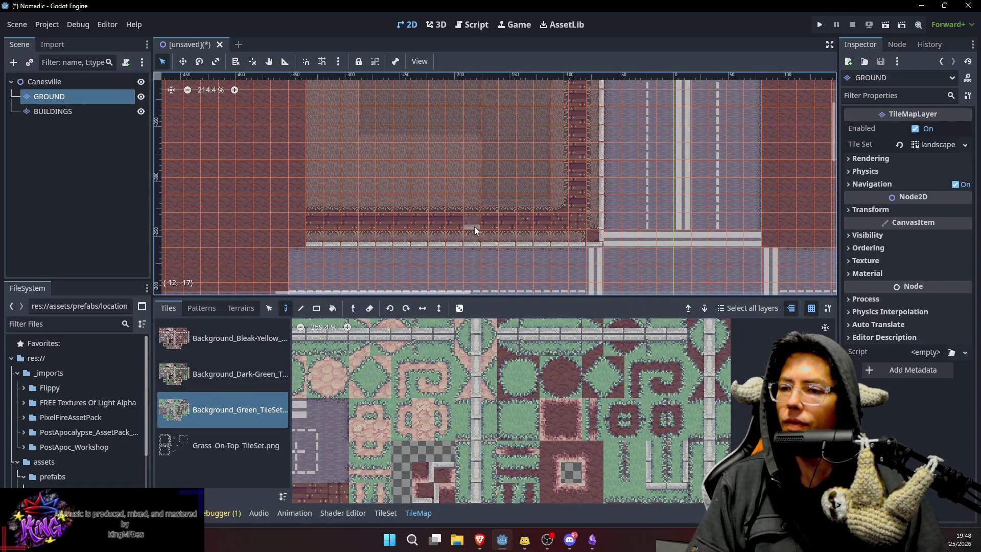
# Paint a block of ground tiles across the empty area above the building.
pyautogui.scroll(-1, 408, 230)
pyautogui.hscroll(-2, 358, 227)
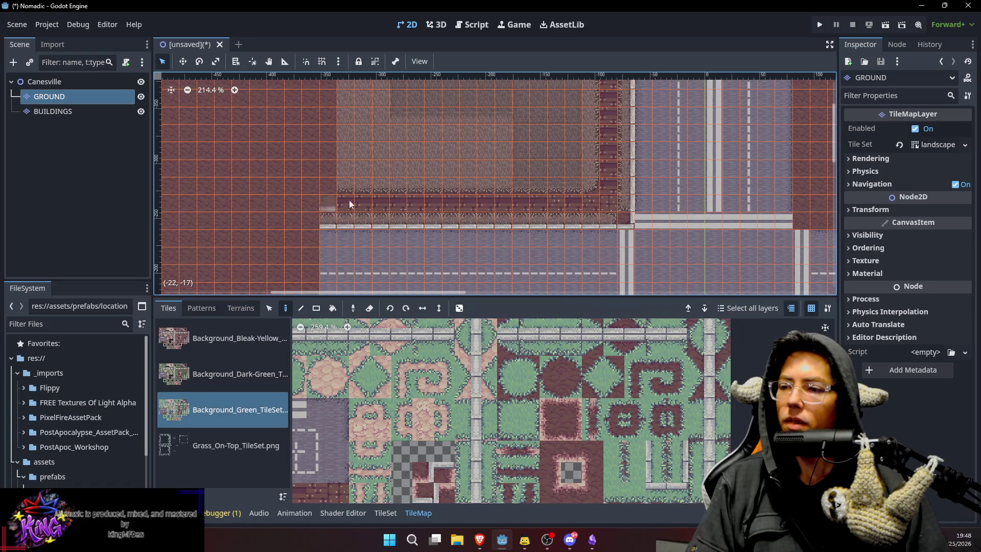
pyautogui.scroll(2, 361, 189)
pyautogui.hscroll(-1, 367, 204)
pyautogui.press('s')
pyautogui.press('d')
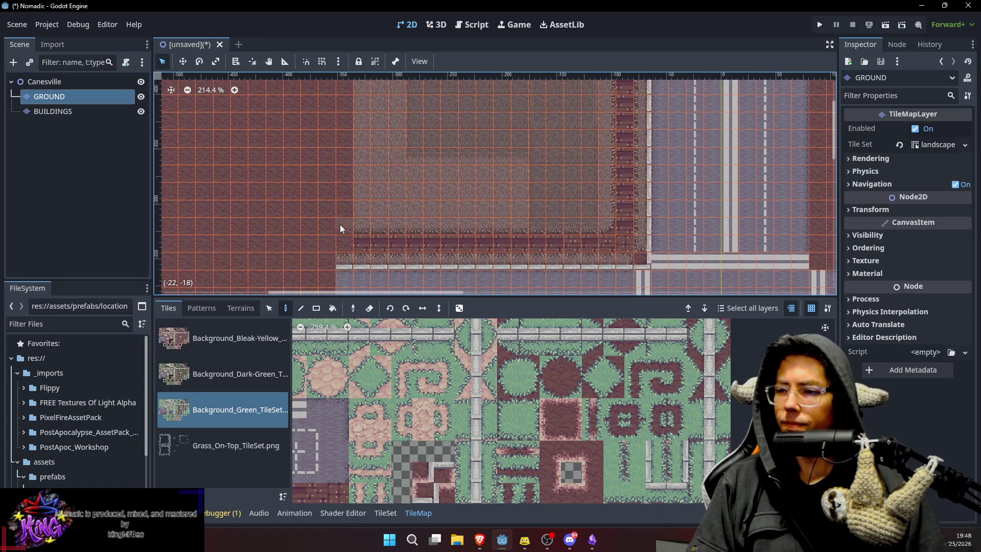
pyautogui.scroll(1, 379, 225)
pyautogui.hscroll(-1, 378, 225)
pyautogui.press('s')
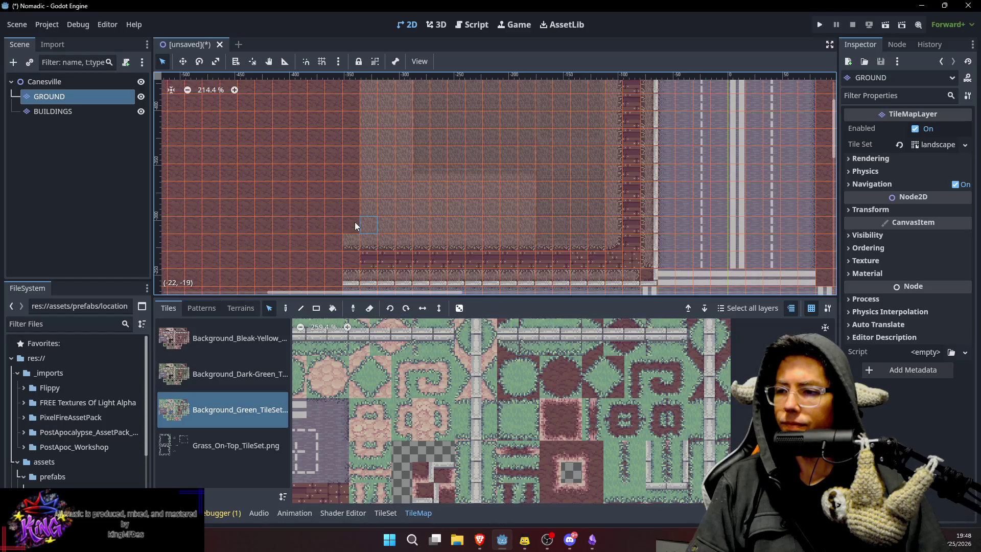
pyautogui.scroll(-2, 363, 173)
pyautogui.scroll(2, 355, 149)
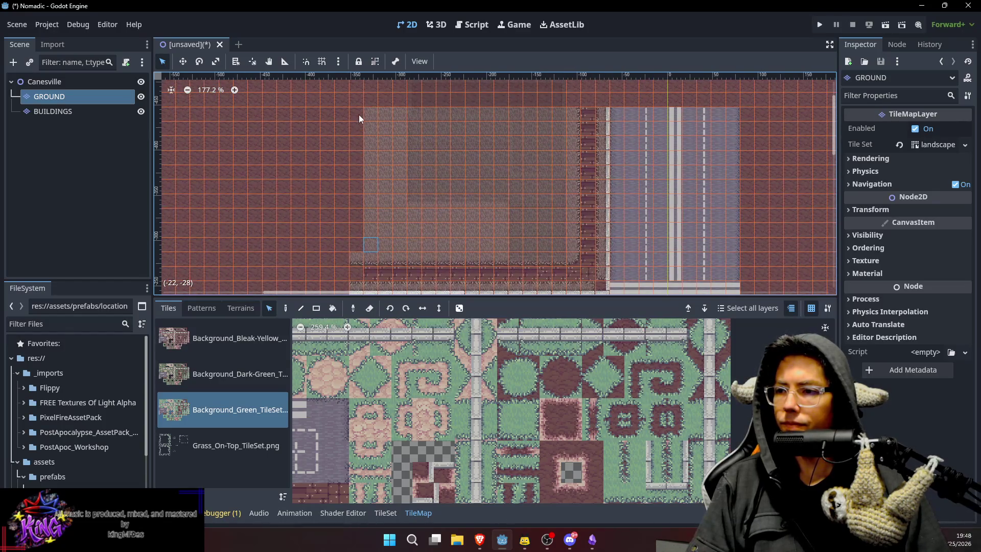
pyautogui.press('d')
pyautogui.moveTo(464, 201); pyautogui.dragTo(448, 152)
pyautogui.moveTo(504, 160); pyautogui.dragTo(498, 216)
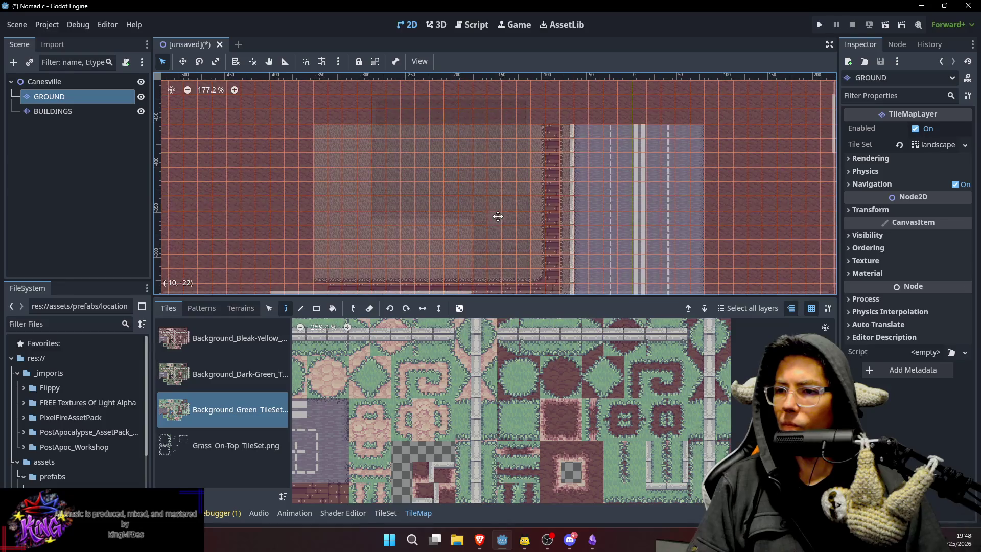
pyautogui.moveTo(510, 161); pyautogui.dragTo(514, 218)
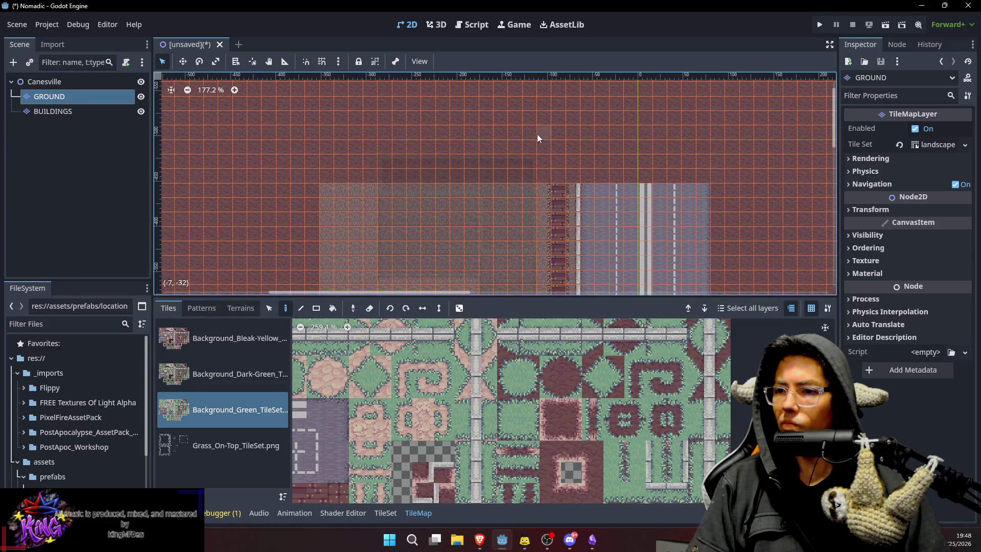
pyautogui.moveTo(326, 134)
pyautogui.mouseDown()
pyautogui.moveTo(526, 168)
pyautogui.moveTo(540, 187)
pyautogui.mouseUp()
# Continue the brick border upward and extend the light sidewalk edge beside the road.
pyautogui.press('s')
pyautogui.press('d')
pyautogui.press('s')
pyautogui.click(562, 188)
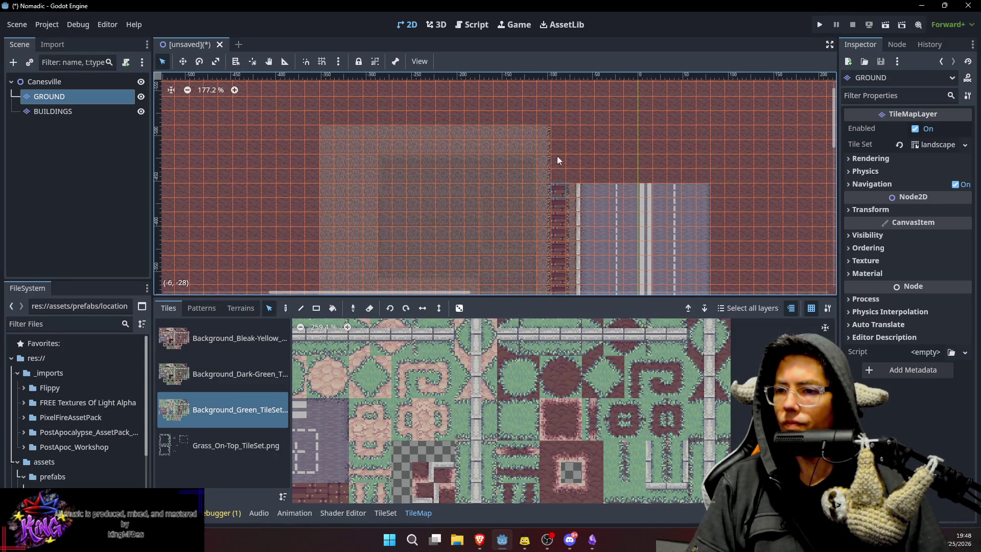
pyautogui.click(557, 182)
pyautogui.press('d')
pyautogui.click(560, 188)
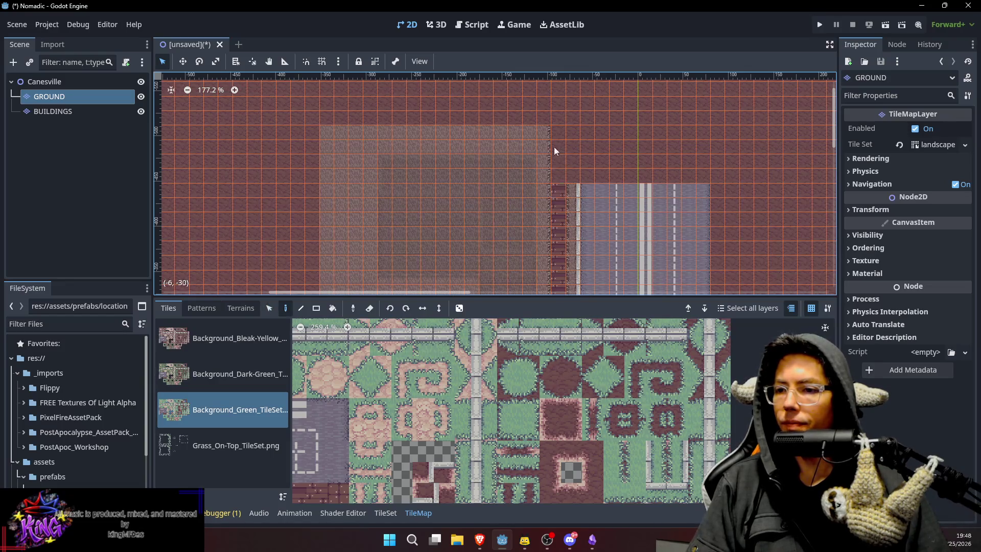
pyautogui.moveTo(573, 190); pyautogui.dragTo(575, 131)
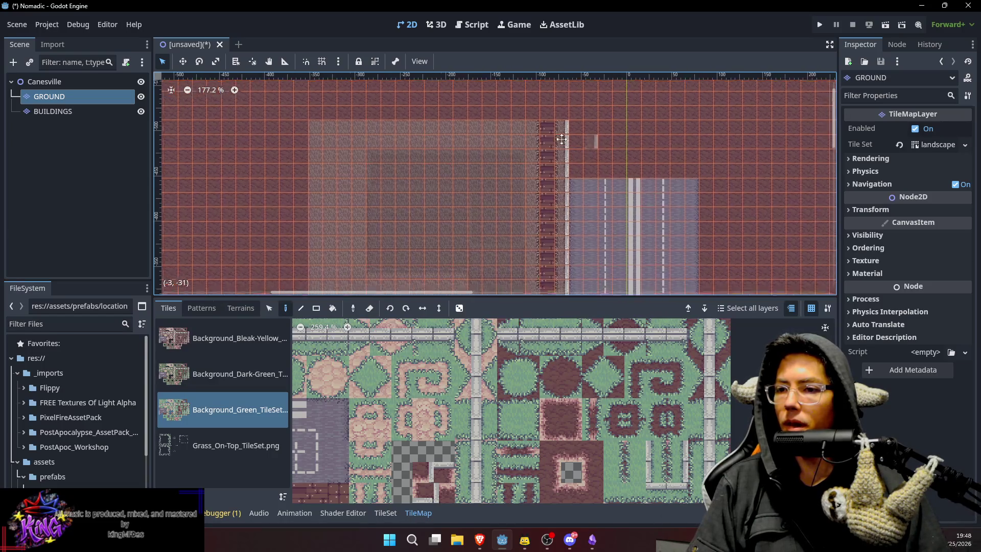
# Select the Canesville root to view all layers together on the map.
pyautogui.hscroll(2, 596, 158)
pyautogui.scroll(-1, 596, 158)
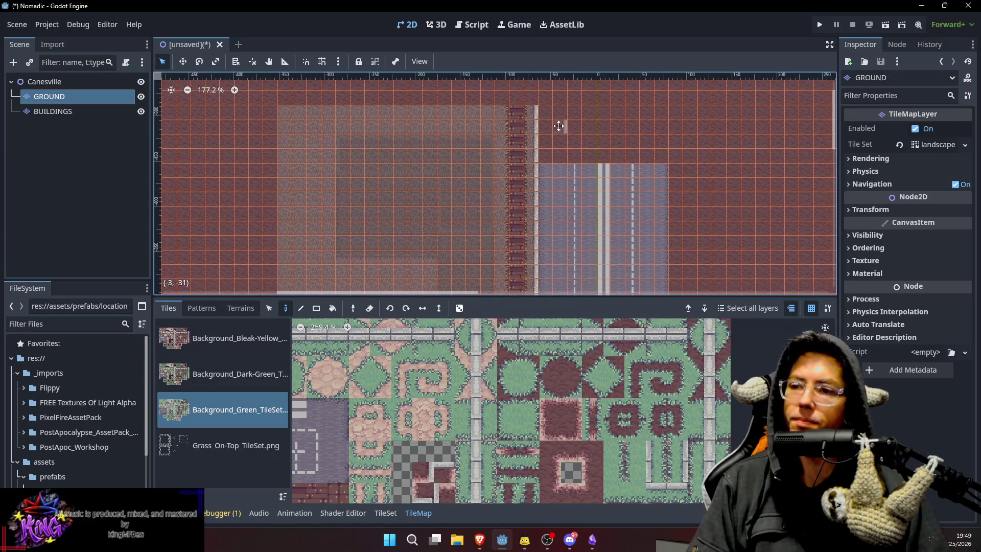
pyautogui.hscroll(-3, 575, 138)
pyautogui.scroll(-2, 207, 124)
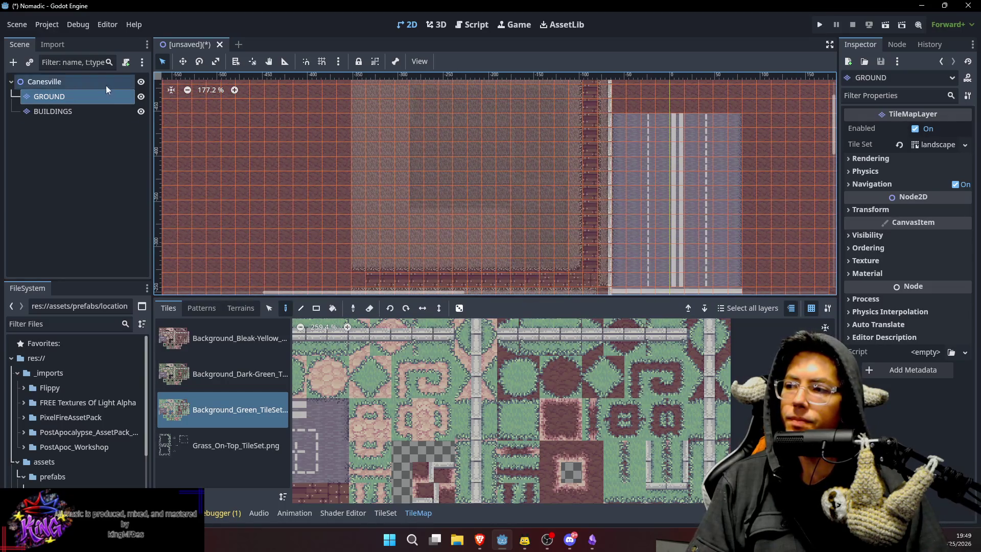
pyautogui.click(45, 82)
pyautogui.scroll(2, 716, 225)
pyautogui.hscroll(1, 717, 225)
pyautogui.scroll(1, 725, 220)
pyautogui.hscroll(-1, 725, 220)
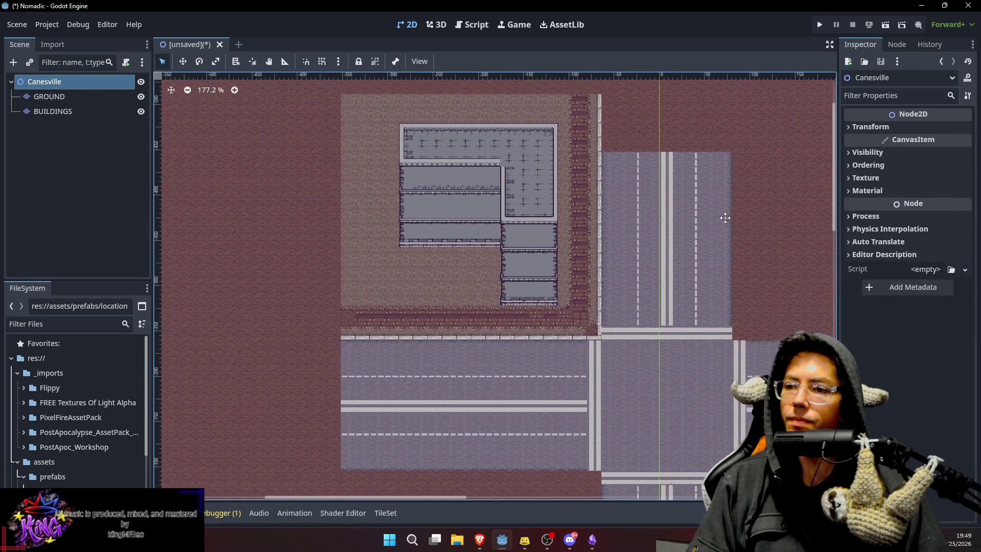
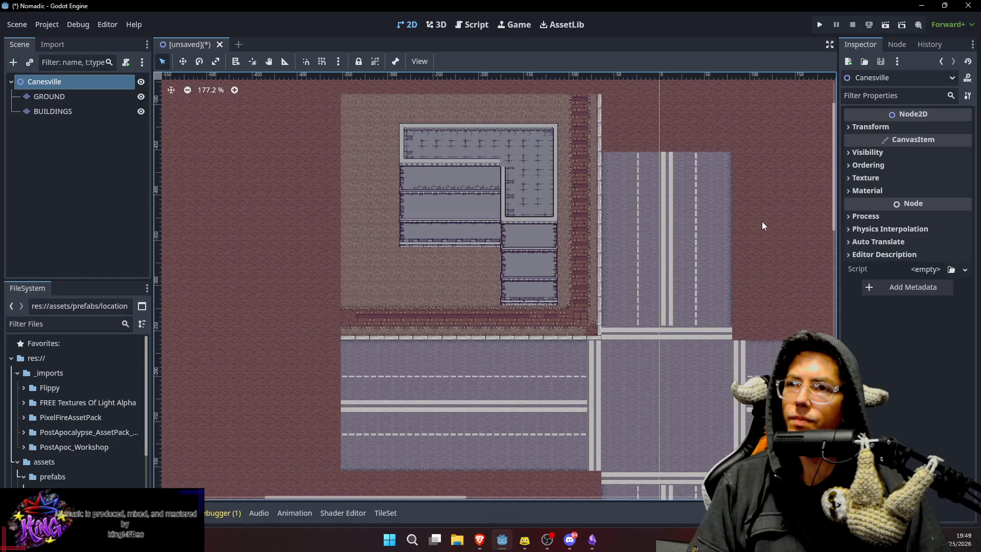
# Cut the gray building's tiles on the BUILDINGS layer and paste them further left.
pyautogui.click(53, 111)
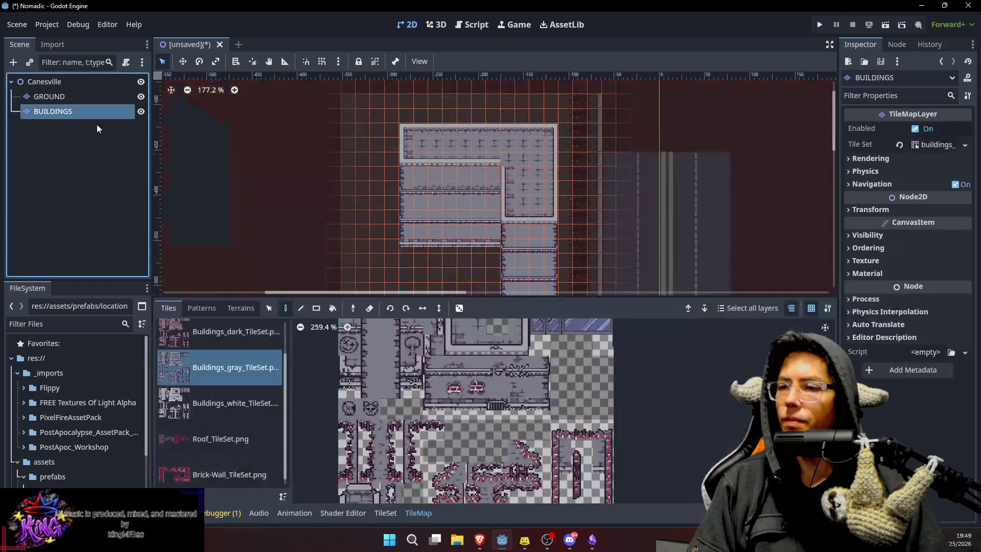
pyautogui.scroll(-2, 511, 174)
pyautogui.press('s')
pyautogui.moveTo(396, 107)
pyautogui.mouseDown()
pyautogui.moveTo(485, 184)
pyautogui.moveTo(539, 210)
pyautogui.moveTo(529, 255)
pyautogui.moveTo(538, 265)
pyautogui.mouseUp()
pyautogui.press('Delete')
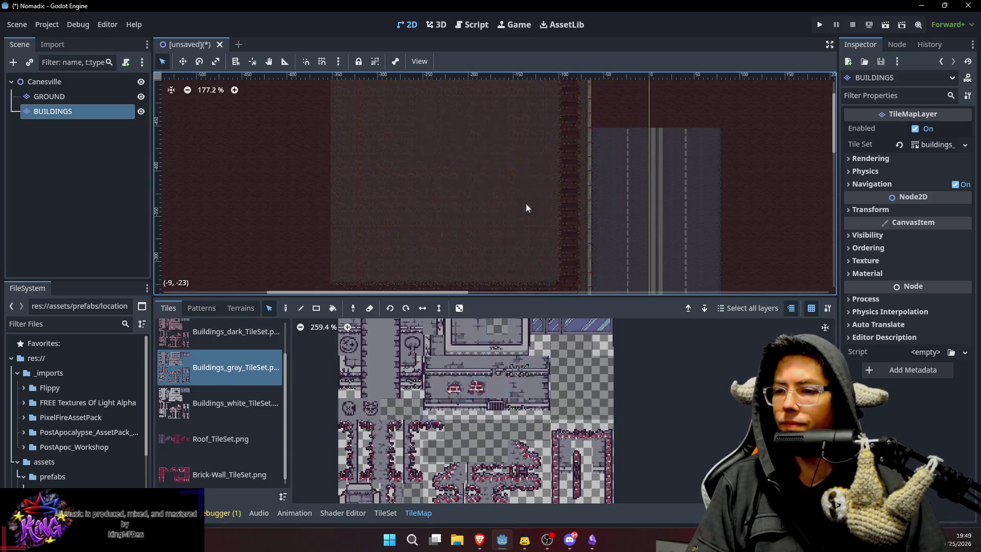
pyautogui.hotkey('ctrl', 'v')
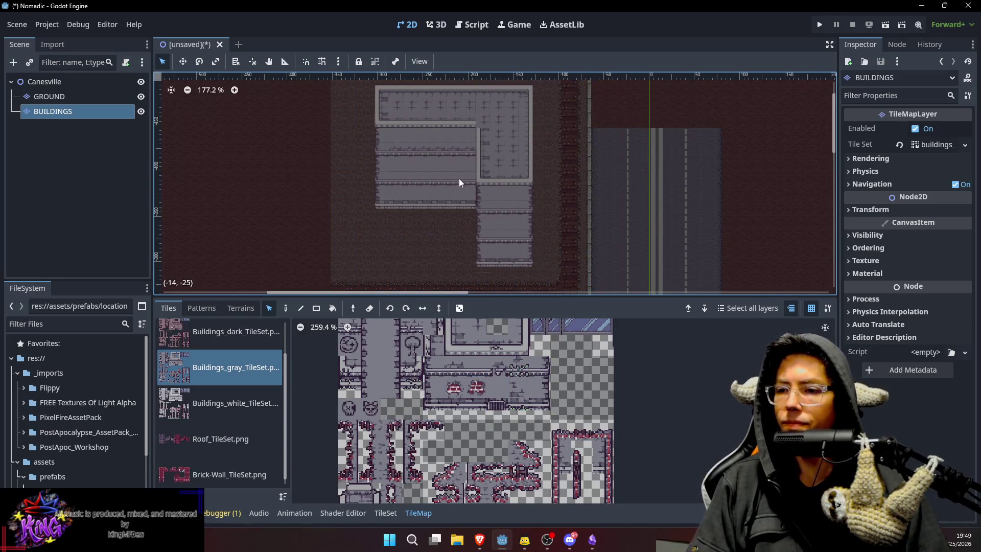
pyautogui.click(465, 181)
# Return to the Canesville root node and bring up the open browser windows.
pyautogui.click(44, 81)
pyautogui.scroll(-2, 595, 213)
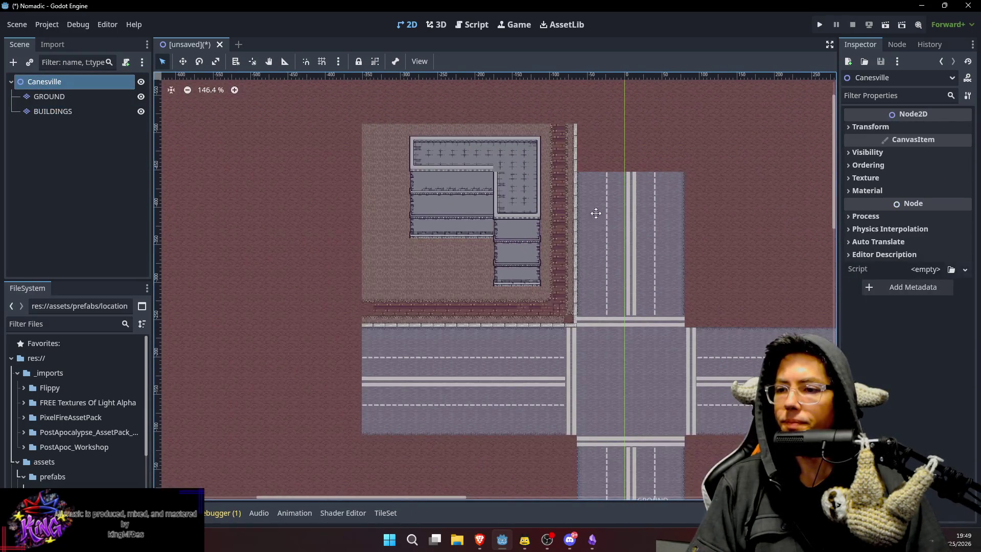
pyautogui.scroll(3, 521, 265)
pyautogui.scroll(1, 528, 255)
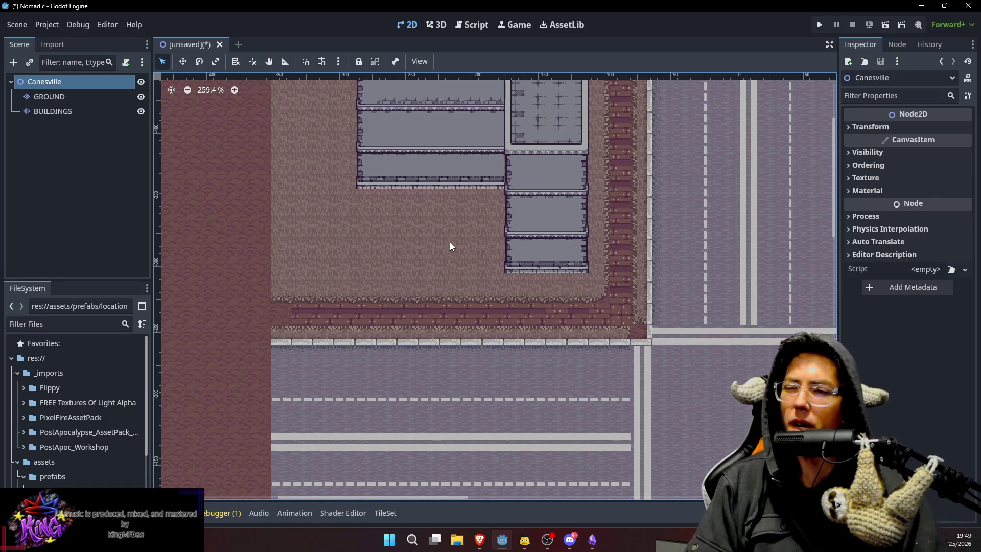
pyautogui.click(475, 544)
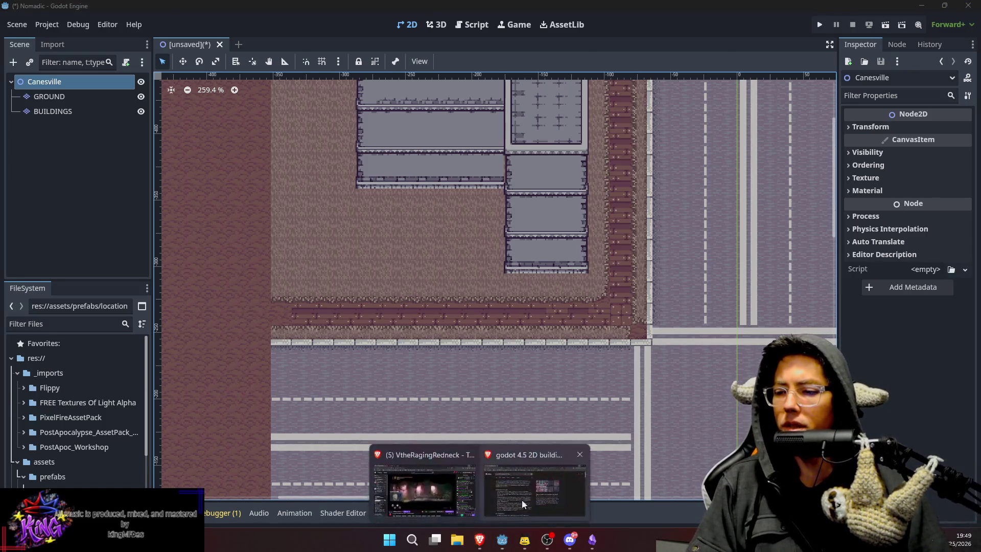
# Load itch.io in the Brave browser.
pyautogui.click(552, 480)
pyautogui.click(268, 55)
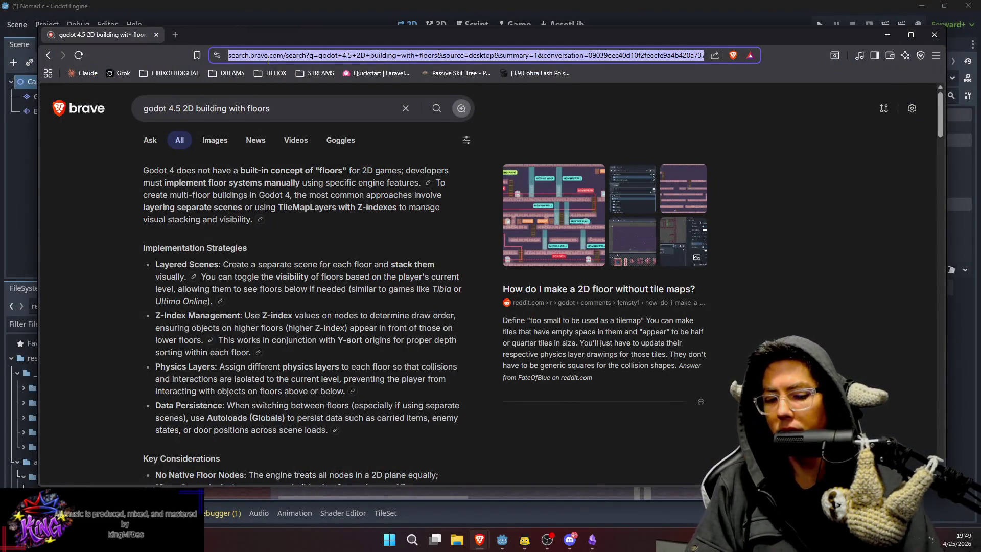
pyautogui.write('itch.io')
pyautogui.press('Return')
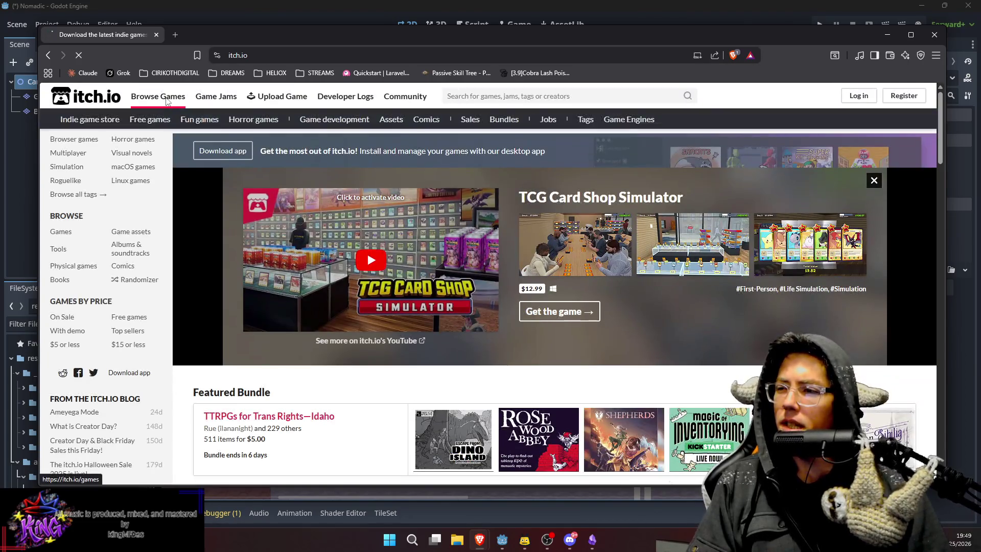
# Filter the listing to free game assets tagged Zombies and pass the verification check.
pyautogui.click(167, 100)
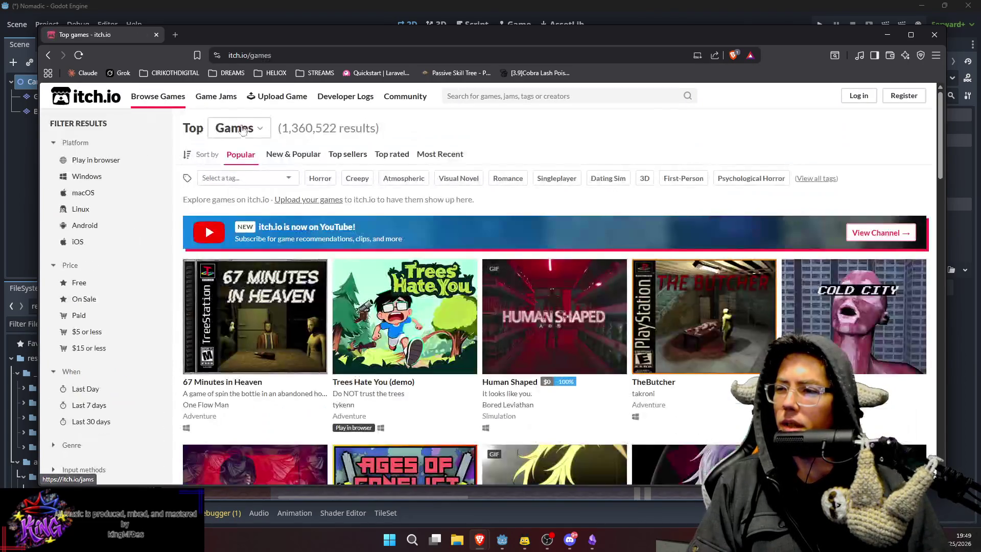
pyautogui.click(393, 122)
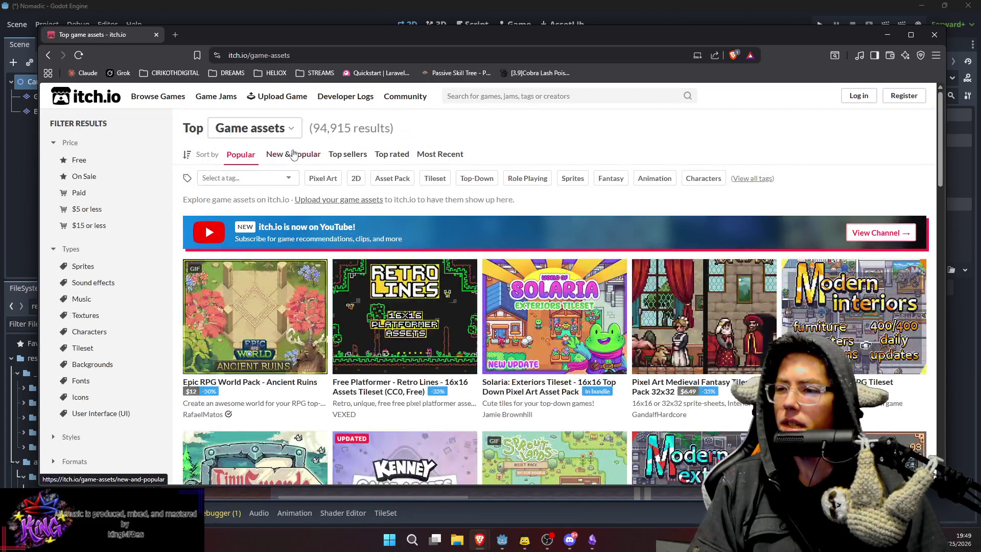
pyautogui.click(79, 160)
pyautogui.click(244, 179)
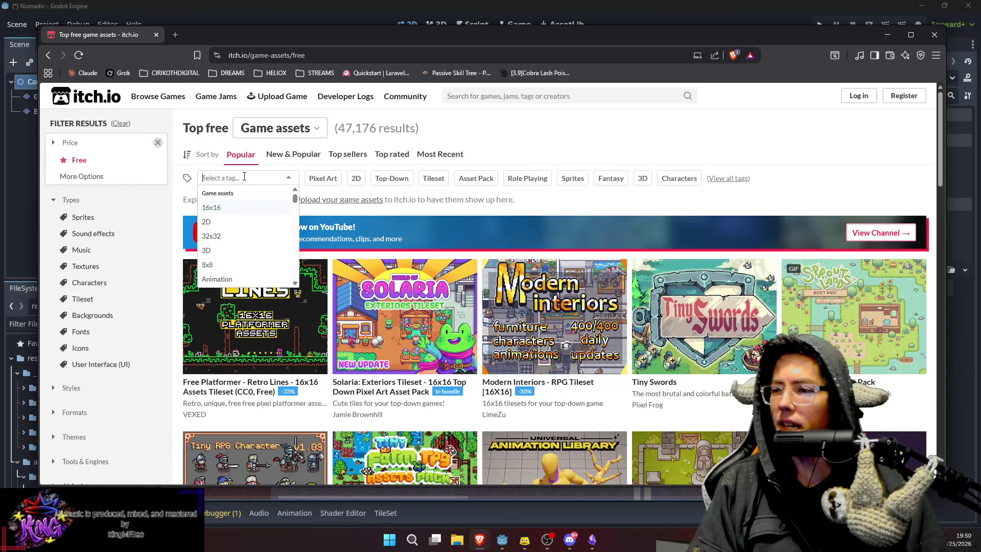
pyautogui.write('zom')
pyautogui.press('Return')
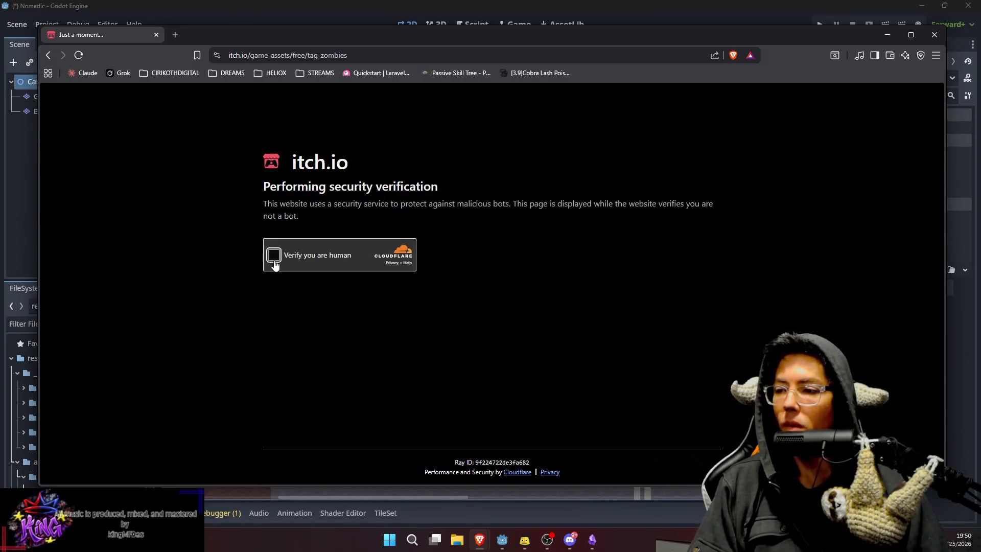
pyautogui.click(275, 262)
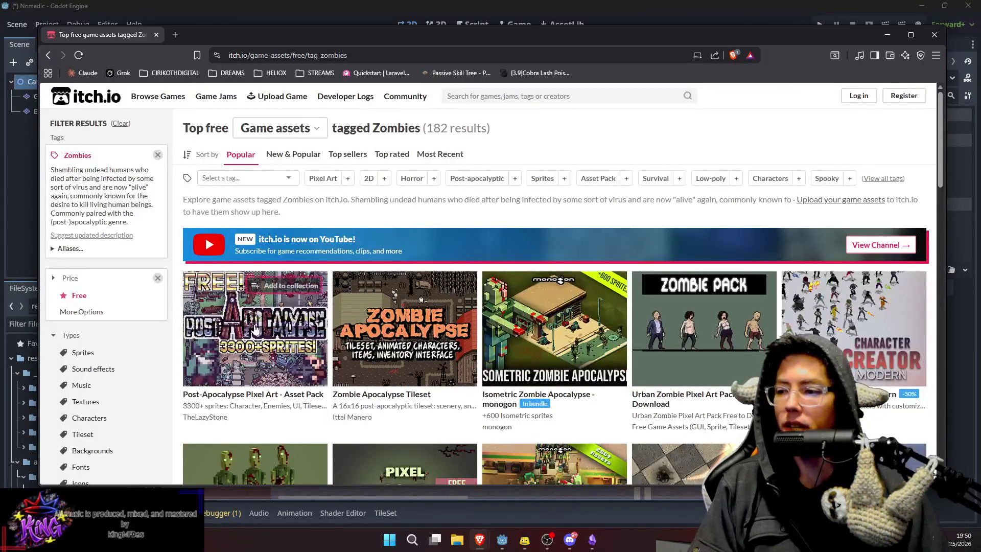
# Browse the Post-Apocalypse Pixel Art Asset Pack page, then return to the Godot editor.
pyautogui.click(255, 326)
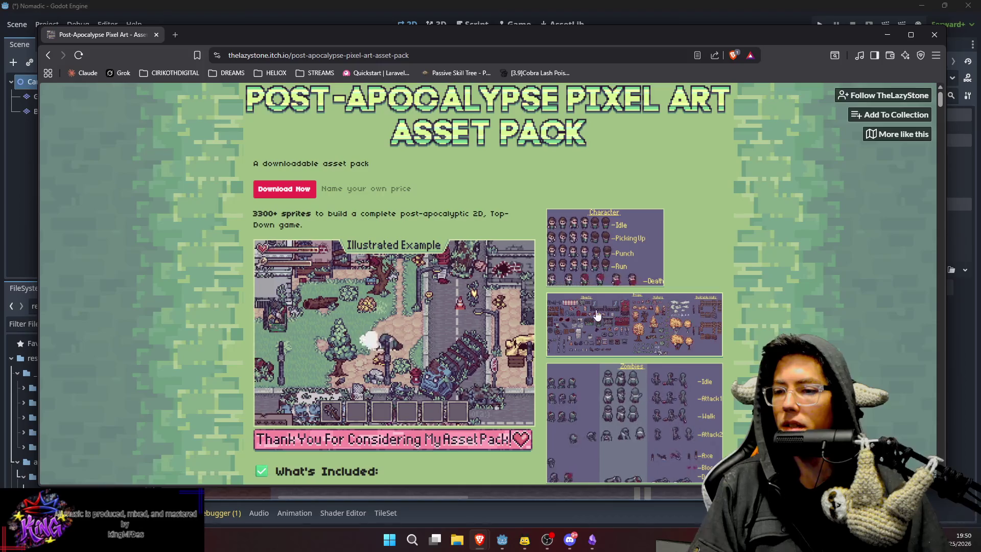
pyautogui.scroll(-10, 596, 315)
pyautogui.scroll(-9, 599, 314)
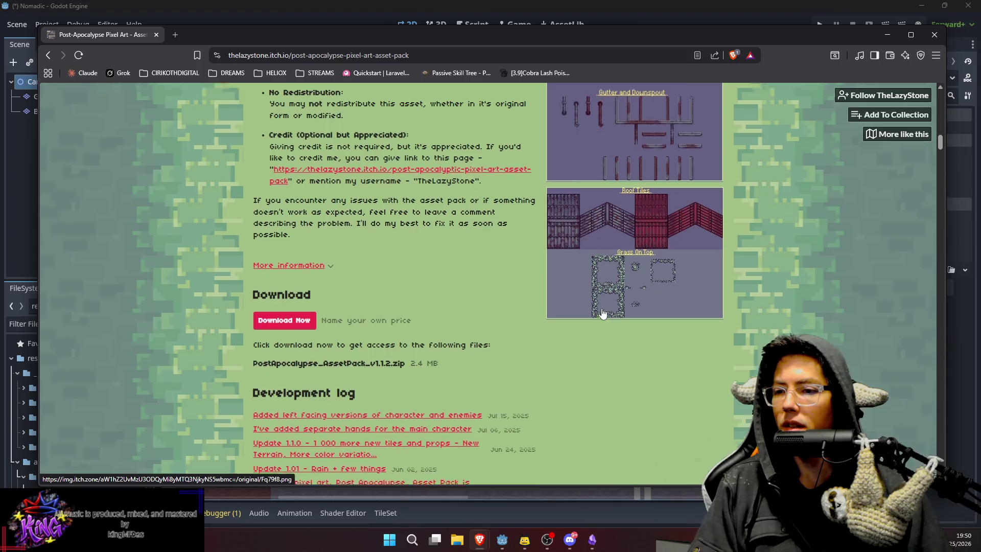
pyautogui.scroll(7, 603, 313)
pyautogui.scroll(9, 603, 312)
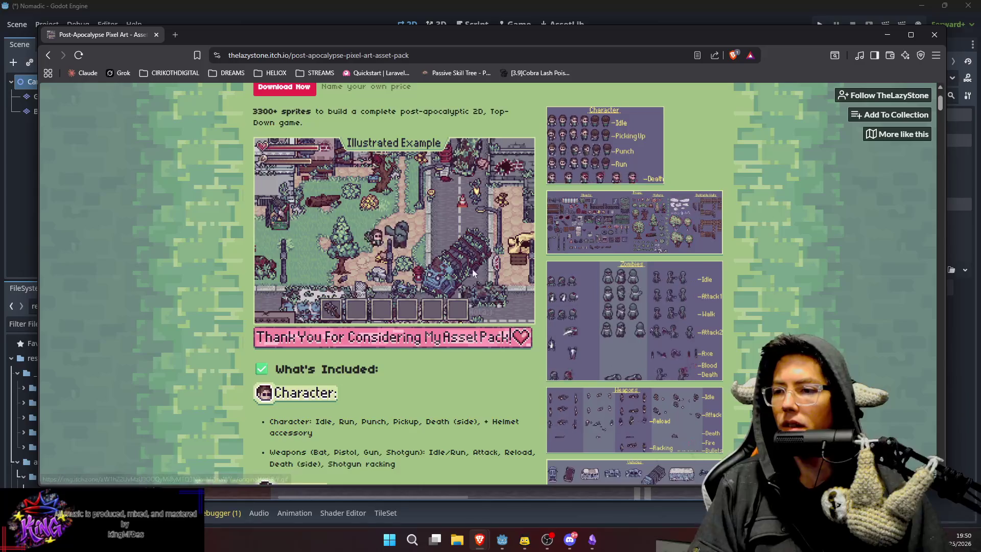
pyautogui.scroll(2, 431, 208)
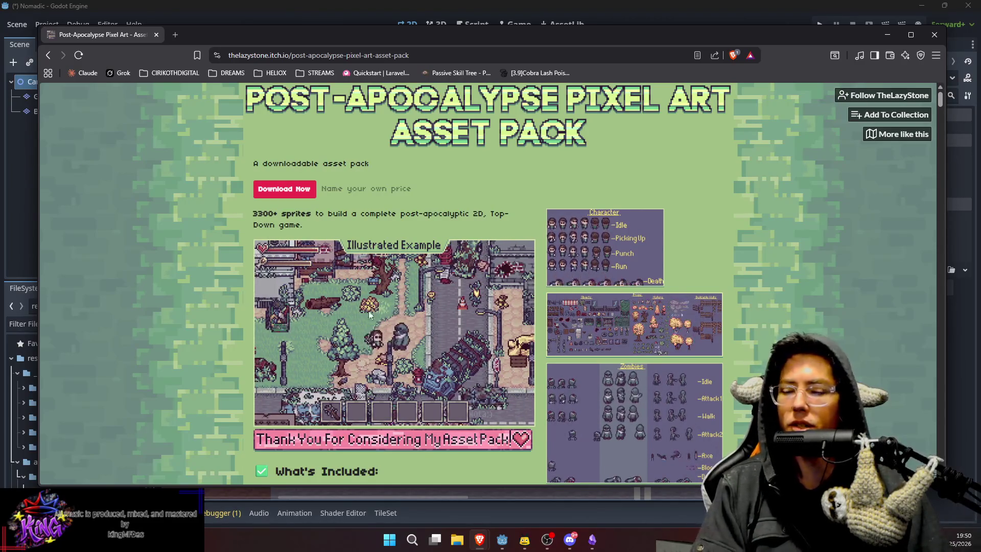
pyautogui.hotkey('alt', 'Tab')
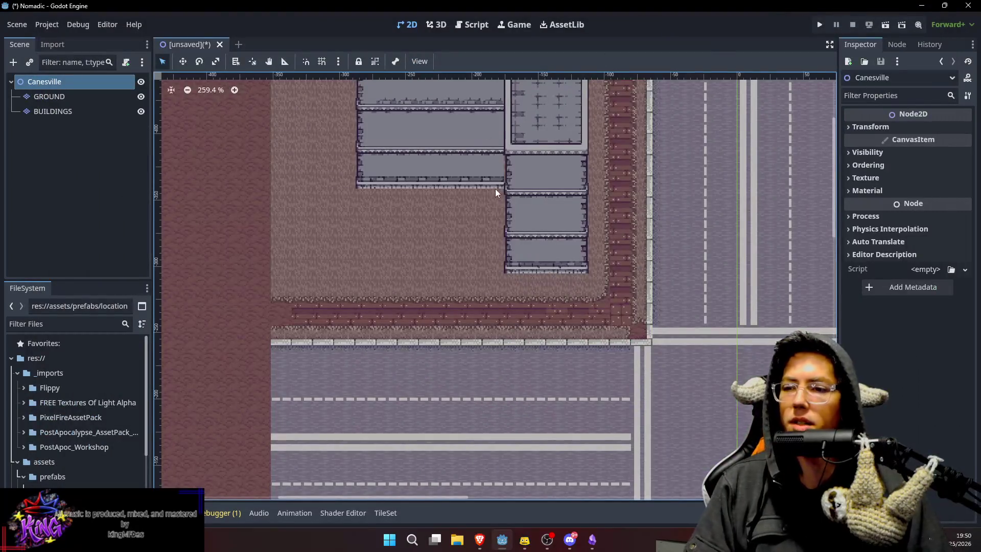
# Select the GROUND layer and pick a grass tile from the Background_Dark-Green tileset.
pyautogui.scroll(2, 500, 225)
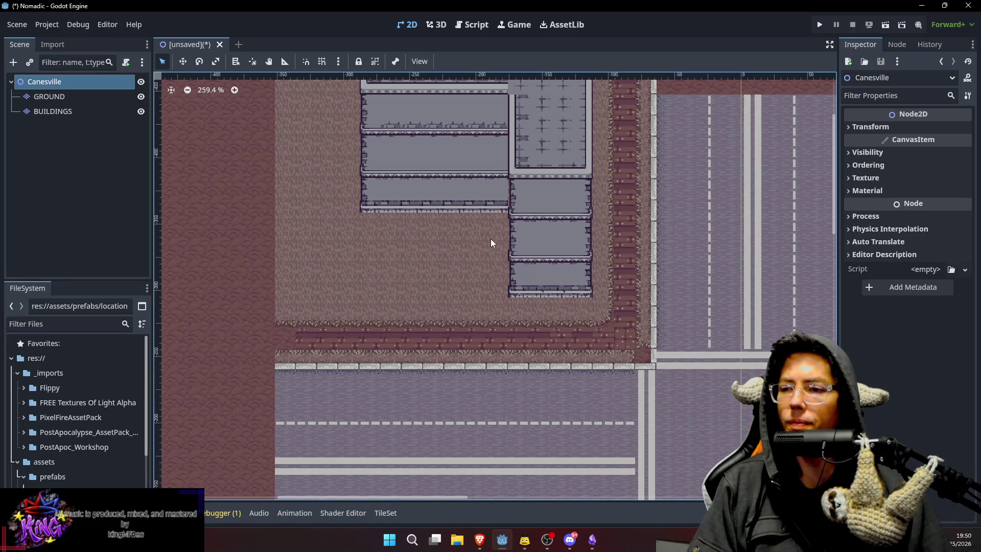
pyautogui.click(76, 96)
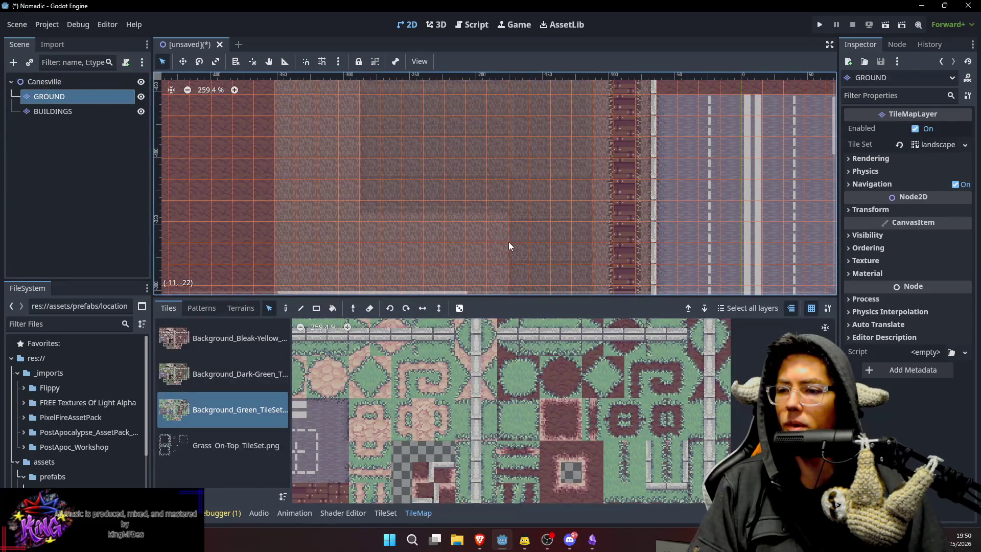
pyautogui.scroll(-3, 516, 256)
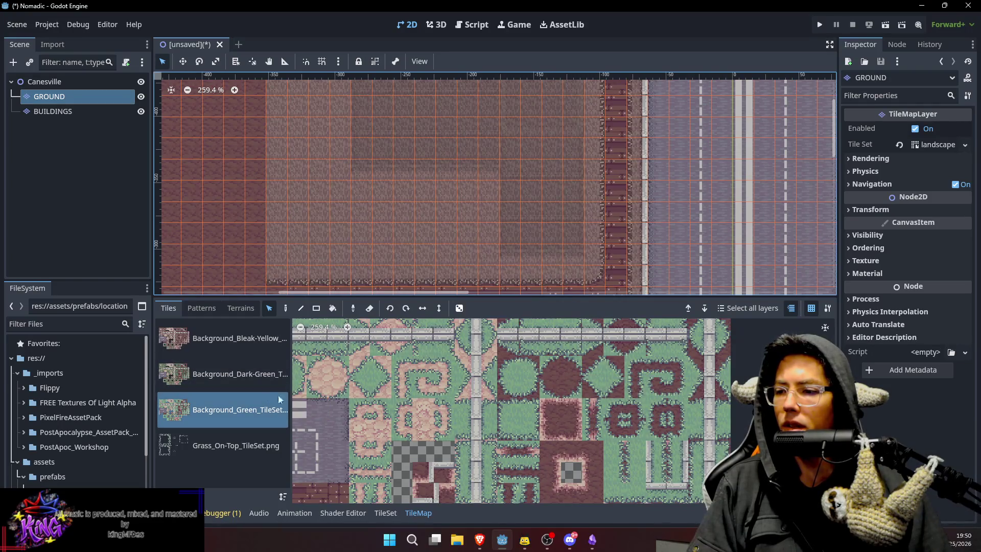
pyautogui.click(255, 354)
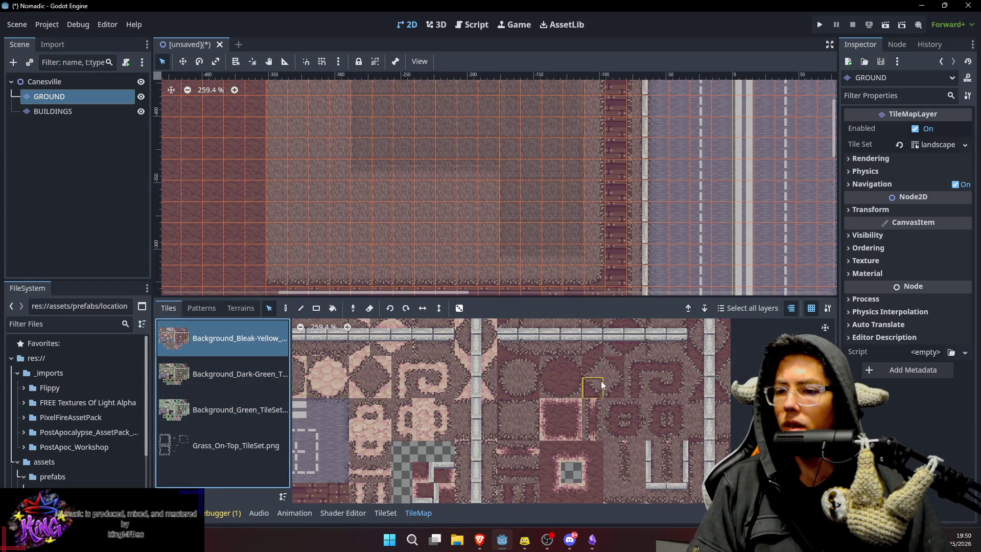
pyautogui.click(244, 399)
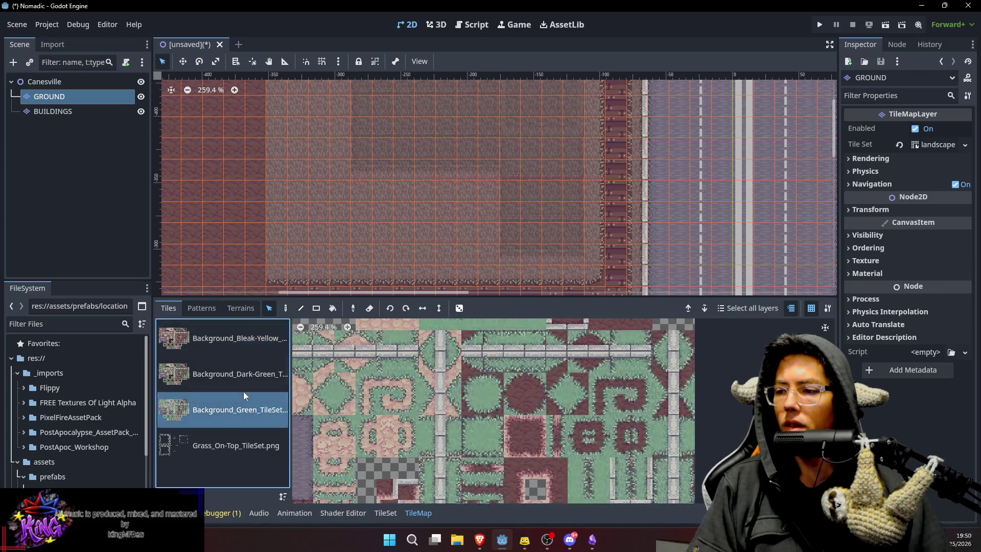
pyautogui.click(240, 374)
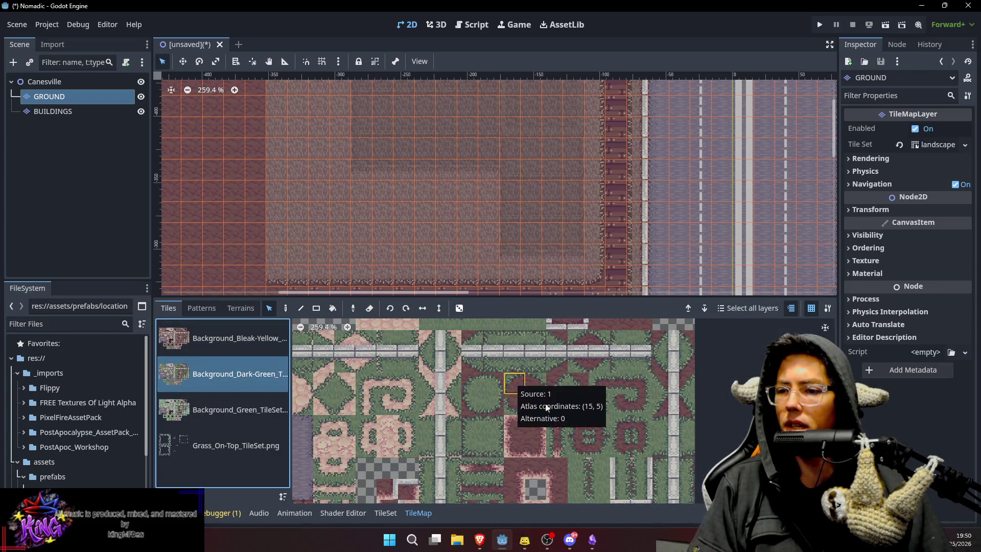
pyautogui.click(493, 404)
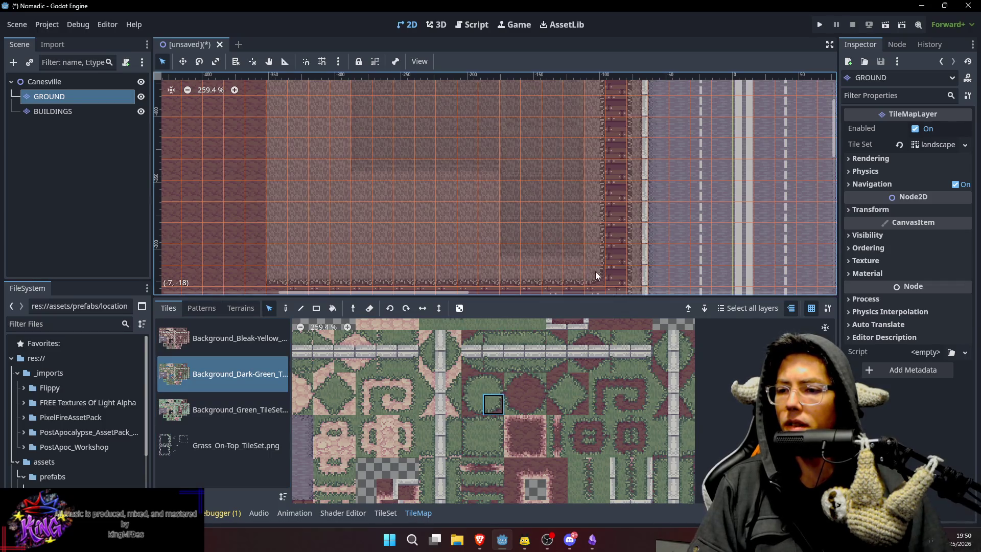
# Paint the grass tile at the lot's bottom-right corner with the Paint tool.
pyautogui.press('d')
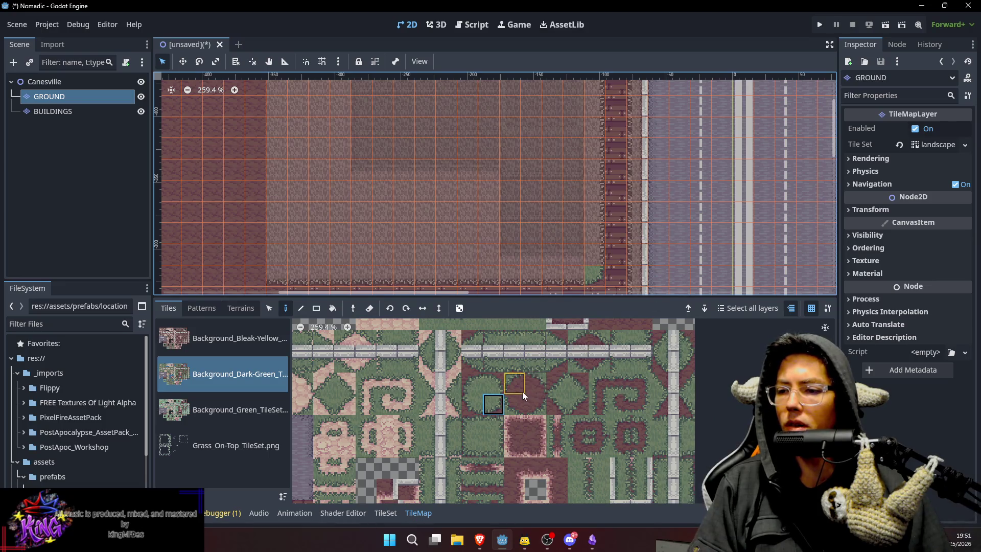
pyautogui.moveTo(605, 459)
pyautogui.mouseDown()
pyautogui.moveTo(594, 421)
pyautogui.moveTo(597, 432)
pyautogui.mouseUp()
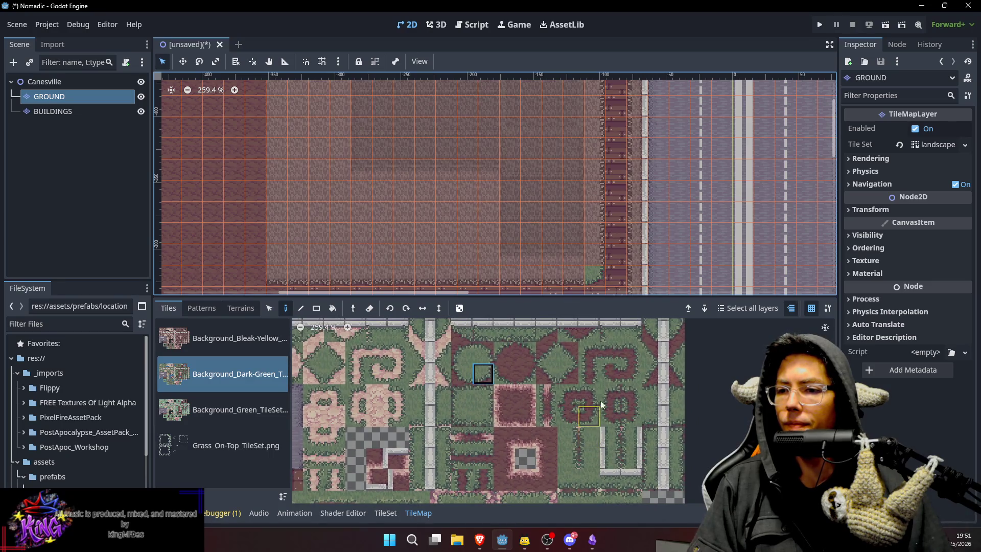
pyautogui.moveTo(617, 268); pyautogui.dragTo(605, 177)
pyautogui.click(605, 191)
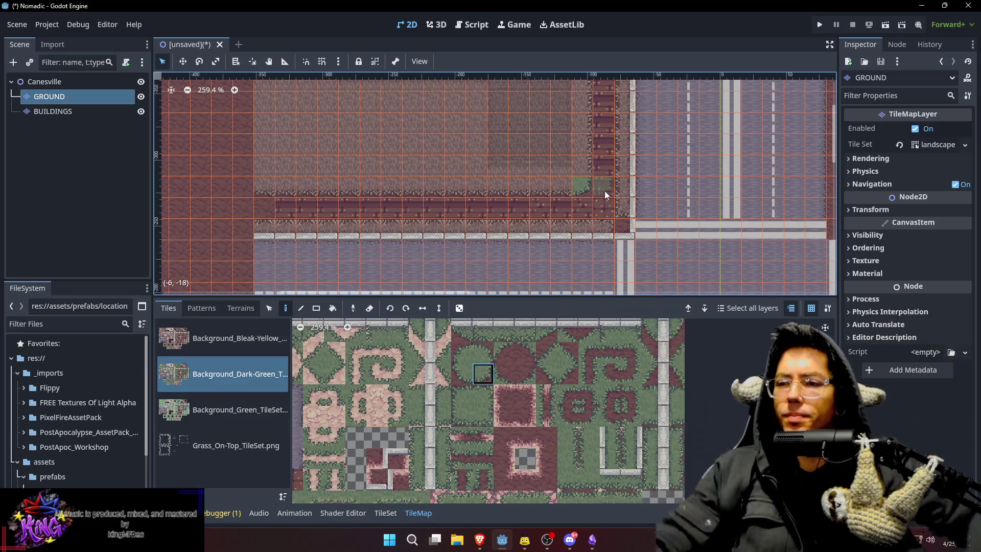
# Paint two dark-green tiles along the lot's lower edge.
pyautogui.moveTo(513, 145); pyautogui.dragTo(532, 198)
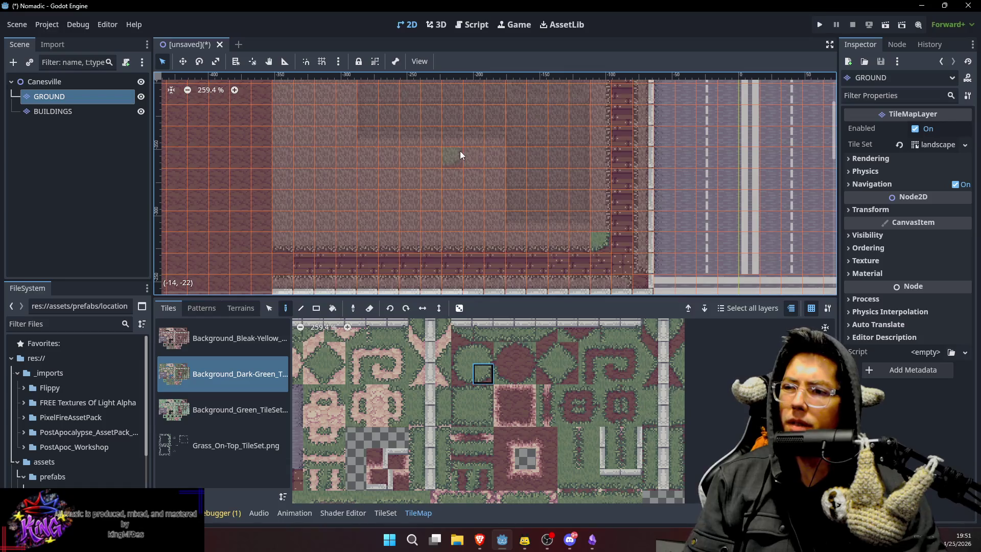
pyautogui.click(474, 236)
pyautogui.click(485, 376)
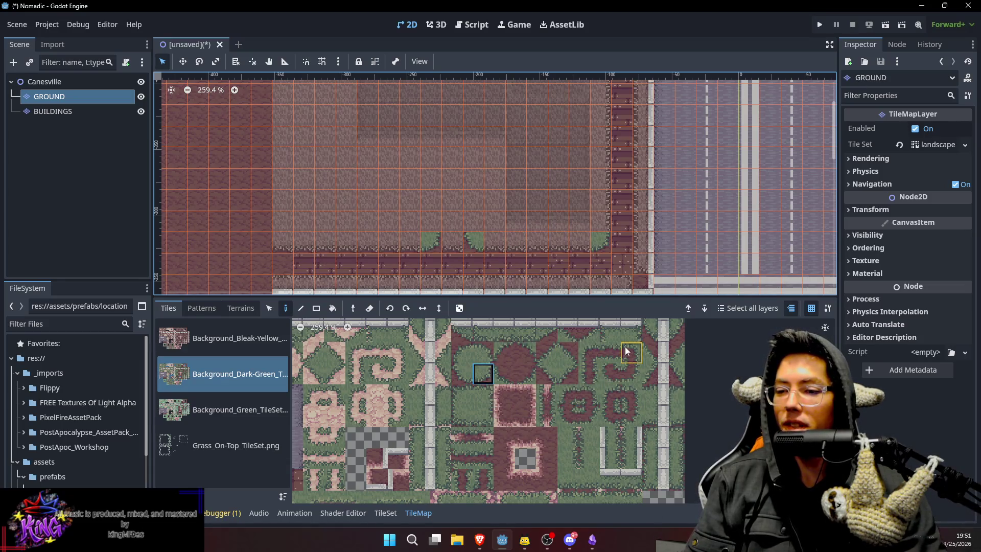
pyautogui.scroll(2, 624, 346)
pyautogui.scroll(1, 621, 388)
pyautogui.scroll(-1, 622, 380)
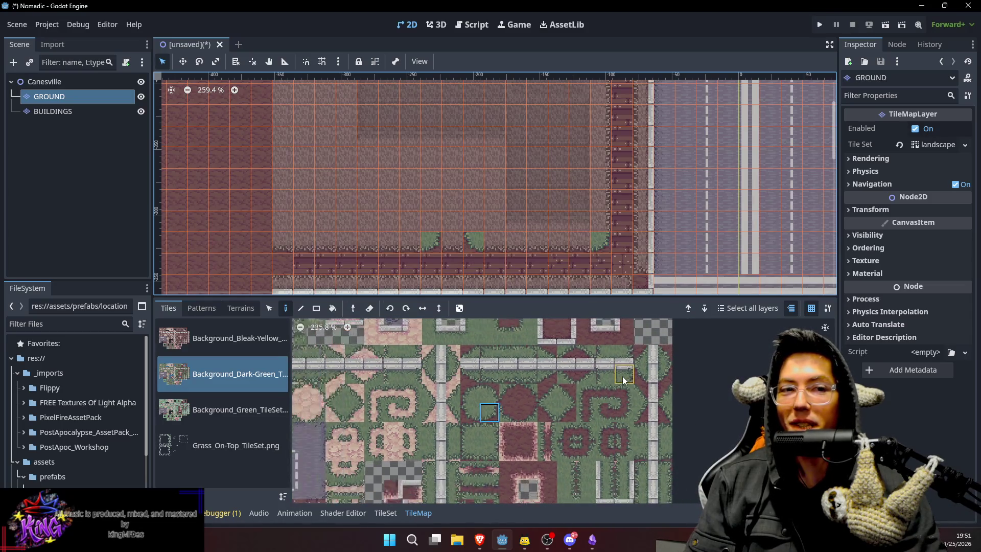
pyautogui.scroll(-1, 620, 361)
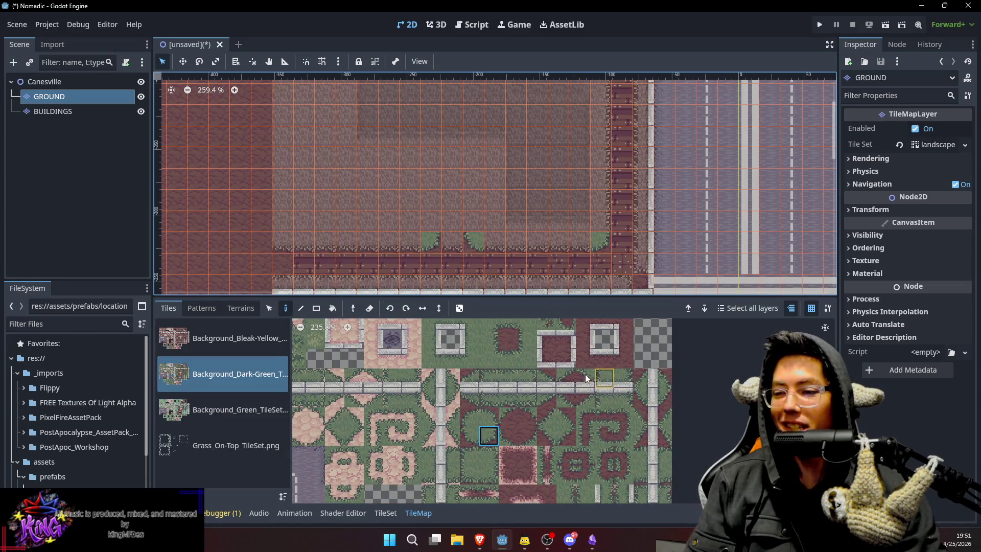
# Paint a vertical grass strip in the courtyard capped with rounded top tiles.
pyautogui.click(525, 341)
pyautogui.moveTo(477, 232); pyautogui.dragTo(477, 183)
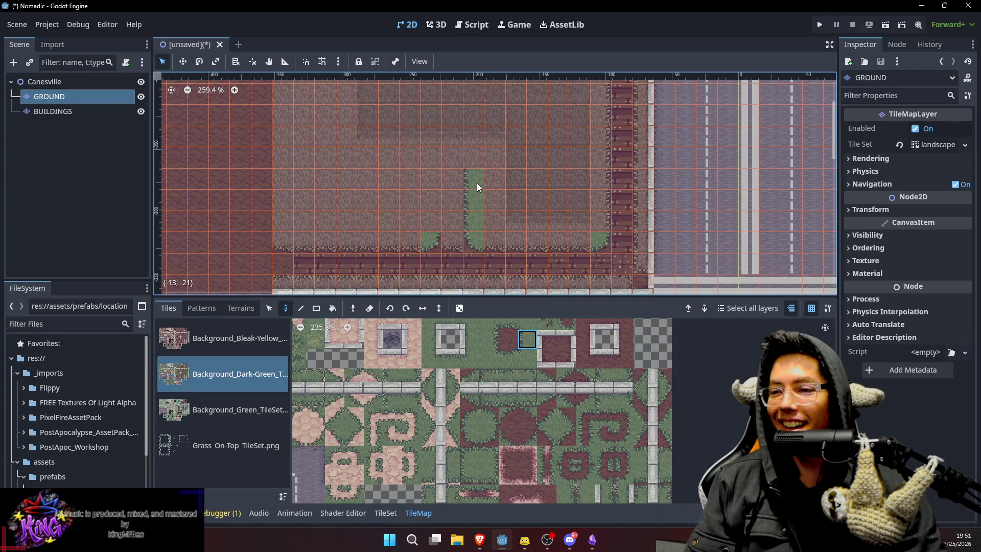
pyautogui.click(470, 418)
pyautogui.click(470, 158)
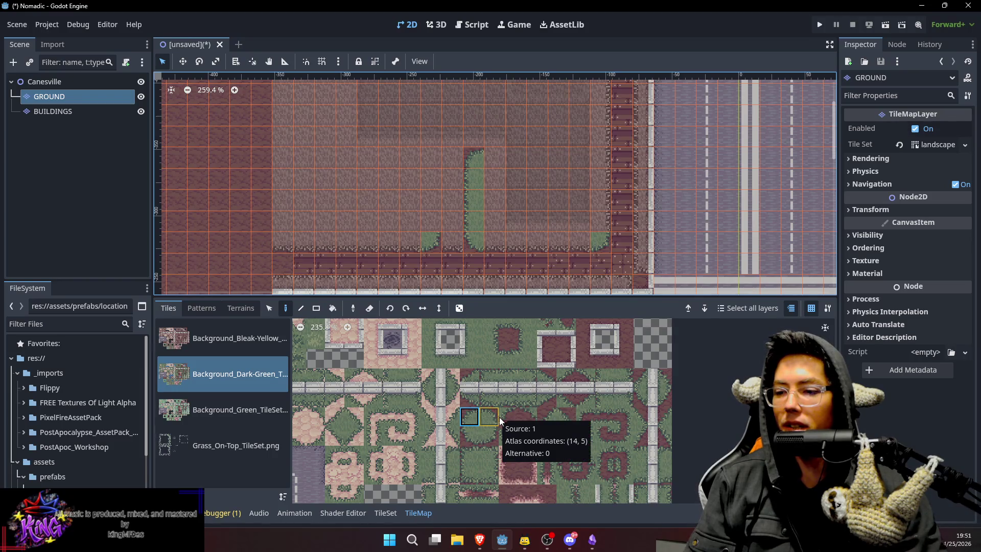
pyautogui.click(497, 416)
pyautogui.click(499, 155)
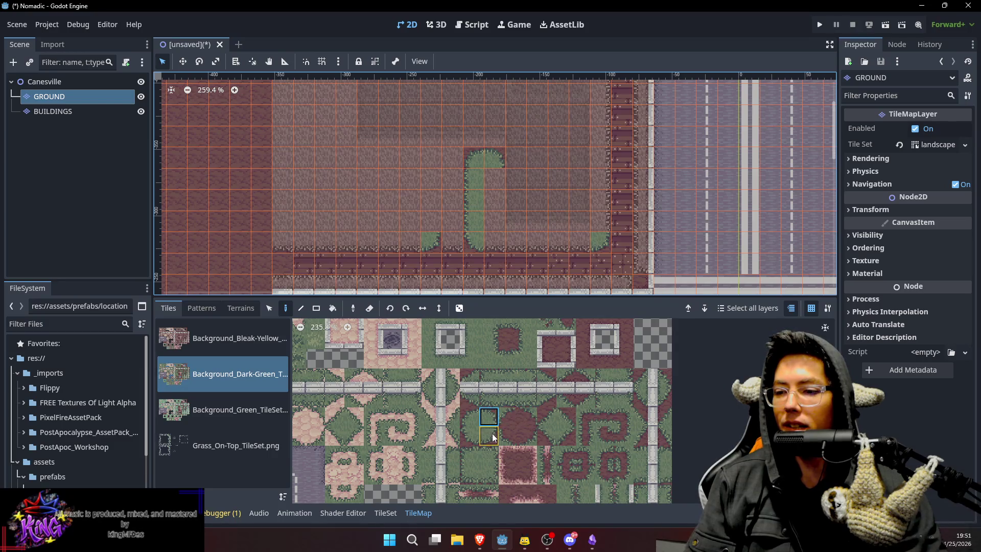
# Pick a top-row grass edge tile and select a map cell, then resume painting.
pyautogui.click(490, 338)
pyautogui.press('s')
pyautogui.click(604, 244)
pyautogui.press('d')
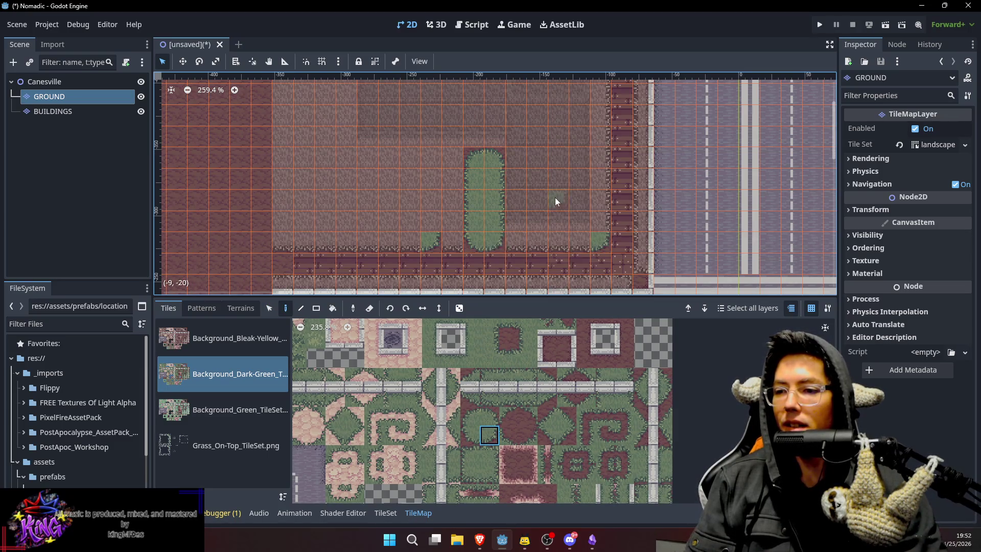
pyautogui.scroll(-1, 556, 194)
# Select a map cell and try several grass edge tiles from the tileset.
pyautogui.press('s')
pyautogui.click(517, 230)
pyautogui.press('d')
pyautogui.click(562, 435)
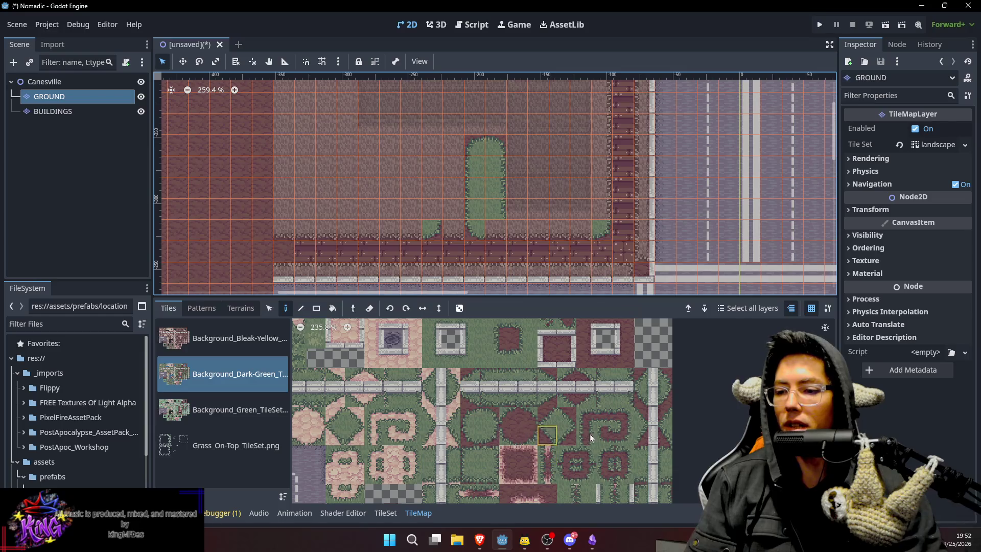
pyautogui.scroll(-1, 612, 366)
pyautogui.scroll(1, 605, 434)
pyautogui.click(608, 419)
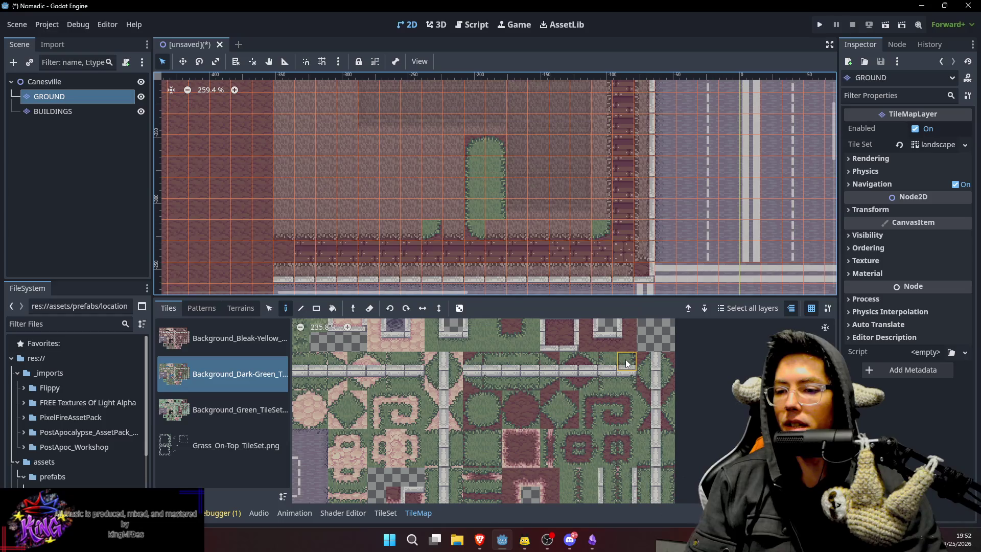
pyautogui.click(588, 341)
pyautogui.click(612, 364)
# Paint a grass strip along the courtyard's bottom row.
pyautogui.click(514, 364)
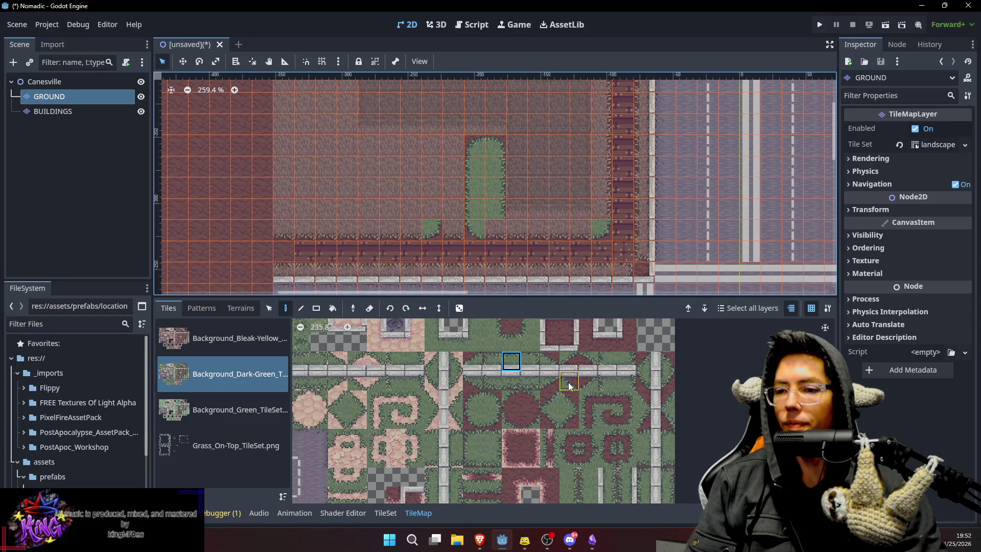
pyautogui.scroll(3, 600, 363)
pyautogui.scroll(-1, 611, 436)
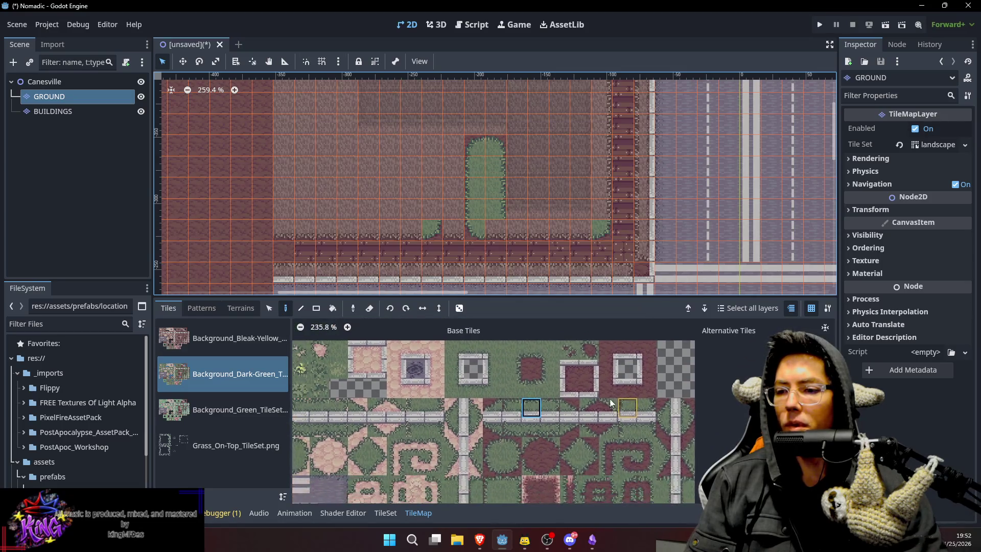
pyautogui.click(536, 352)
pyautogui.moveTo(579, 229); pyautogui.dragTo(502, 229)
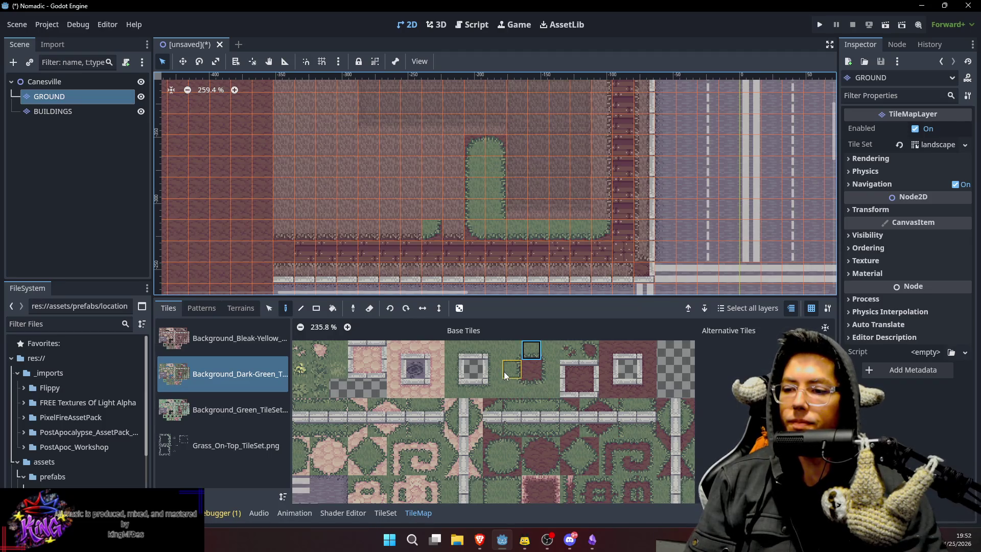
# Try other tiles, including the maroon tile and tiles from the lower tileset rows.
pyautogui.click(342, 354)
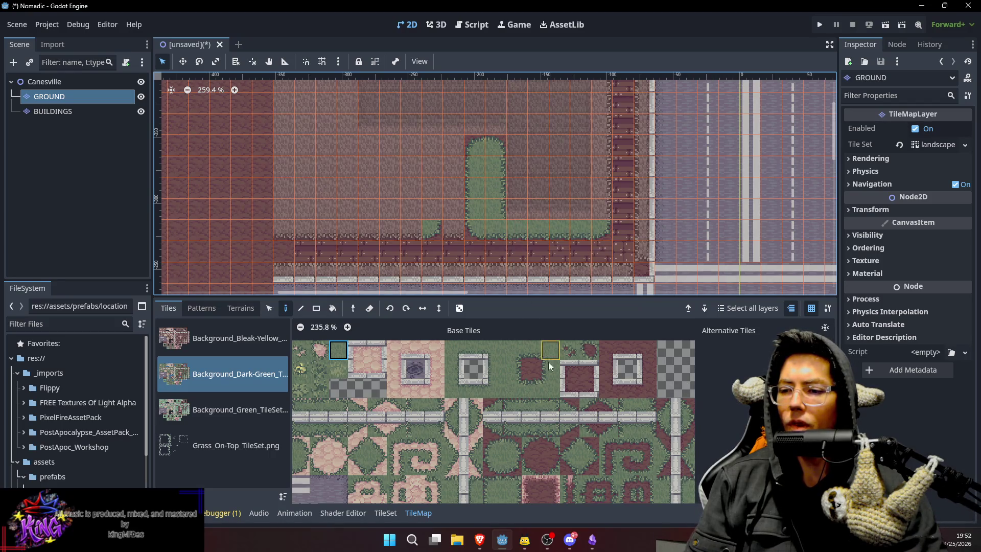
pyautogui.click(531, 388)
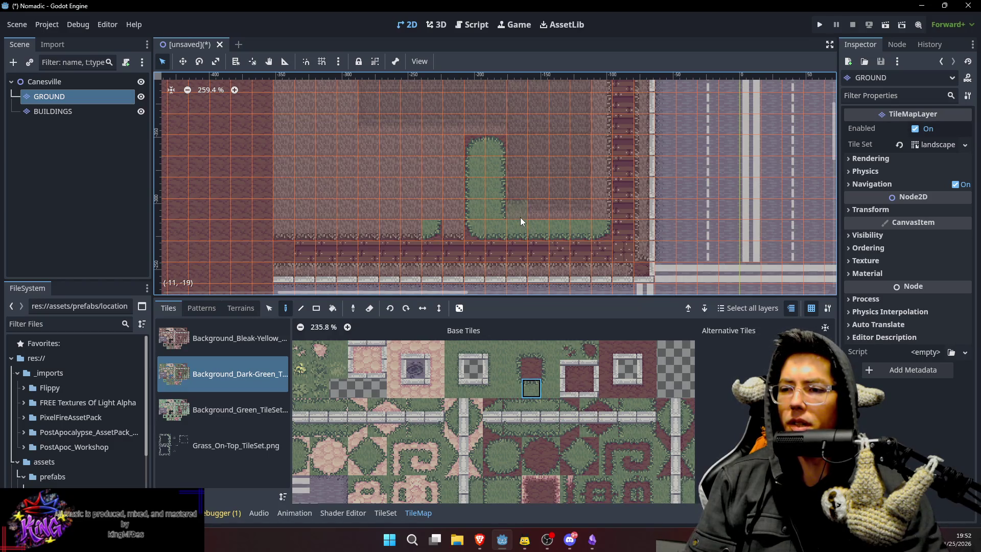
pyautogui.scroll(-3, 588, 437)
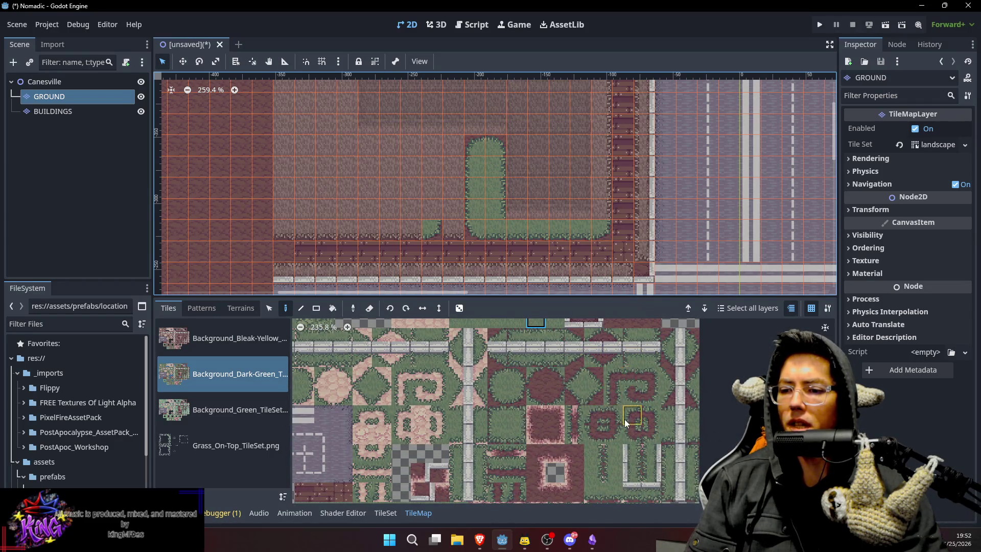
pyautogui.scroll(-2, 628, 411)
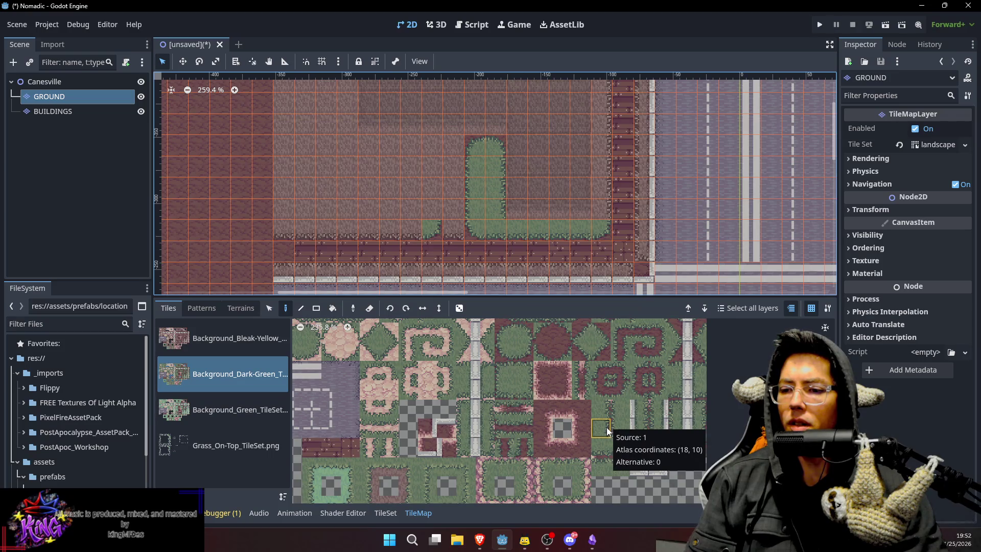
pyautogui.click(620, 467)
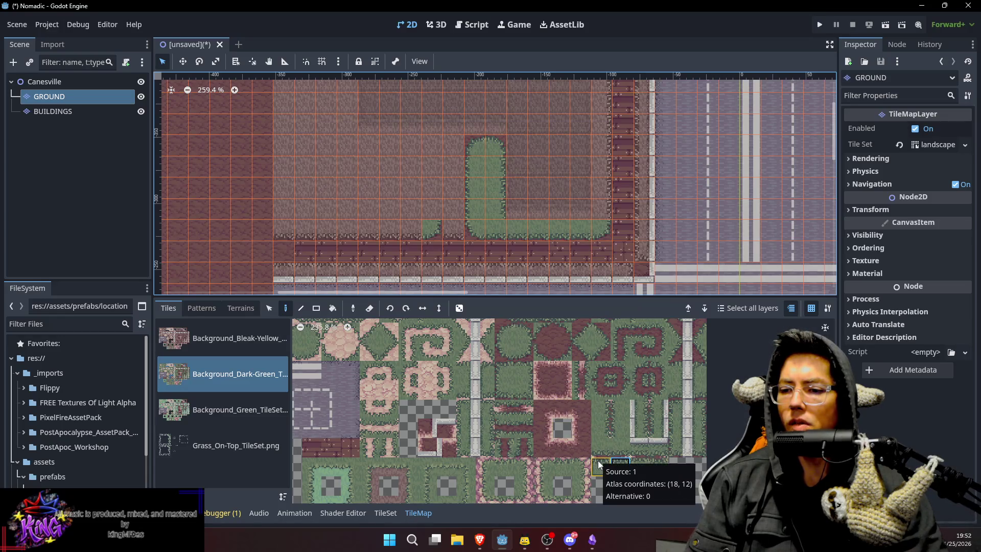
pyautogui.click(600, 447)
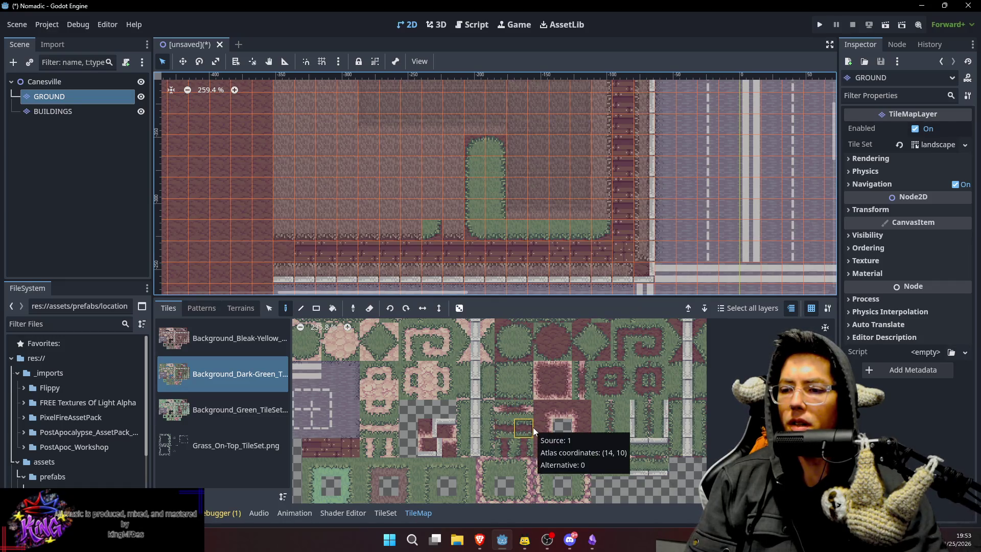
# Settle on the top-row grass tile for filling the path.
pyautogui.scroll(2, 587, 375)
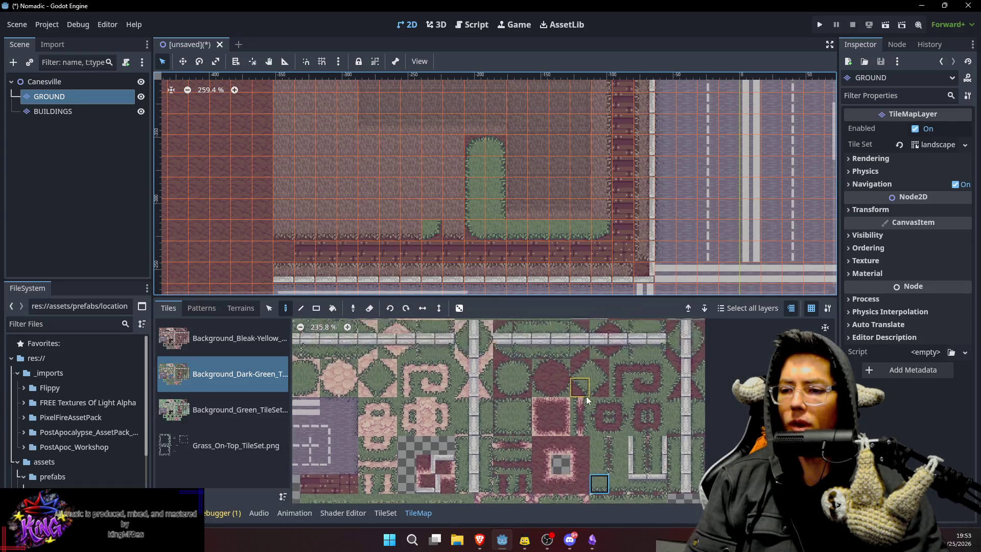
pyautogui.scroll(3, 559, 362)
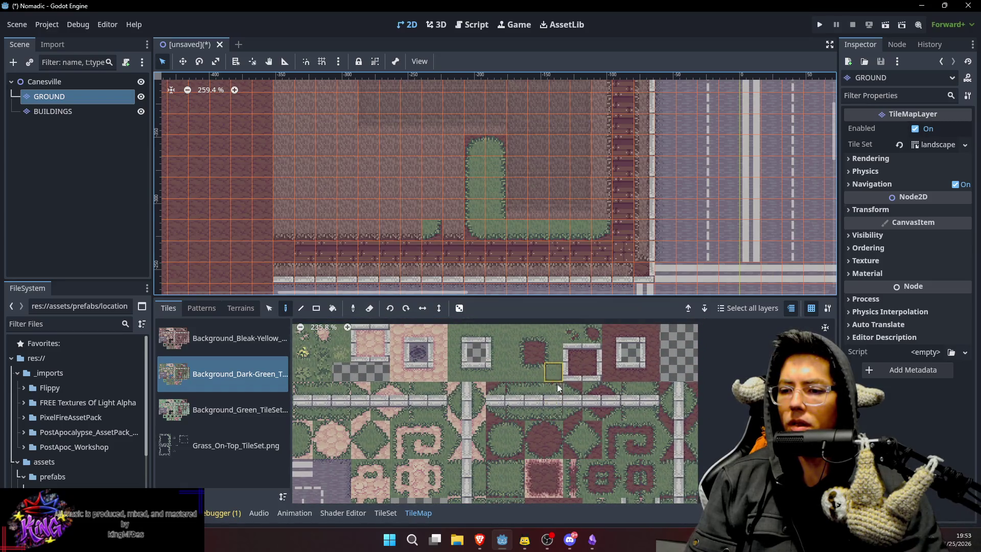
pyautogui.scroll(-2, 648, 396)
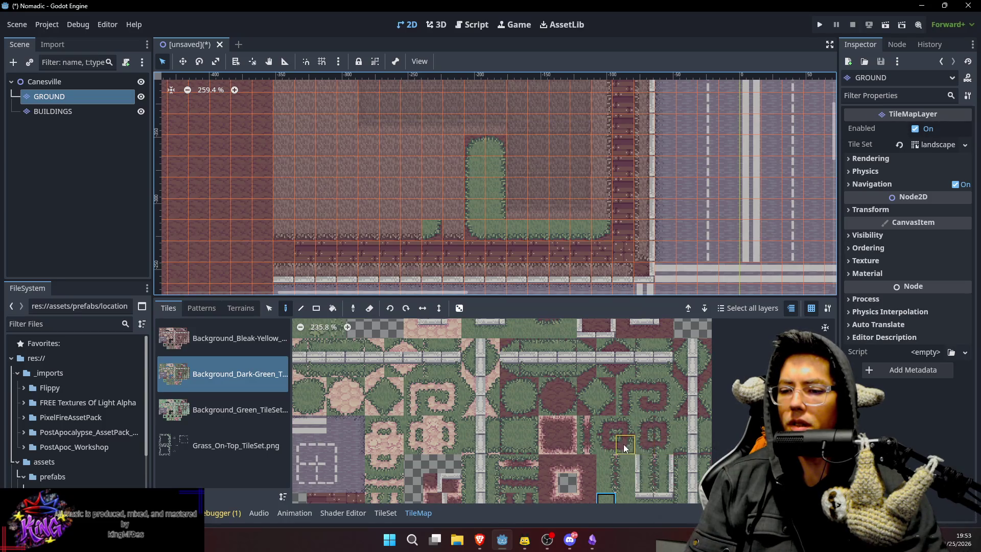
pyautogui.scroll(1, 627, 468)
pyautogui.scroll(-2, 627, 468)
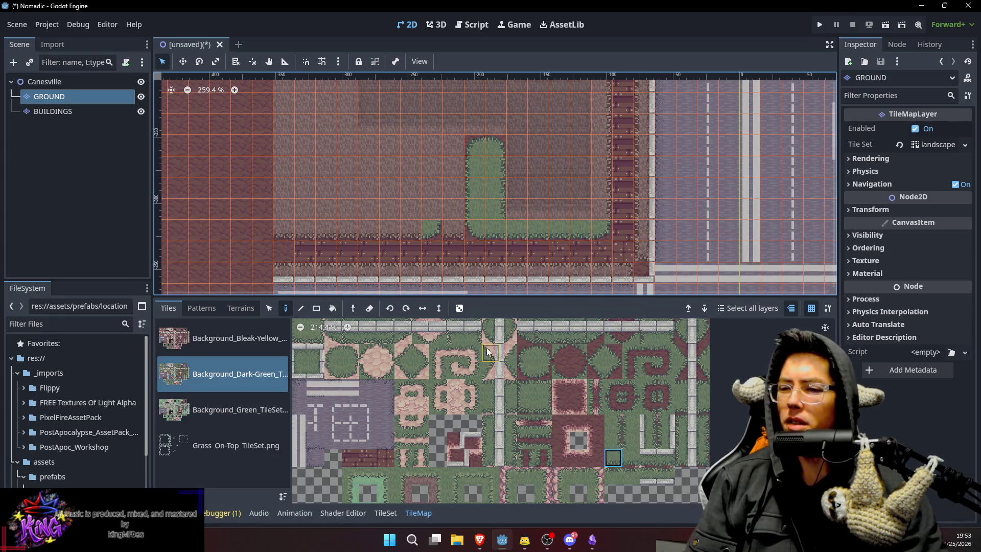
pyautogui.scroll(3, 493, 388)
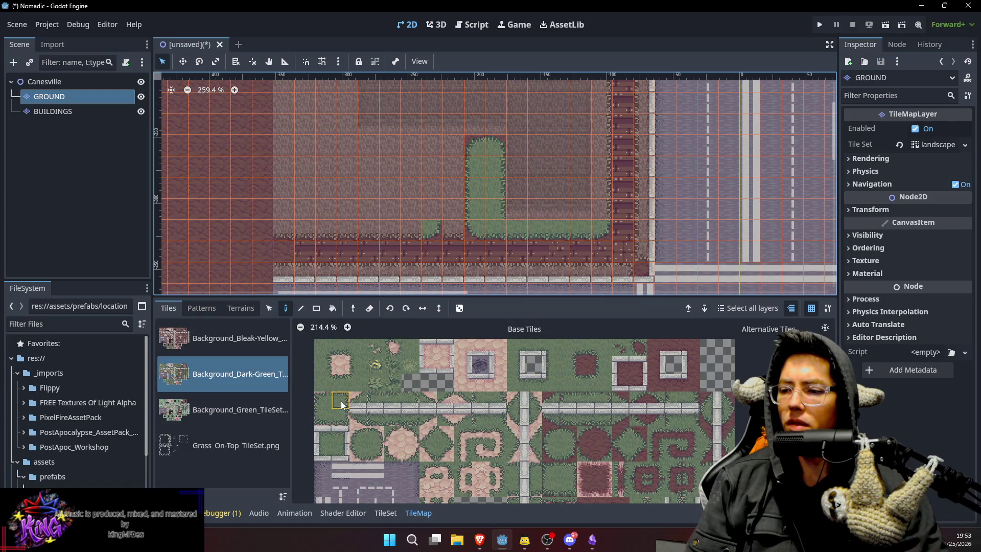
pyautogui.click(412, 349)
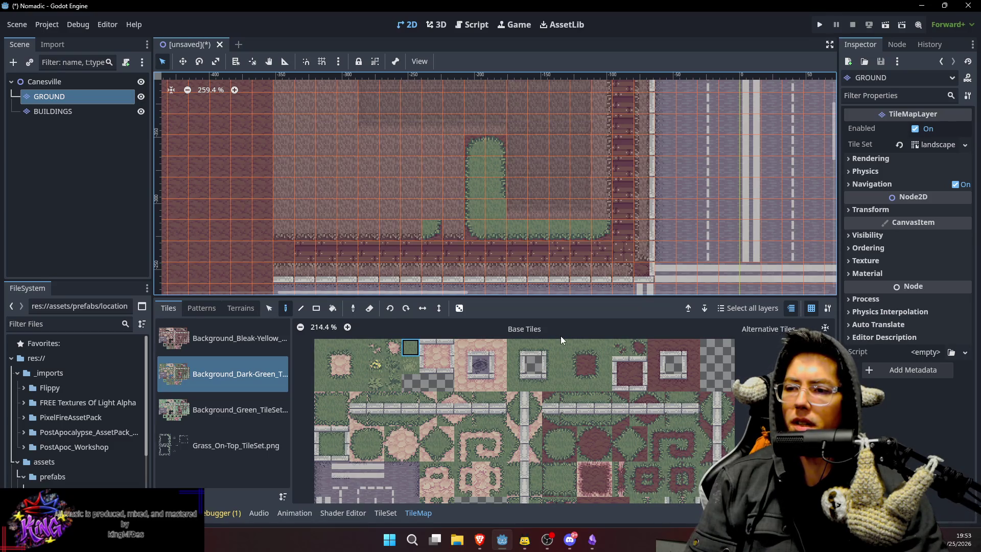
pyautogui.scroll(-3, 627, 372)
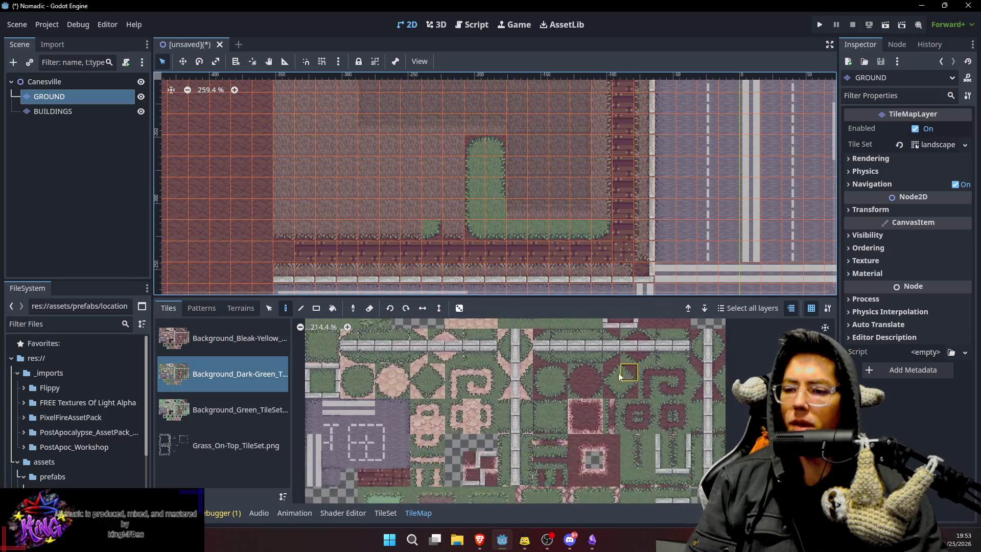
pyautogui.scroll(4, 563, 391)
pyautogui.click(566, 394)
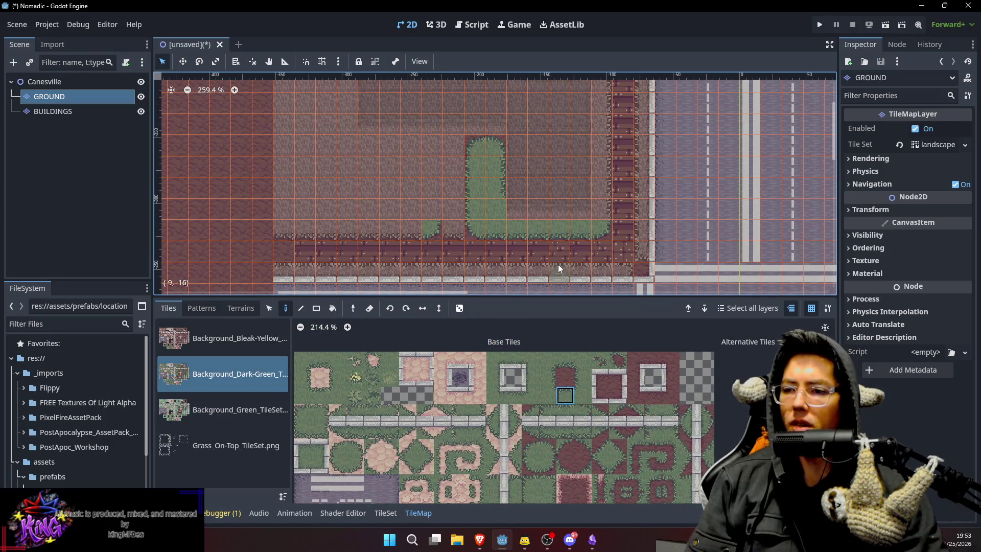
# Paint grass across the L's bottom bar and try neighbouring grass edge tiles.
pyautogui.moveTo(523, 215); pyautogui.dragTo(570, 215)
pyautogui.moveTo(618, 251); pyautogui.dragTo(603, 275)
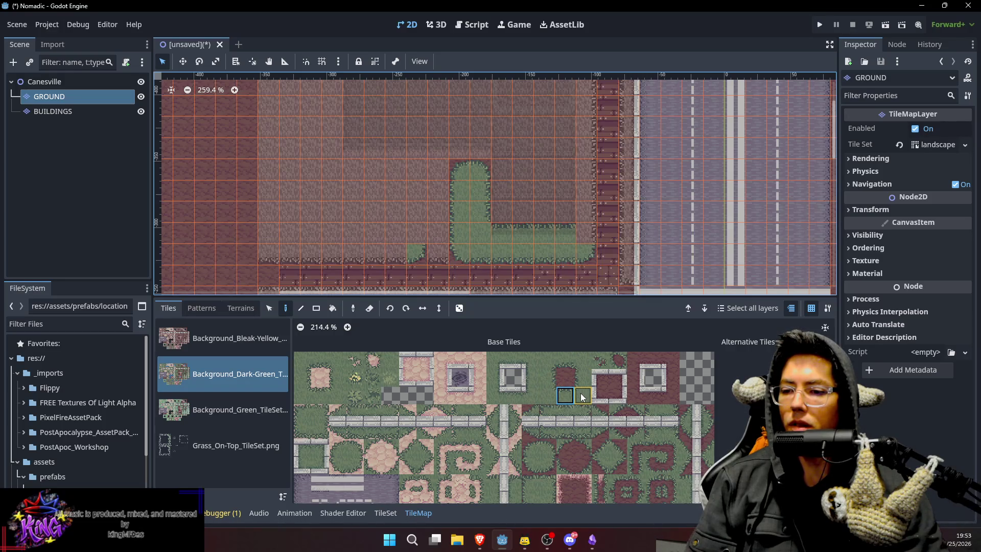
pyautogui.click(547, 360)
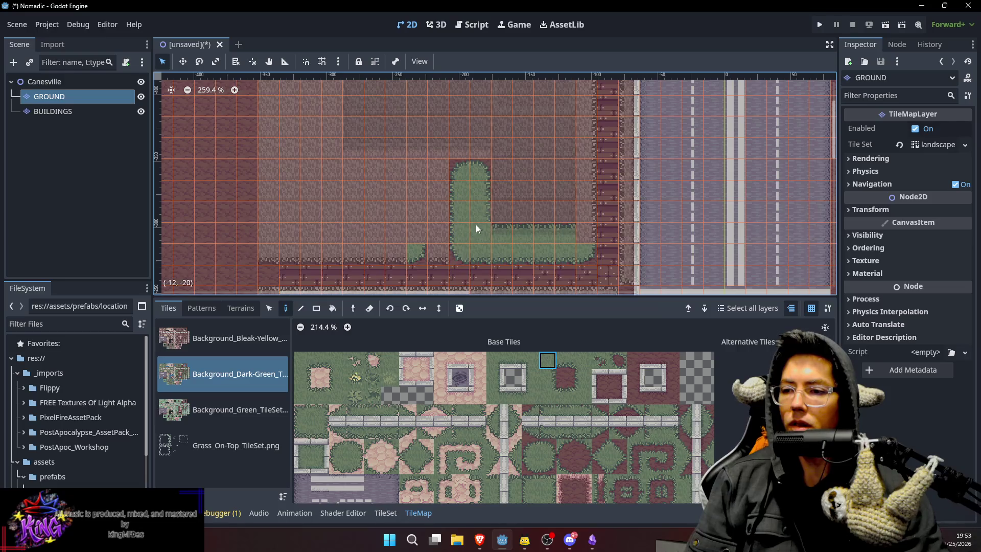
pyautogui.click(551, 396)
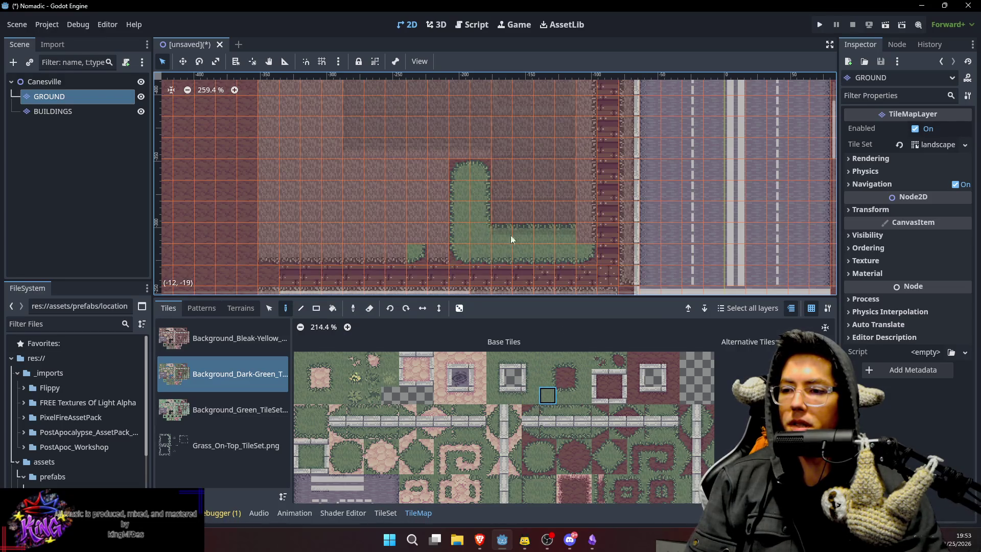
pyautogui.click(583, 395)
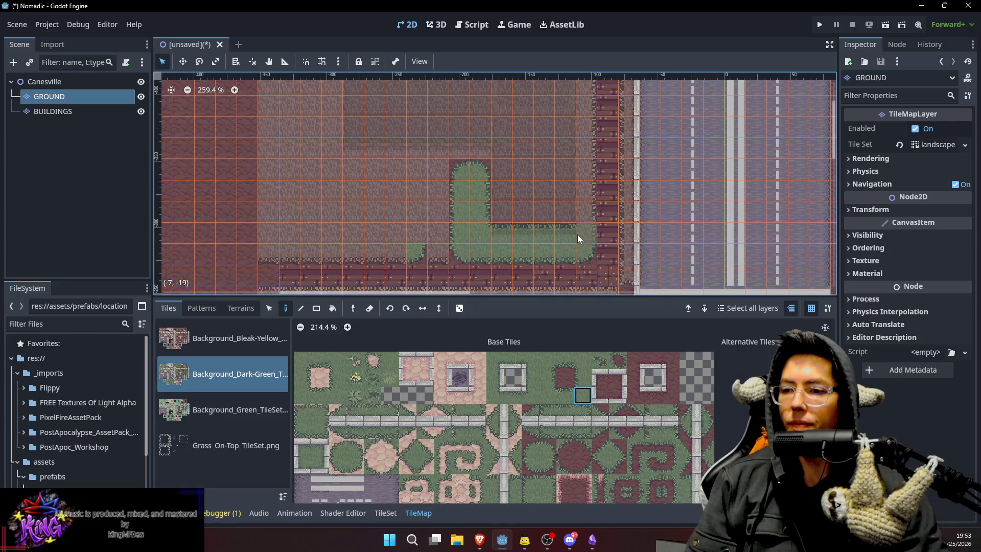
# Paint a vertical grass column rising from the bar's right end.
pyautogui.click(582, 378)
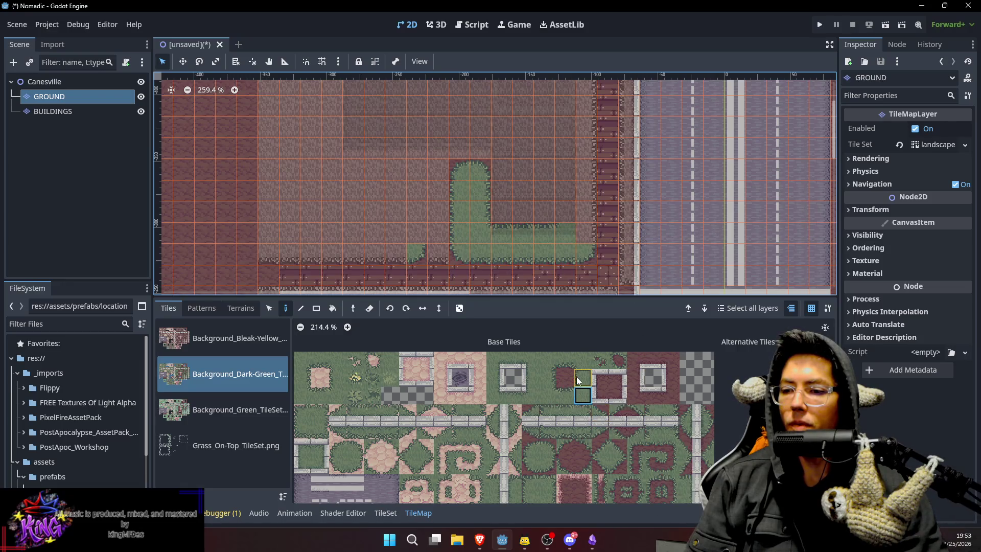
pyautogui.moveTo(568, 211)
pyautogui.mouseDown()
pyautogui.moveTo(568, 123)
pyautogui.moveTo(565, 210)
pyautogui.moveTo(566, 197)
pyautogui.mouseUp()
pyautogui.scroll(-5, 593, 245)
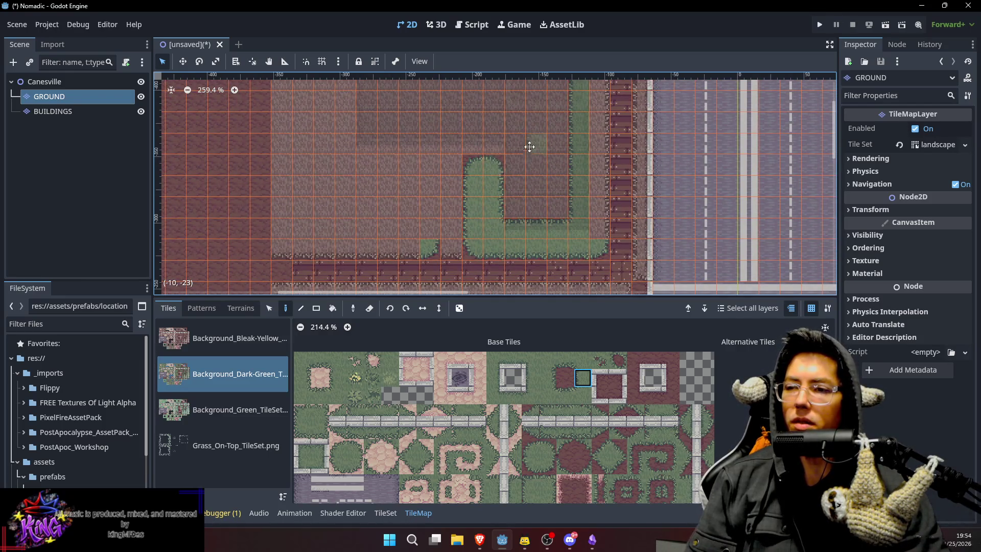
pyautogui.scroll(1, 529, 146)
pyautogui.click(47, 108)
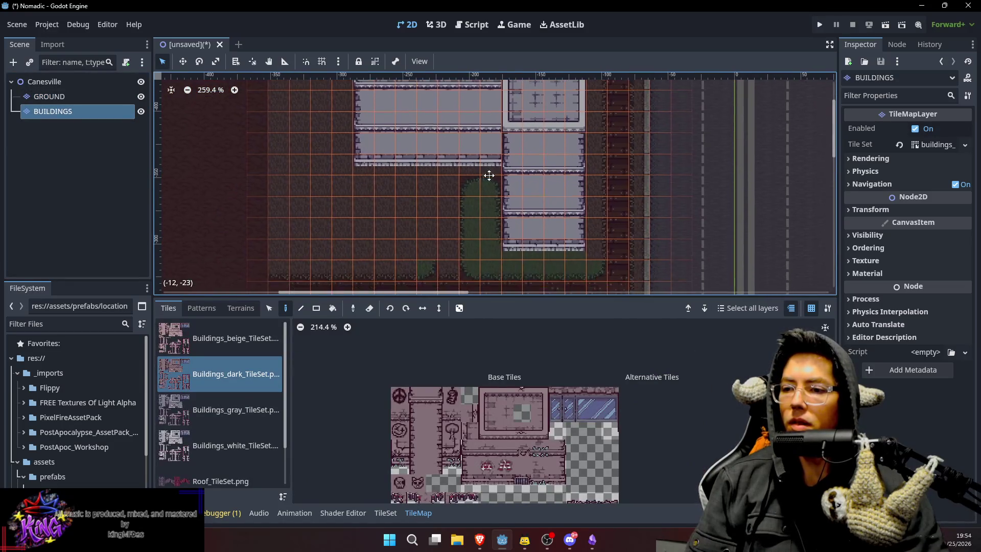
# Cut the dark building's upper block and paste it further up and left.
pyautogui.scroll(-2, 457, 116)
pyautogui.moveTo(480, 110)
pyautogui.mouseDown()
pyautogui.moveTo(488, 155)
pyautogui.moveTo(511, 140)
pyautogui.mouseUp()
pyautogui.scroll(-1, 488, 155)
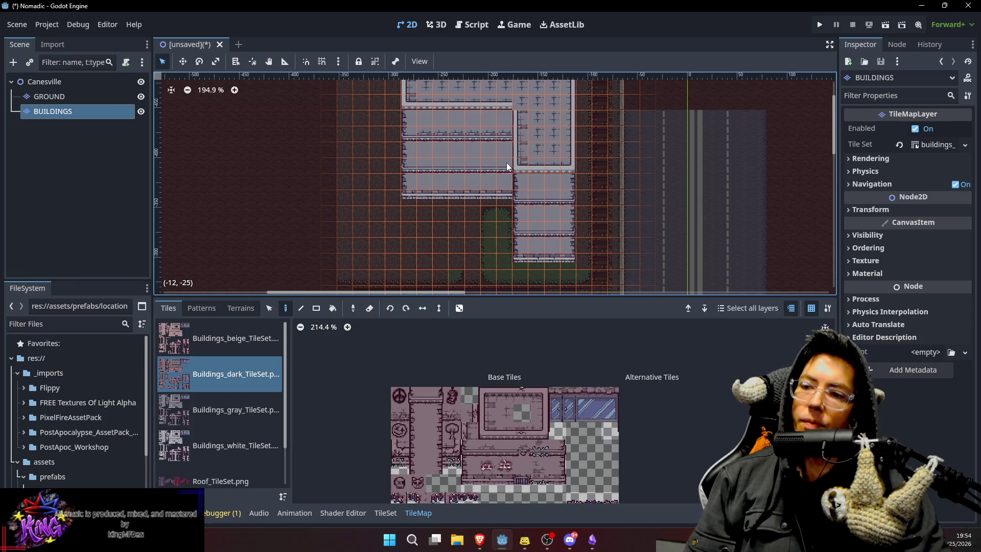
pyautogui.scroll(-2, 507, 163)
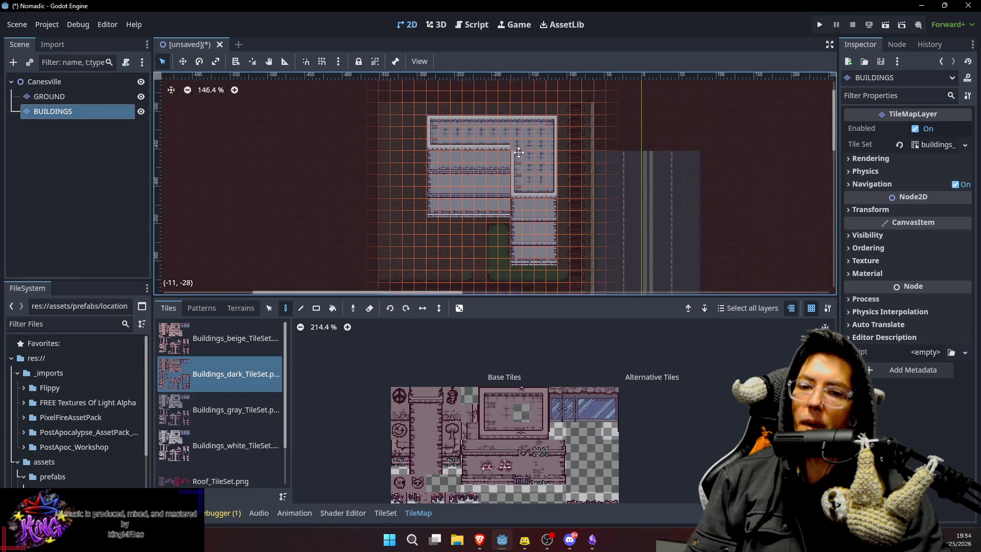
pyautogui.moveTo(431, 120)
pyautogui.mouseDown()
pyautogui.moveTo(447, 152)
pyautogui.moveTo(548, 212)
pyautogui.moveTo(553, 264)
pyautogui.mouseUp()
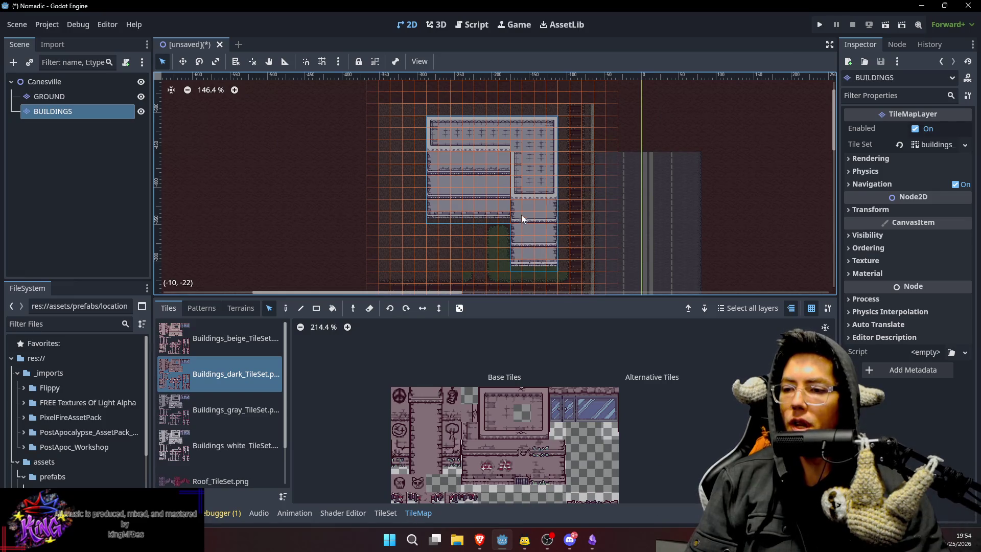
pyautogui.hotkey('ctrl', 'x')
pyautogui.hotkey('ctrl', 'v')
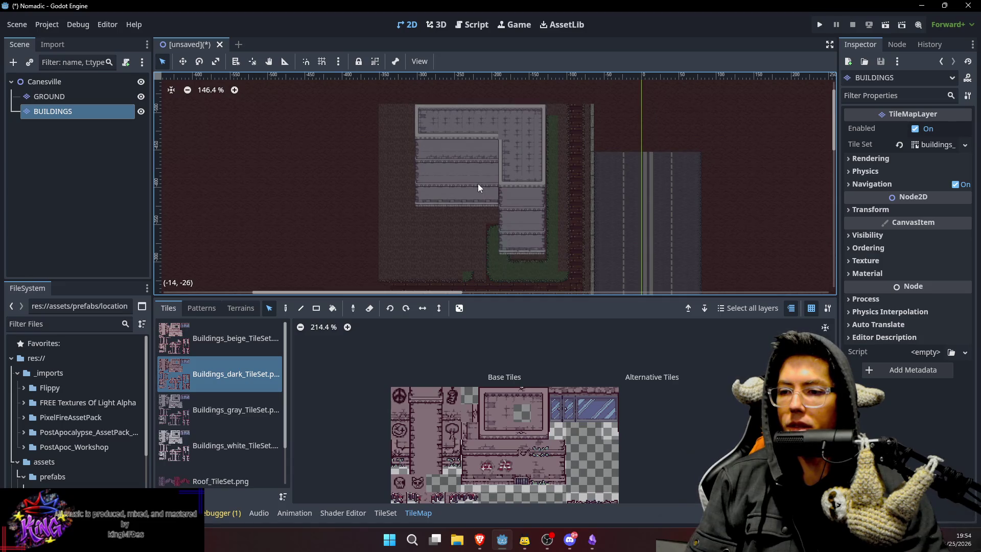
pyautogui.click(479, 188)
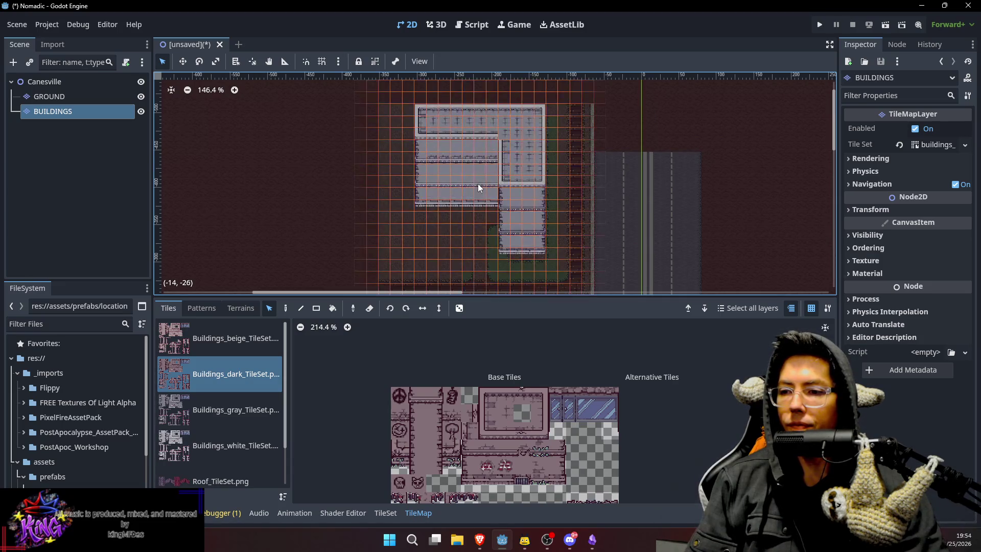
# Switch to editing the GROUND layer.
pyautogui.scroll(3, 531, 220)
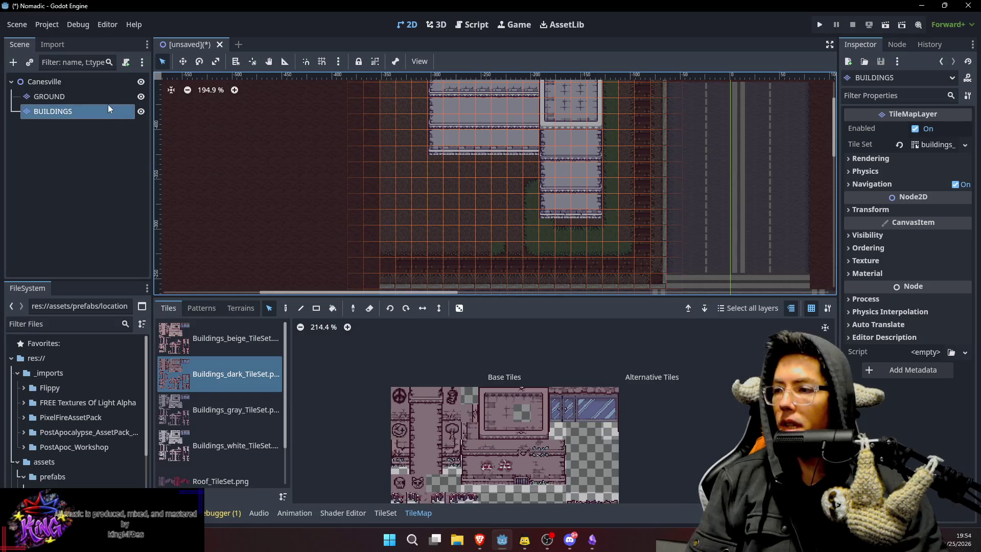
pyautogui.click(109, 99)
pyautogui.scroll(5, 544, 200)
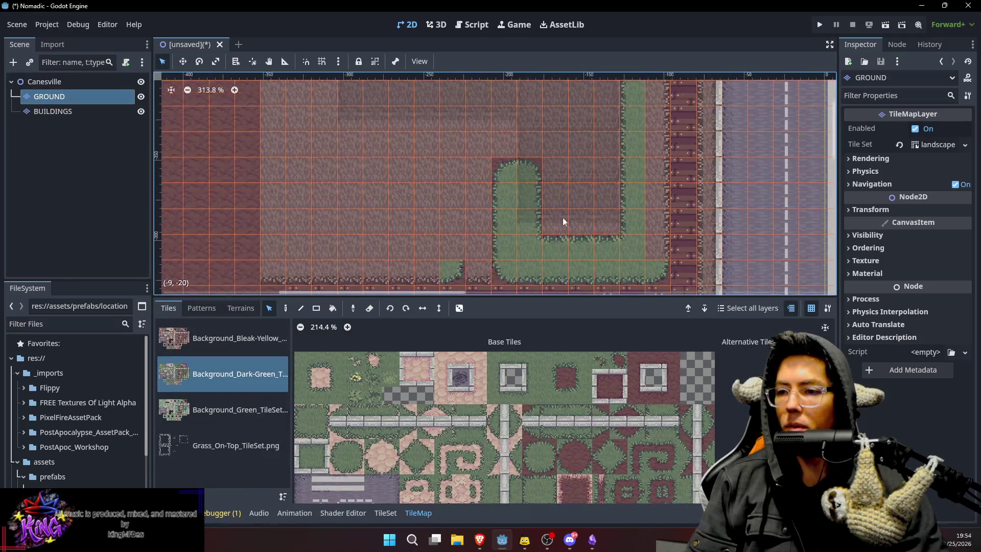
# Activate Paint, check the Canesville and BUILDINGS nodes, and end on the GROUND layer.
pyautogui.press('d')
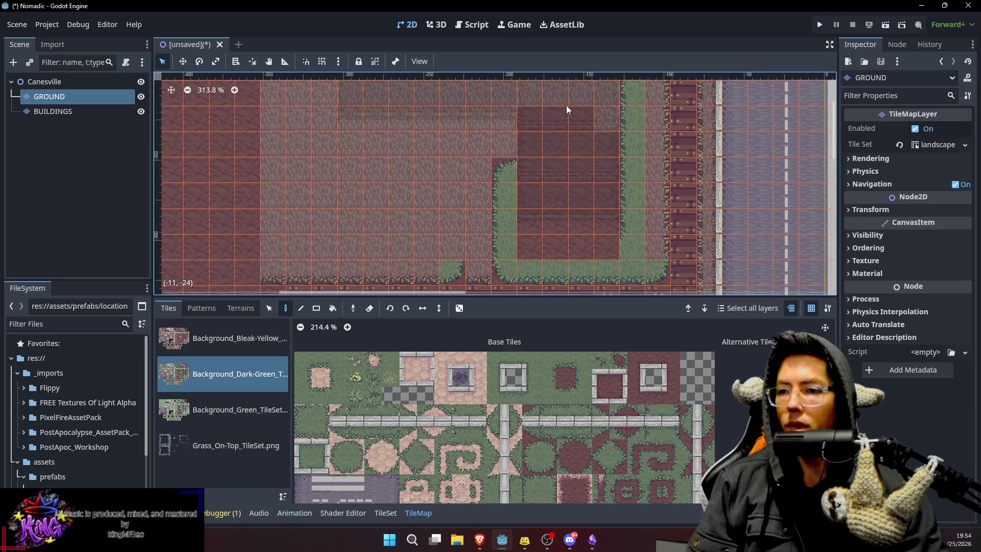
pyautogui.scroll(2, 591, 140)
pyautogui.hscroll(-2, 591, 140)
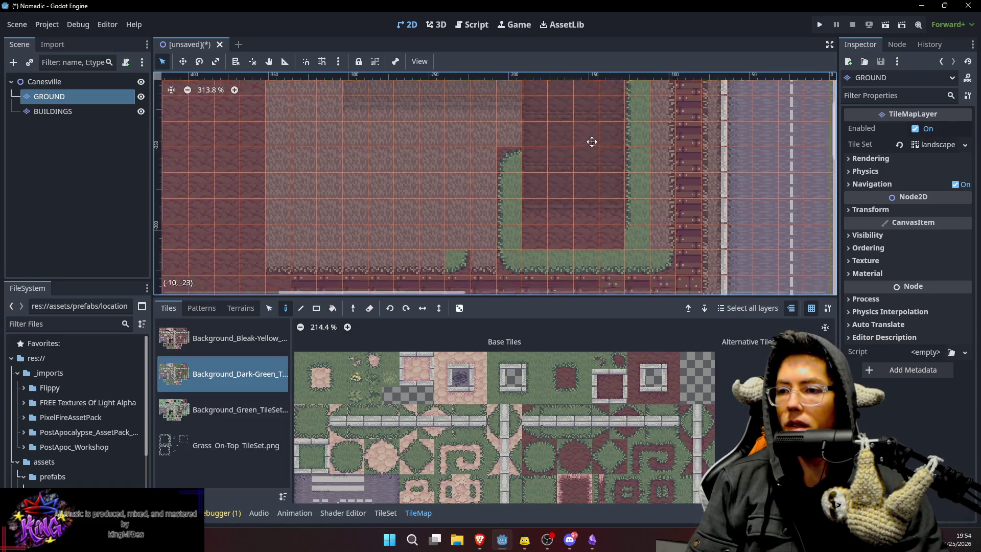
pyautogui.click(81, 81)
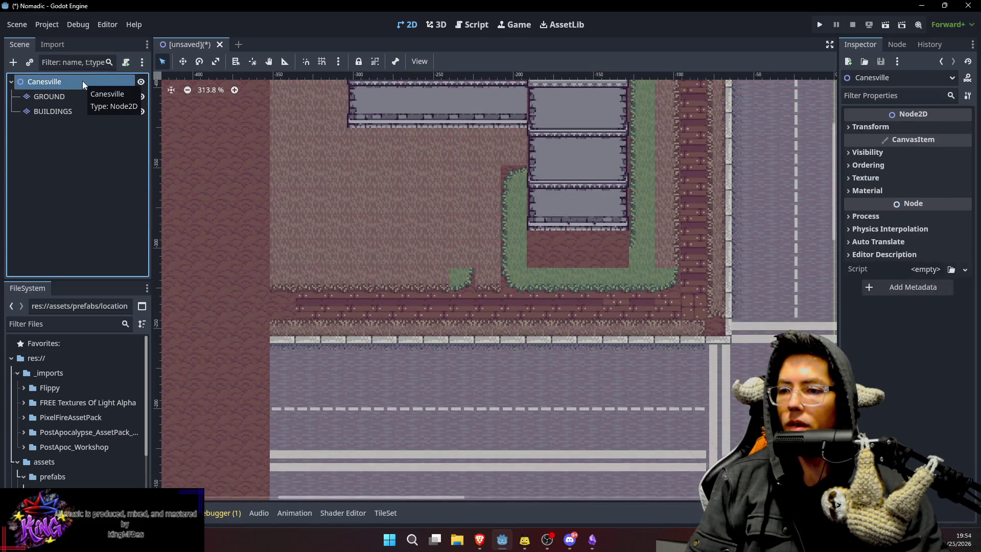
pyautogui.click(76, 112)
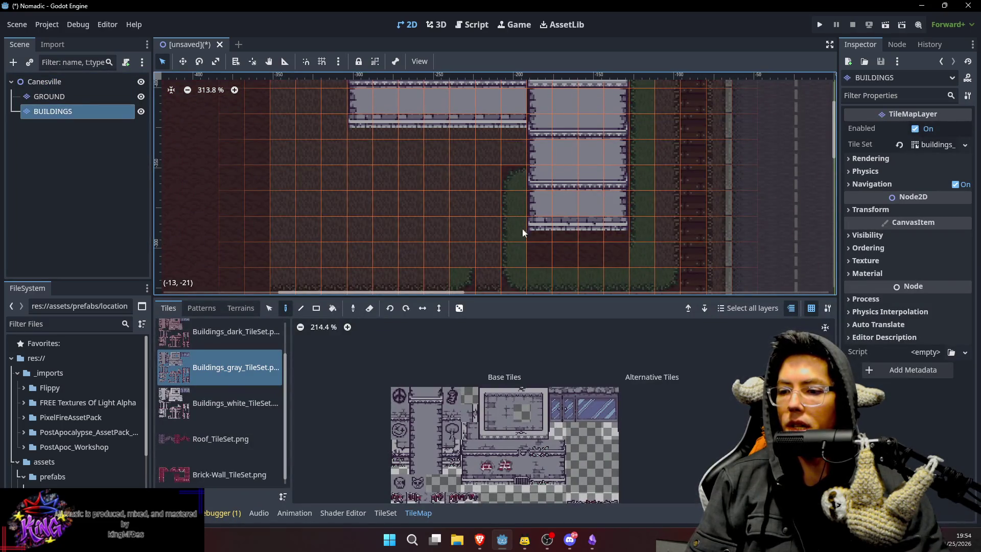
pyautogui.click(72, 97)
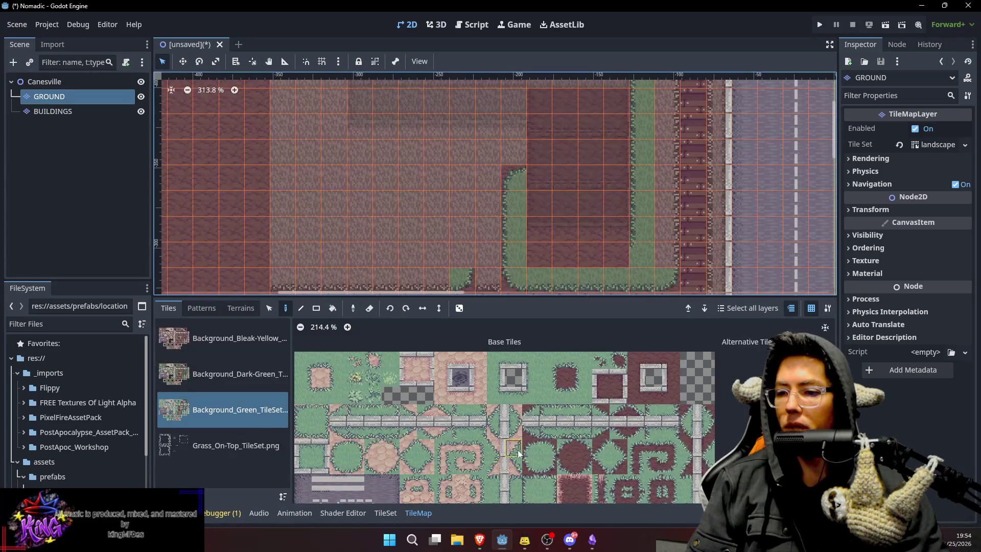
# Pick a grass tile from the Dark-Green atlas and paint a row of grass along the path.
pyautogui.click(552, 375)
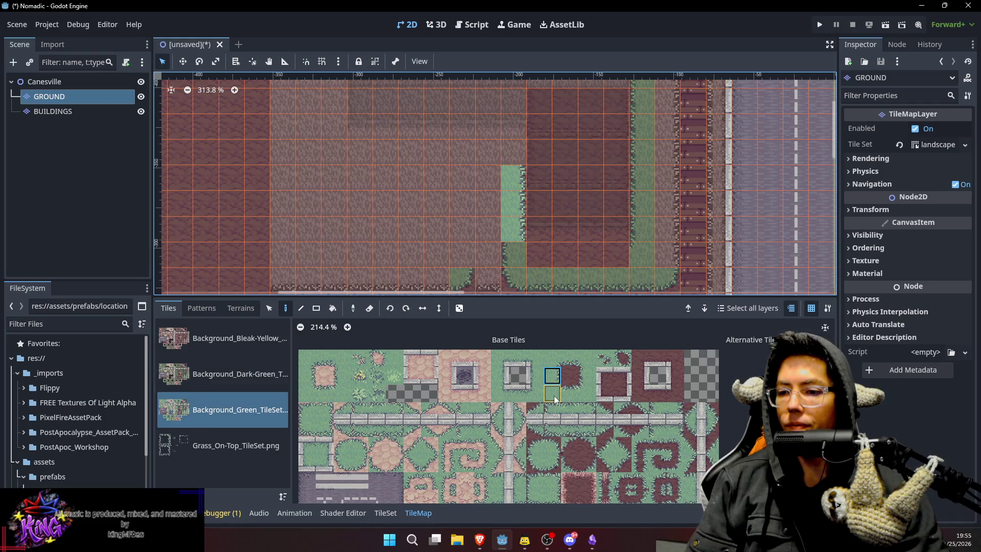
pyautogui.click(233, 380)
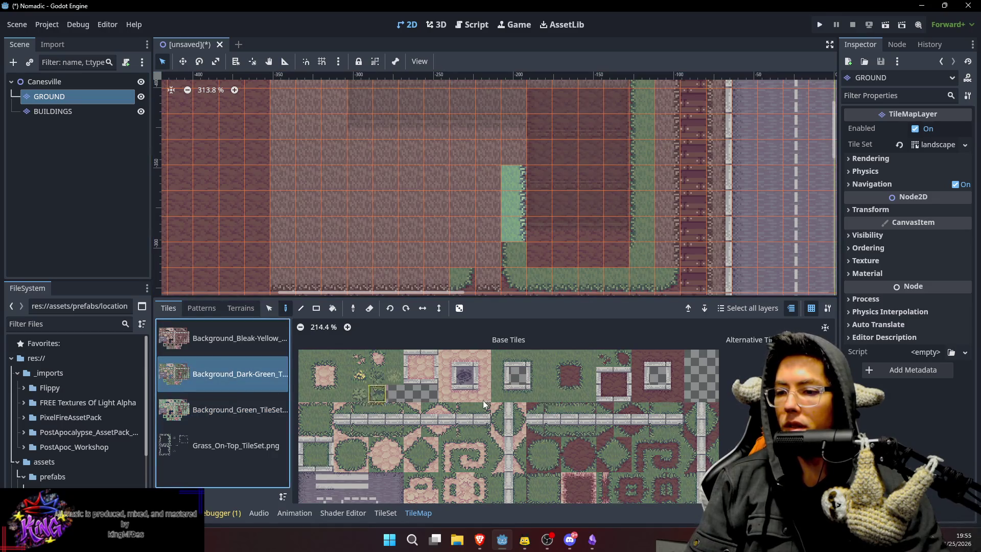
pyautogui.click(556, 375)
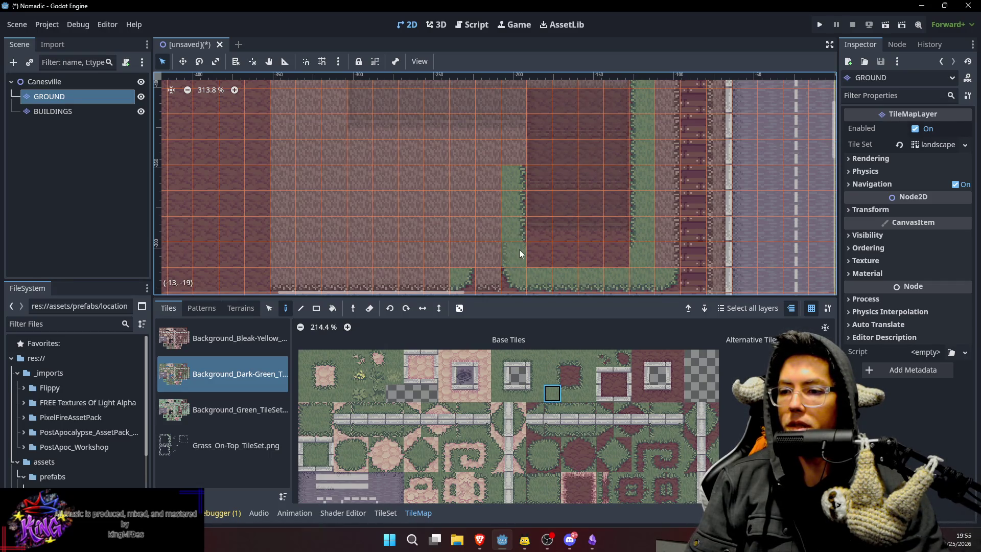
pyautogui.click(573, 393)
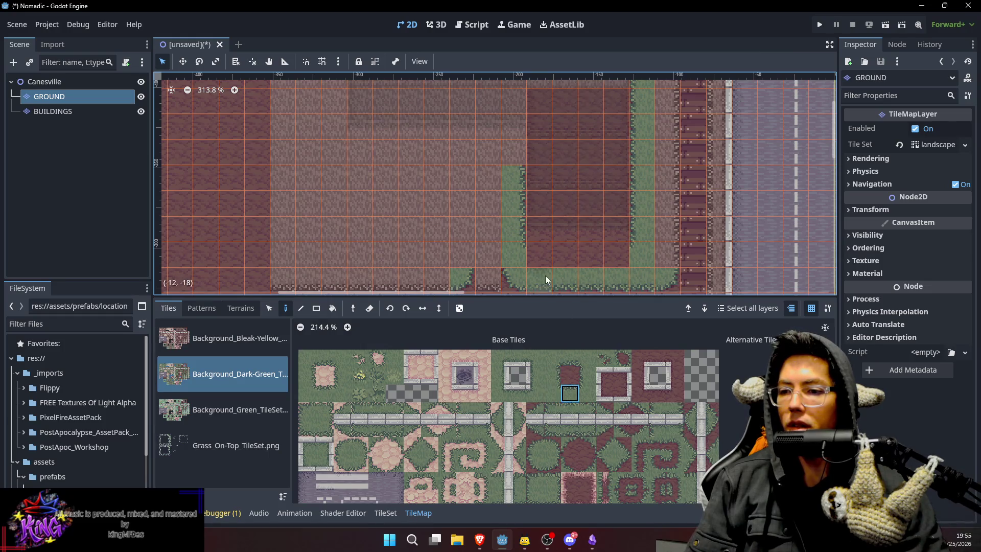
pyautogui.moveTo(550, 256); pyautogui.dragTo(627, 256)
# Paint two rows of dark red ground tiles in the lot.
pyautogui.hscroll(-3, 658, 212)
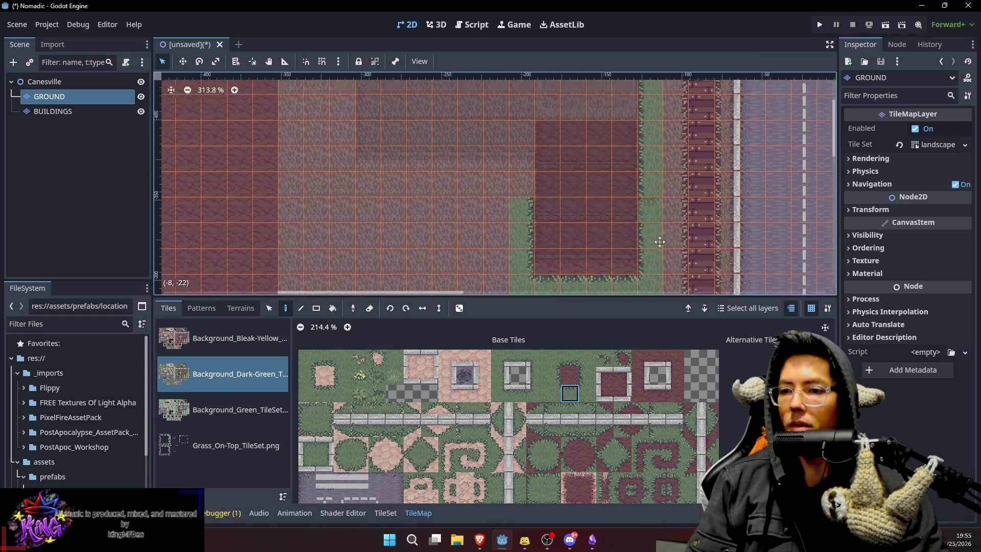
pyautogui.scroll(4, 618, 151)
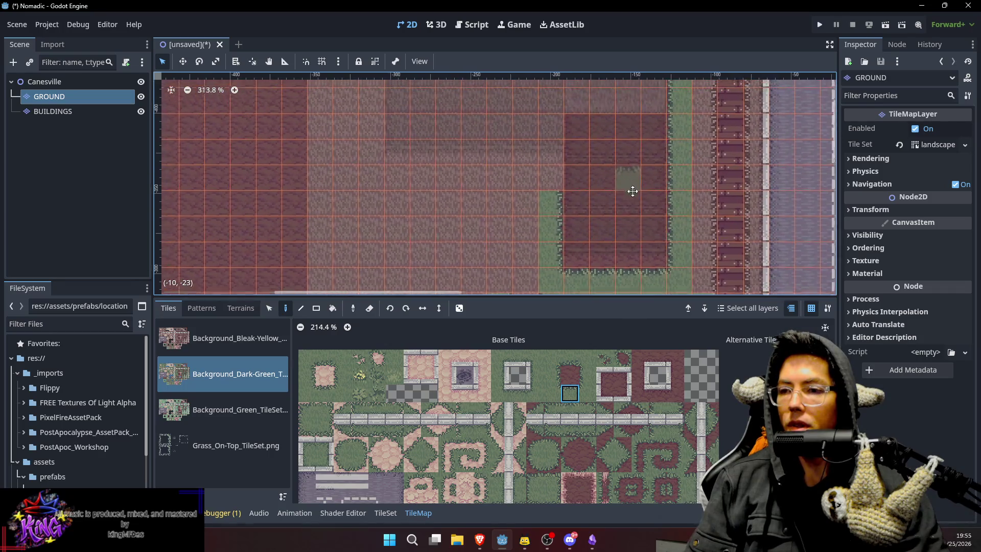
pyautogui.hscroll(-2, 633, 186)
pyautogui.press('d')
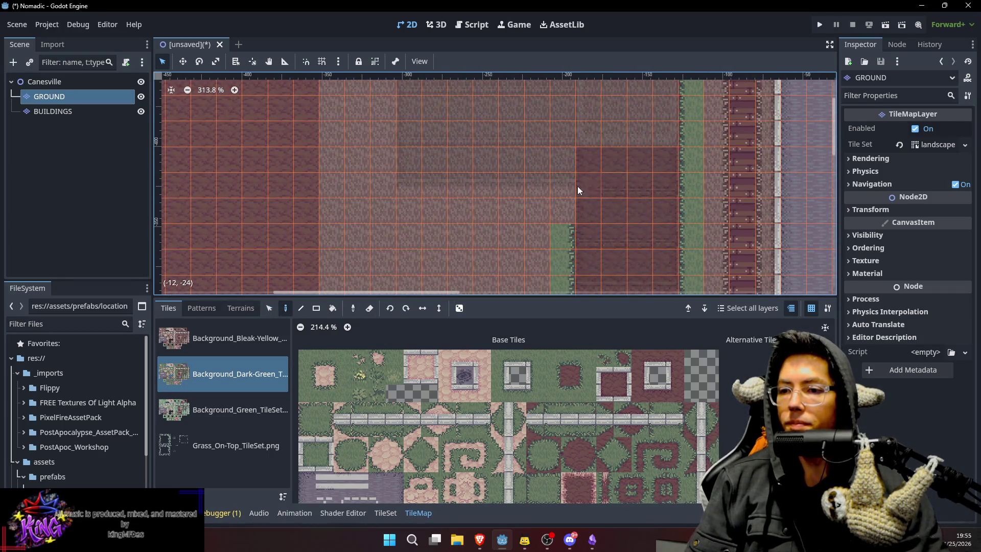
pyautogui.moveTo(581, 187); pyautogui.dragTo(491, 187)
pyautogui.moveTo(408, 159); pyautogui.dragTo(588, 155)
# Cover the remaining grey cells along the top rows with dark red tiles.
pyautogui.scroll(3, 600, 185)
pyautogui.hscroll(-2, 600, 185)
pyautogui.scroll(2, 600, 185)
pyautogui.hscroll(-1, 601, 185)
pyautogui.moveTo(466, 105); pyautogui.dragTo(665, 114)
pyautogui.moveTo(690, 153)
pyautogui.mouseDown()
pyautogui.moveTo(645, 155)
pyautogui.moveTo(589, 127)
pyautogui.moveTo(605, 122)
pyautogui.moveTo(609, 175)
pyautogui.moveTo(475, 198)
pyautogui.moveTo(593, 172)
pyautogui.mouseUp()
pyautogui.moveTo(463, 149); pyautogui.dragTo(604, 127)
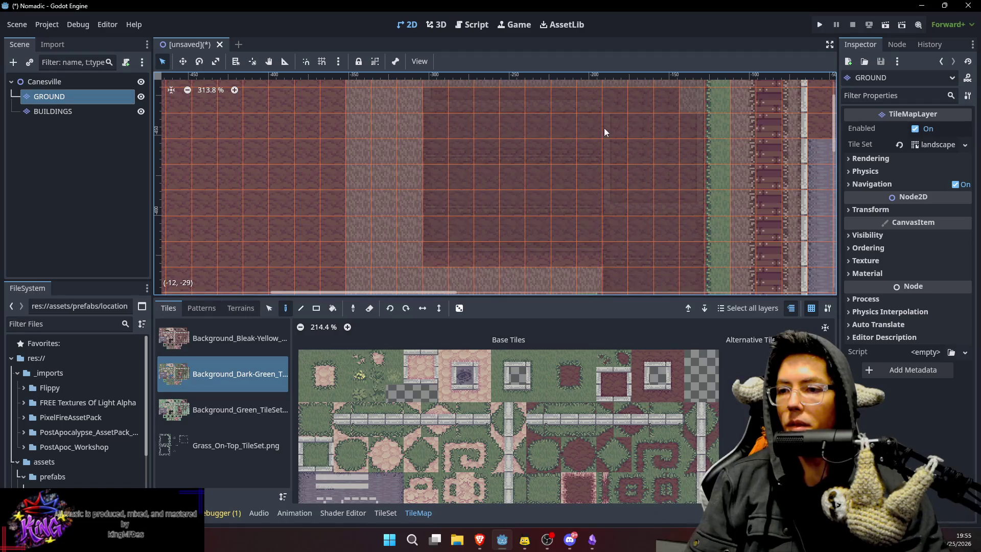
pyautogui.scroll(-5, 604, 128)
pyautogui.hscroll(2, 603, 127)
pyautogui.moveTo(632, 200); pyautogui.dragTo(643, 219)
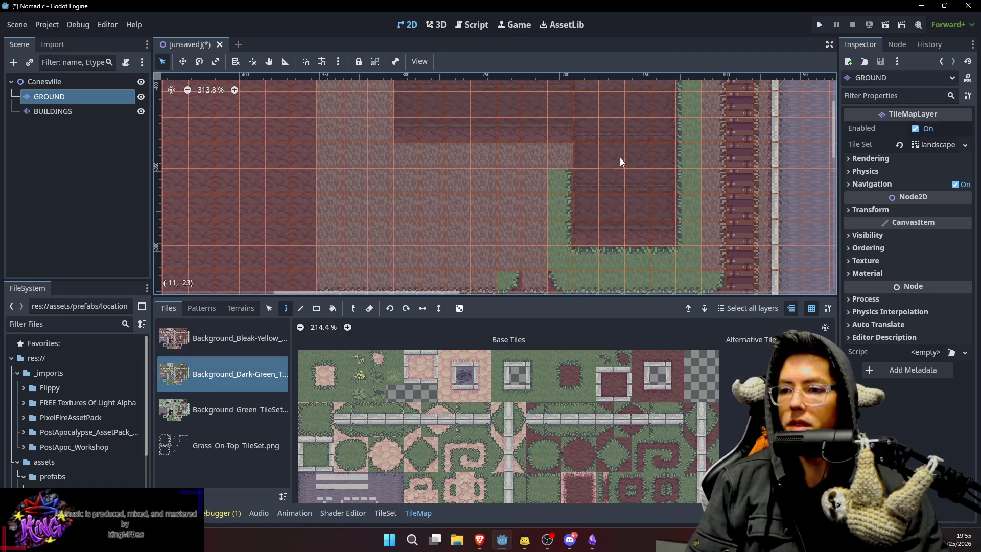
# Paint a row of grass border tiles and choose another grass tile.
pyautogui.click(553, 450)
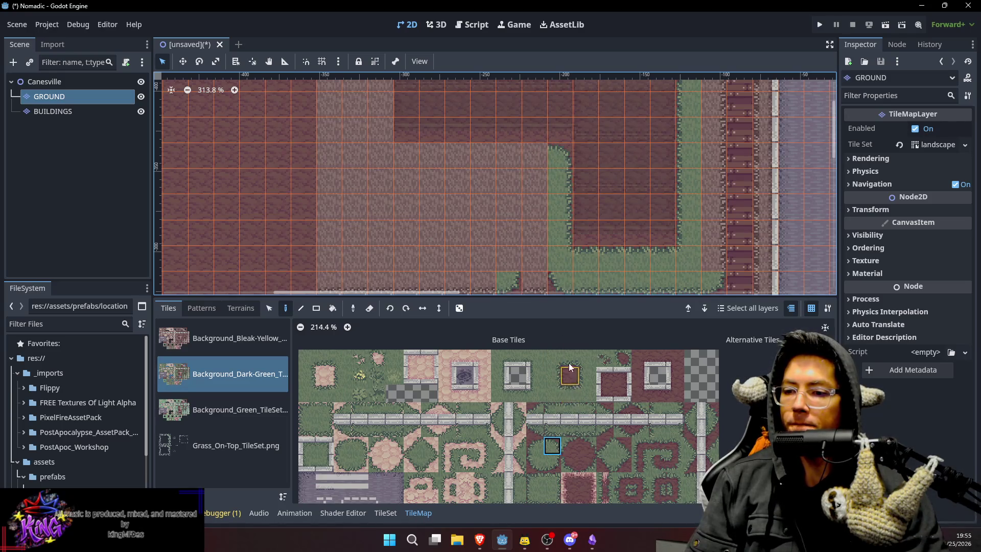
pyautogui.click(577, 392)
pyautogui.moveTo(537, 151); pyautogui.dragTo(415, 155)
pyautogui.scroll(2, 510, 115)
pyautogui.click(559, 398)
pyautogui.click(554, 376)
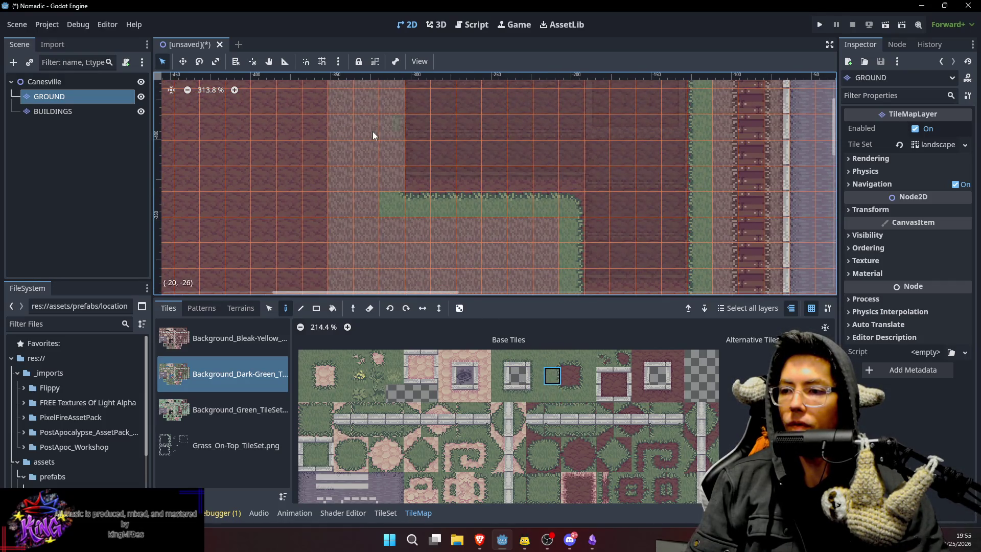
pyautogui.scroll(3, 399, 170)
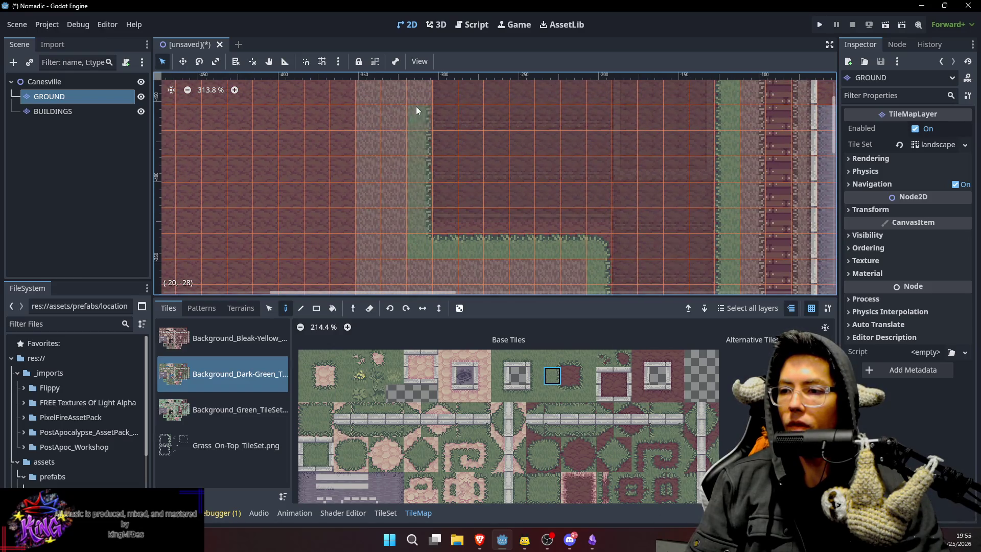
pyautogui.scroll(3, 436, 195)
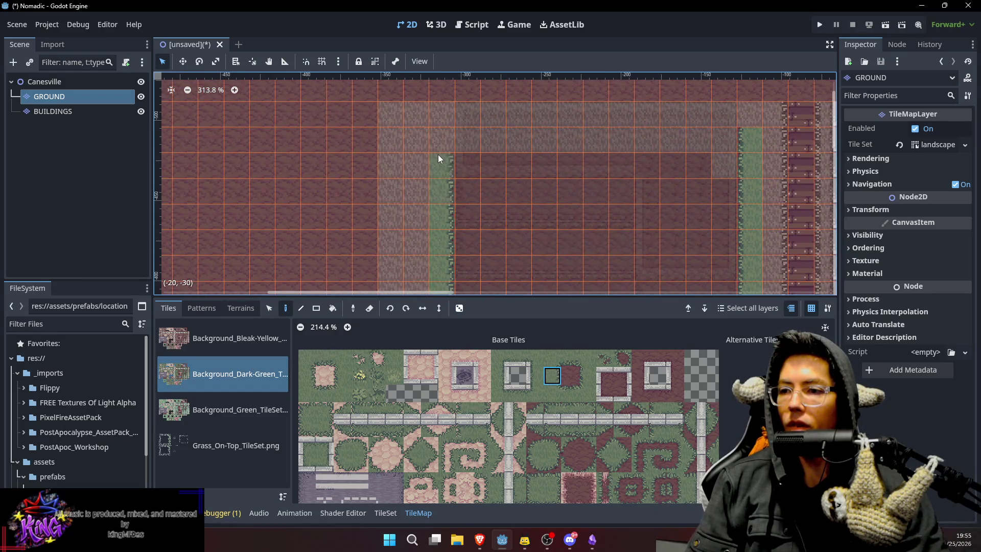
pyautogui.scroll(-2, 514, 135)
pyautogui.scroll(-2, 529, 177)
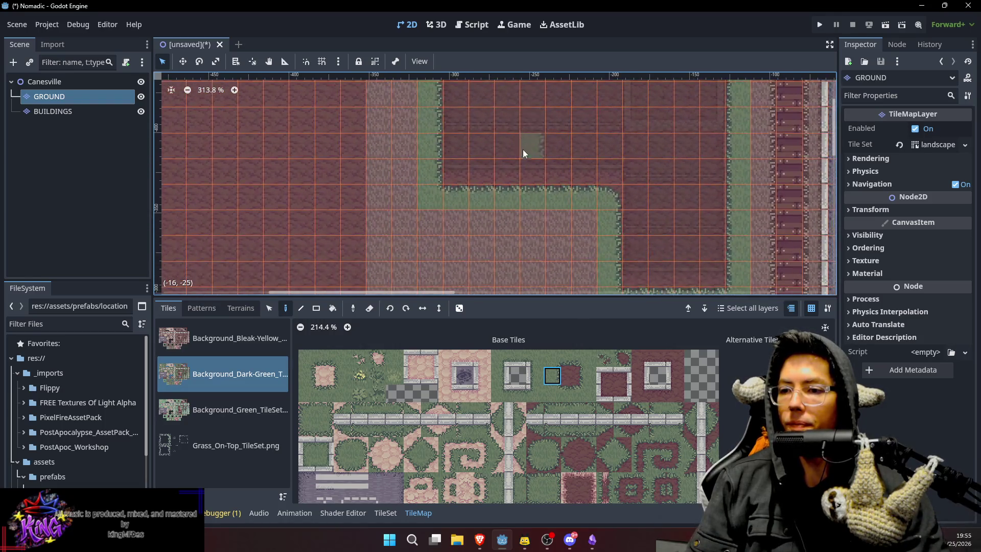
pyautogui.scroll(-1, 688, 253)
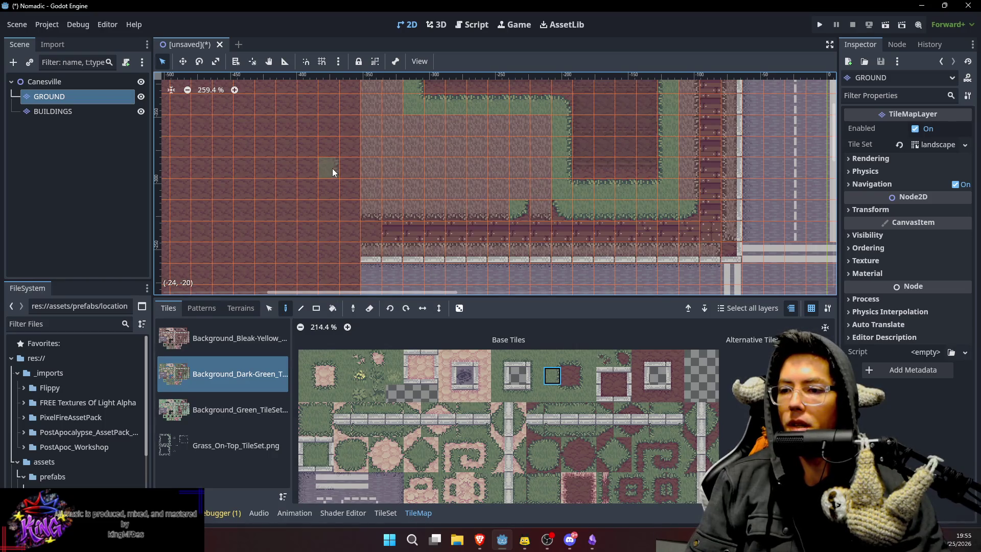
# Undo a trial road column, then paint a vertical brick walkway through the grass lot.
pyautogui.press('s')
pyautogui.press('d')
pyautogui.moveTo(547, 211); pyautogui.dragTo(541, 130)
pyautogui.scroll(5, 556, 206)
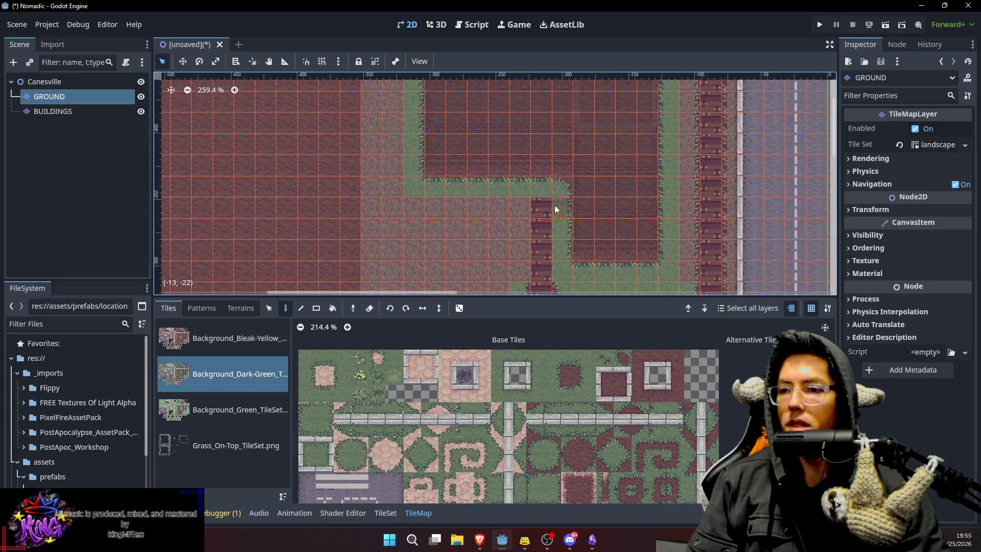
pyautogui.scroll(-3, 633, 215)
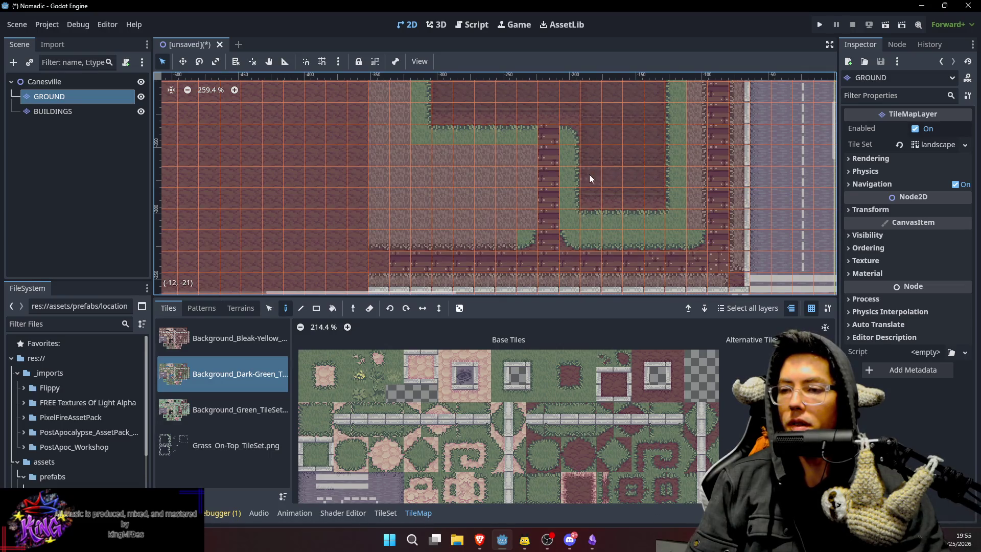
pyautogui.hotkey('ctrl', 'z')
pyautogui.hotkey('ctrl', 'z')
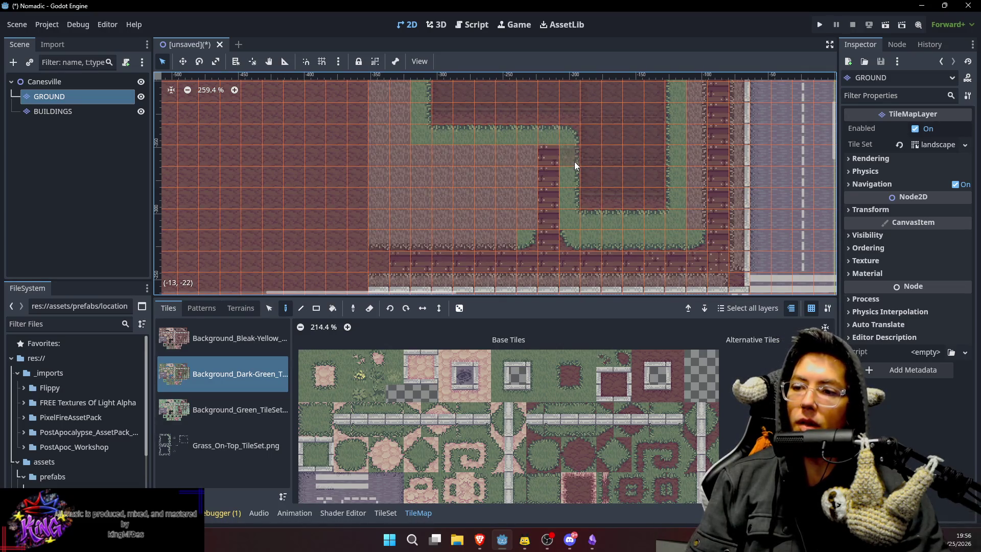
pyautogui.click(527, 244)
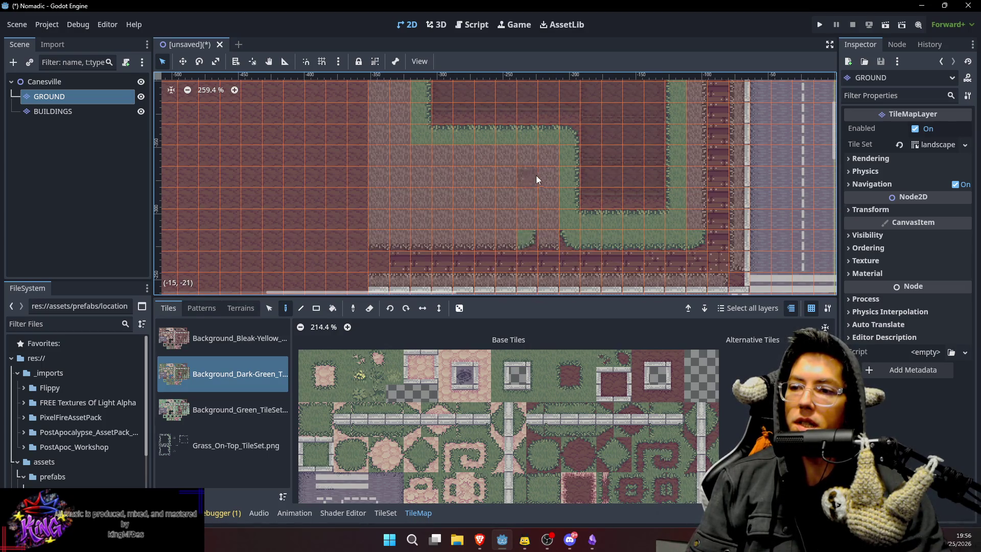
pyautogui.moveTo(524, 151); pyautogui.dragTo(519, 231)
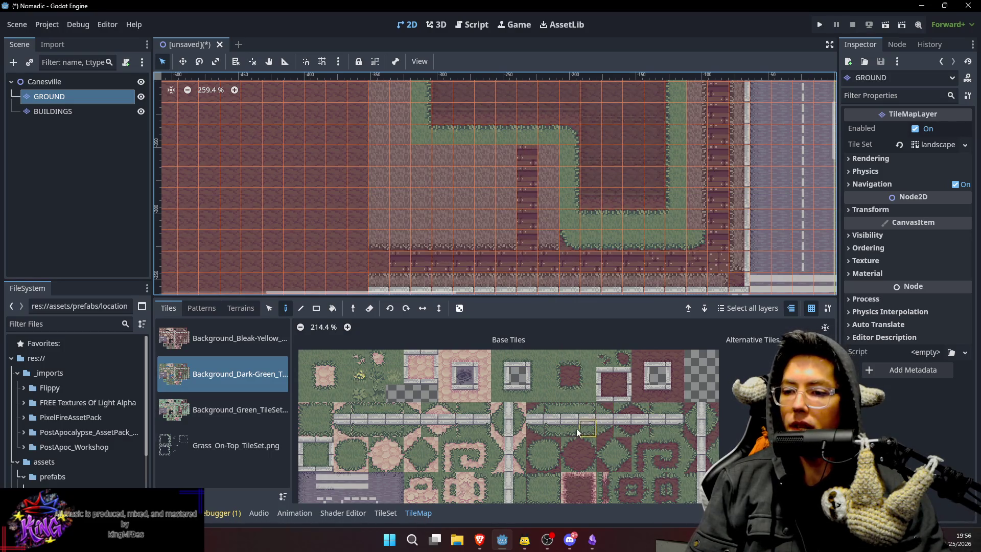
# Try several grass edge and rounded corner tiles from the atlas for the walkway border.
pyautogui.click(537, 446)
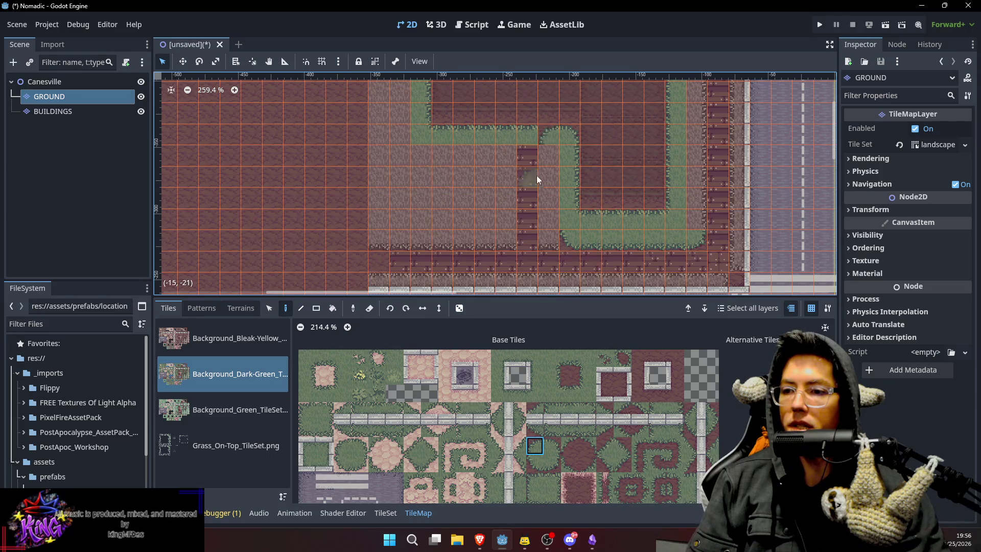
pyautogui.click(553, 446)
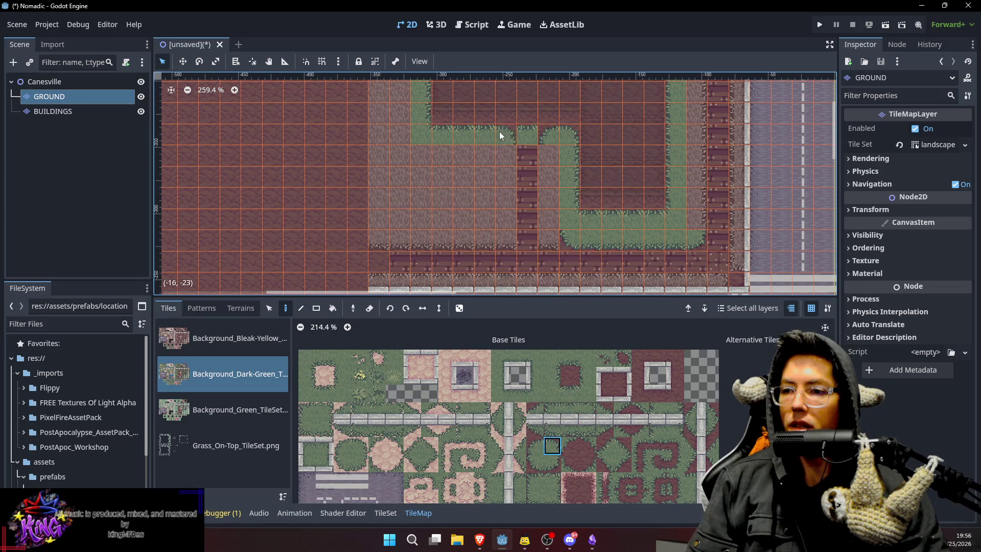
pyautogui.click(555, 464)
pyautogui.click(536, 466)
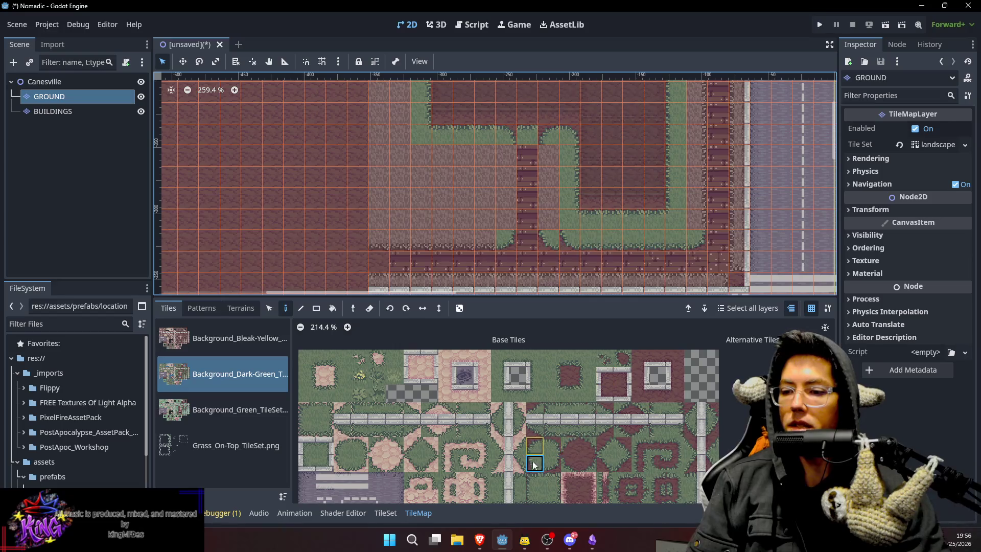
pyautogui.click(570, 393)
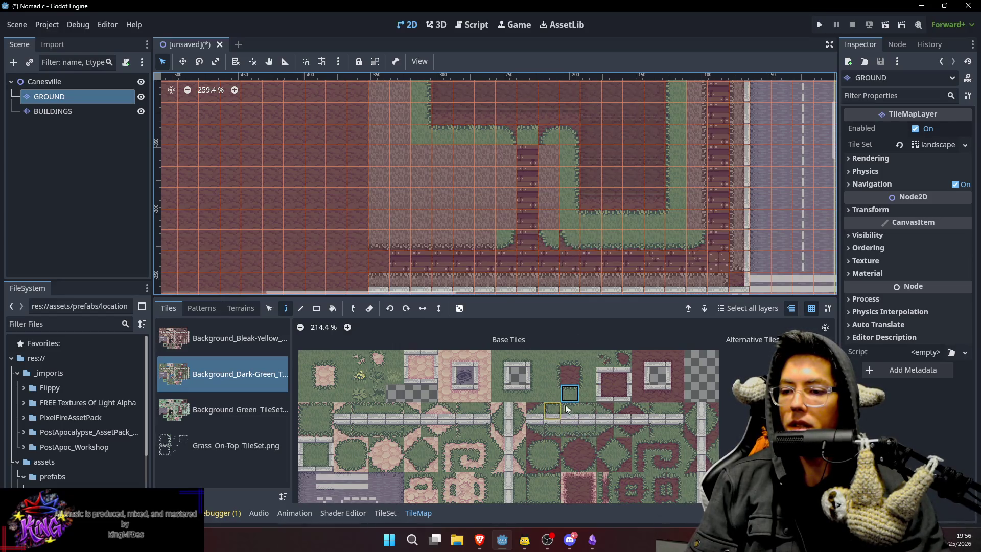
pyautogui.click(574, 363)
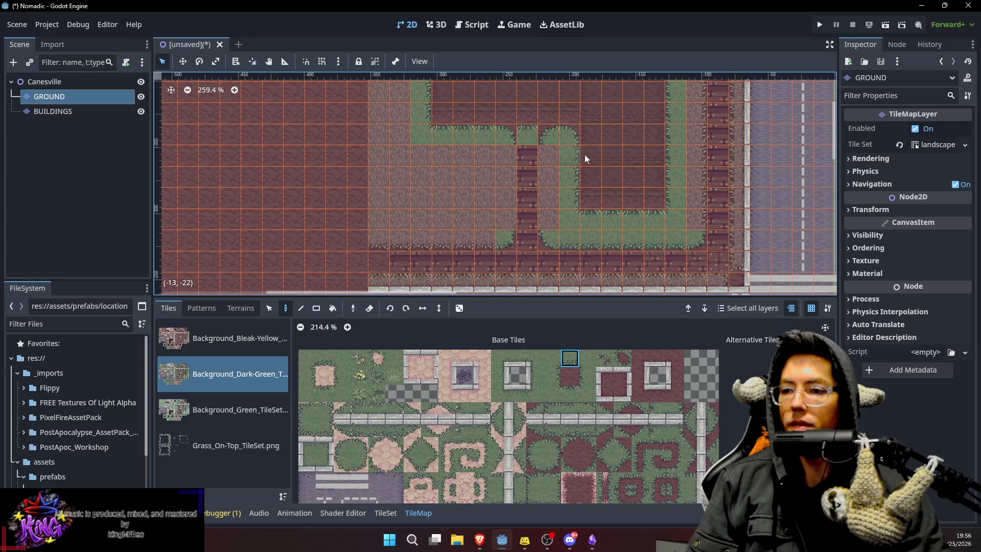
pyautogui.click(589, 375)
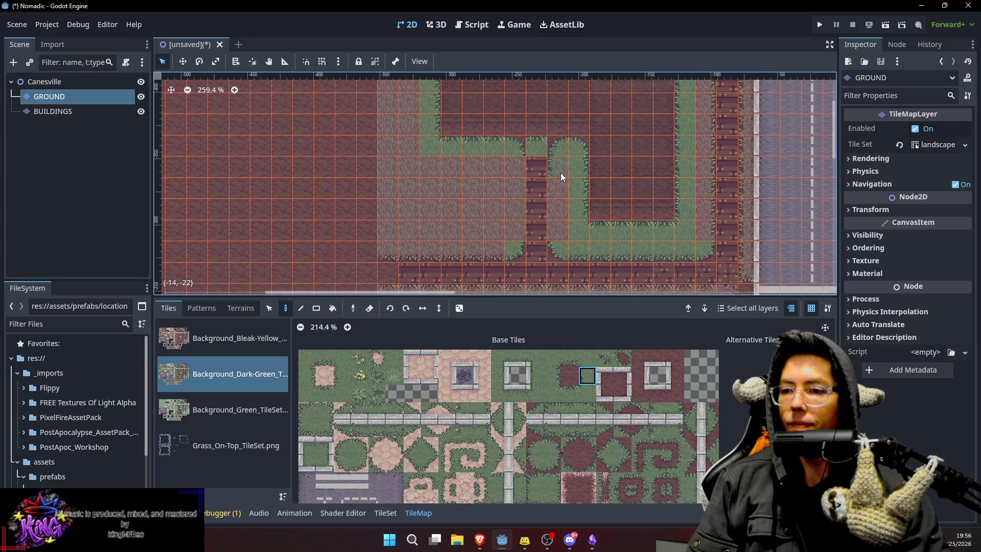
pyautogui.click(551, 375)
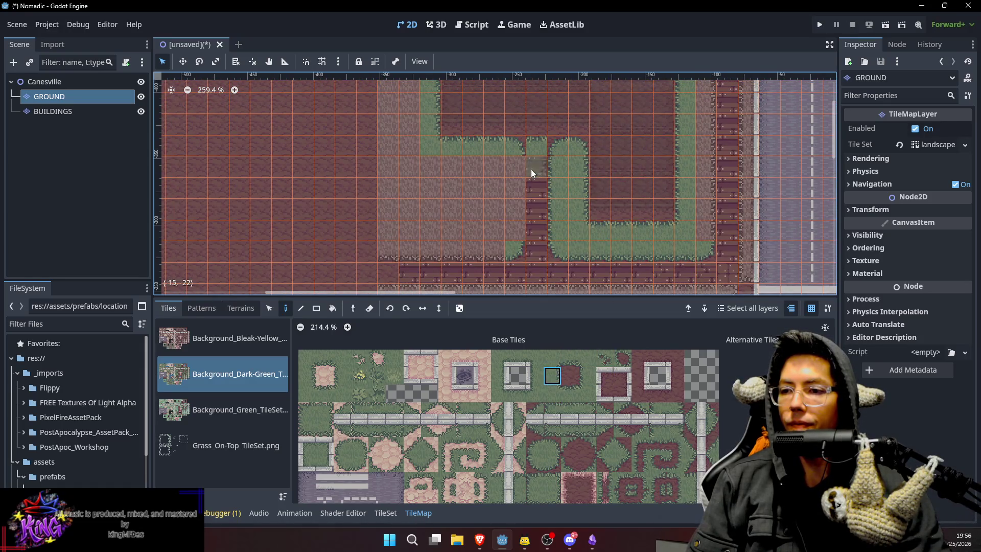
# Pick a plain grass tile from the map.
pyautogui.scroll(5, 541, 194)
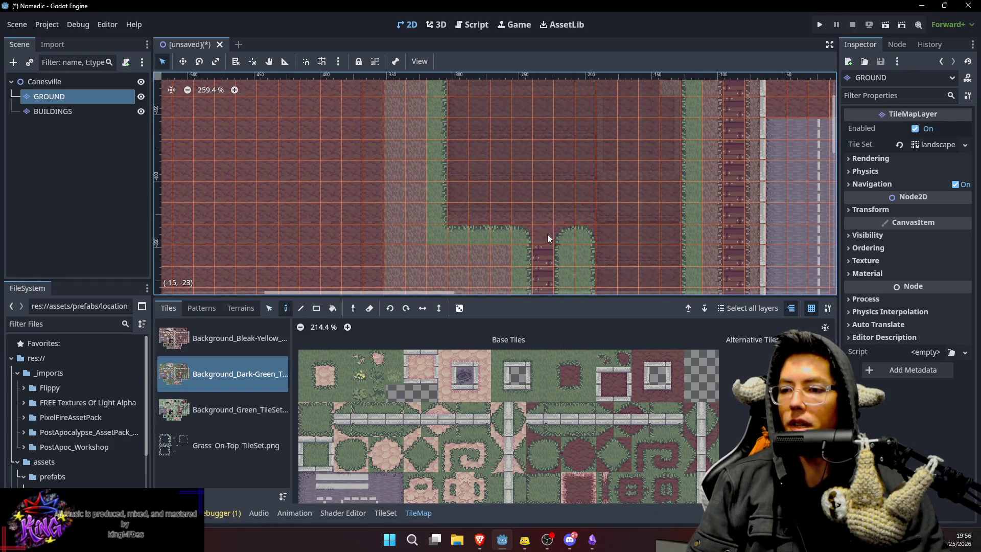
pyautogui.scroll(-3, 587, 199)
pyautogui.hscroll(-1, 587, 199)
pyautogui.hscroll(5, 624, 164)
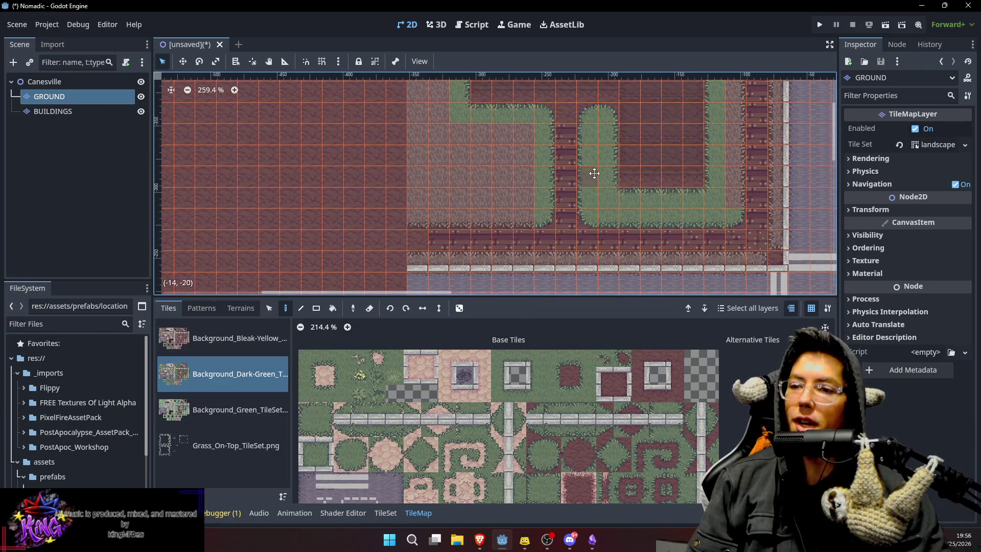
pyautogui.keyDown('ctrl'); pyautogui.click(414, 215); pyautogui.keyUp('ctrl')
pyautogui.scroll(-4, 628, 178)
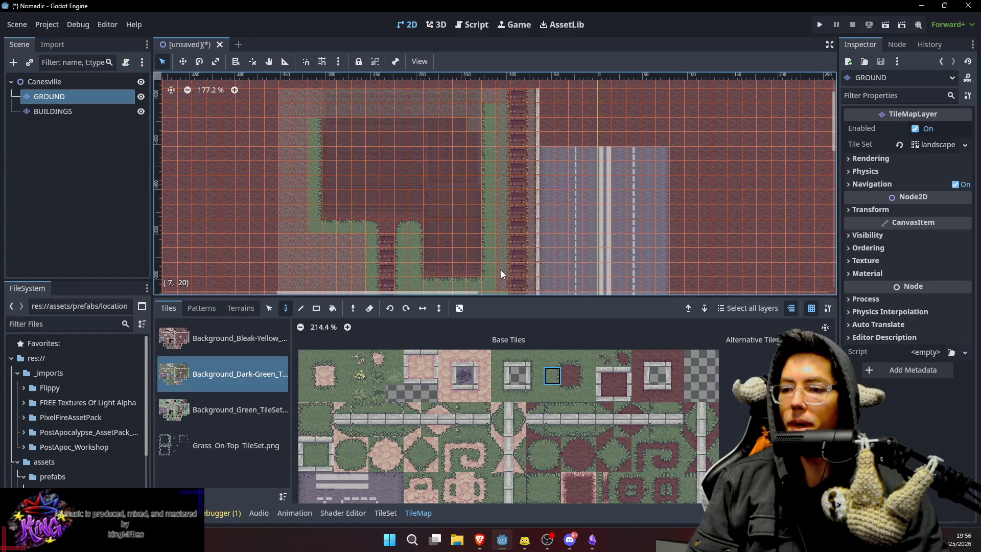
# Paint grass down the lot's left side and fill two rectangles of the lot with grass.
pyautogui.moveTo(501, 280)
pyautogui.mouseDown()
pyautogui.moveTo(517, 182)
pyautogui.moveTo(526, 201)
pyautogui.moveTo(624, 263)
pyautogui.moveTo(592, 202)
pyautogui.moveTo(597, 251)
pyautogui.mouseUp()
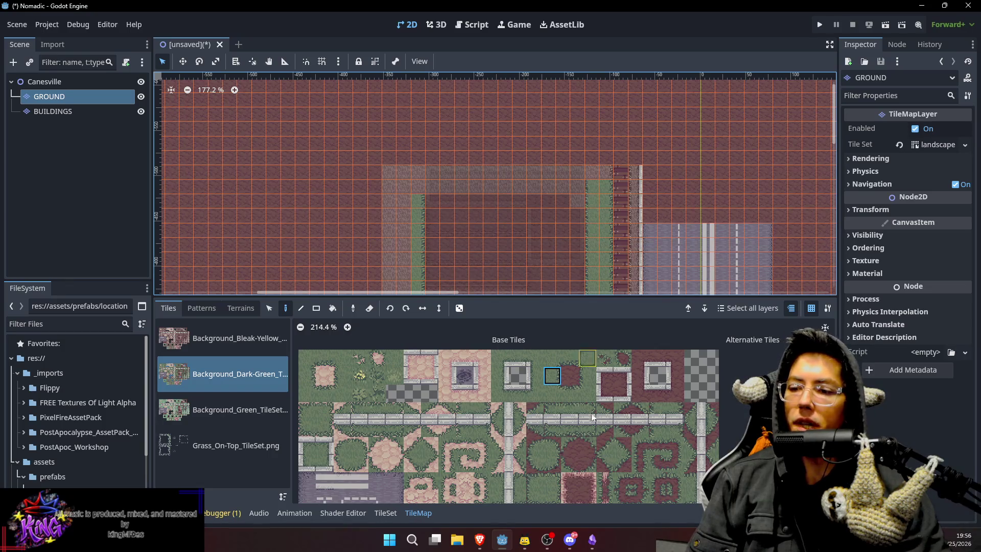
pyautogui.click(570, 359)
pyautogui.click(589, 359)
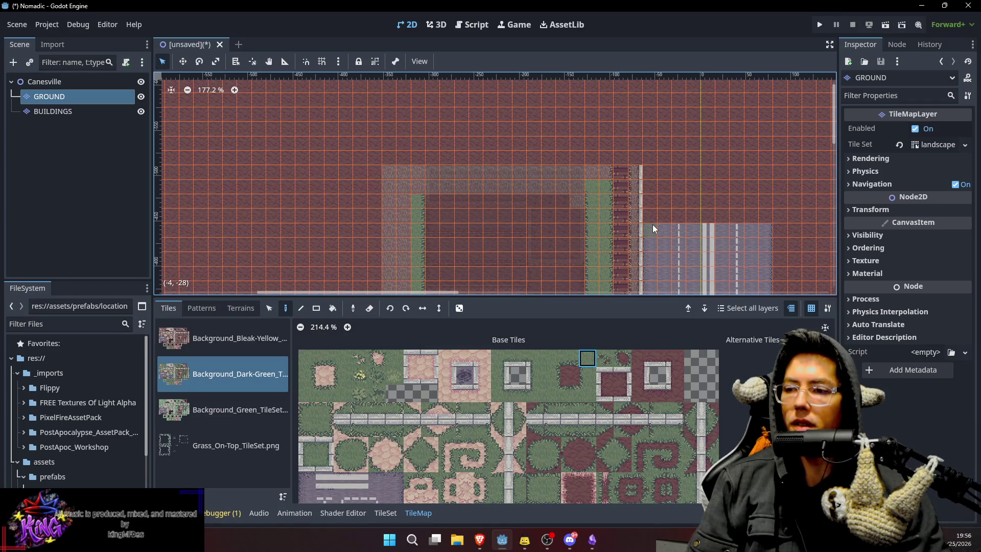
pyautogui.click(553, 358)
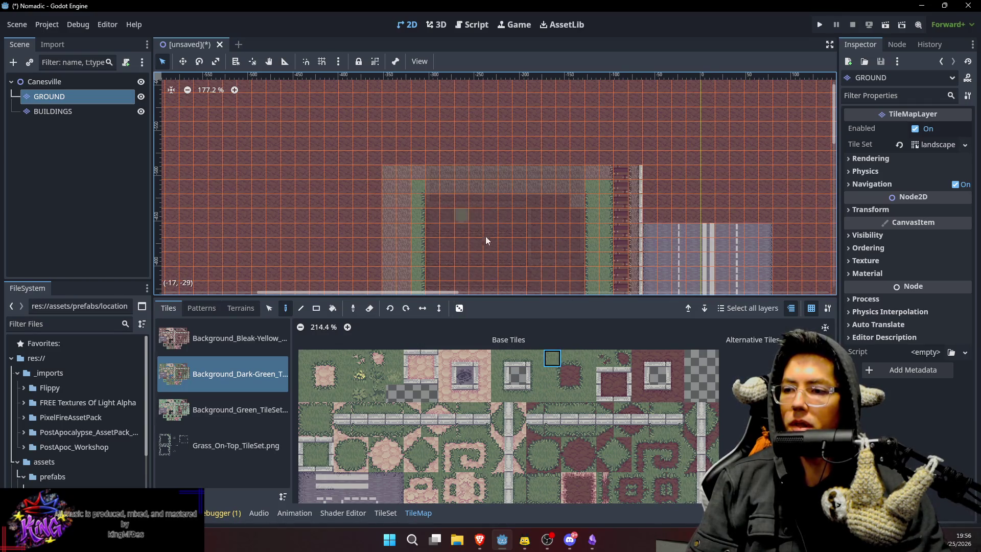
pyautogui.click(392, 359)
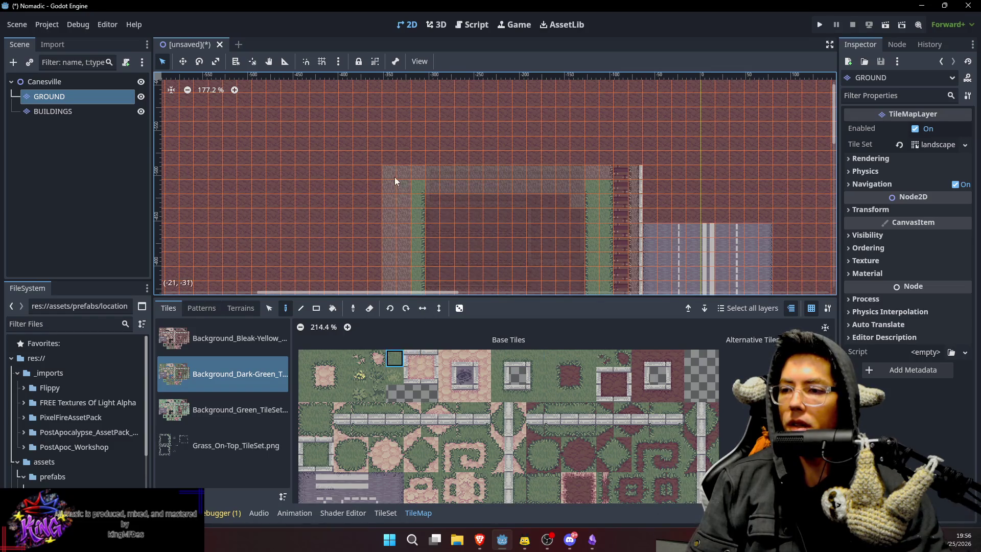
pyautogui.moveTo(393, 175)
pyautogui.mouseDown()
pyautogui.moveTo(409, 213)
pyautogui.moveTo(404, 250)
pyautogui.moveTo(450, 154)
pyautogui.moveTo(437, 131)
pyautogui.mouseUp()
pyautogui.moveTo(461, 229); pyautogui.dragTo(465, 224)
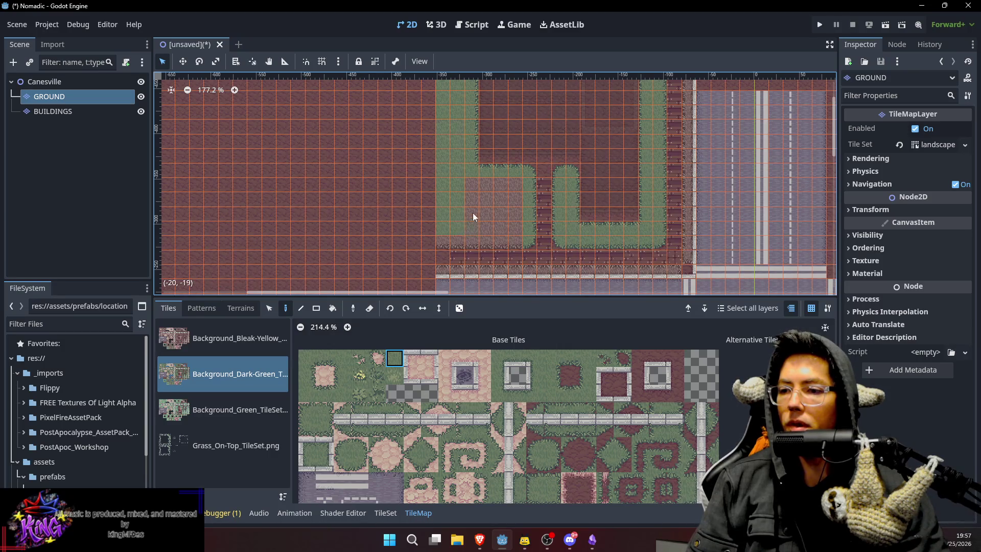
pyautogui.moveTo(473, 188); pyautogui.dragTo(514, 232)
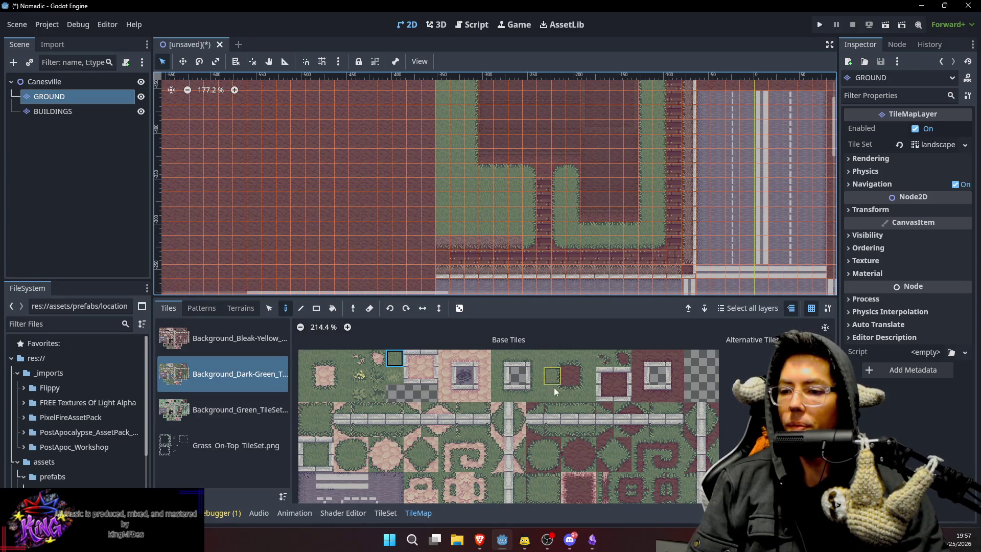
# Replace the grey stone strip along the top with grass and select the Canesville root.
pyautogui.click(567, 365)
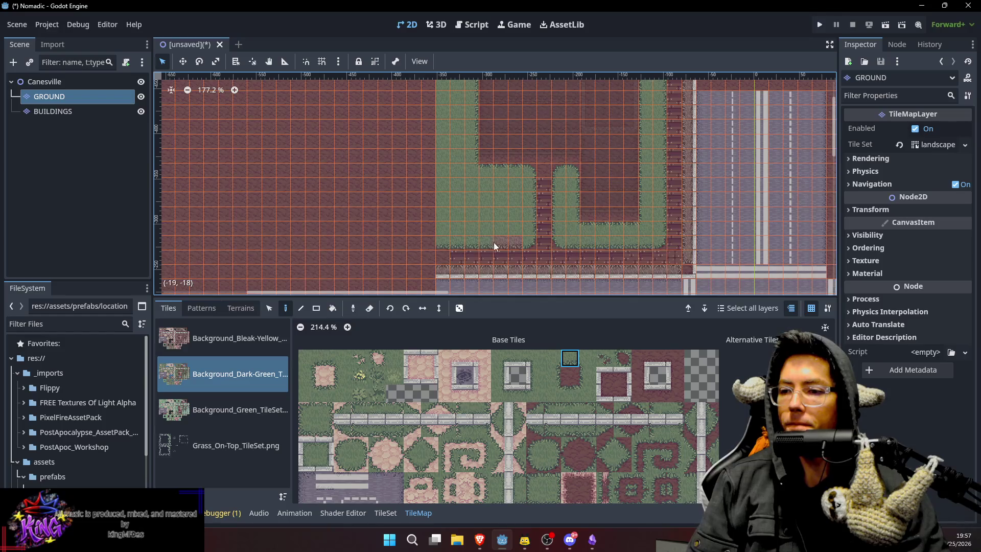
pyautogui.hscroll(5, 519, 243)
pyautogui.scroll(2, 519, 243)
pyautogui.scroll(3, 514, 209)
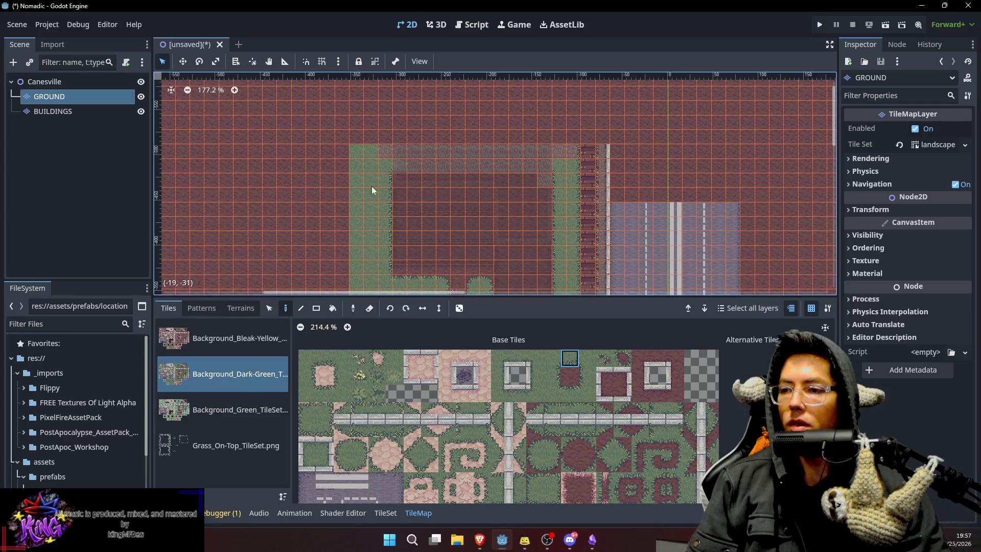
pyautogui.keyDown('ctrl'); pyautogui.click(368, 192); pyautogui.keyUp('ctrl')
pyautogui.moveTo(389, 150)
pyautogui.mouseDown()
pyautogui.moveTo(563, 151)
pyautogui.moveTo(404, 167)
pyautogui.mouseUp()
pyautogui.scroll(-5, 521, 179)
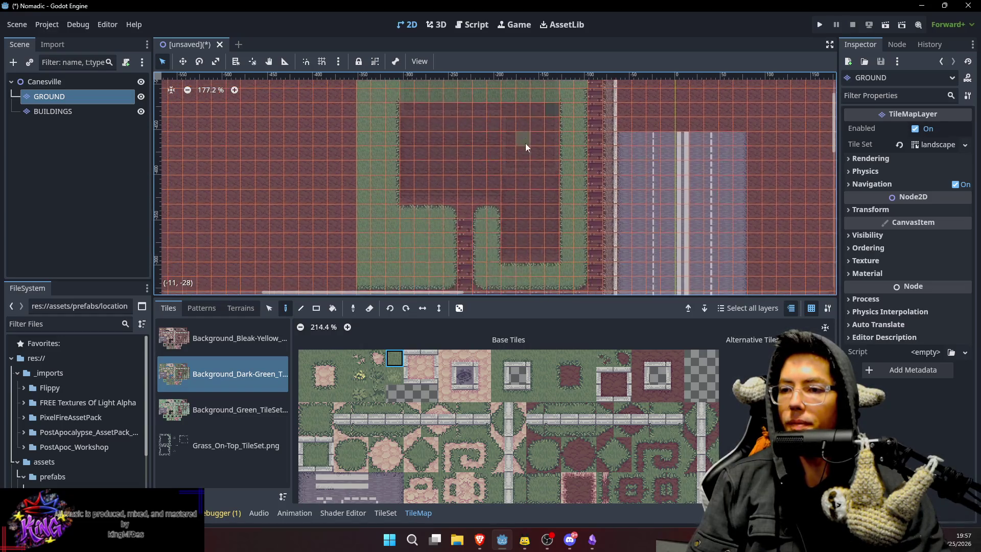
pyautogui.scroll(-1, 532, 158)
pyautogui.click(67, 84)
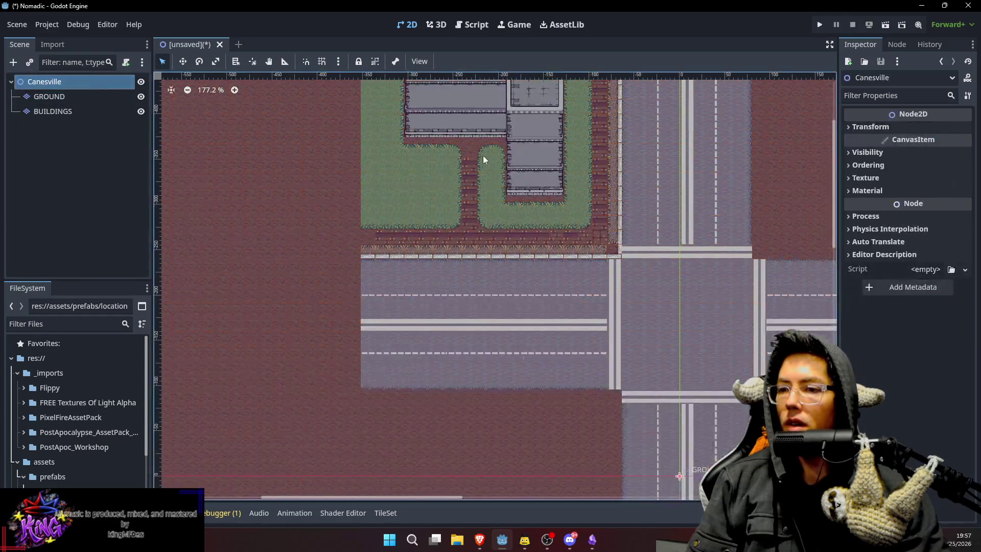
pyautogui.scroll(4, 485, 205)
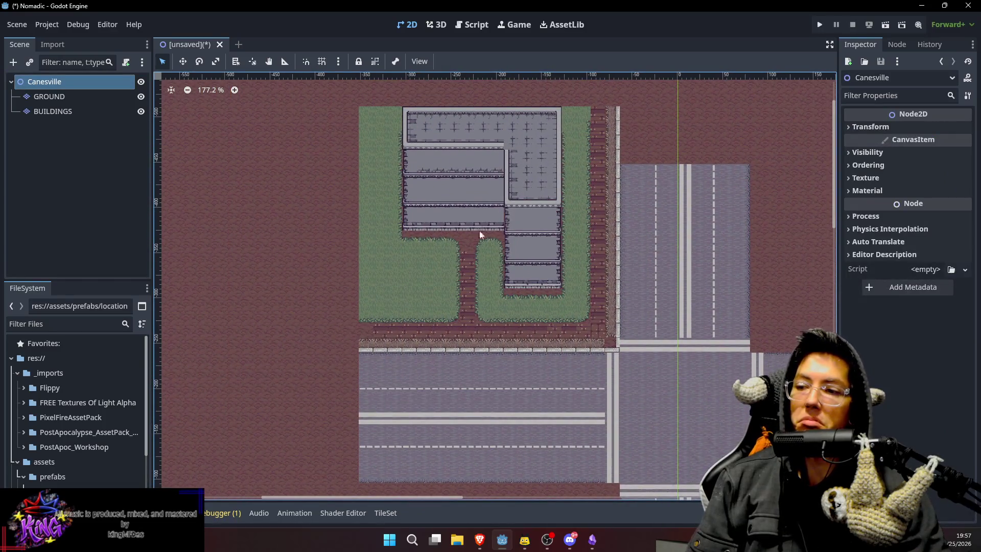
pyautogui.click(67, 96)
pyautogui.scroll(2, 485, 259)
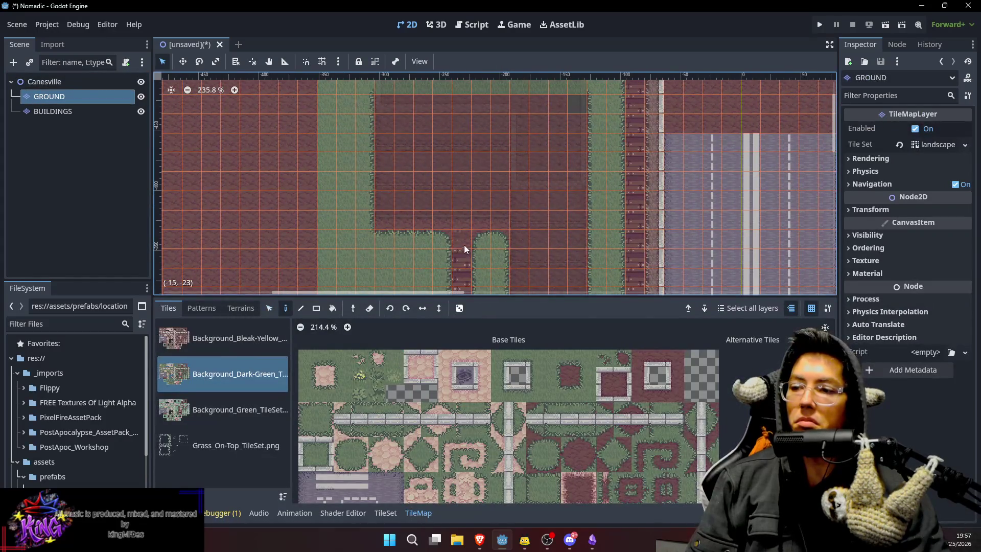
pyautogui.click(91, 81)
pyautogui.scroll(-2, 388, 187)
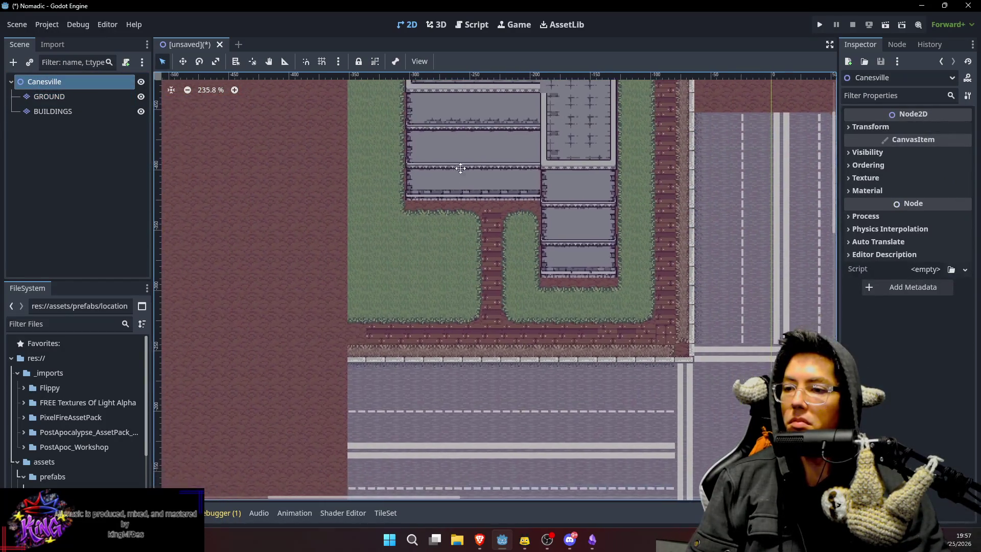
pyautogui.scroll(-2, 557, 241)
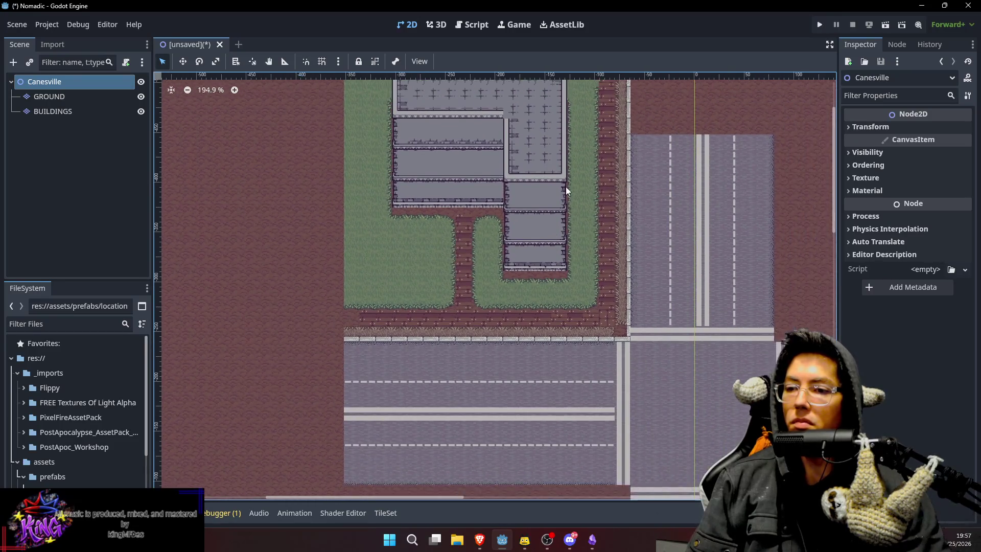
pyautogui.scroll(1, 565, 186)
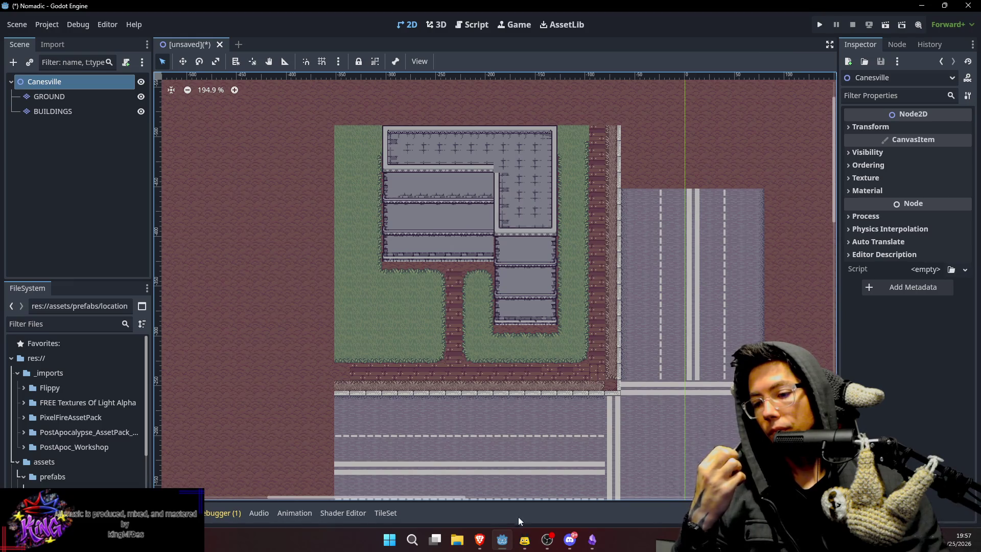
# On the GROUND layer, place dark dirt patch tiles onto the grass.
pyautogui.click(50, 94)
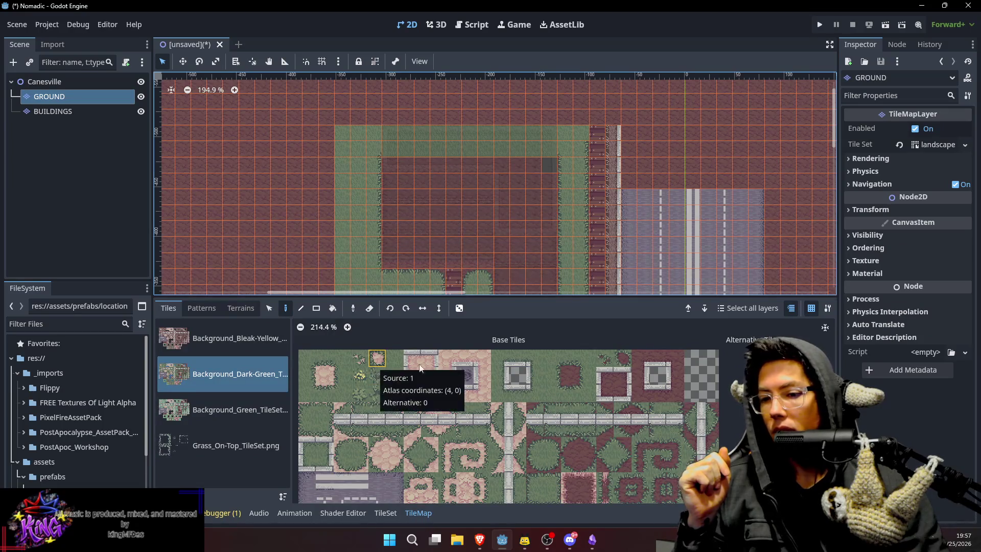
pyautogui.click(625, 358)
pyautogui.click(361, 226)
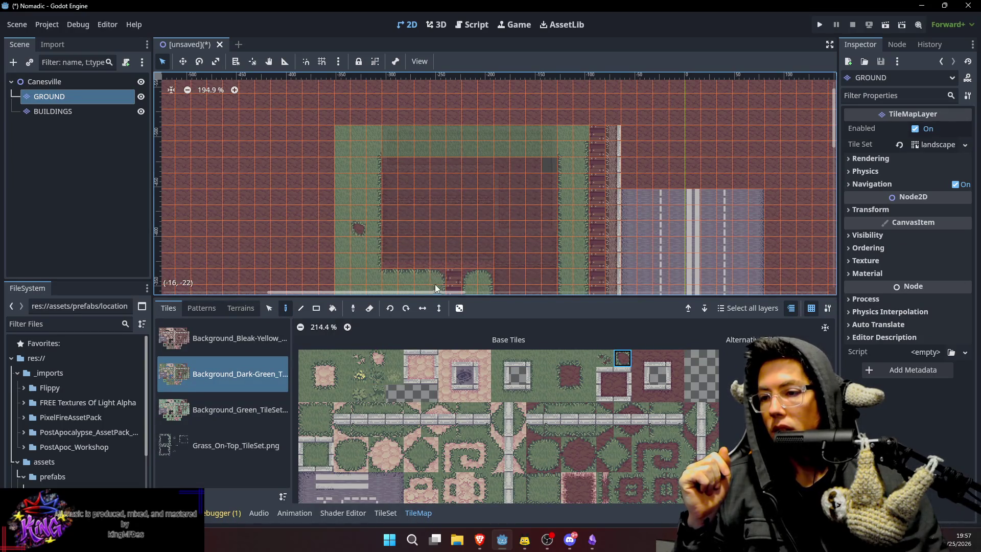
pyautogui.click(605, 357)
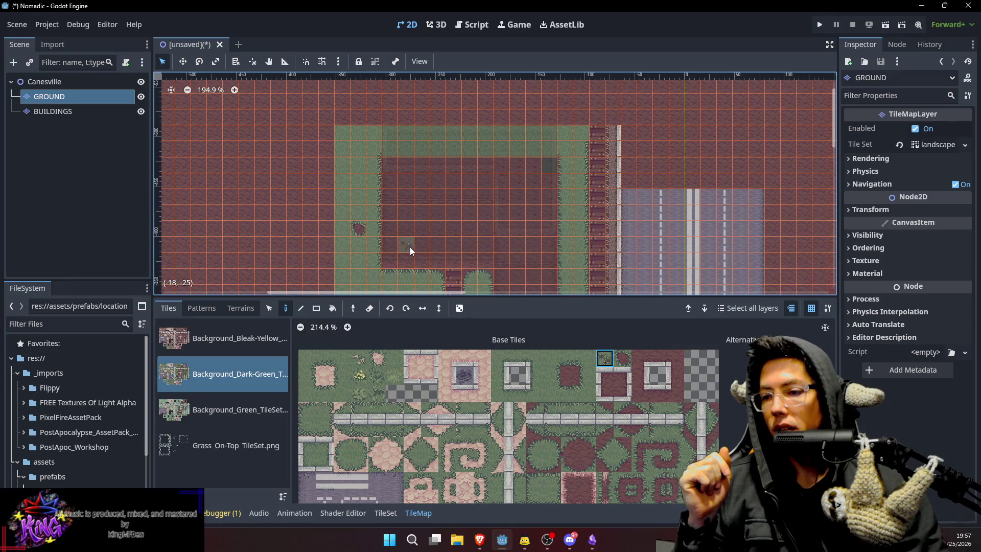
pyautogui.scroll(-3, 410, 247)
pyautogui.hscroll(-1, 410, 247)
pyautogui.moveTo(428, 256); pyautogui.dragTo(445, 257)
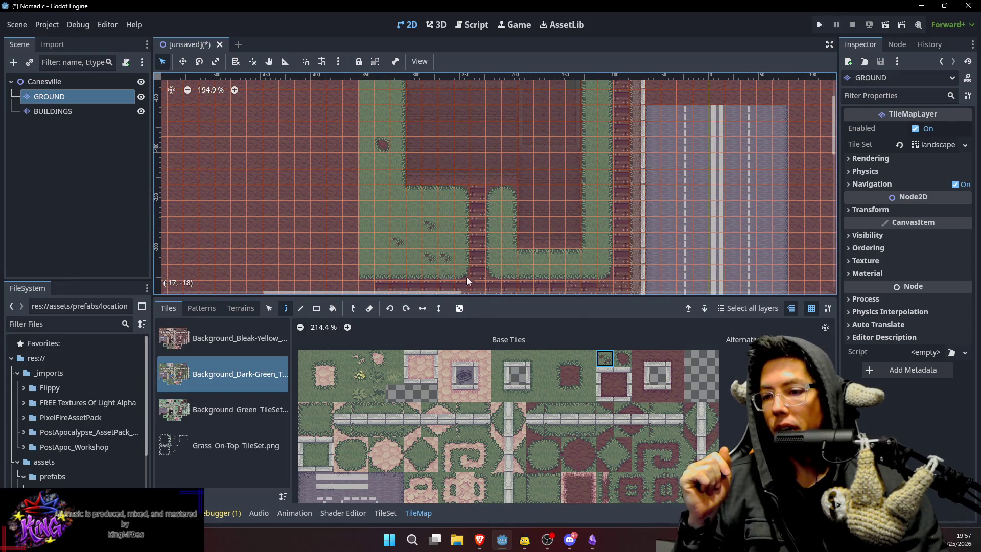
pyautogui.click(622, 357)
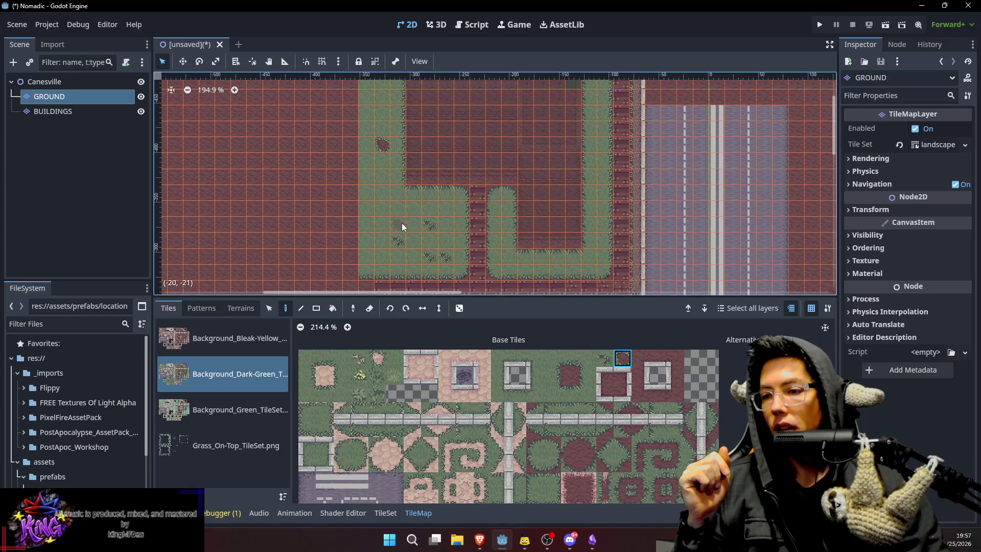
pyautogui.scroll(3, 536, 192)
pyautogui.hscroll(2, 535, 192)
pyautogui.click(605, 357)
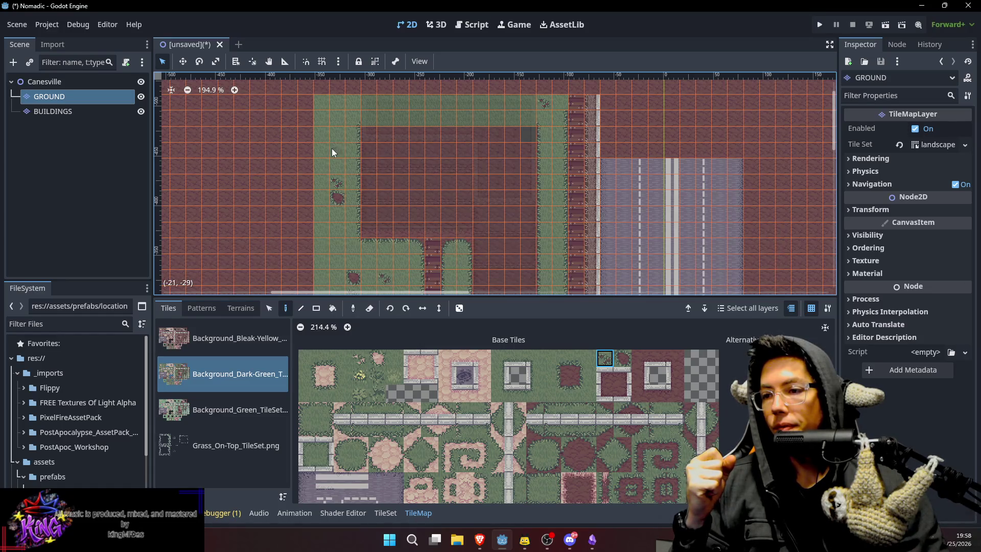
pyautogui.scroll(-4, 326, 152)
pyautogui.hscroll(-1, 326, 151)
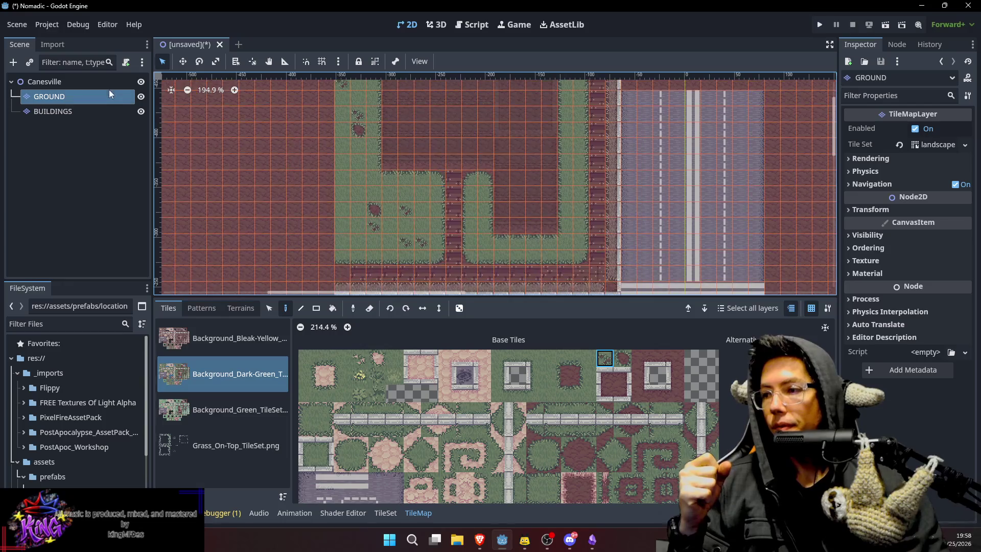
# View the whole Canesville map, then return to the GROUND layer with no tile chosen.
pyautogui.click(109, 83)
pyautogui.scroll(-1, 317, 158)
pyautogui.scroll(3, 445, 158)
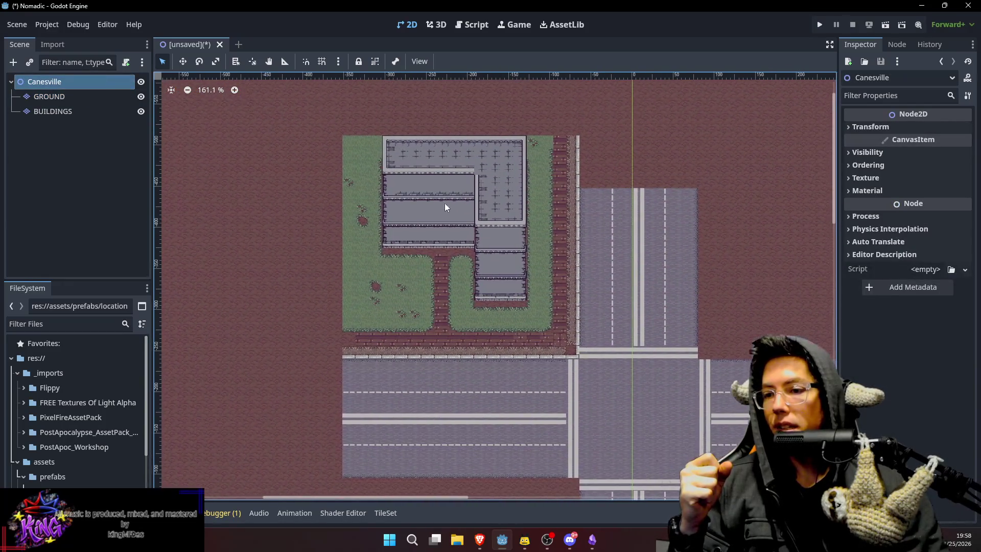
pyautogui.scroll(2, 445, 206)
pyautogui.scroll(2, 442, 219)
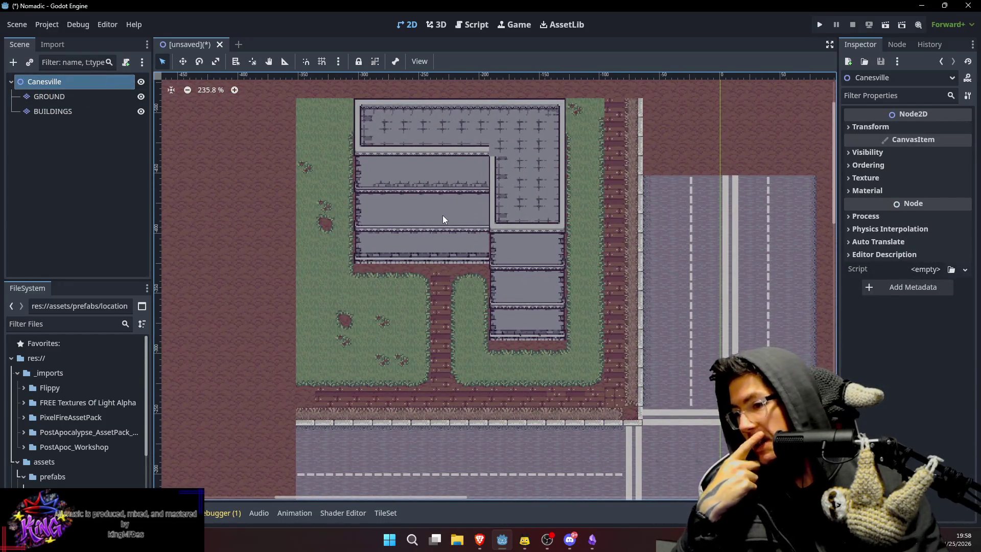
pyautogui.hscroll(-3, 409, 194)
pyautogui.press('Down')
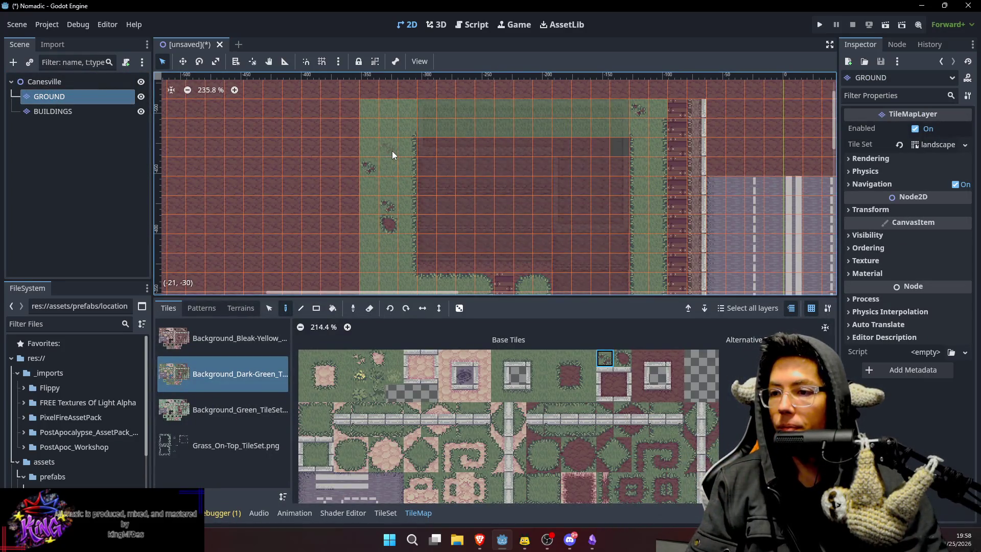
pyautogui.press('Escape')
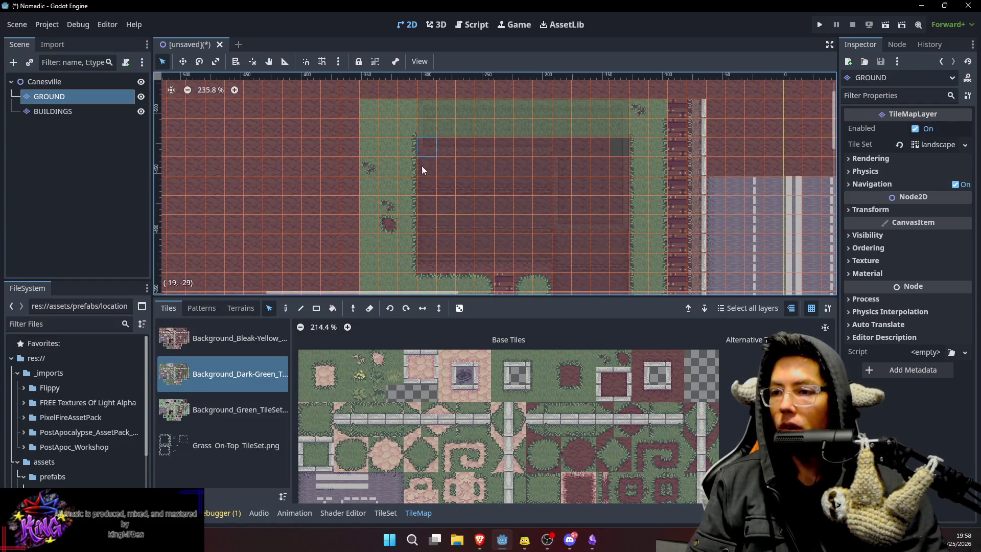
# Paint grass-edge tiles up the lawn's right side and along its top border.
pyautogui.moveTo(433, 216)
pyautogui.mouseDown()
pyautogui.moveTo(467, 153)
pyautogui.moveTo(452, 133)
pyautogui.moveTo(455, 167)
pyautogui.moveTo(462, 132)
pyautogui.mouseUp()
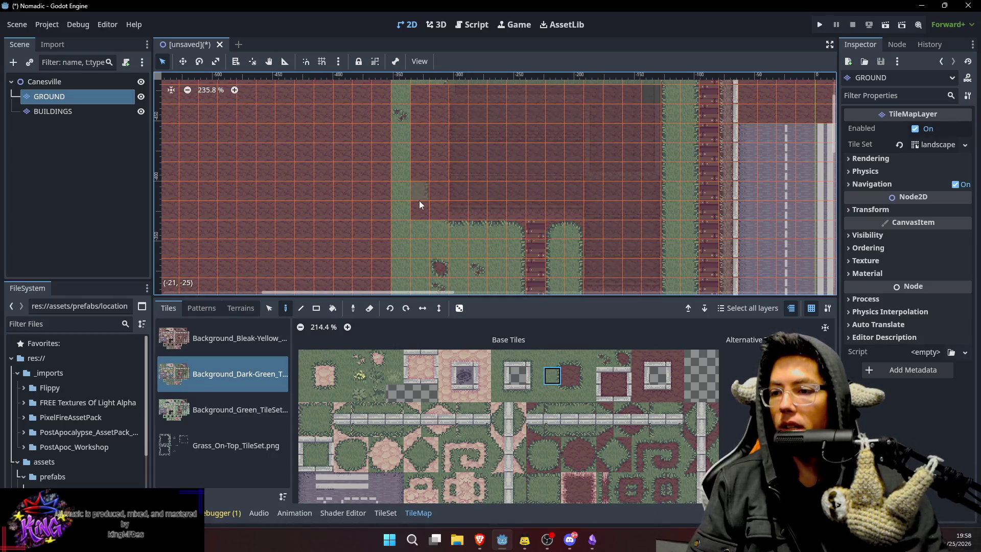
pyautogui.moveTo(408, 189)
pyautogui.mouseDown()
pyautogui.moveTo(401, 131)
pyautogui.moveTo(425, 134)
pyautogui.mouseUp()
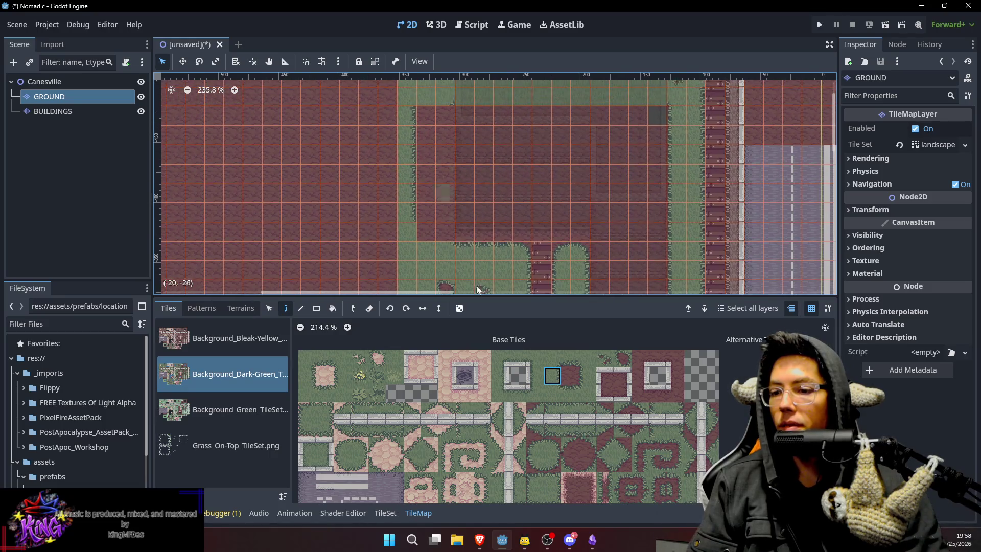
pyautogui.click(559, 359)
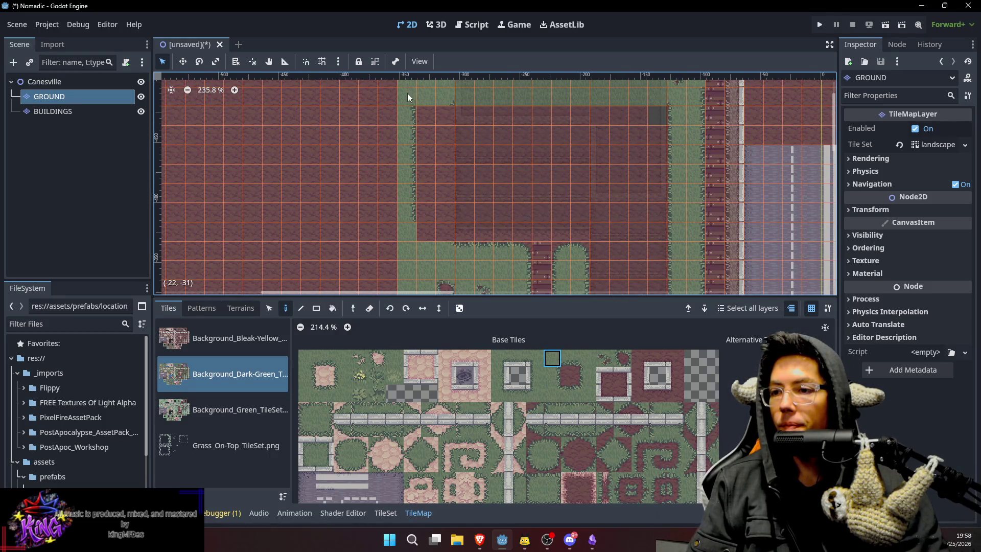
pyautogui.scroll(-3, 454, 204)
pyautogui.click(558, 391)
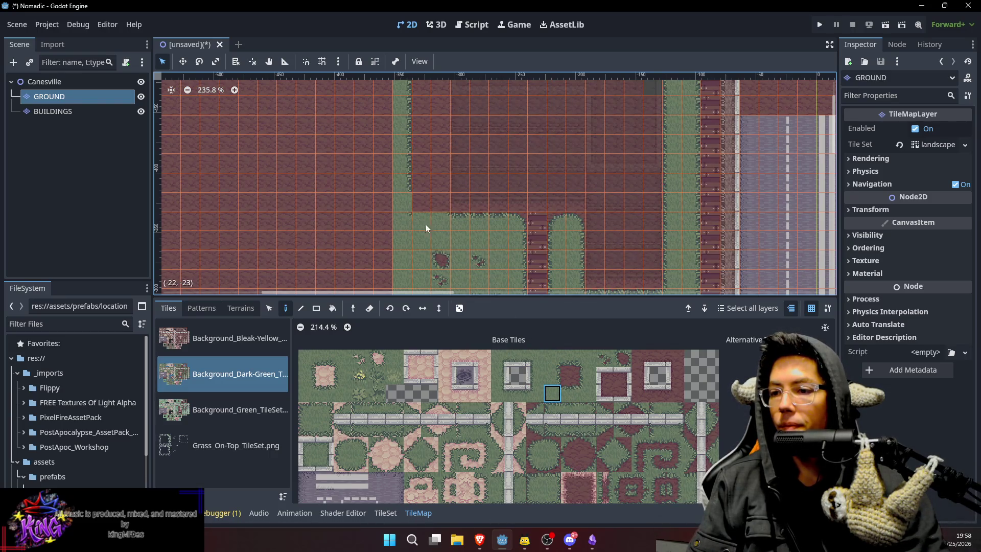
pyautogui.click(569, 392)
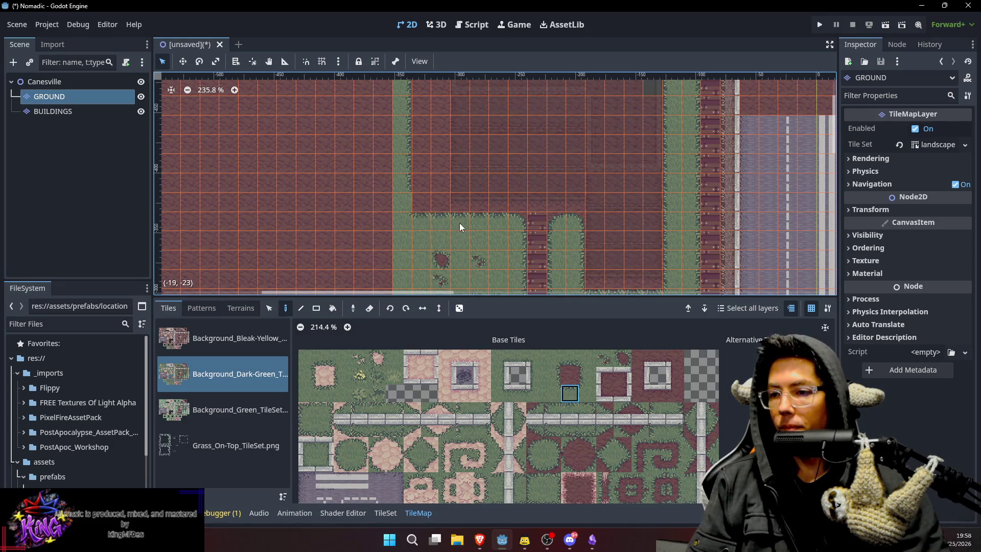
pyautogui.scroll(2, 459, 223)
pyautogui.click(551, 376)
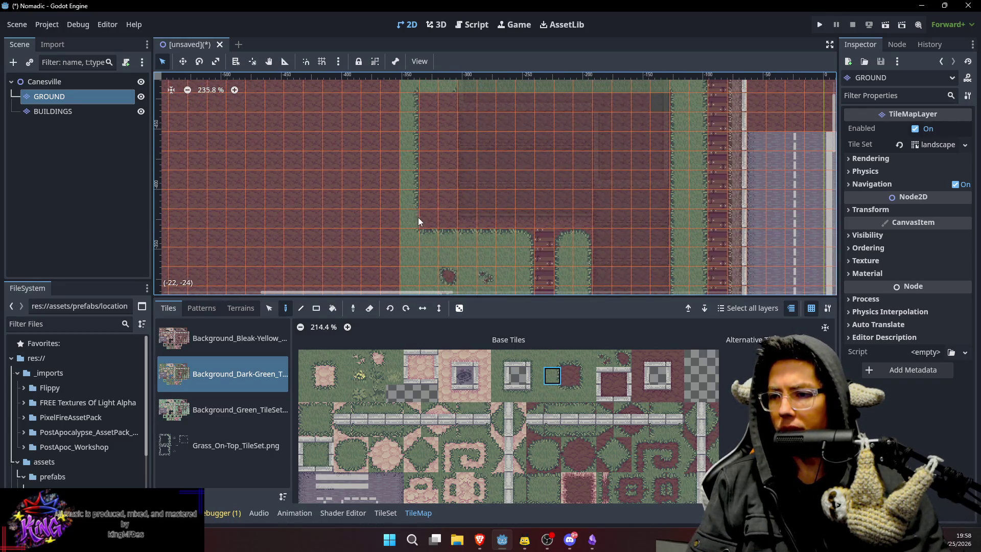
pyautogui.scroll(3, 436, 190)
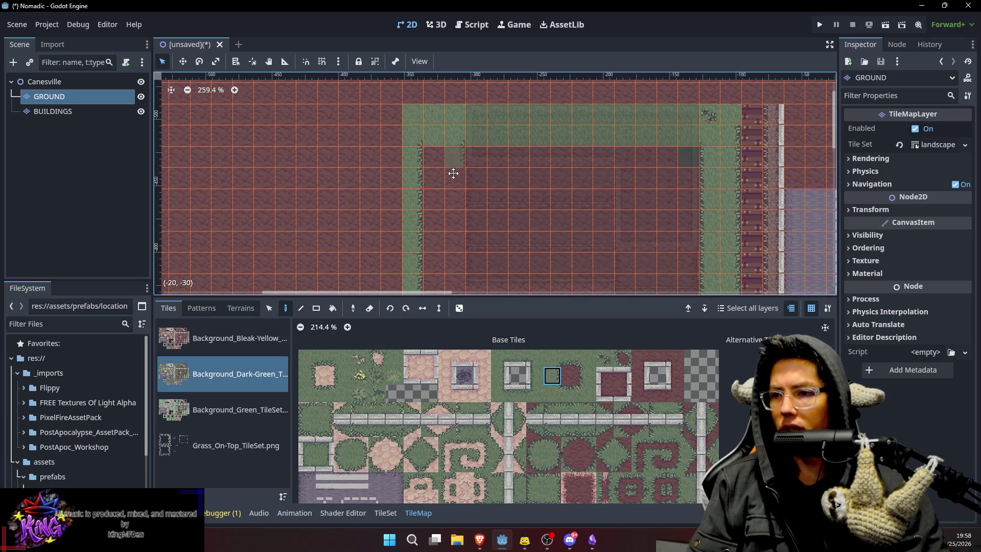
pyautogui.scroll(3, 453, 168)
pyautogui.click(570, 358)
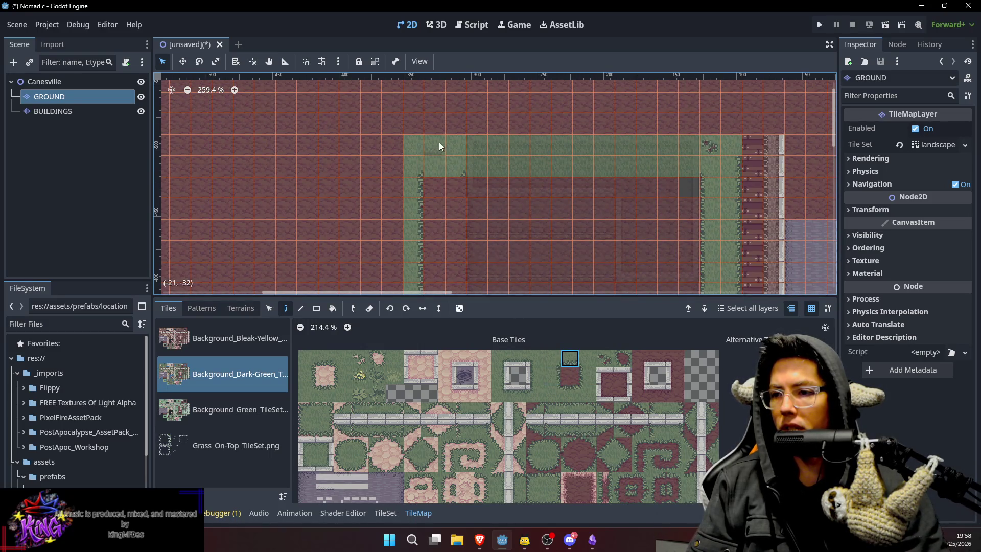
pyautogui.scroll(-2, 541, 178)
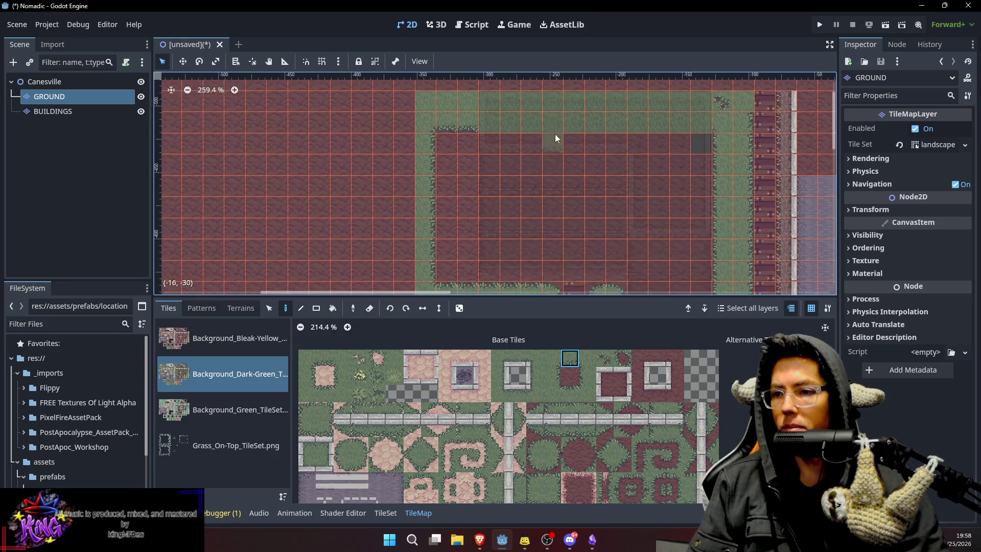
pyautogui.scroll(-3, 541, 178)
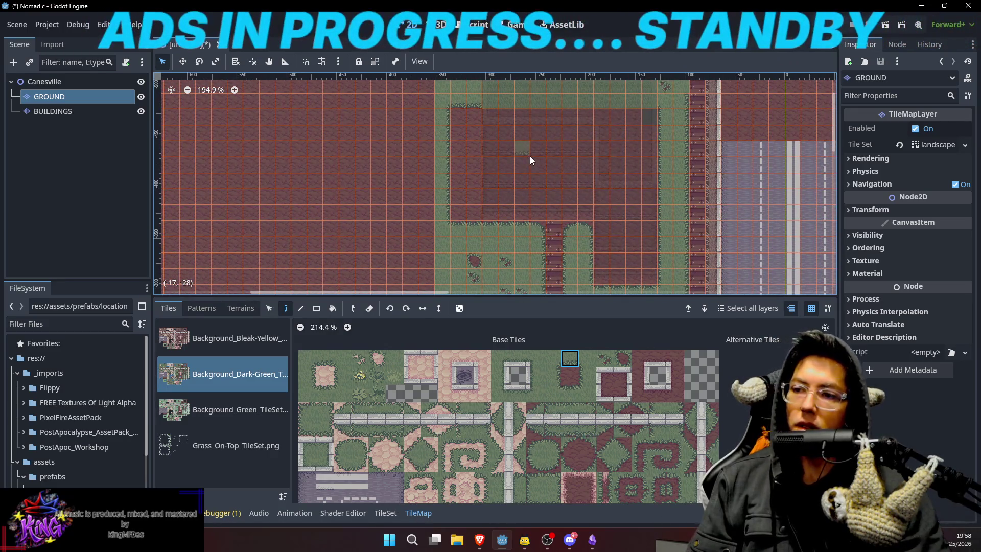
# Select Canesville, add a Node2D child with Ctrl+A, and rename it PROPS.
pyautogui.click(71, 85)
pyautogui.moveTo(571, 154); pyautogui.dragTo(466, 196)
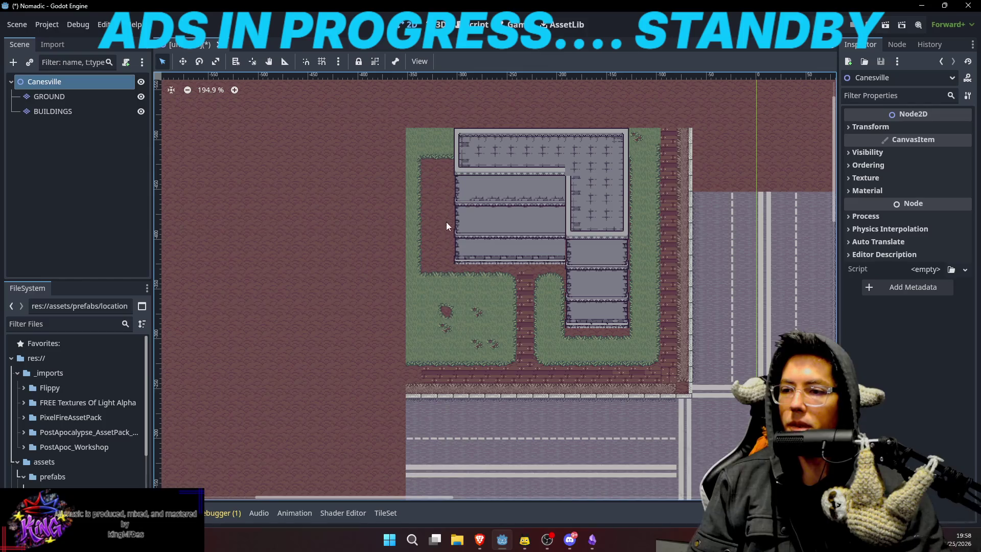
pyautogui.moveTo(446, 222); pyautogui.dragTo(471, 200)
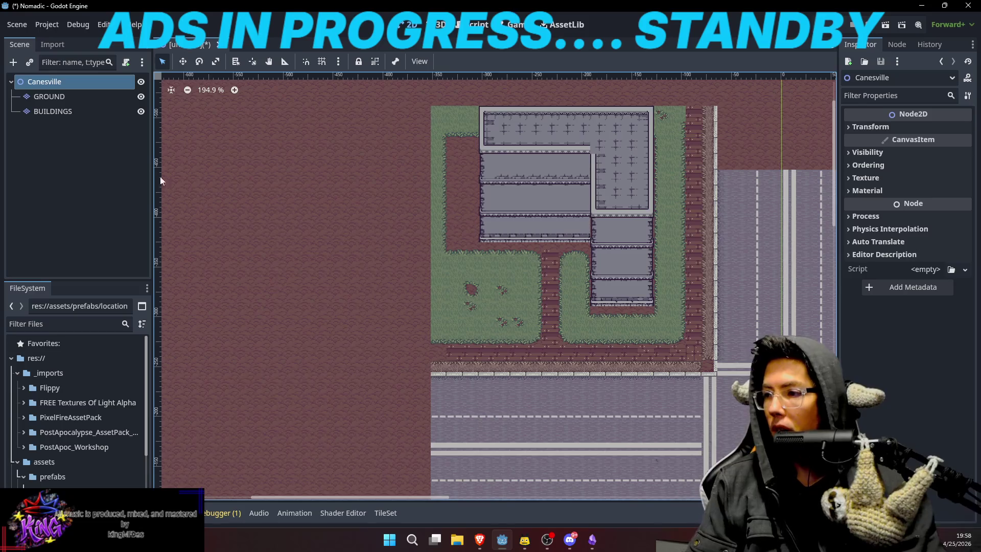
pyautogui.hotkey('ctrl', 'a')
pyautogui.write('Node2')
pyautogui.press('Return')
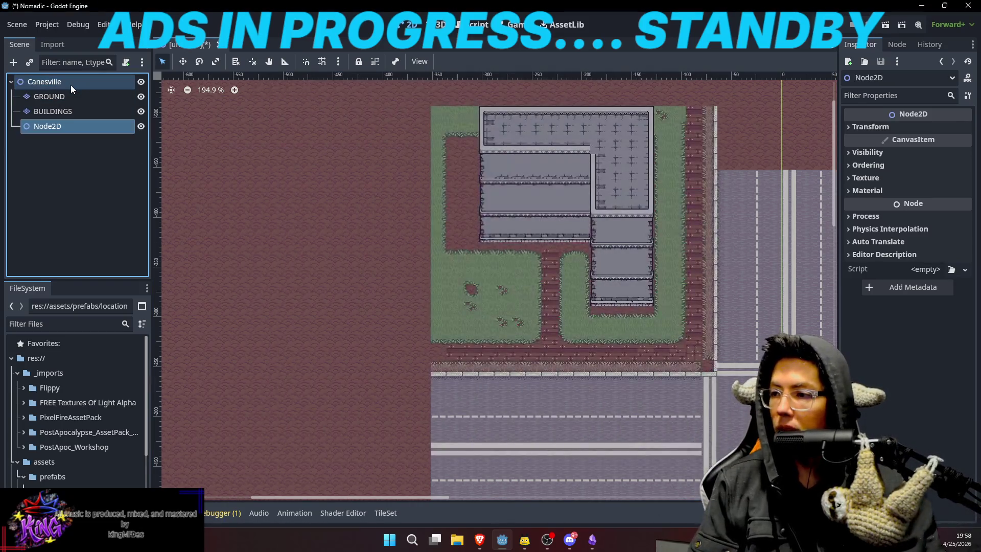
pyautogui.press('F2')
pyautogui.write('PROPS')
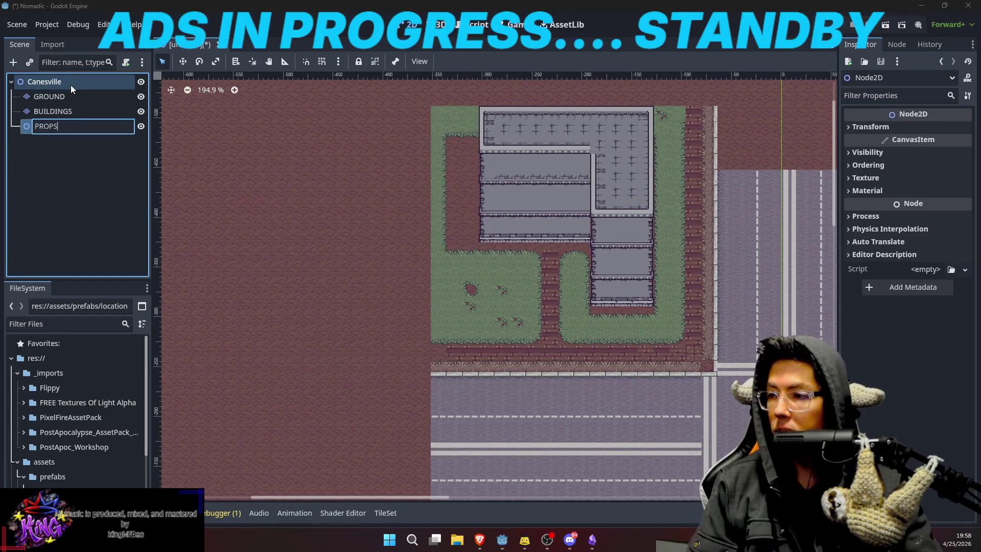
pyautogui.press('Return')
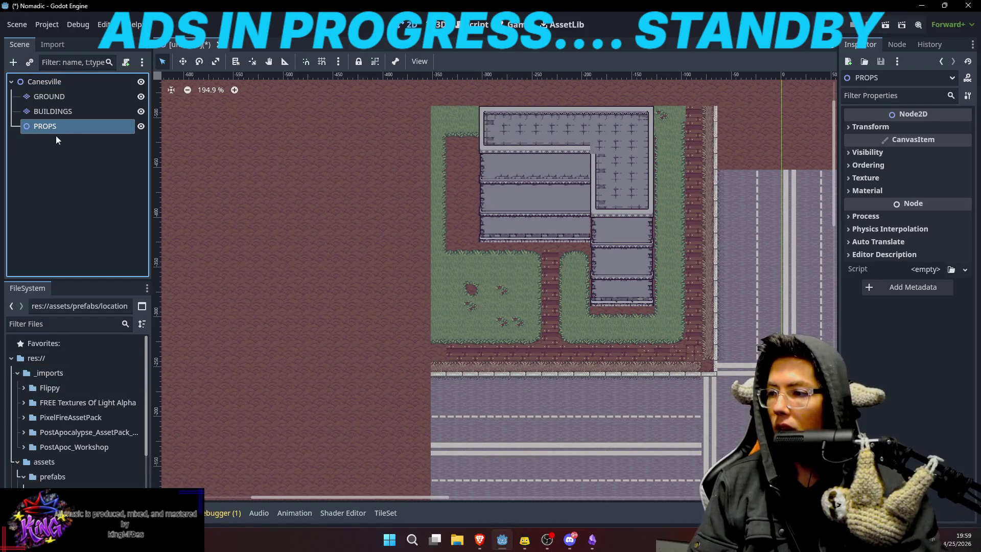
pyautogui.click(22, 433)
# Browse the assets through Vehicles > Normal and open the Car_8_Bus folder.
pyautogui.scroll(-2, 41, 434)
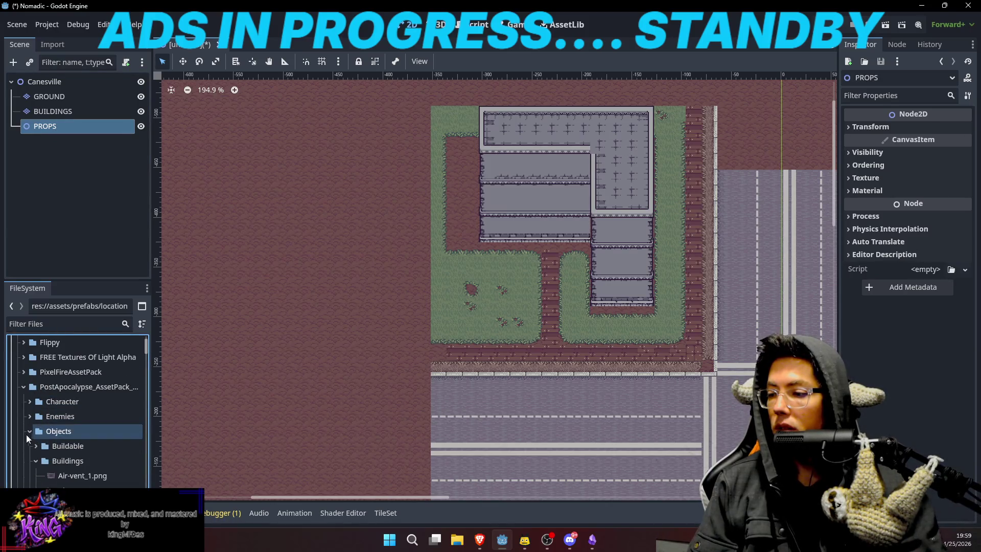
pyautogui.scroll(-3, 51, 434)
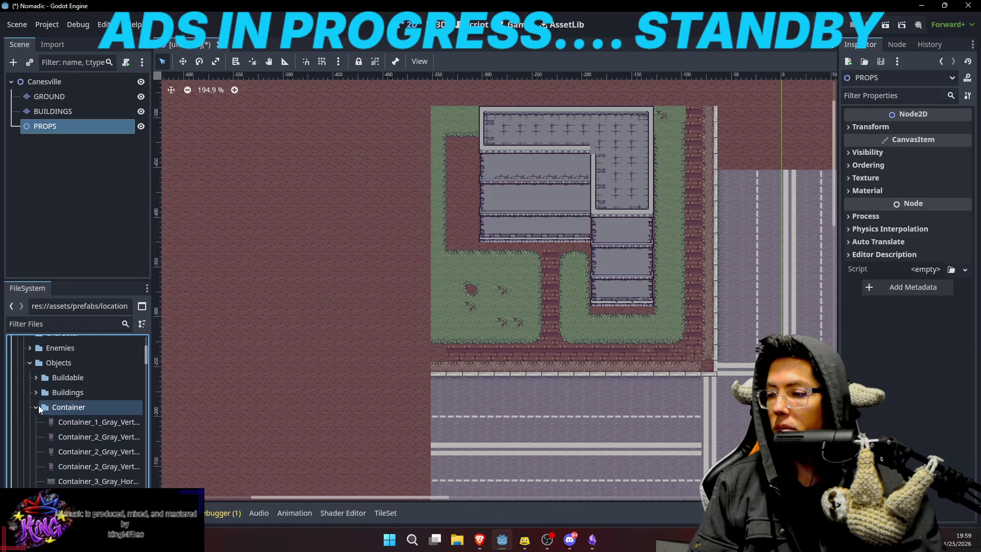
pyautogui.click(36, 407)
pyautogui.click(37, 422)
pyautogui.click(37, 422)
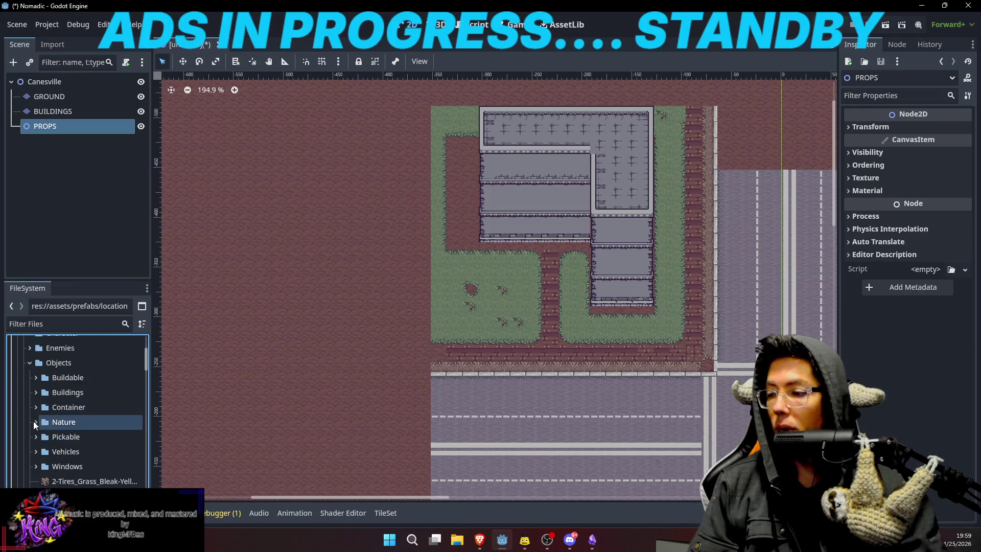
pyautogui.click(36, 451)
pyautogui.scroll(-2, 60, 434)
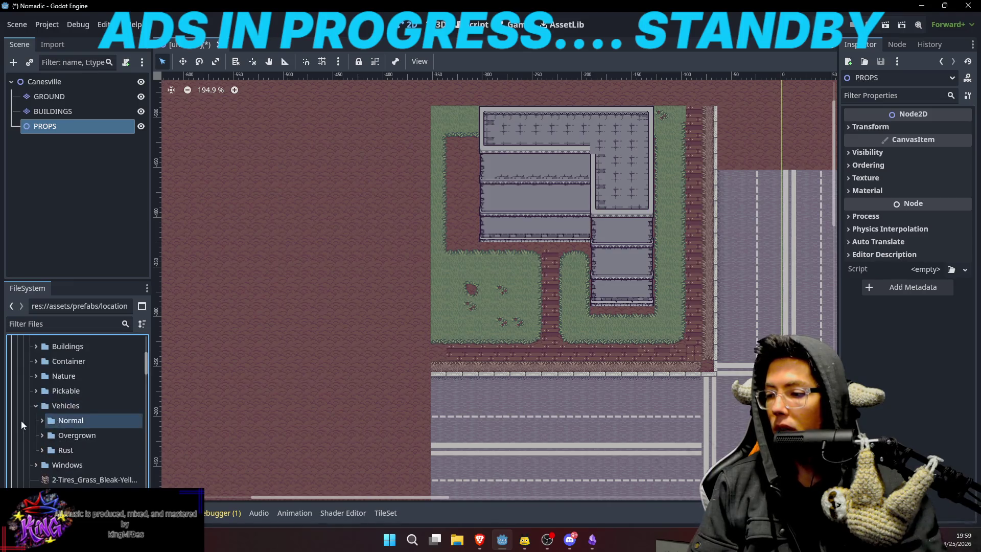
pyautogui.click(42, 420)
pyautogui.scroll(-5, 61, 434)
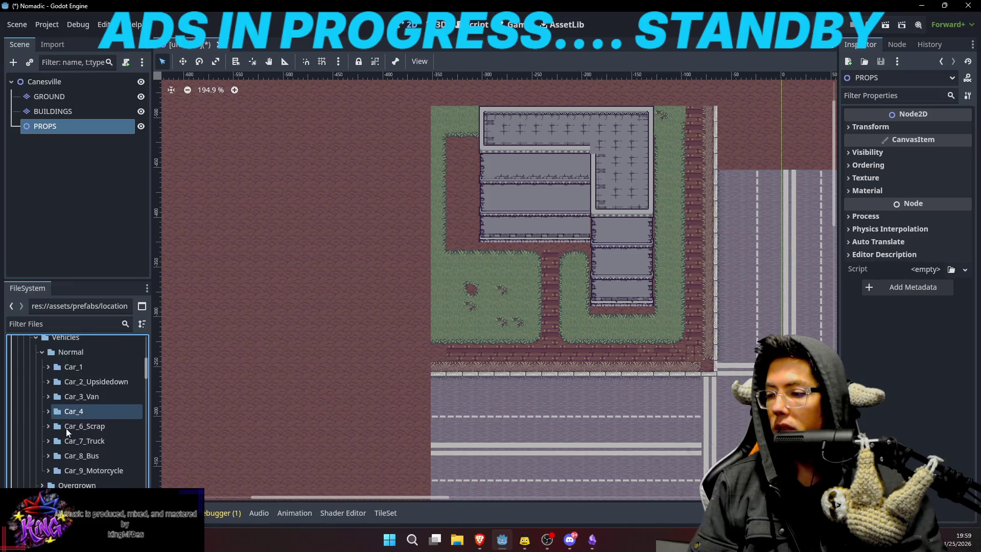
pyautogui.doubleClick(72, 409)
pyautogui.scroll(1, 67, 434)
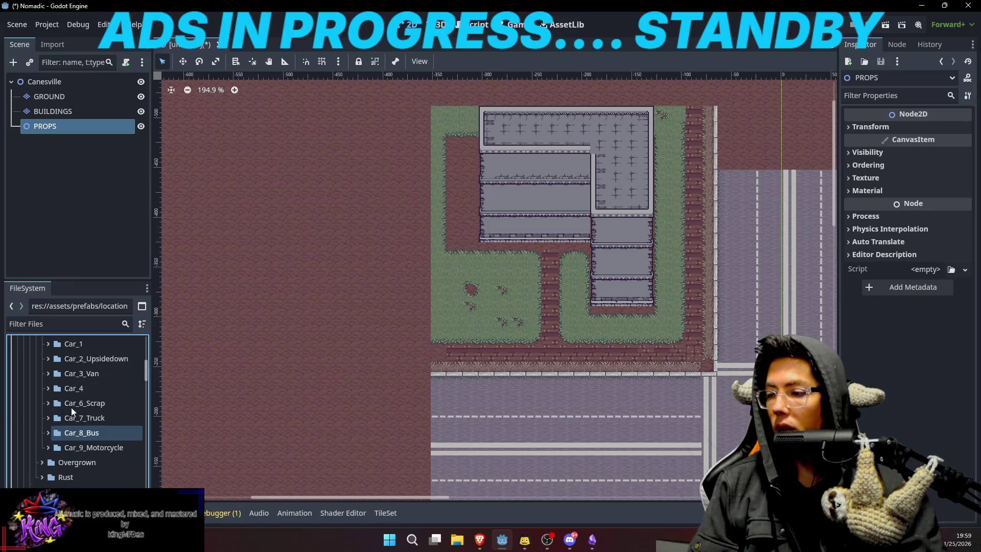
pyautogui.scroll(-2, 77, 432)
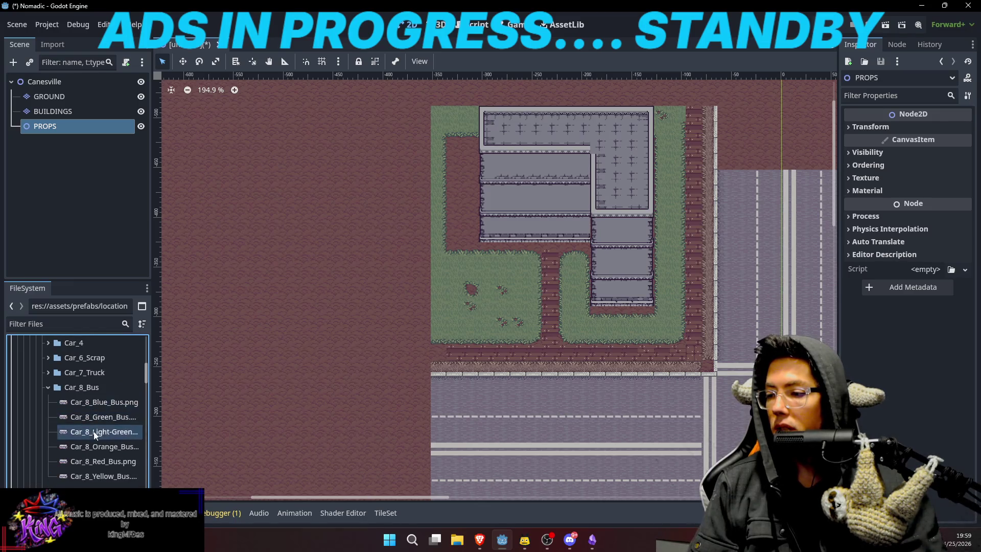
# Select the Car_8_Green_Bus image, view its file options, and start a new scene.
pyautogui.click(93, 419)
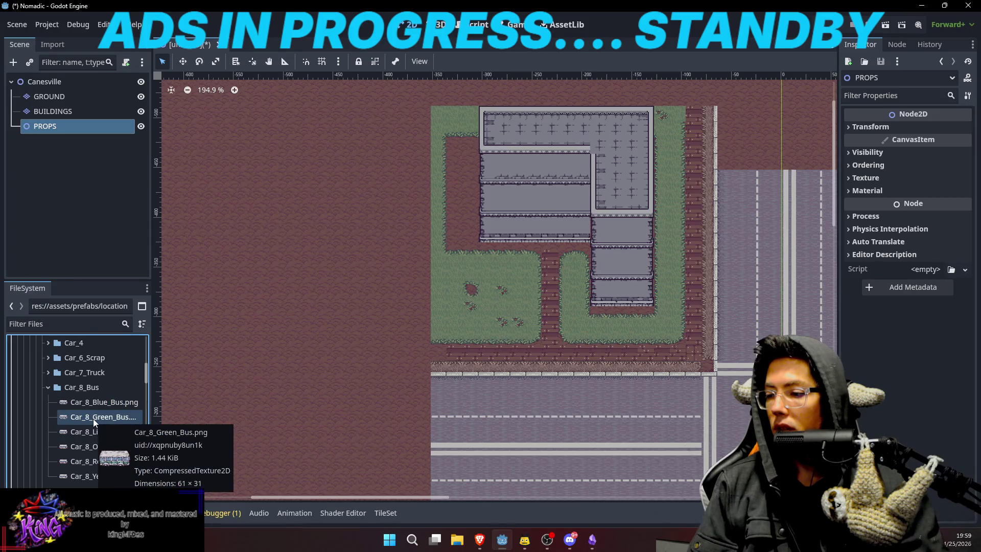
pyautogui.rightClick(93, 418)
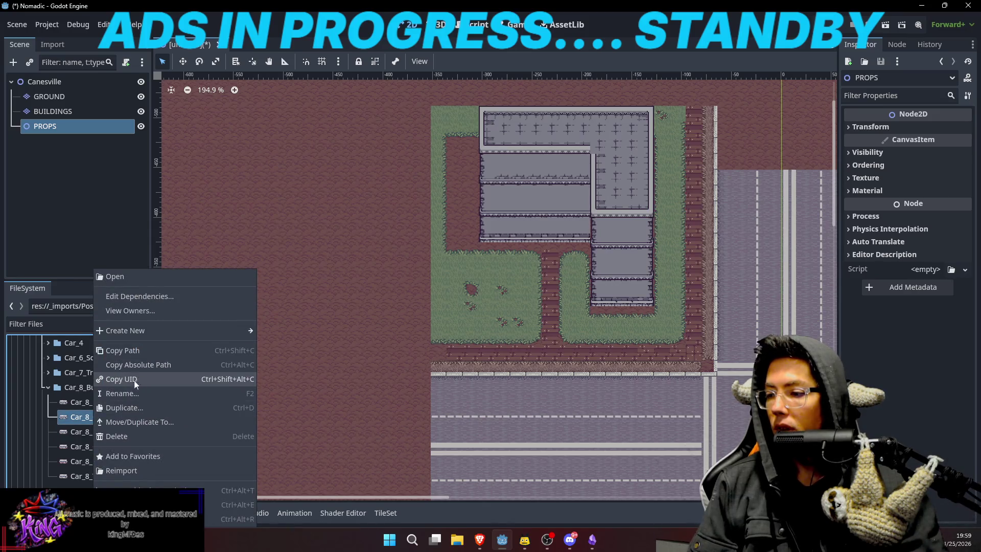
pyautogui.click(240, 49)
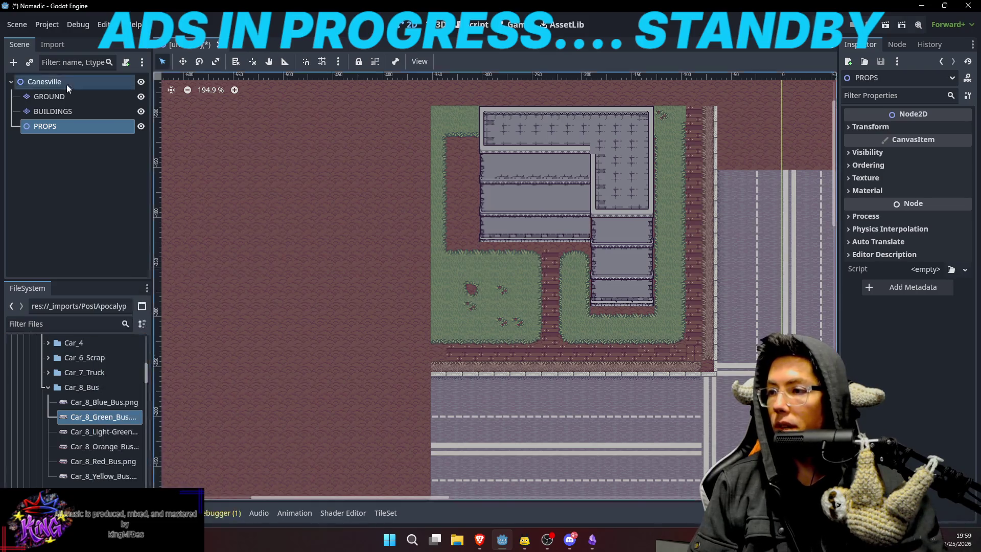
# Create a new scene with a StaticBody2D as its root node.
pyautogui.hotkey('ctrl', 'n')
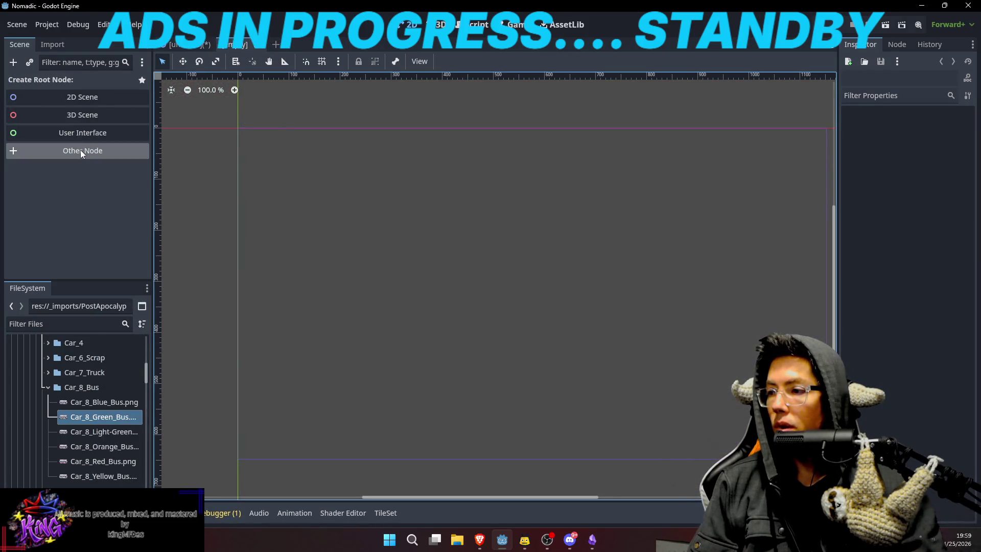
pyautogui.click(81, 150)
pyautogui.write('static')
pyautogui.press('Return')
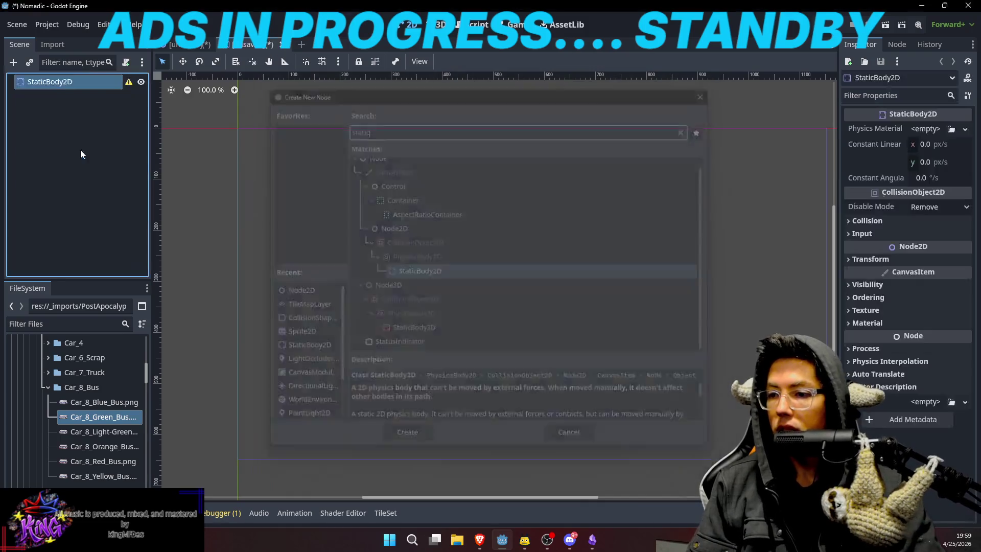
# Add a Sprite2D and a CollisionShape2D as children of the StaticBody2D.
pyautogui.hotkey('ctrl', 'a')
pyautogui.write('sprite2d')
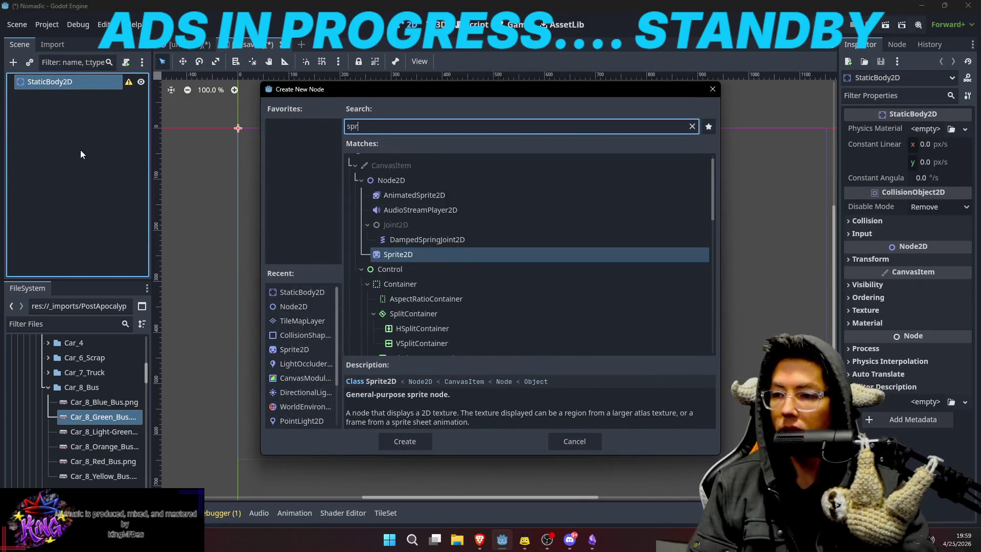
pyautogui.press('Return')
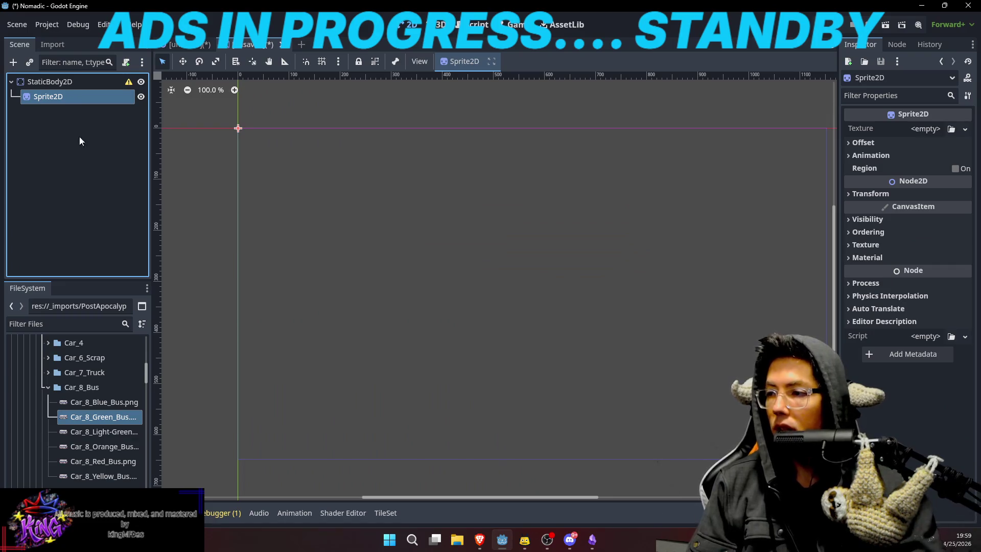
pyautogui.click(73, 87)
pyautogui.hotkey('ctrl', 'a')
pyautogui.write('collision')
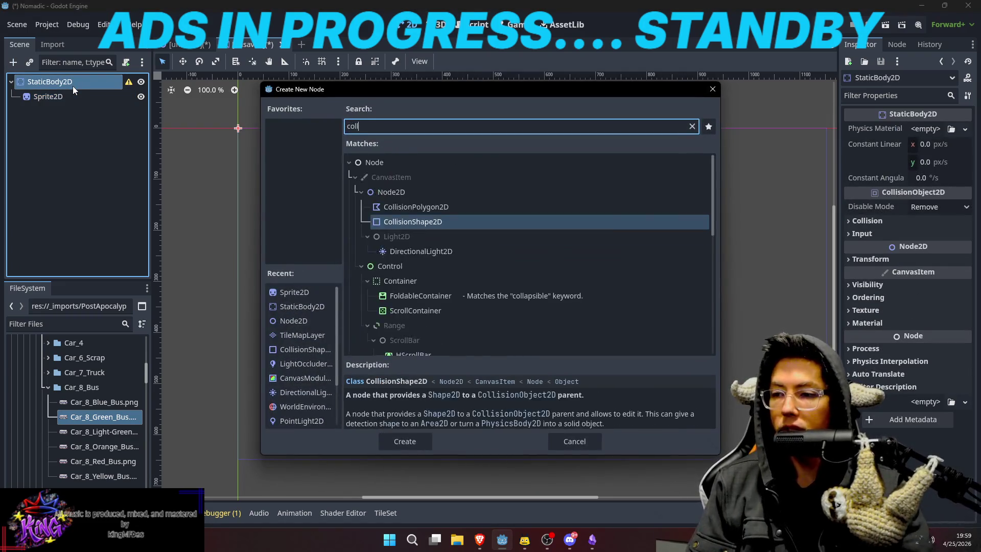
pyautogui.press('Return')
# Assign Car_8_Green_Bus.png as the Sprite2D texture and centre the view on the bus.
pyautogui.click(70, 94)
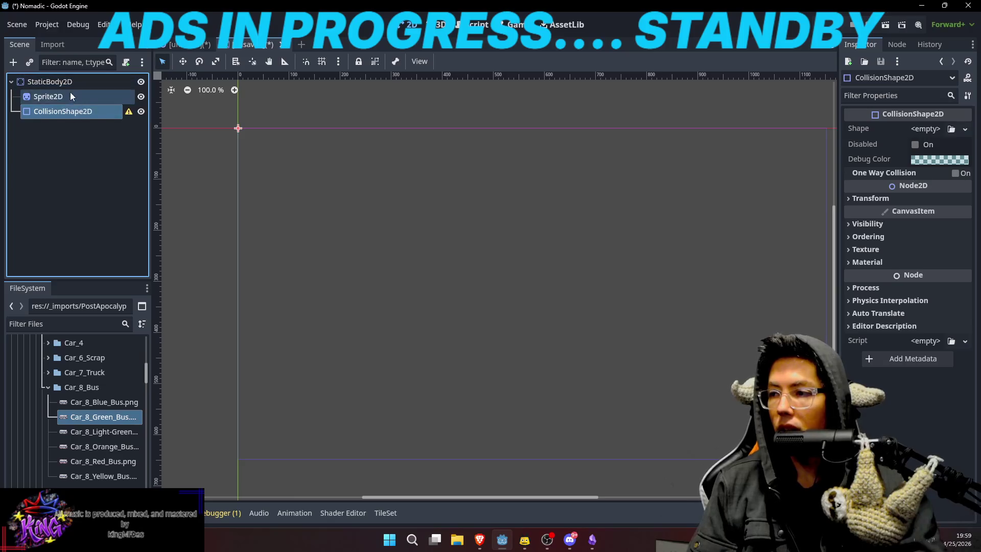
pyautogui.moveTo(111, 419)
pyautogui.mouseDown()
pyautogui.moveTo(868, 81)
pyautogui.moveTo(925, 129)
pyautogui.mouseUp()
pyautogui.press('f')
pyautogui.scroll(8, 505, 288)
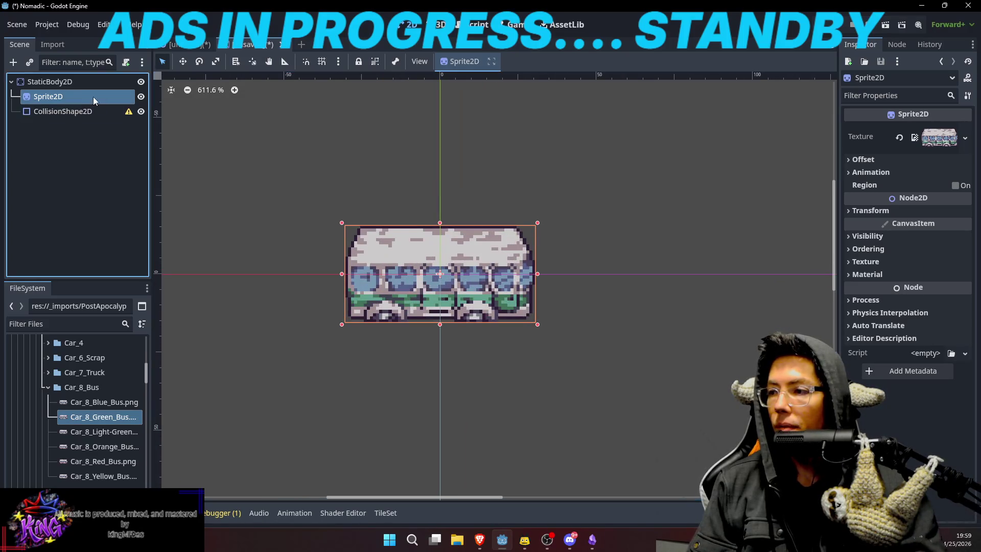
# Set the bus sprite's texture filter to Nearest.
pyautogui.click(902, 260)
pyautogui.click(950, 276)
pyautogui.click(915, 306)
# Give the CollisionShape2D a RectangleShape2D fitted over the bus body above the wheels.
pyautogui.click(90, 113)
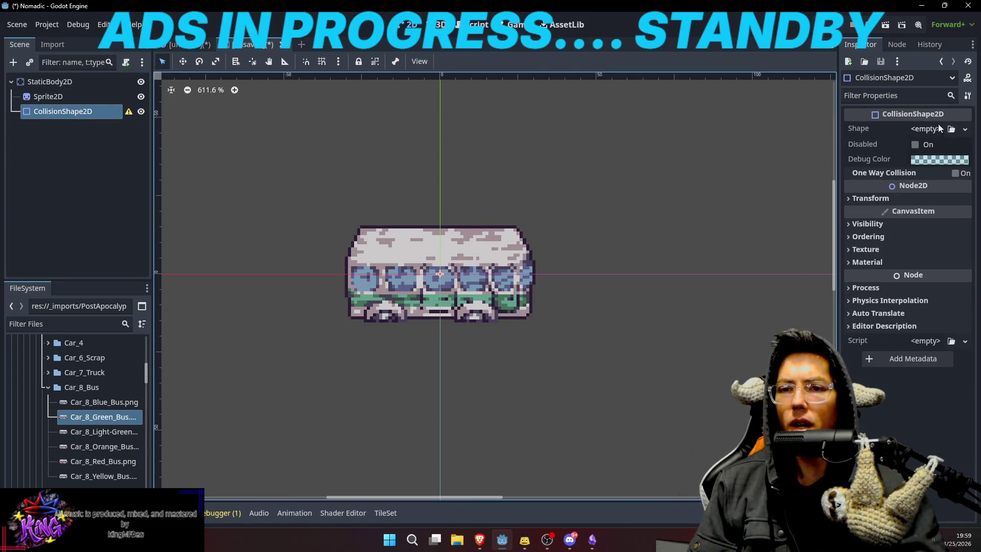
pyautogui.click(937, 128)
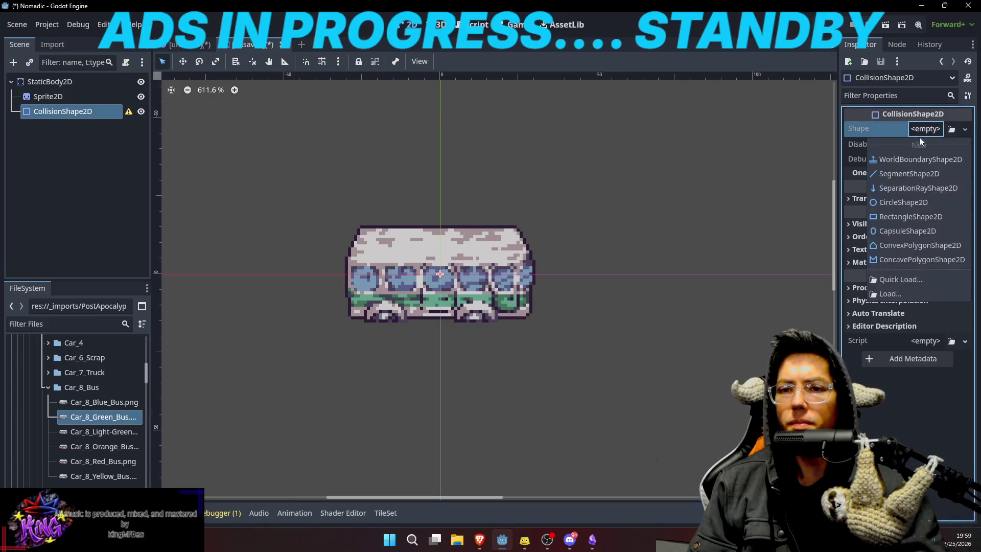
pyautogui.click(906, 216)
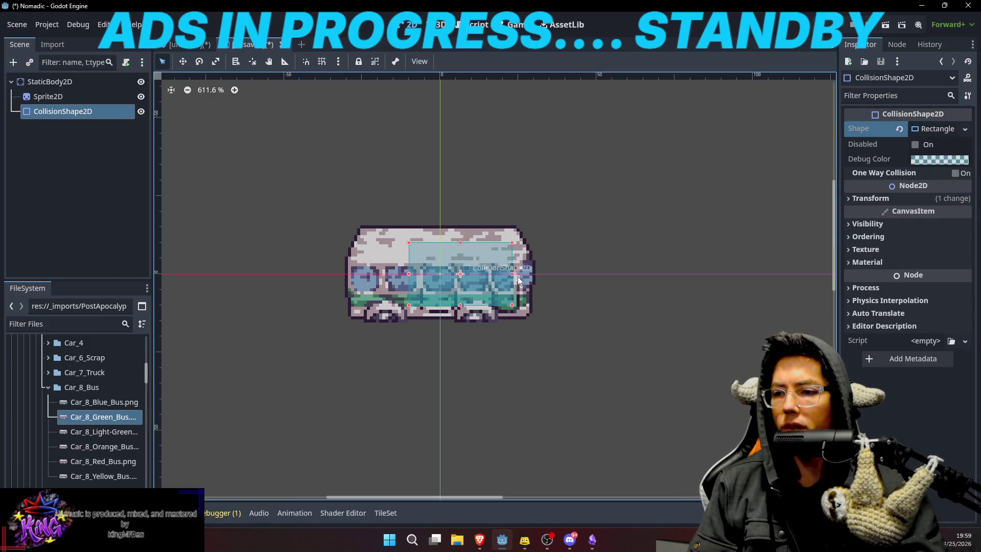
pyautogui.moveTo(517, 277); pyautogui.dragTo(530, 278)
pyautogui.moveTo(408, 274); pyautogui.dragTo(349, 276)
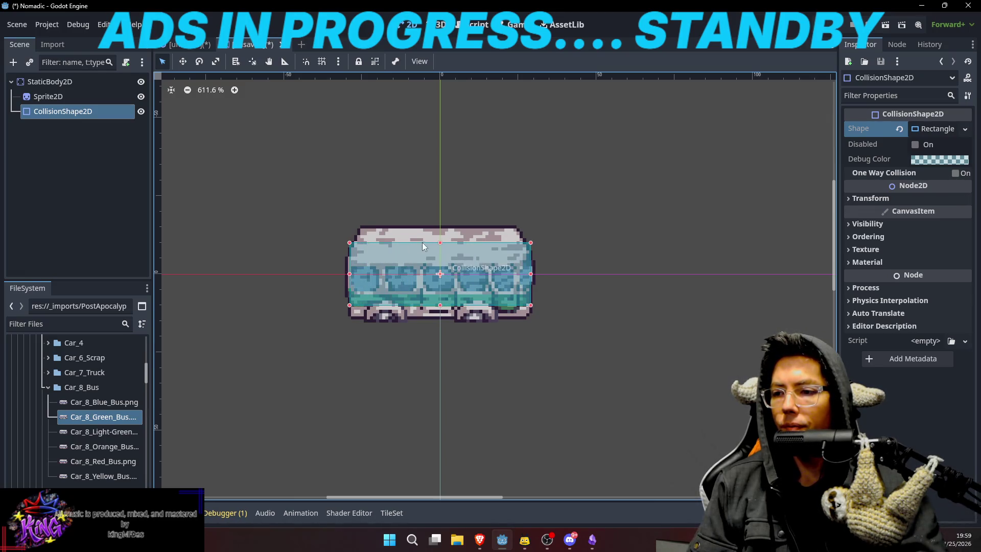
pyautogui.moveTo(440, 243); pyautogui.dragTo(440, 227)
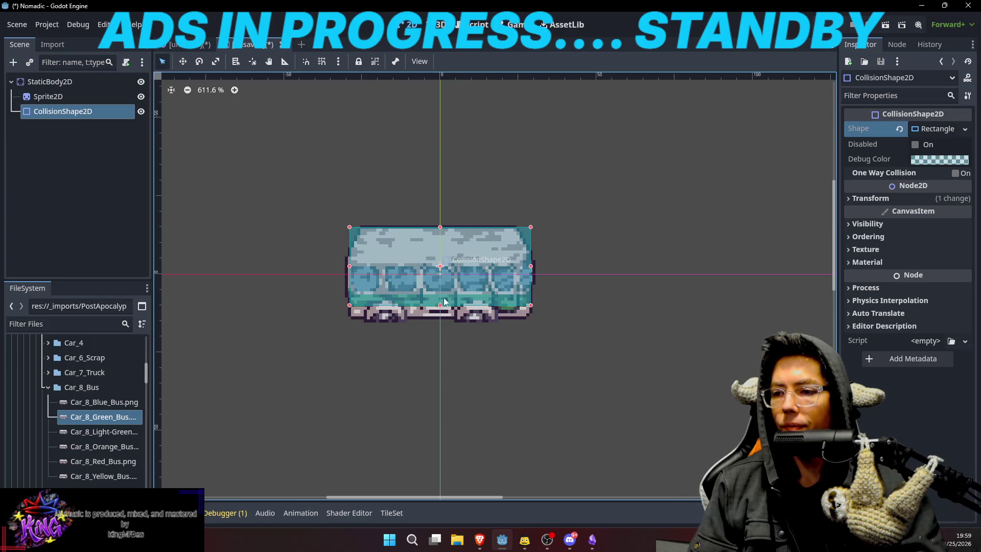
pyautogui.moveTo(443, 305); pyautogui.dragTo(443, 293)
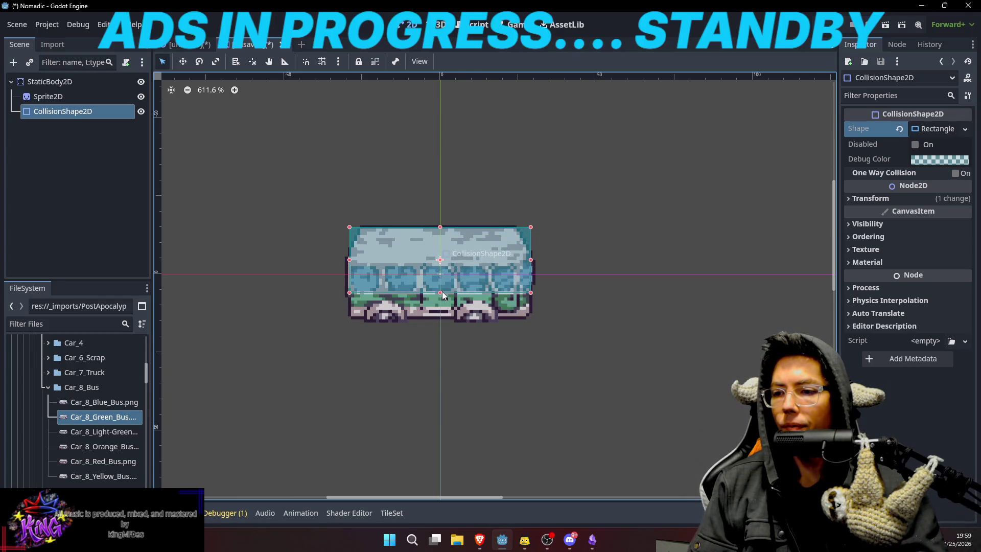
# Rename the root StaticBody2D to Green_Bus_Loot.
pyautogui.click(97, 84)
pyautogui.click(101, 80)
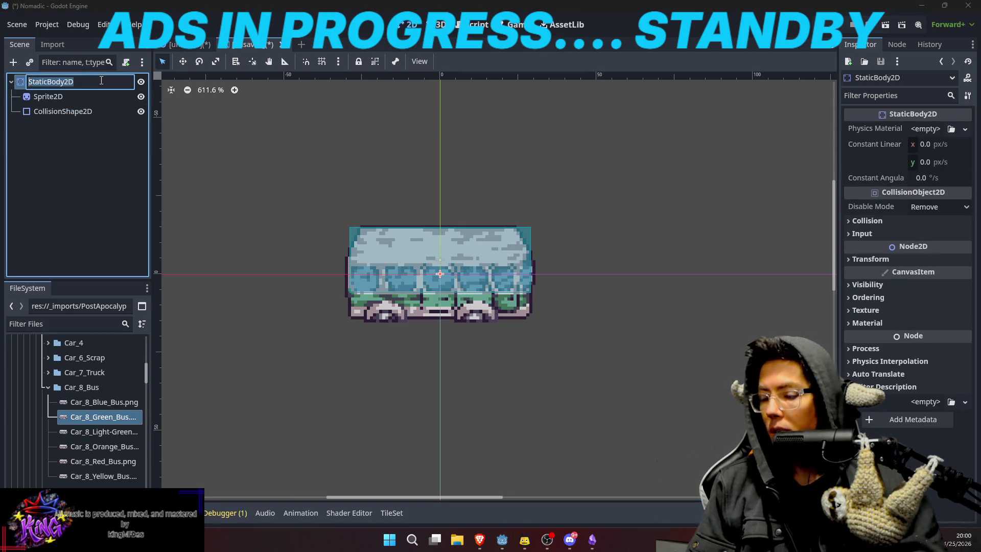
pyautogui.write('Green')
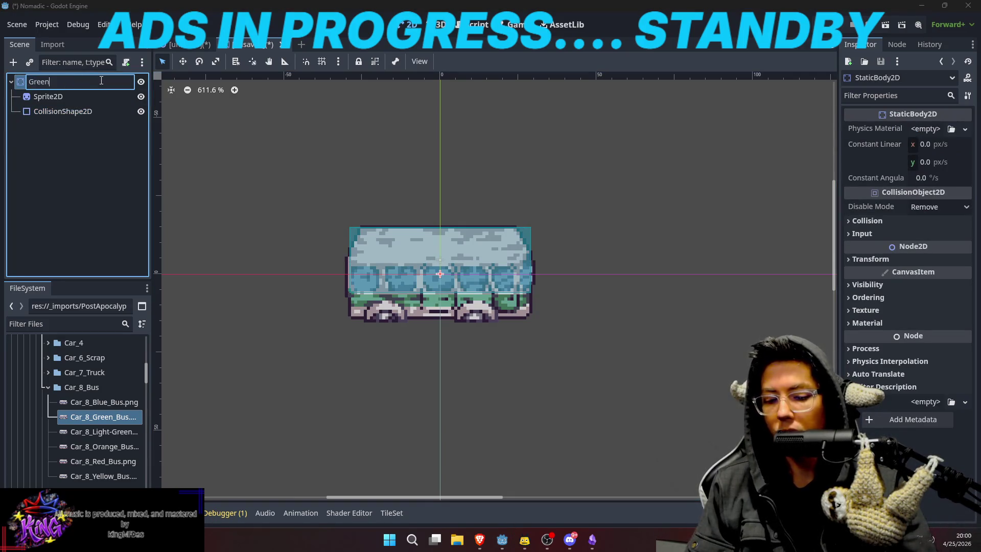
pyautogui.write('_Bus_Loot')
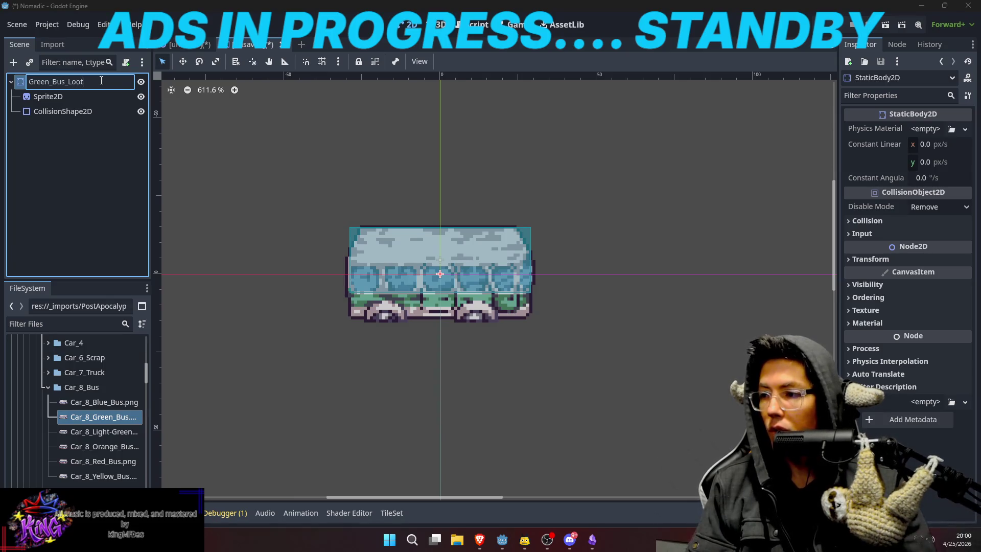
pyautogui.press('Return')
# Add an Area2D with a CollisionShape2D child under the root and rename it LootZone.
pyautogui.hotkey('ctrl', 'a')
pyautogui.write('Area')
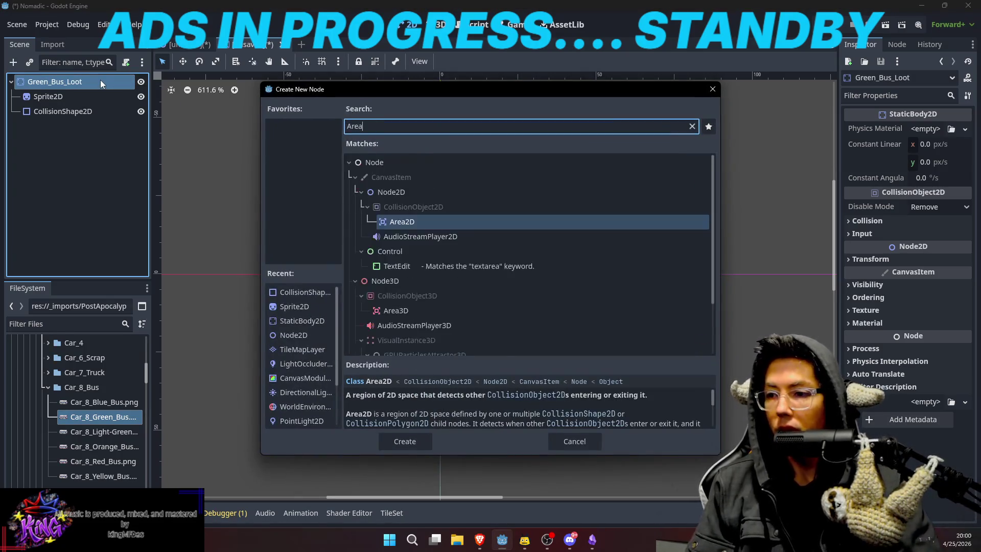
pyautogui.press('Return')
pyautogui.hotkey('ctrl', 'a')
pyautogui.write('col')
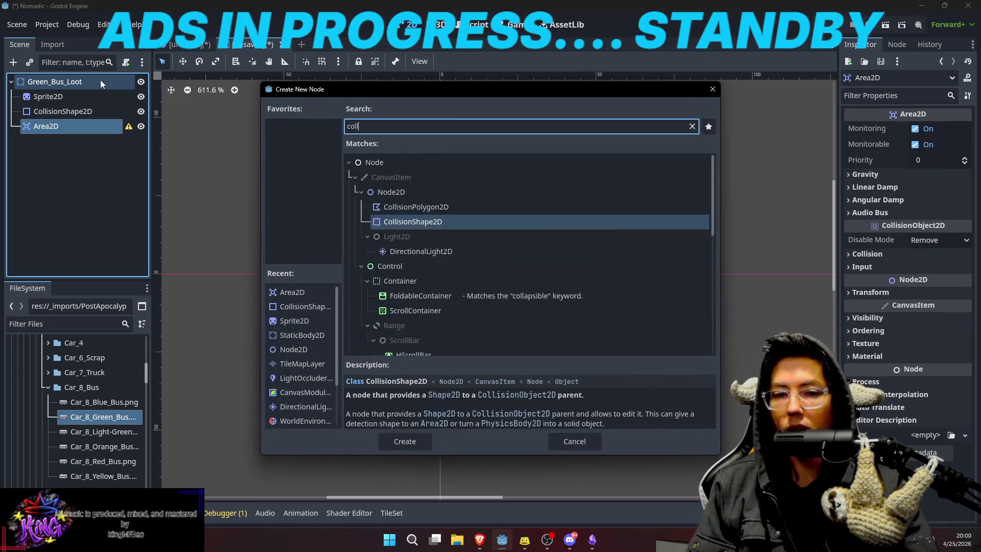
pyautogui.press('Return')
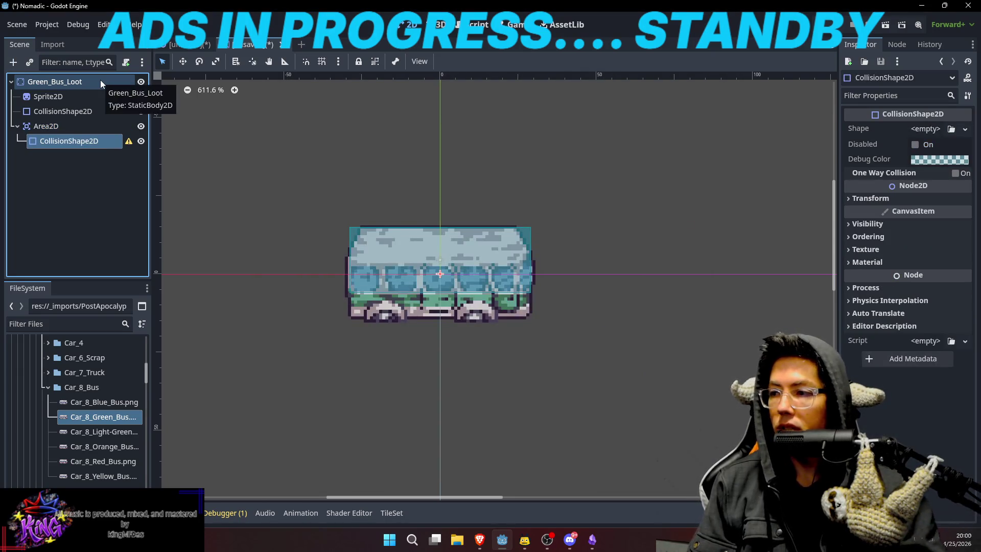
pyautogui.doubleClick(93, 125)
pyautogui.write('LootZone')
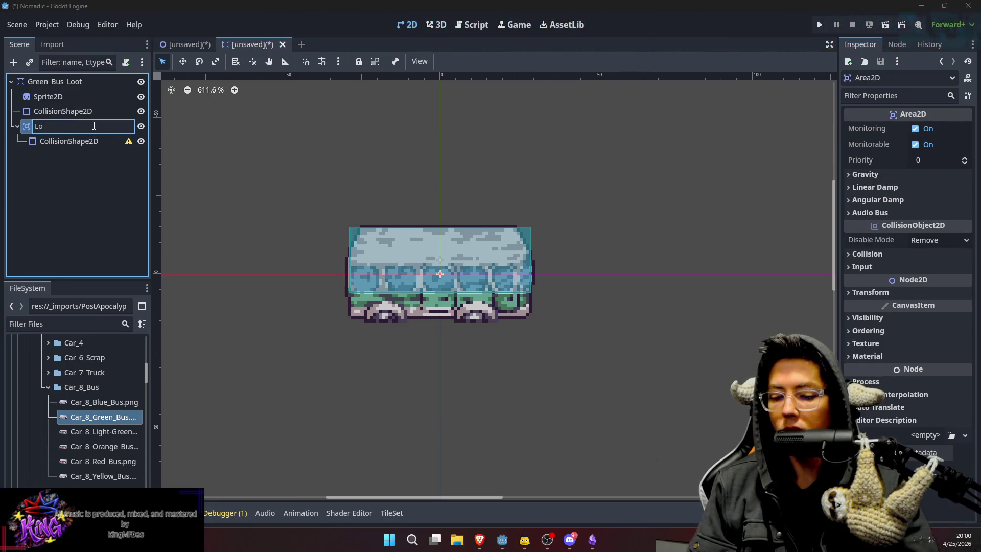
pyautogui.press('Return')
# Give LootZone's collision a RectangleShape2D stretched wide with its top at the bus's middle.
pyautogui.click(87, 142)
pyautogui.click(935, 128)
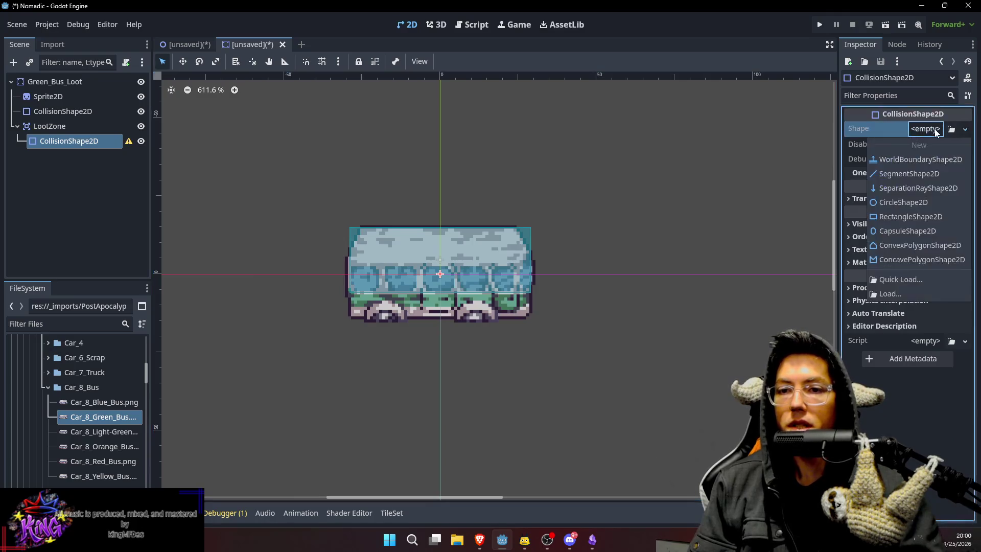
pyautogui.click(907, 217)
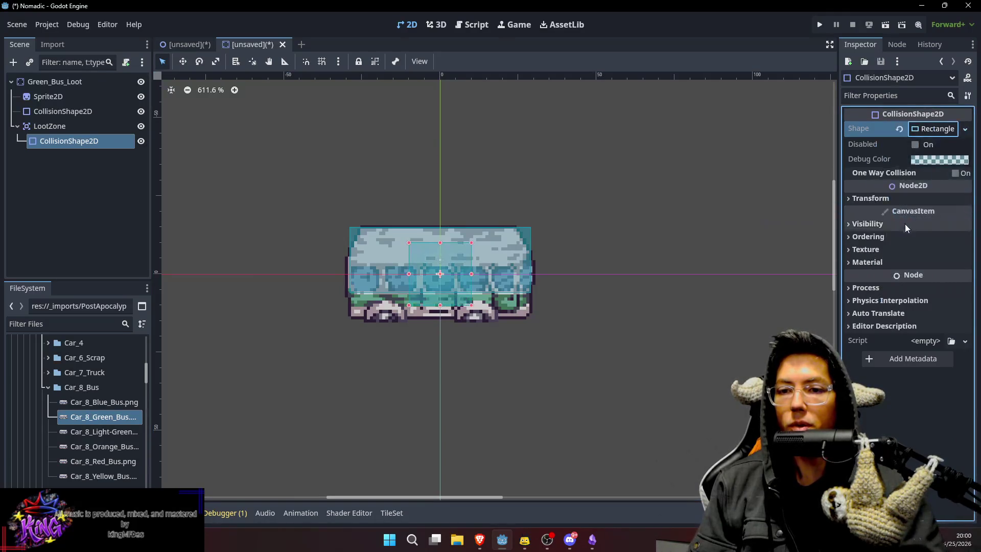
pyautogui.moveTo(472, 275); pyautogui.dragTo(596, 274)
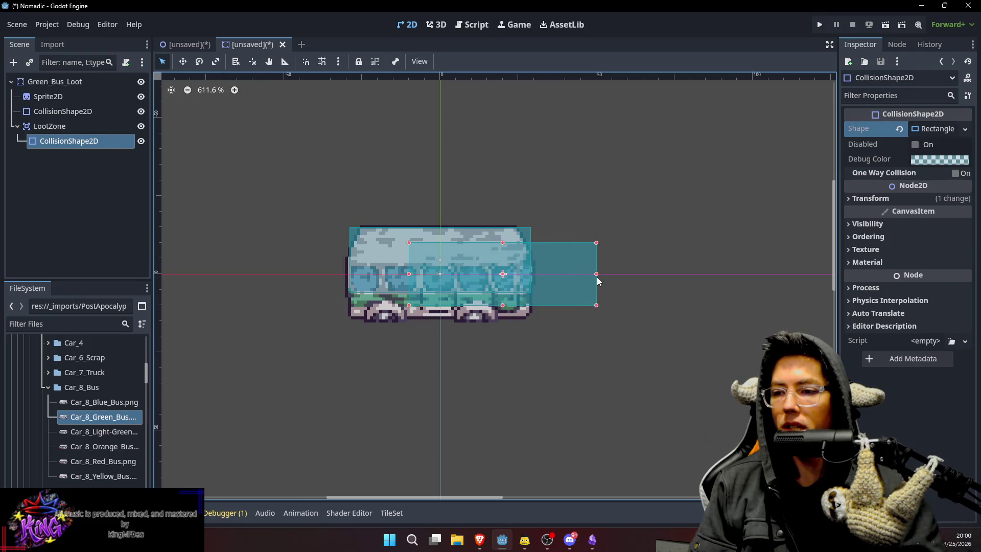
pyautogui.moveTo(409, 274); pyautogui.dragTo(321, 274)
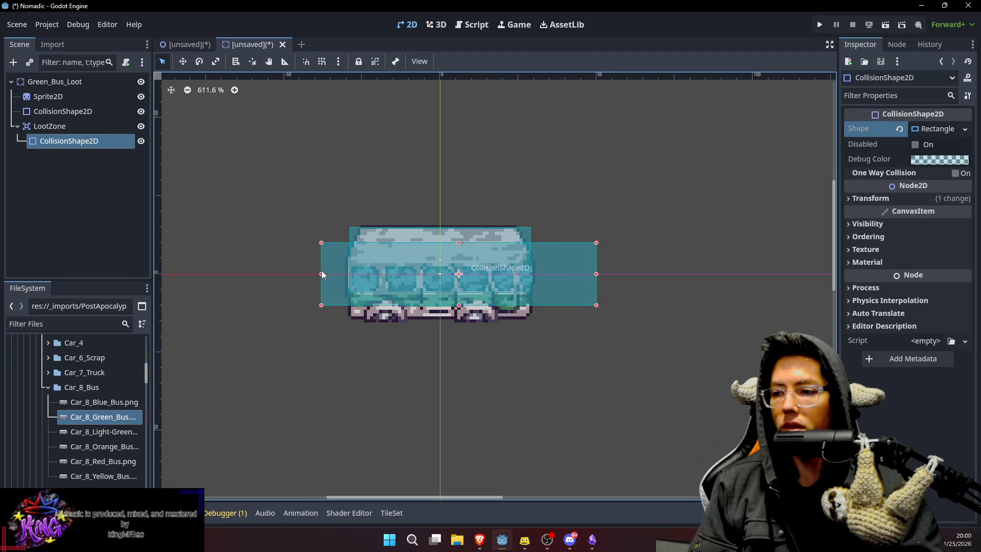
pyautogui.moveTo(462, 244); pyautogui.dragTo(461, 339)
# Align the loot zone's sides with the bus, extend it below the wheels, and save.
pyautogui.moveTo(598, 308); pyautogui.dragTo(558, 307)
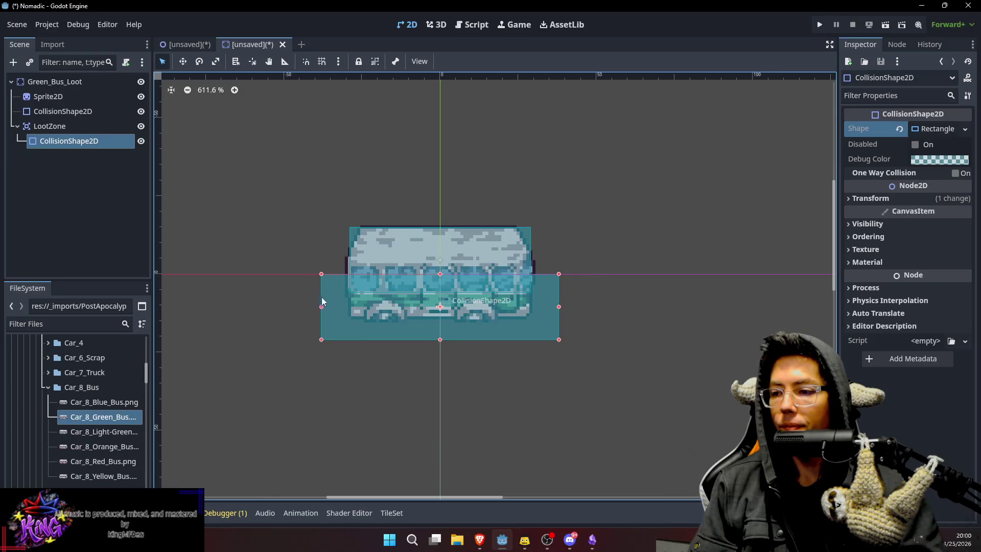
pyautogui.moveTo(325, 306); pyautogui.dragTo(342, 307)
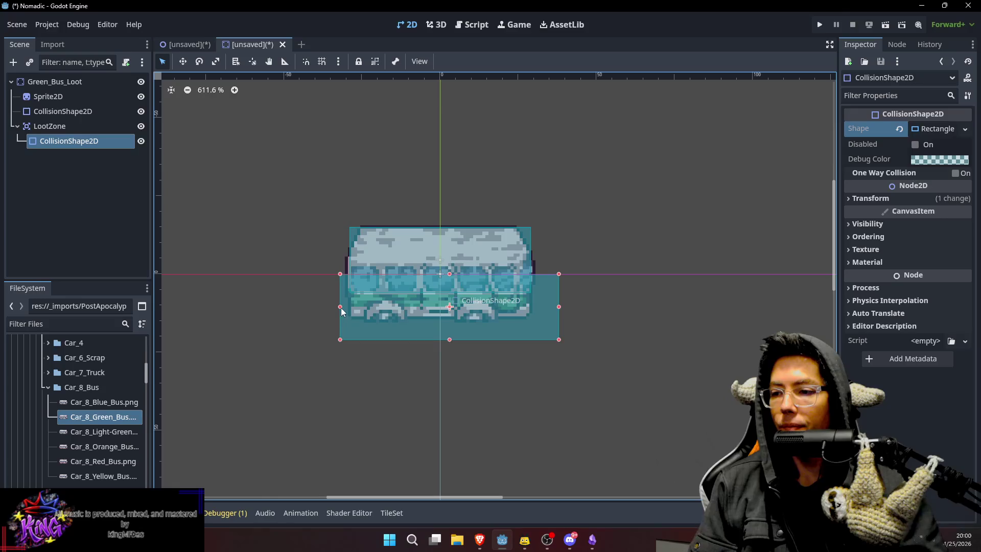
pyautogui.moveTo(559, 307); pyautogui.dragTo(530, 313)
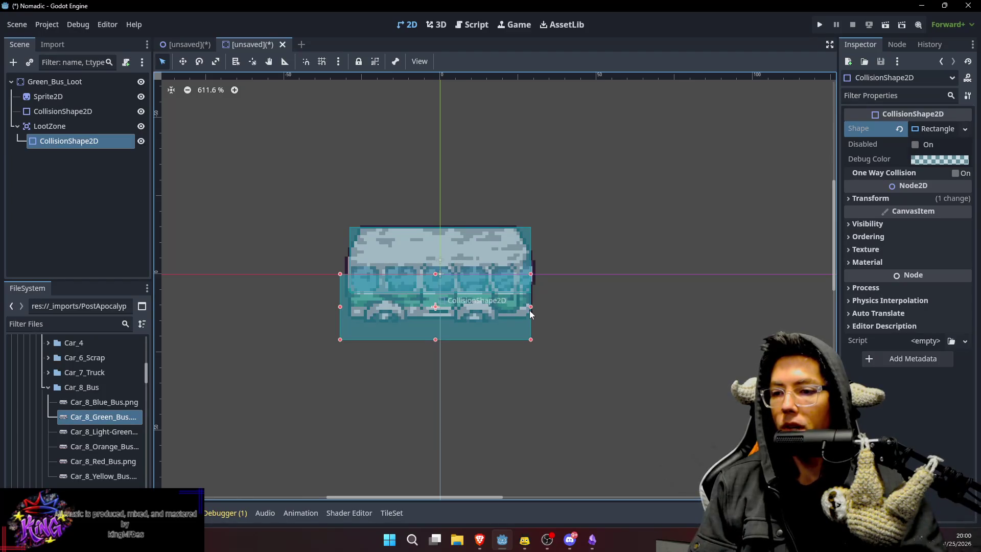
pyautogui.moveTo(340, 307); pyautogui.dragTo(350, 308)
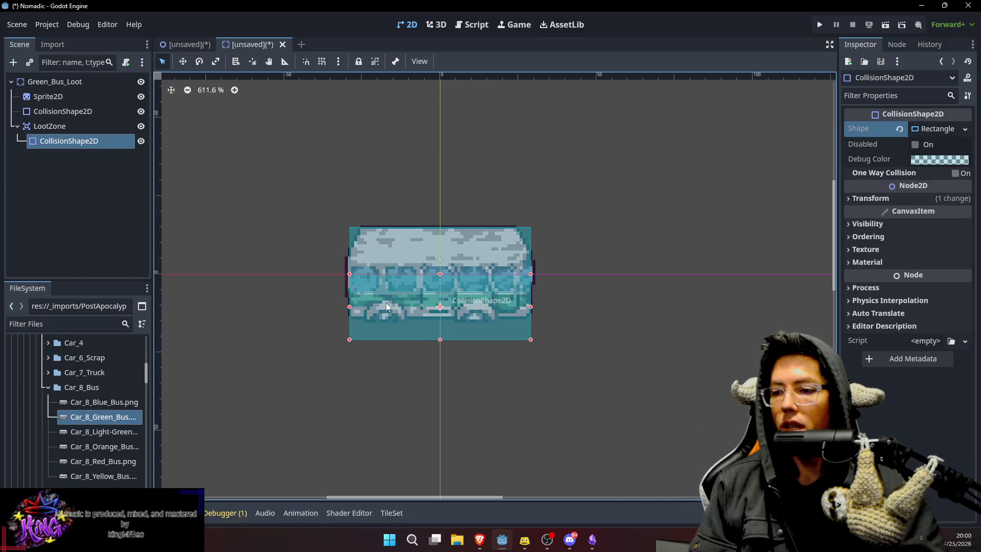
pyautogui.moveTo(440, 339); pyautogui.dragTo(440, 352)
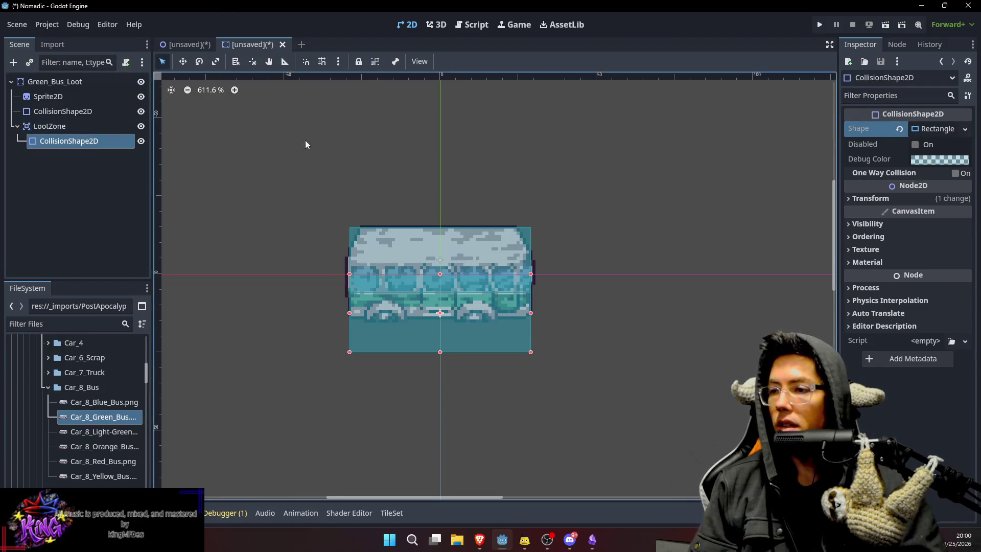
pyautogui.hotkey('ctrl', 's')
# Save the bus scene as green_bus_loot.tscn in the assets/prefabs/props folder.
pyautogui.doubleClick(385, 162)
pyautogui.doubleClick(333, 162)
pyautogui.doubleClick(483, 165)
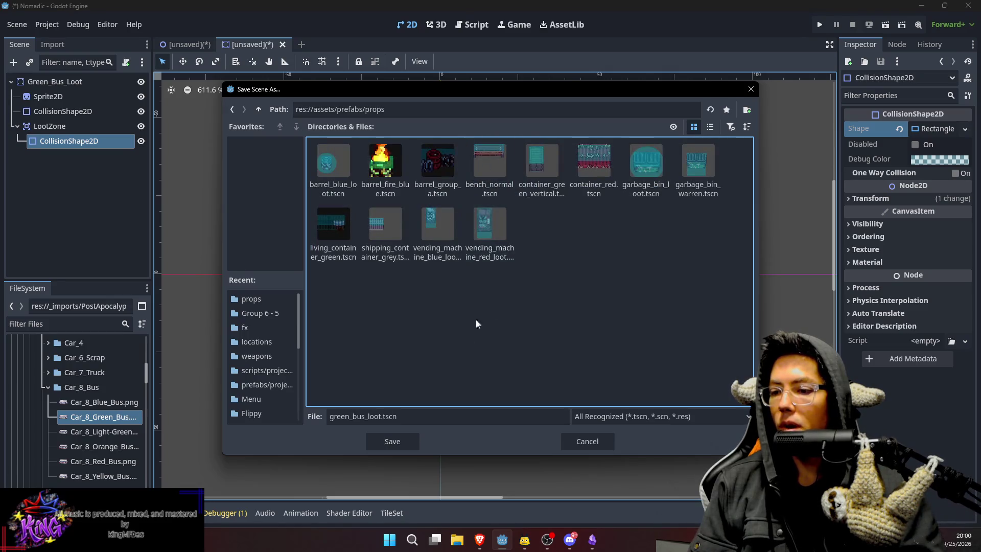
pyautogui.click(403, 442)
# Back in Canesville, instance green_bus_loot.tscn under the PROPS node.
pyautogui.click(186, 44)
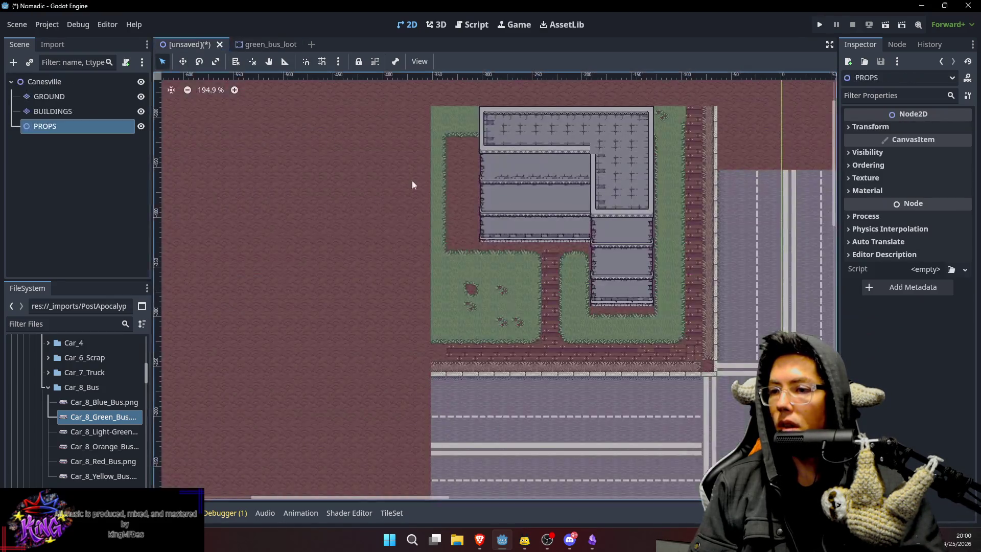
pyautogui.moveTo(581, 225); pyautogui.dragTo(517, 166)
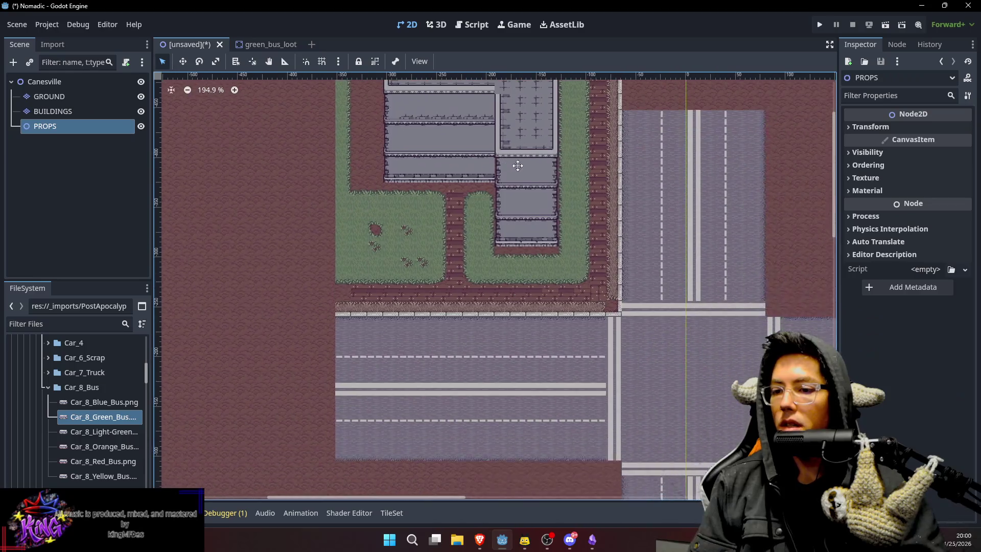
pyautogui.click(87, 122)
pyautogui.hotkey('ctrl', 'shift', 'a')
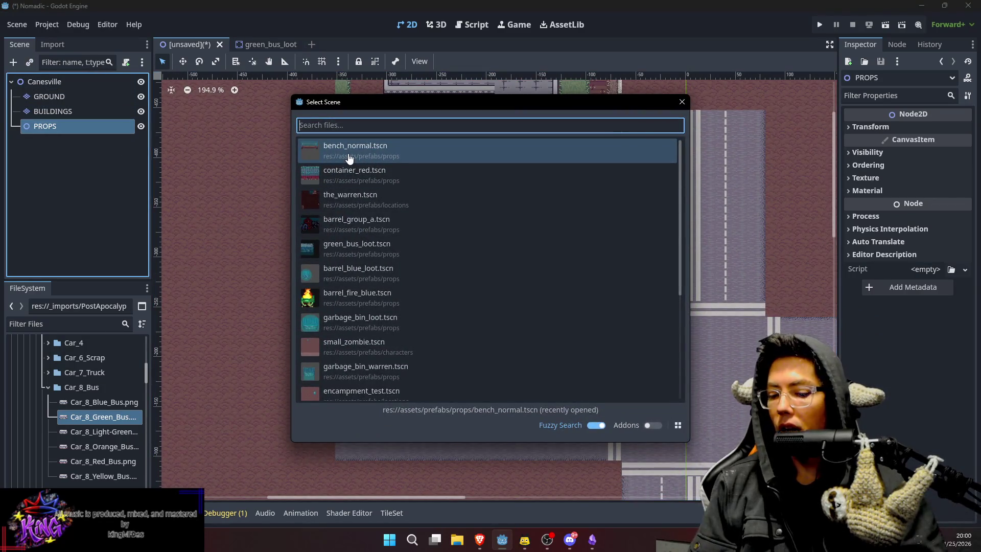
pyautogui.write('gree')
pyautogui.doubleClick(400, 145)
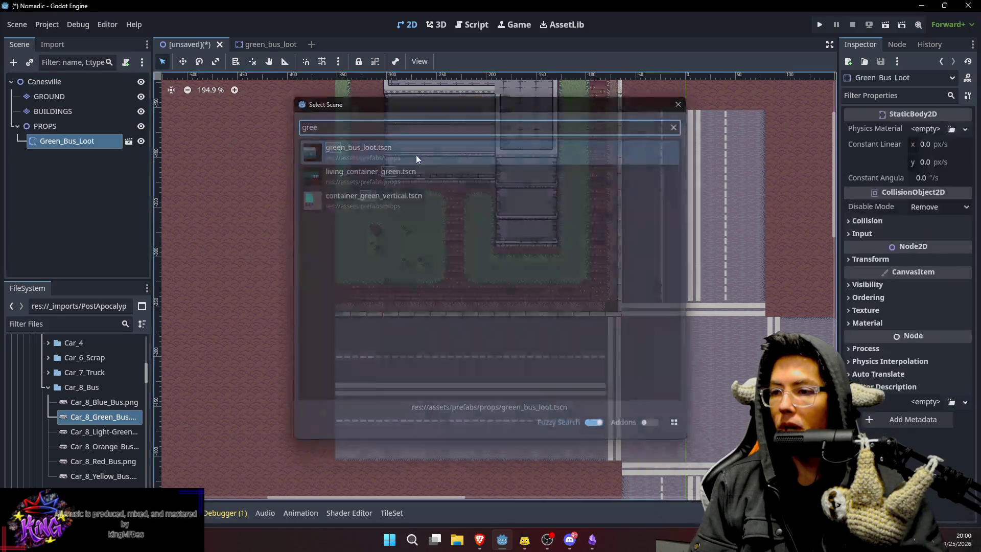
# Park the green bus at the roadside below the building and select the BUILDINGS layer.
pyautogui.press('w')
pyautogui.moveTo(726, 432)
pyautogui.mouseDown()
pyautogui.moveTo(646, 397)
pyautogui.moveTo(650, 362)
pyautogui.moveTo(614, 332)
pyautogui.mouseUp()
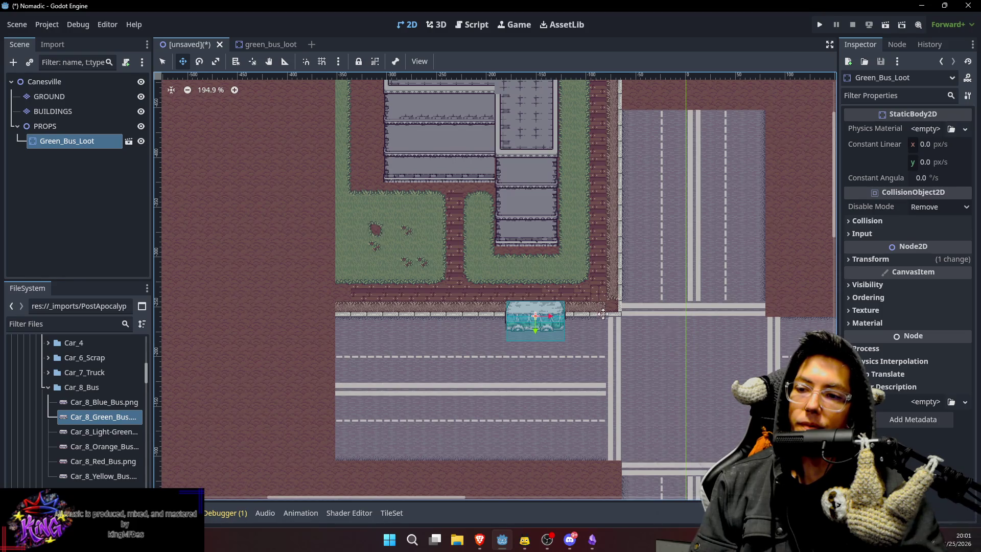
pyautogui.scroll(2, 603, 308)
pyautogui.click(35, 80)
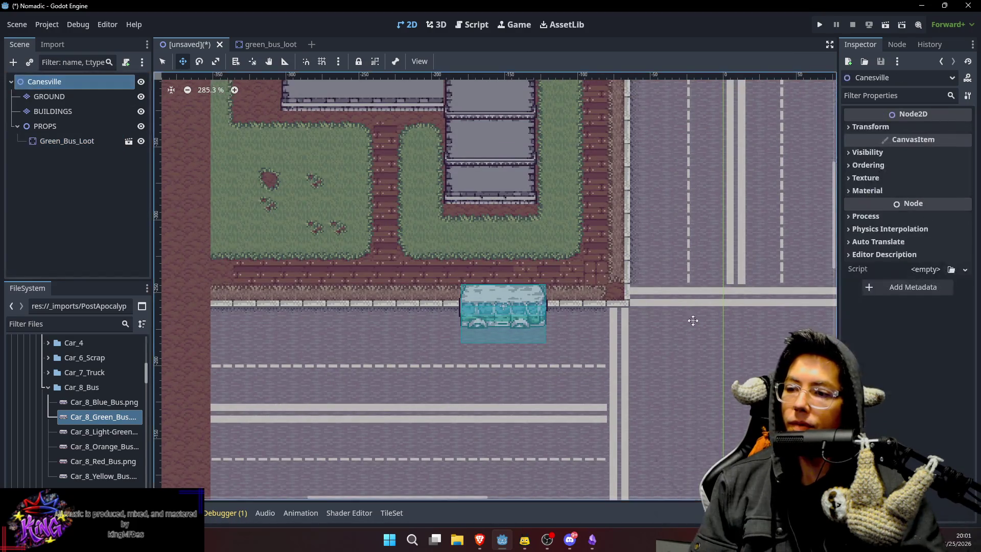
pyautogui.scroll(-3, 665, 325)
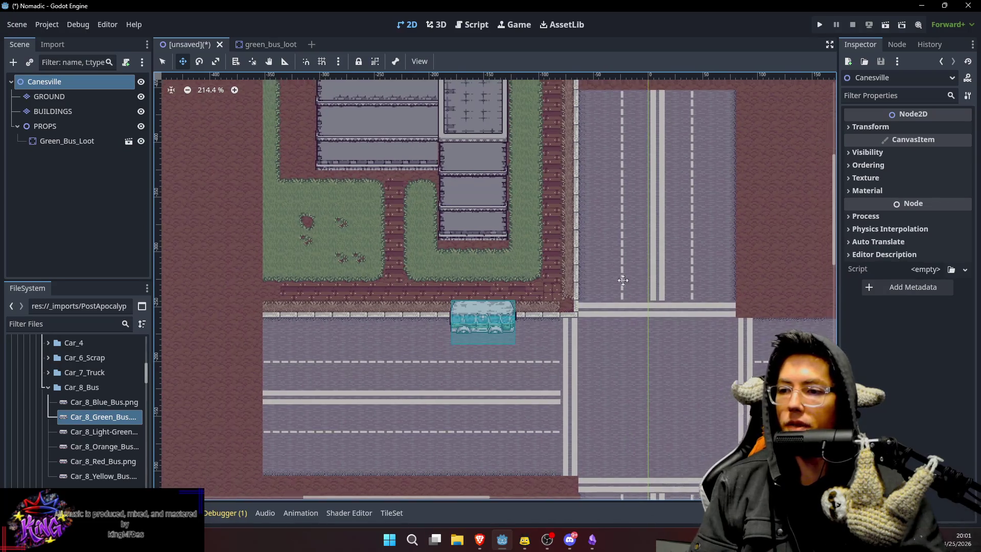
pyautogui.moveTo(638, 277); pyautogui.dragTo(580, 291)
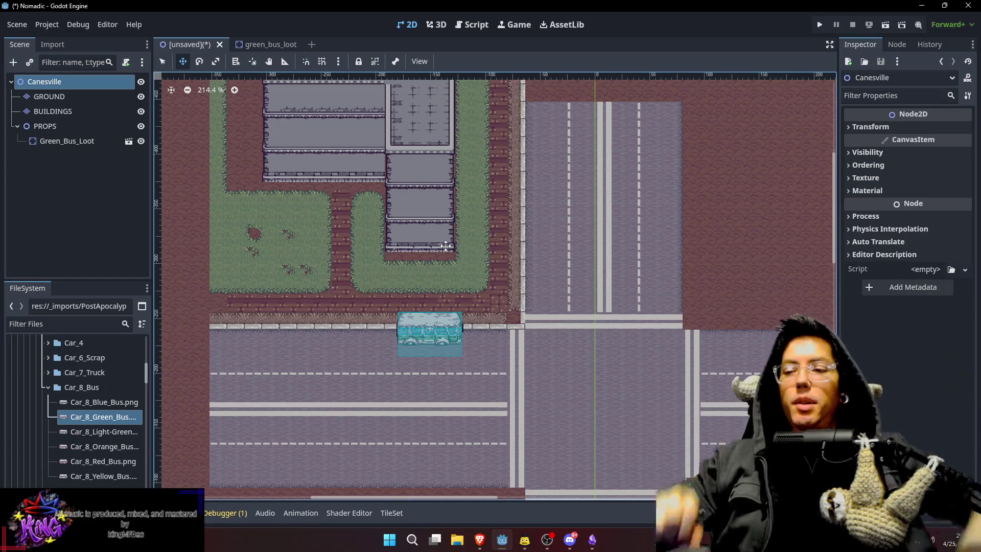
pyautogui.moveTo(374, 179)
pyautogui.mouseDown()
pyautogui.moveTo(437, 241)
pyautogui.moveTo(443, 189)
pyautogui.moveTo(484, 198)
pyautogui.moveTo(559, 257)
pyautogui.moveTo(502, 222)
pyautogui.mouseUp()
pyautogui.click(502, 221)
# Paint the new dark building's bottom-left corner and its left wall upward.
pyautogui.scroll(-2, 459, 398)
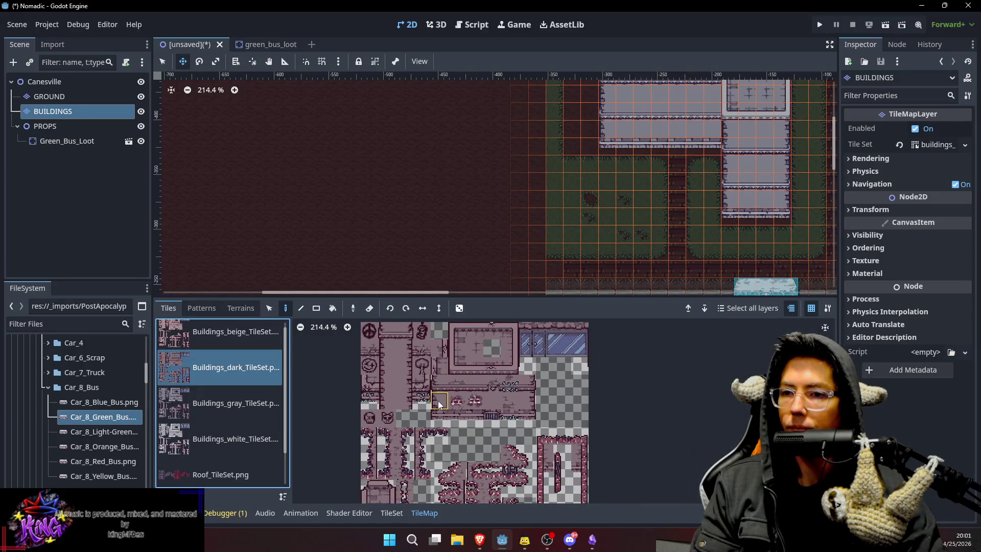
pyautogui.moveTo(439, 418); pyautogui.dragTo(457, 418)
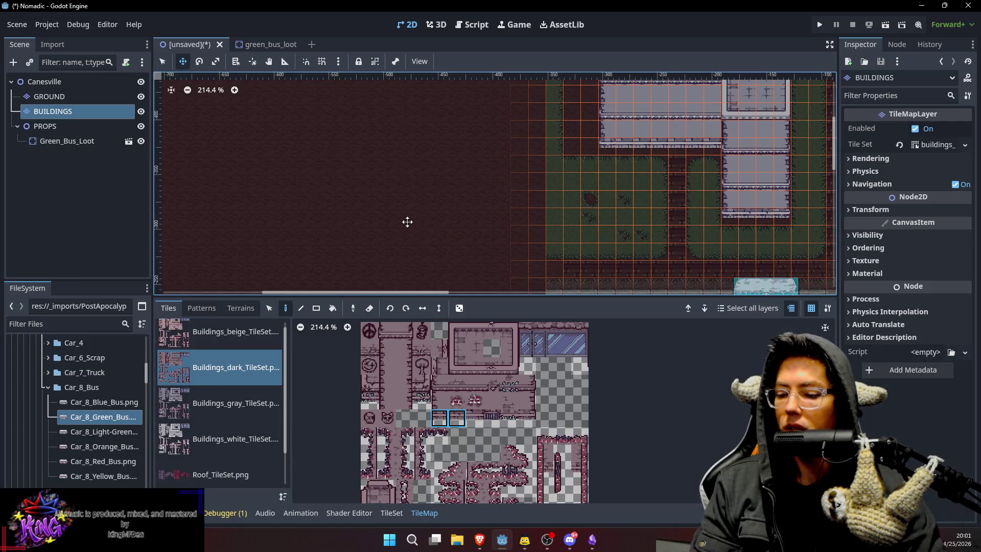
pyautogui.press('q')
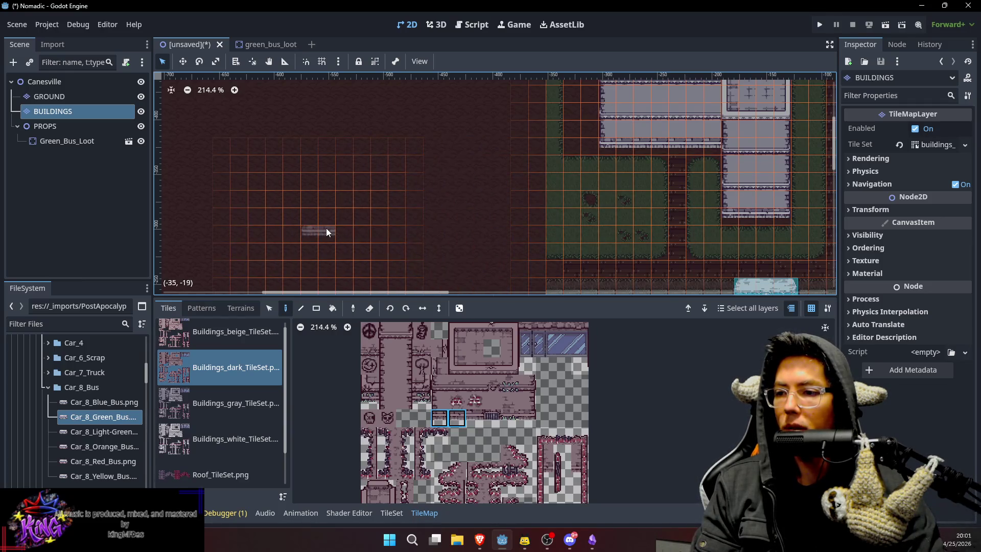
pyautogui.click(369, 234)
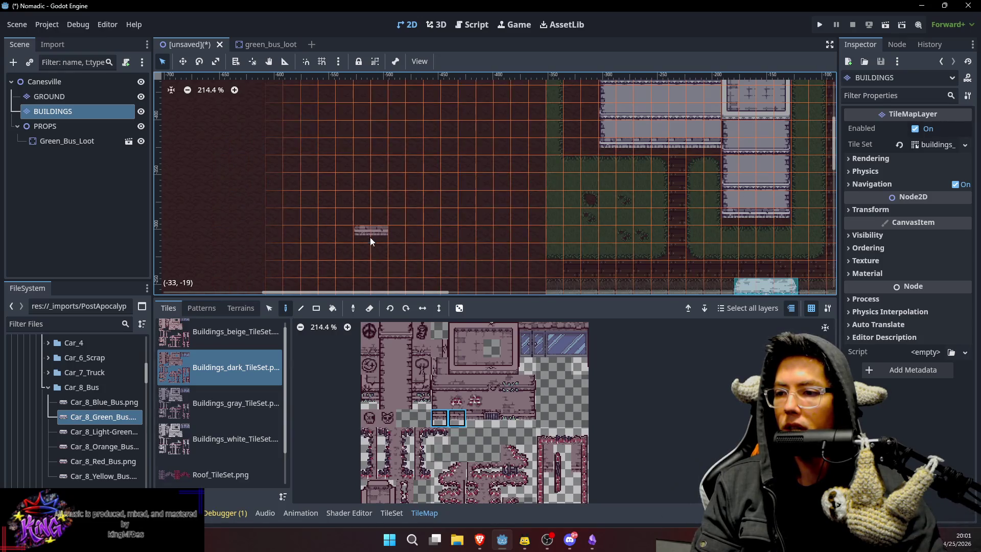
pyautogui.click(442, 400)
pyautogui.moveTo(368, 229); pyautogui.dragTo(365, 172)
pyautogui.click(438, 382)
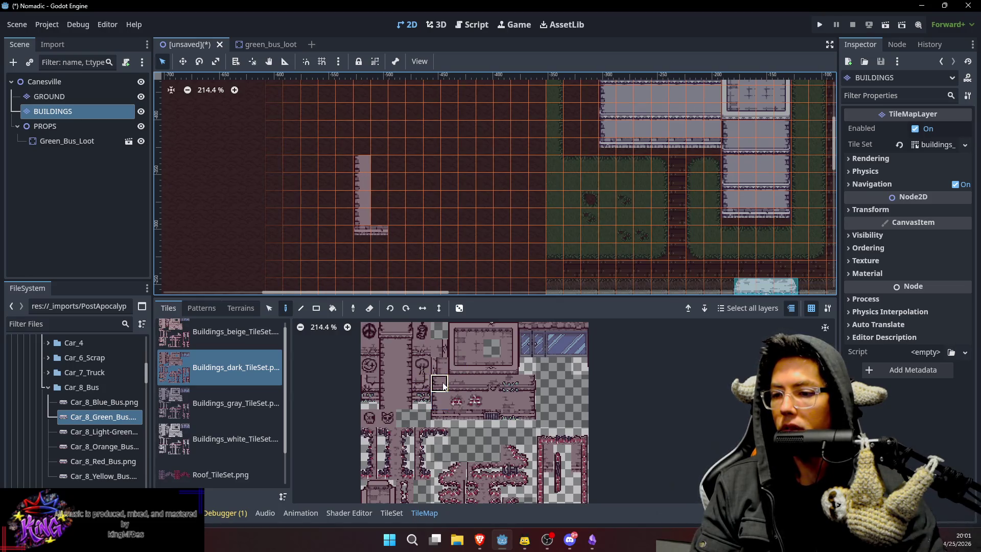
pyautogui.click(365, 147)
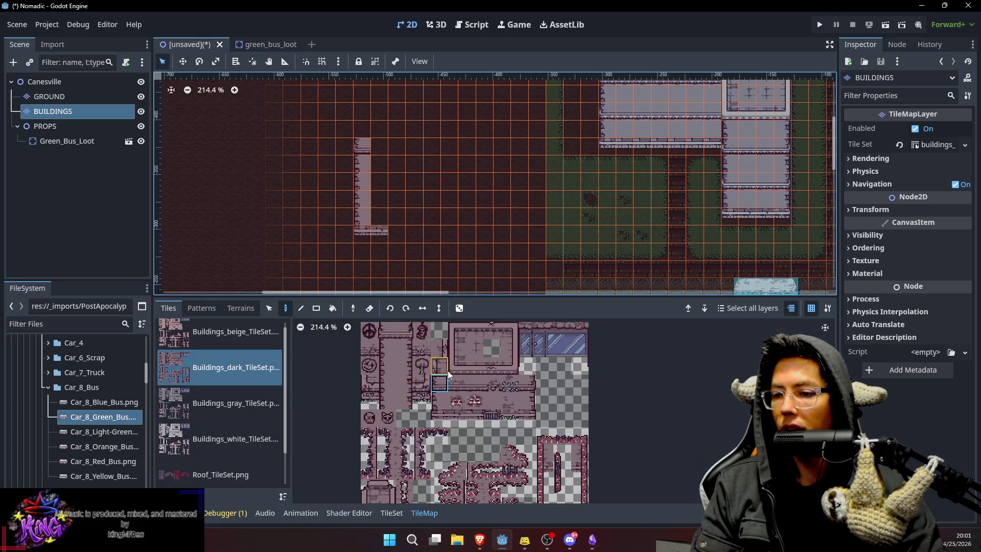
pyautogui.click(441, 400)
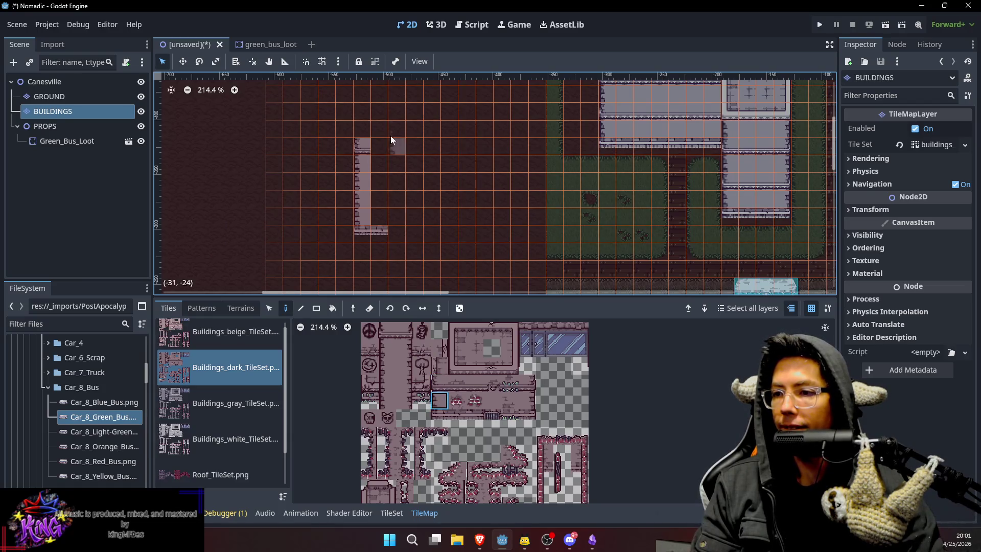
pyautogui.click(369, 130)
# Paint the top wall edge with its right corner, start the right wall, and fill bottom-wall gaps.
pyautogui.click(457, 367)
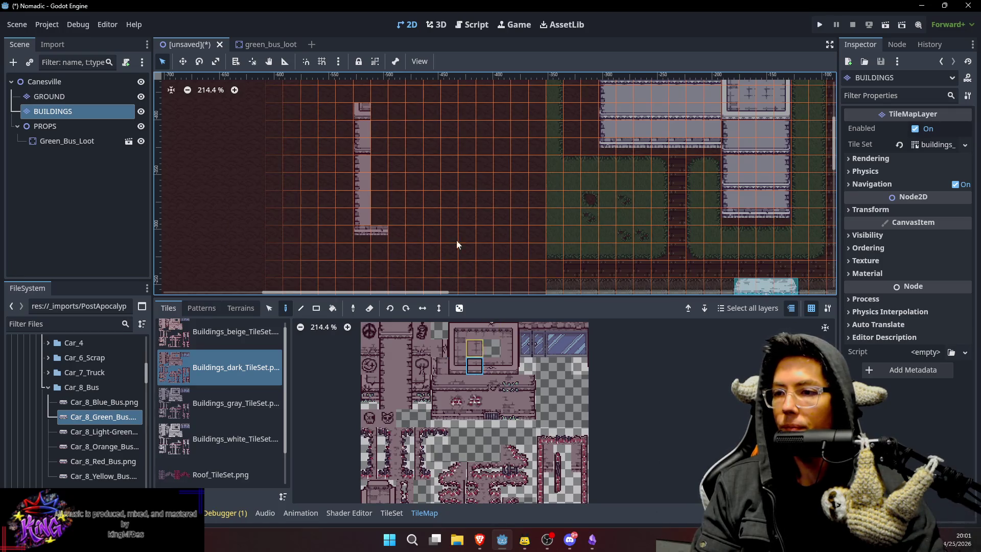
pyautogui.moveTo(406, 111); pyautogui.dragTo(432, 111)
pyautogui.click(511, 365)
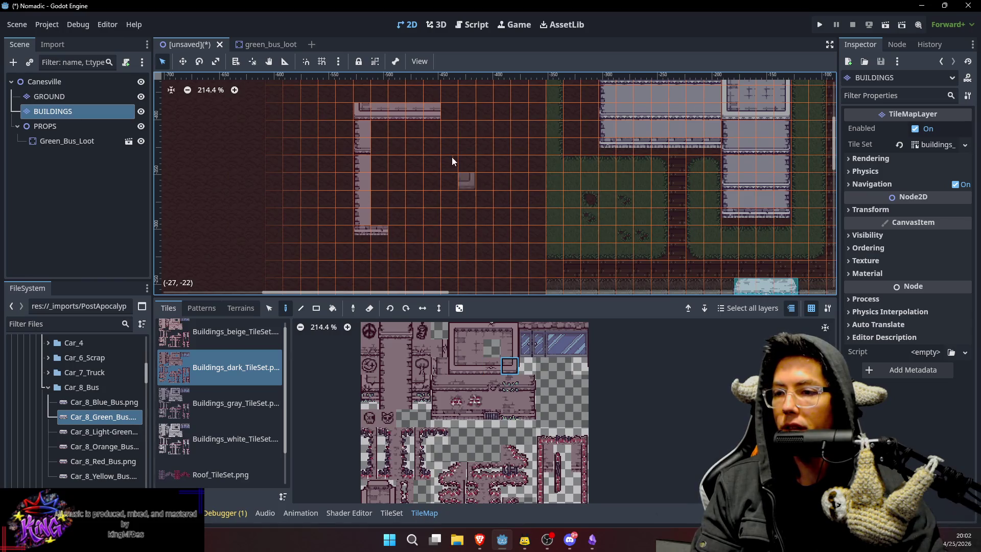
pyautogui.click(449, 110)
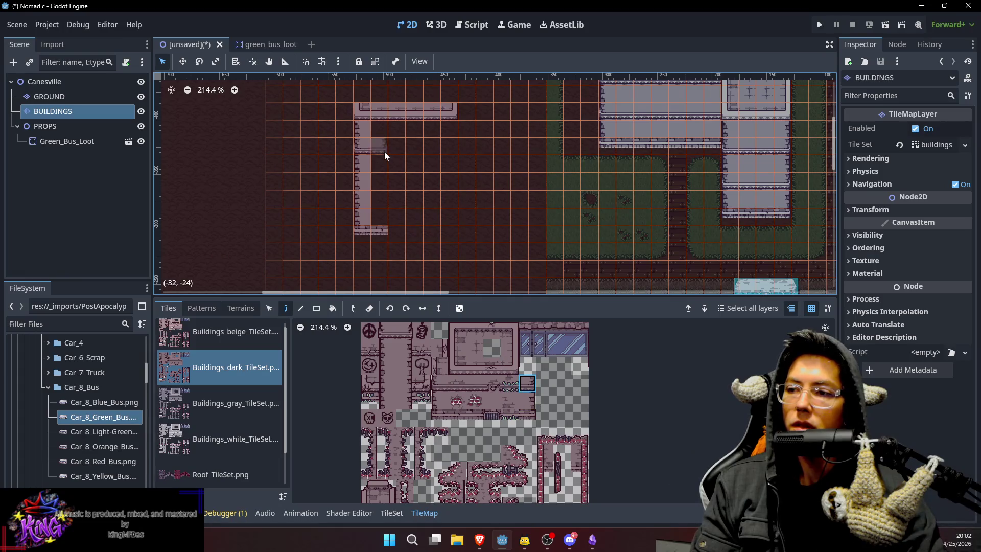
pyautogui.click(450, 149)
pyautogui.click(525, 399)
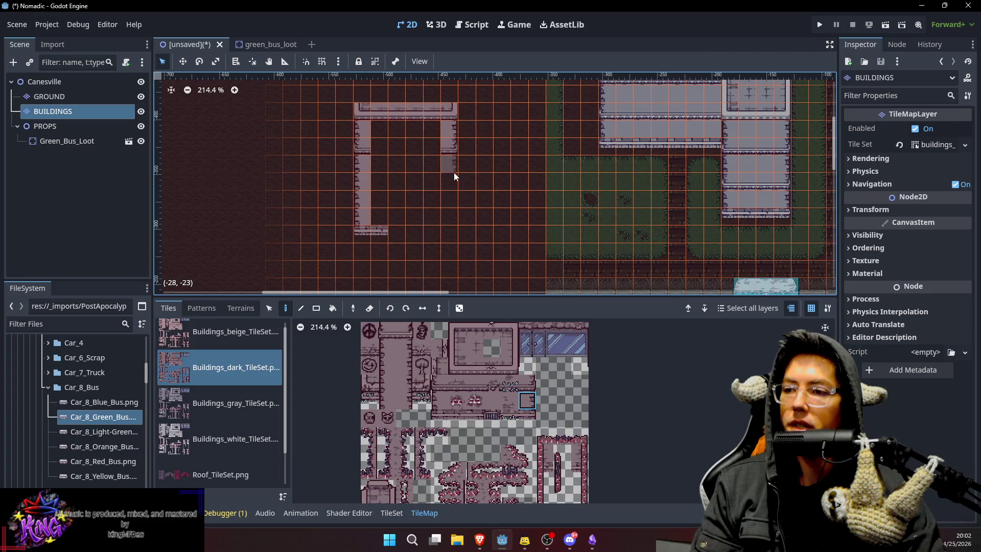
pyautogui.click(531, 419)
pyautogui.click(471, 418)
pyautogui.click(425, 231)
pyautogui.click(474, 383)
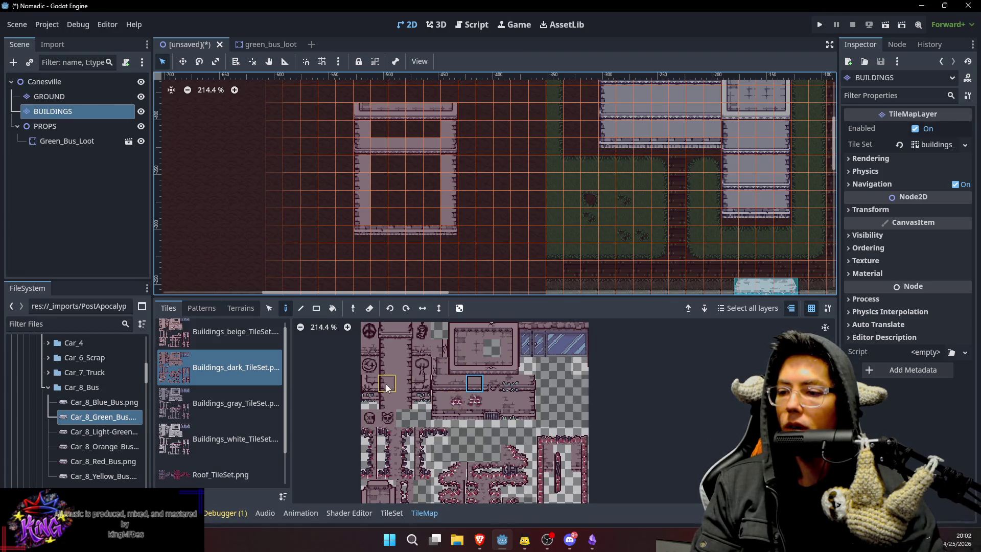
# Fill the upper wall band and light floor interior, and add the top-right corner tile.
pyautogui.click(495, 399)
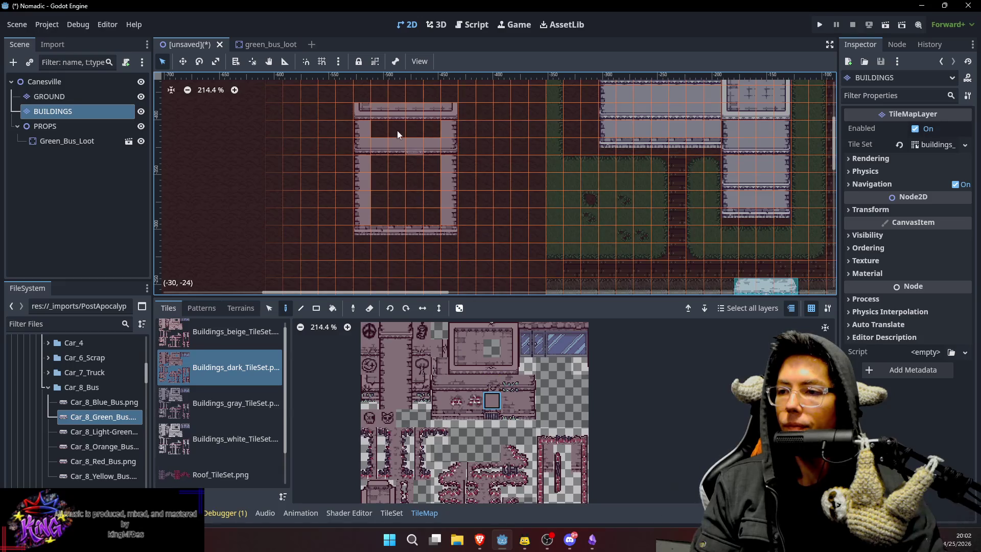
pyautogui.moveTo(378, 130); pyautogui.dragTo(431, 124)
pyautogui.moveTo(386, 172)
pyautogui.mouseDown()
pyautogui.moveTo(446, 220)
pyautogui.moveTo(423, 217)
pyautogui.moveTo(430, 182)
pyautogui.mouseUp()
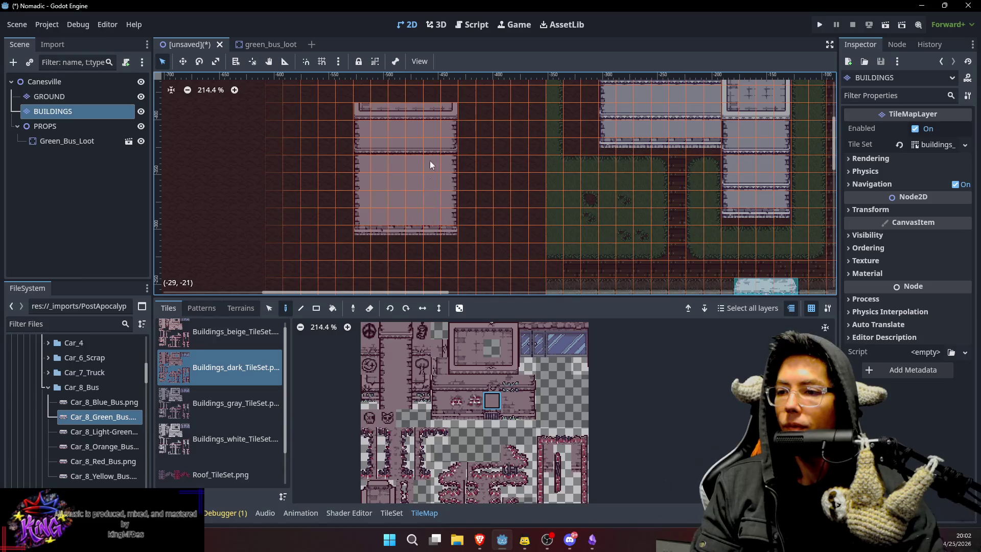
pyautogui.scroll(3, 430, 183)
pyautogui.click(457, 330)
pyautogui.click(376, 131)
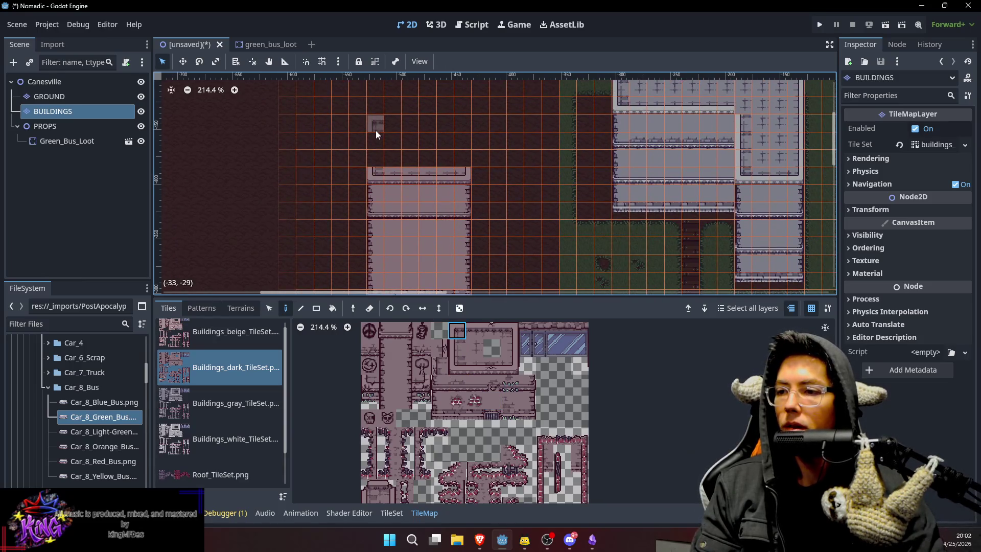
pyautogui.click(510, 330)
pyautogui.click(463, 143)
pyautogui.click(475, 330)
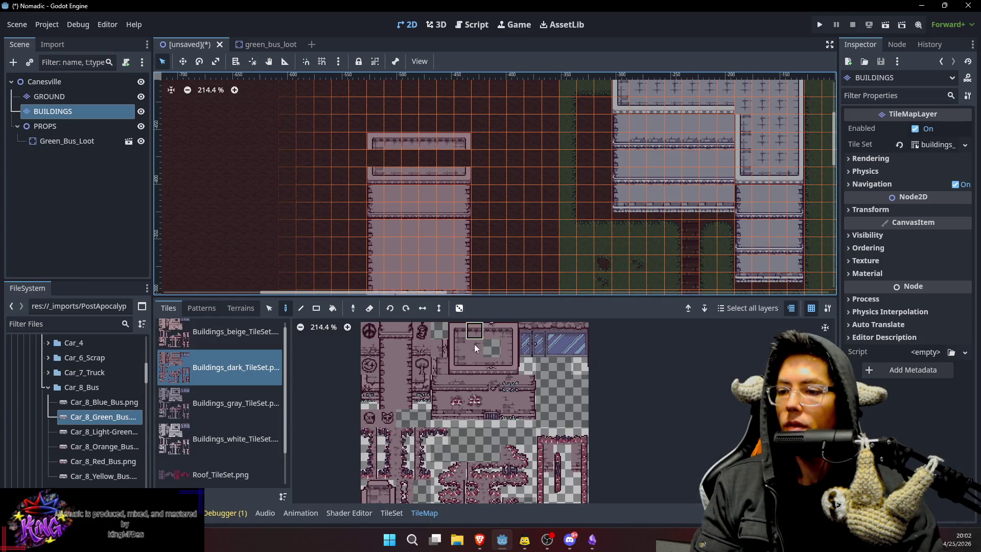
# Cut the building's top wall row and paste it higher above the building.
pyautogui.press('s')
pyautogui.moveTo(380, 145); pyautogui.dragTo(468, 144)
pyautogui.press('Delete')
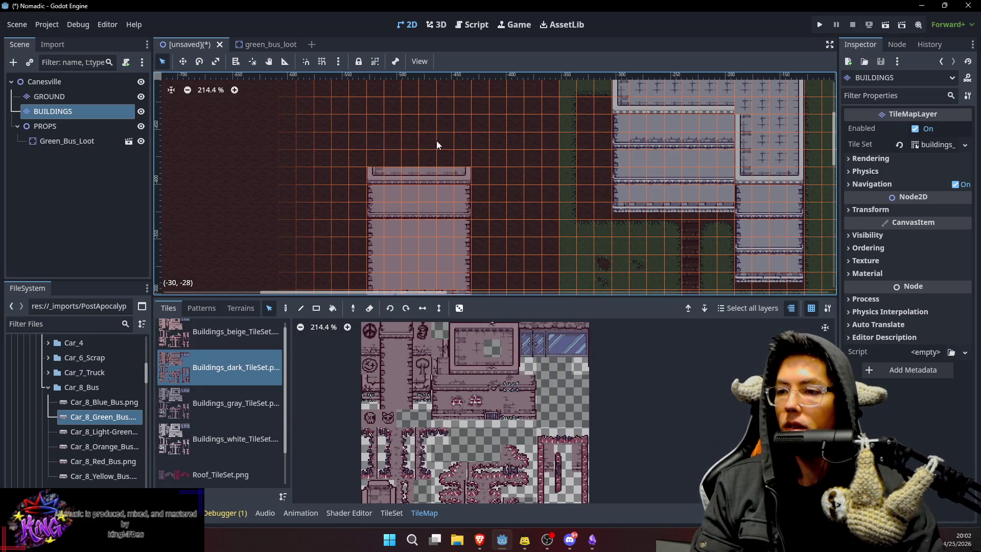
pyautogui.hotkey('ctrl', 'v')
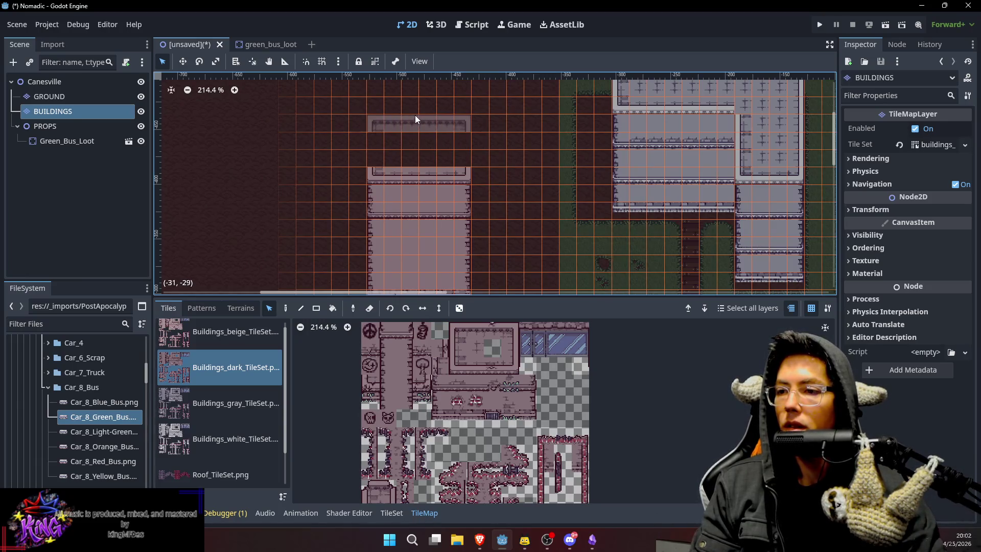
pyautogui.click(416, 106)
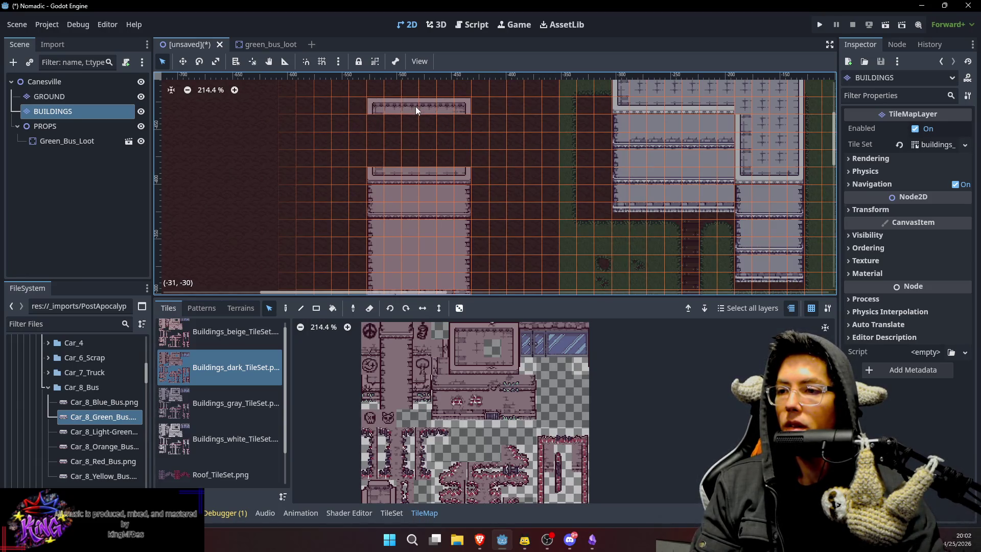
# Fill the upper roof with cross-patterned roof tiles, closing the dark gap.
pyautogui.click(471, 345)
pyautogui.press('d')
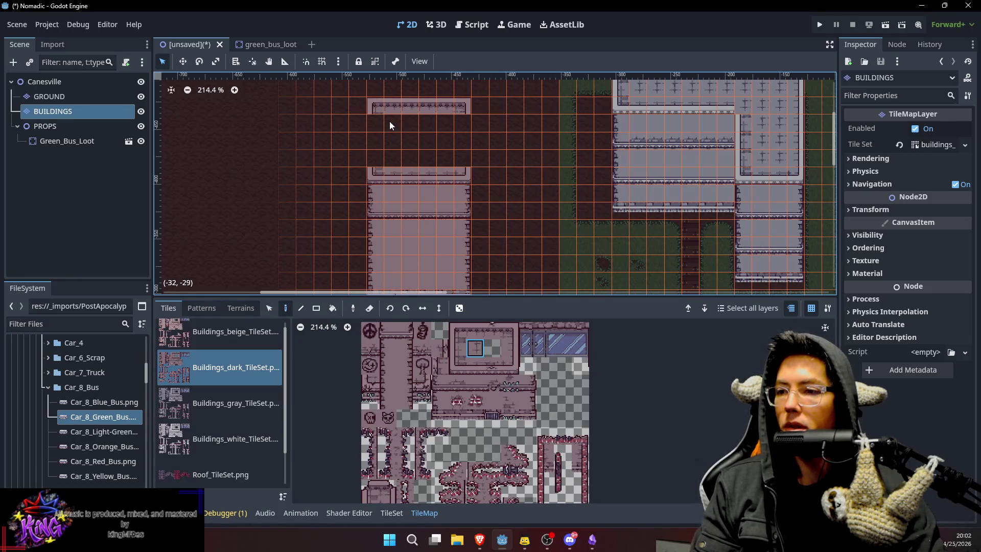
pyautogui.moveTo(393, 124); pyautogui.dragTo(445, 155)
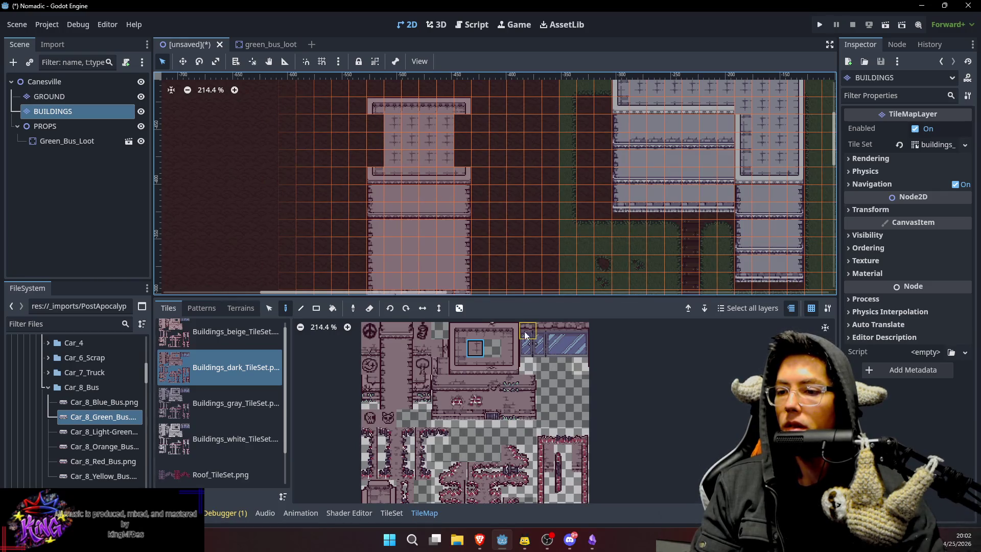
pyautogui.click(515, 347)
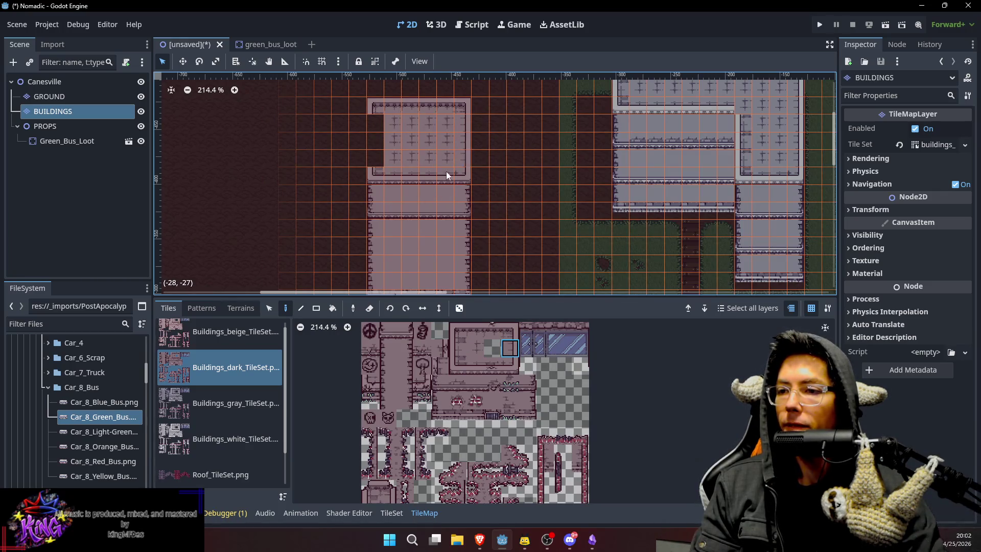
pyautogui.click(458, 348)
pyautogui.click(368, 137)
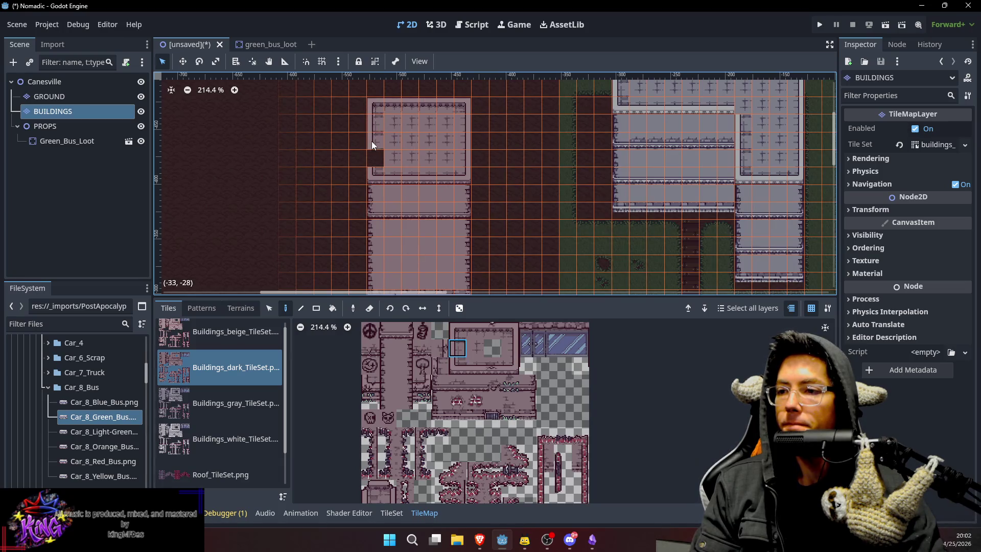
pyautogui.scroll(-3, 480, 174)
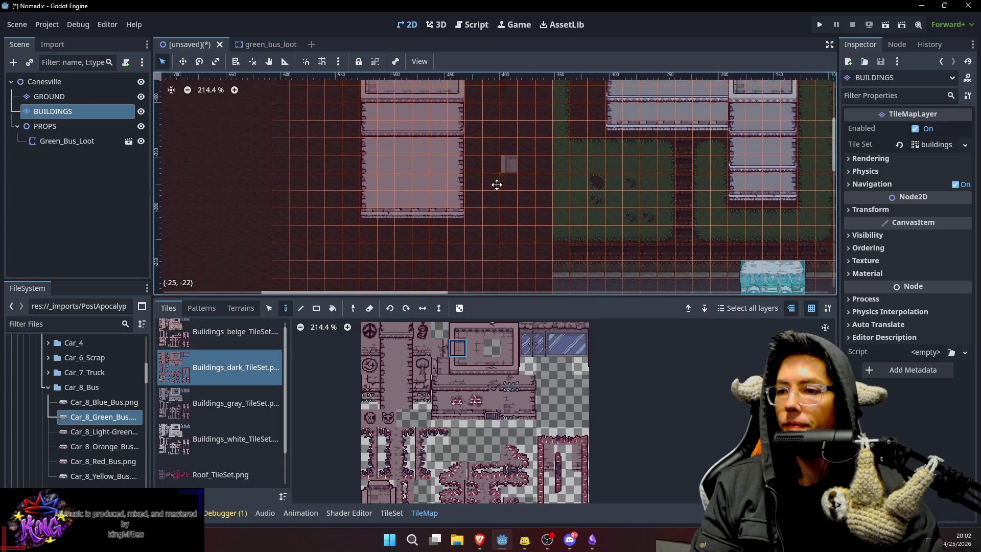
pyautogui.scroll(-2, 495, 204)
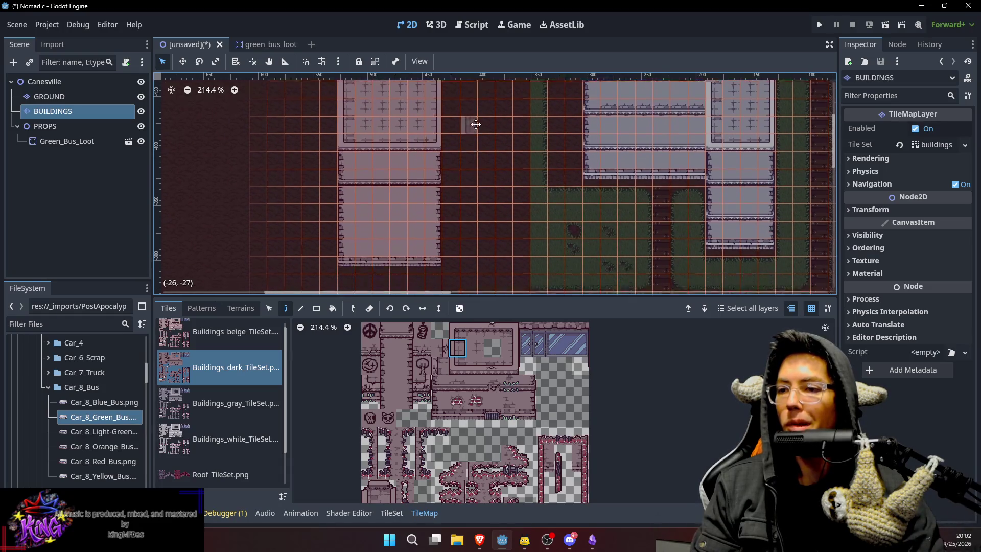
pyautogui.scroll(-4, 482, 140)
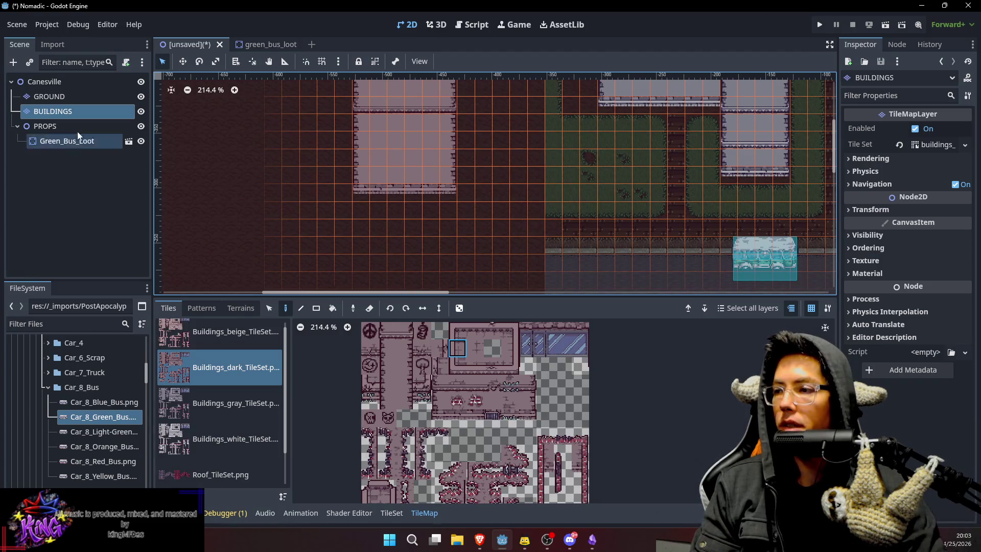
# On the GROUND layer, place a purple paving tile from the landscape tileset.
pyautogui.click(49, 96)
pyautogui.hscroll(2, 540, 192)
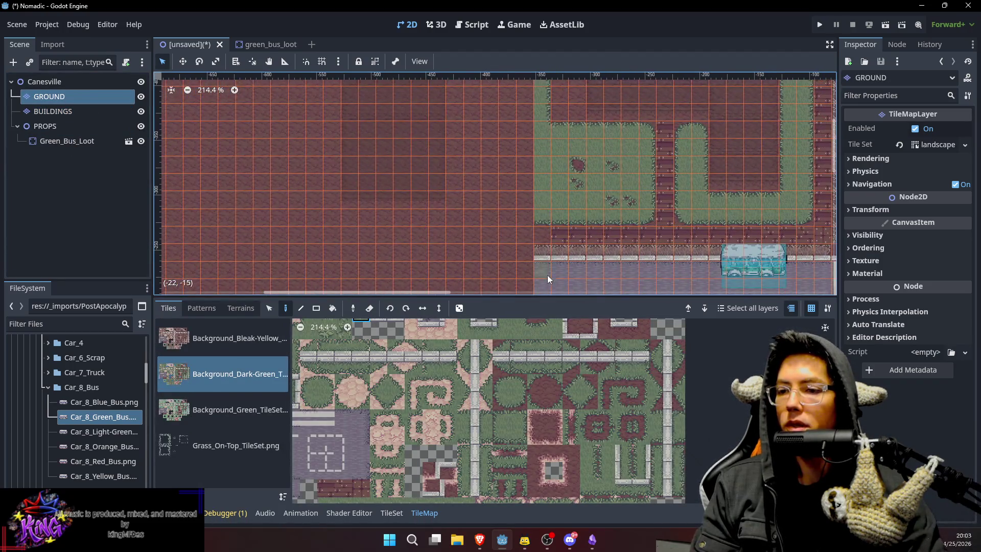
pyautogui.press('s')
pyautogui.click(325, 383)
pyautogui.click(360, 437)
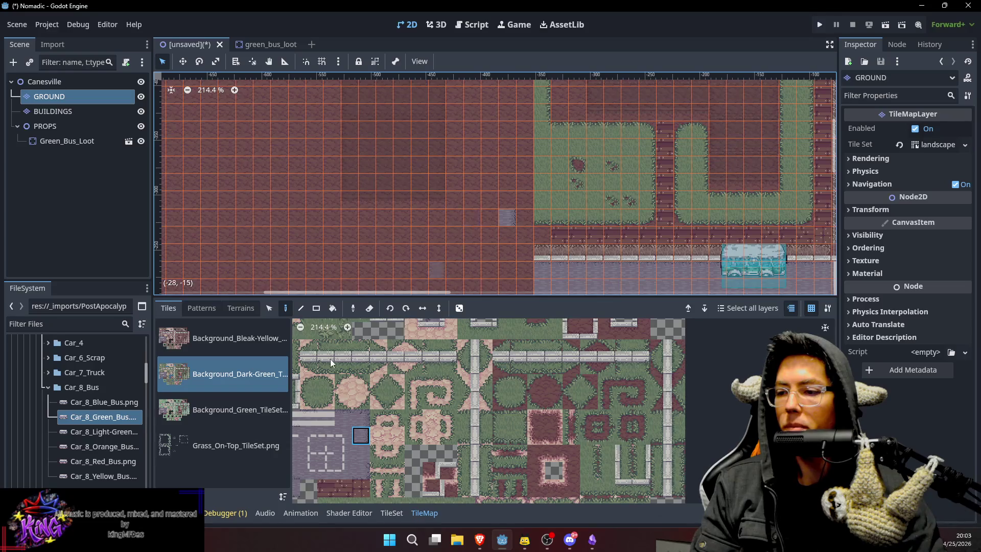
pyautogui.scroll(-1, 340, 442)
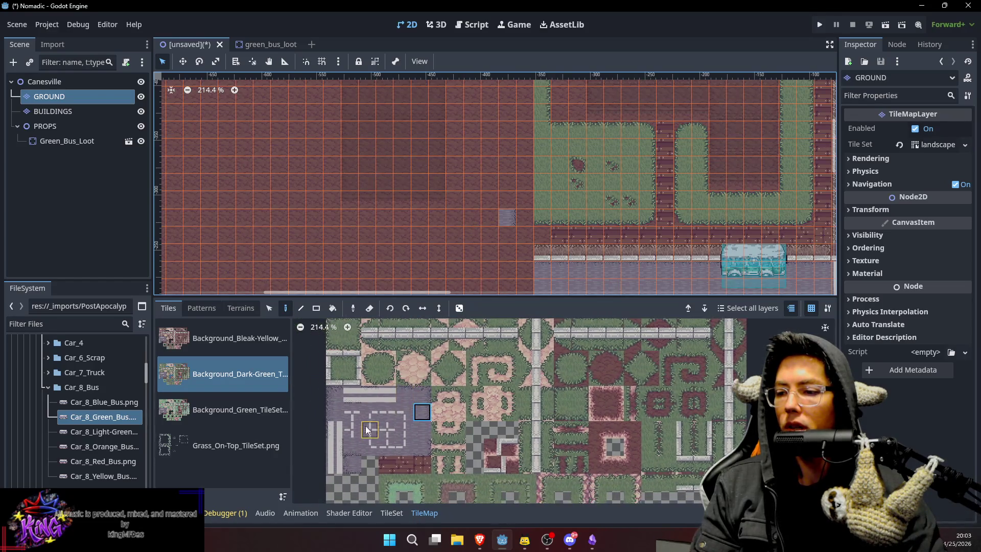
pyautogui.click(468, 219)
pyautogui.click(422, 429)
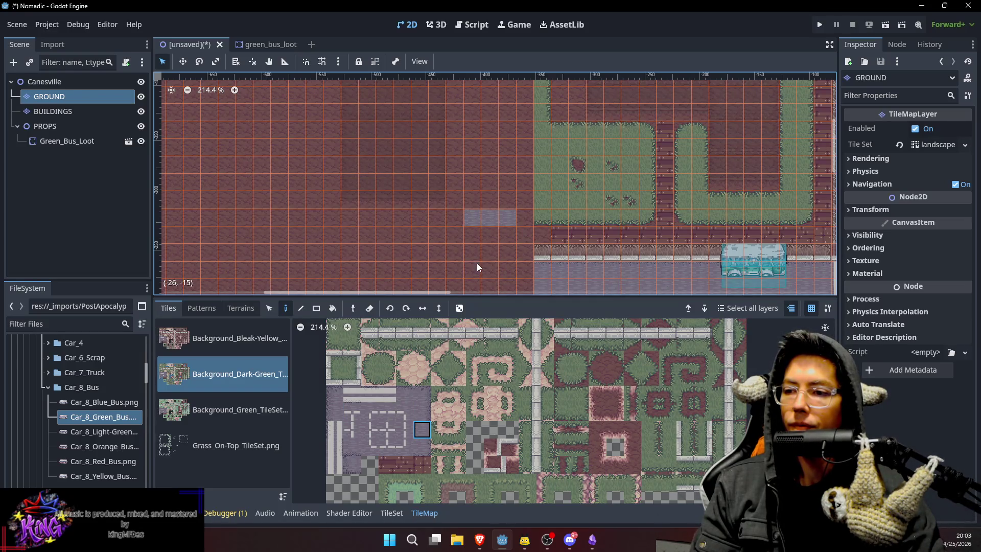
# Select the three-tile paved row, extend it into a vertical strip, and reposition it.
pyautogui.press('s')
pyautogui.moveTo(471, 219); pyautogui.dragTo(511, 222)
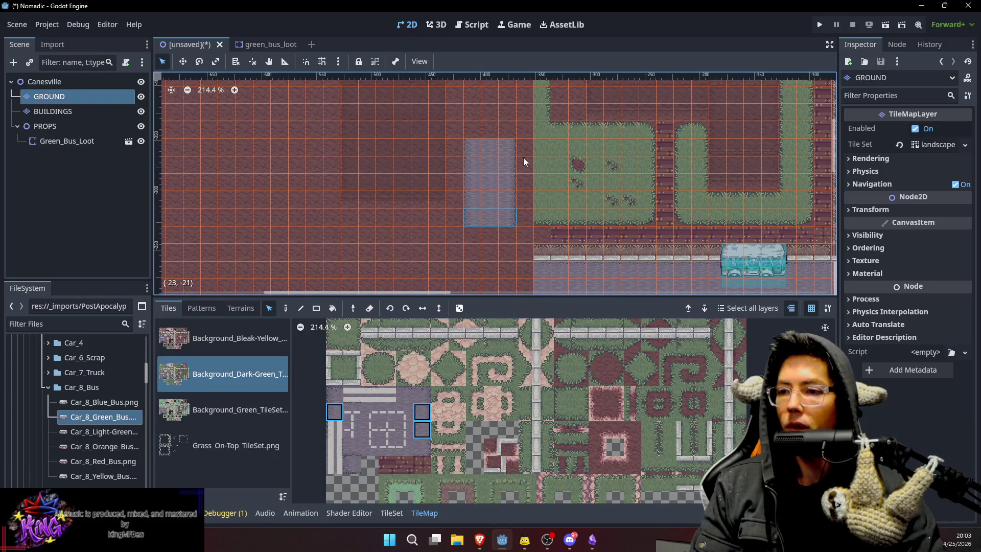
pyautogui.moveTo(474, 148); pyautogui.dragTo(502, 214)
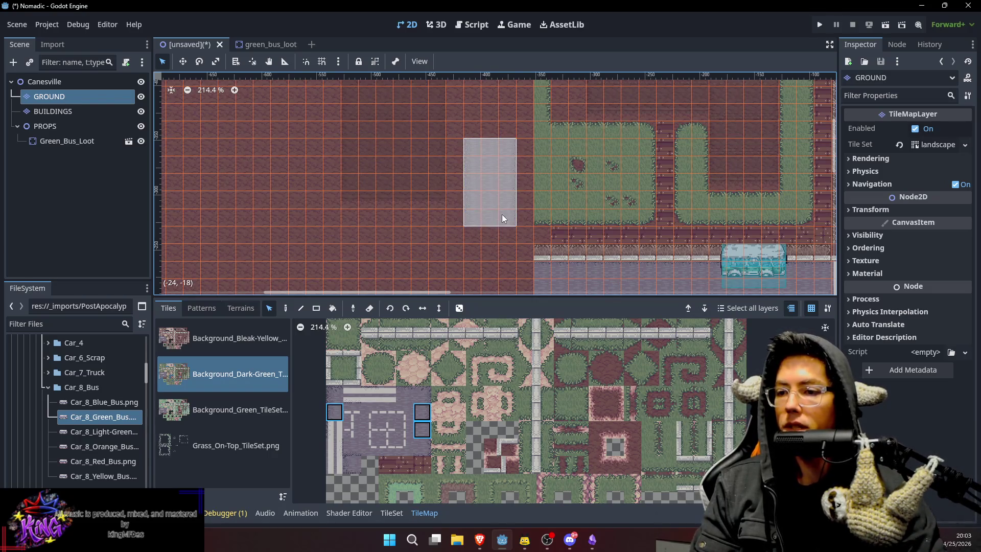
pyautogui.scroll(3, 492, 153)
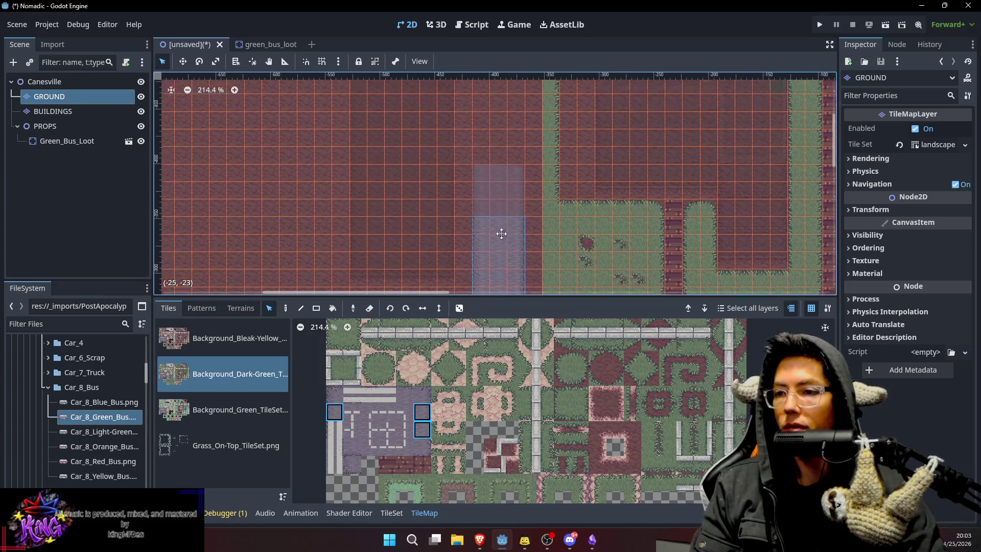
pyautogui.scroll(1, 505, 151)
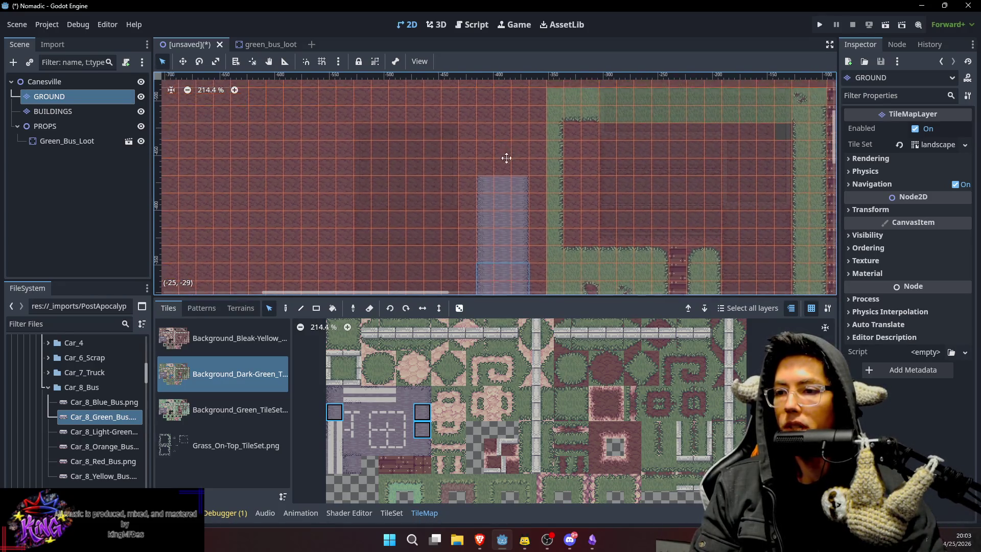
pyautogui.scroll(-1, 542, 129)
pyautogui.scroll(-1, 541, 128)
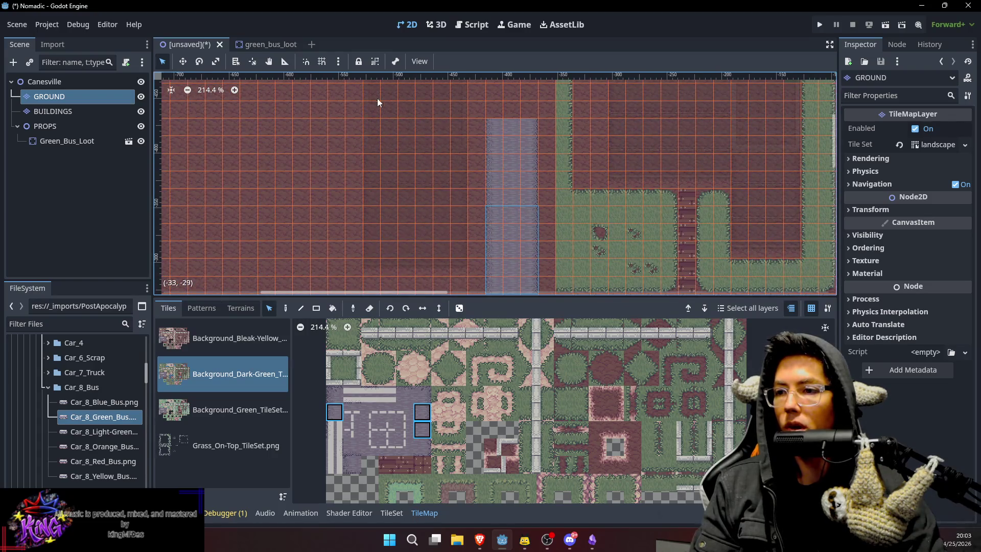
pyautogui.scroll(2, 534, 163)
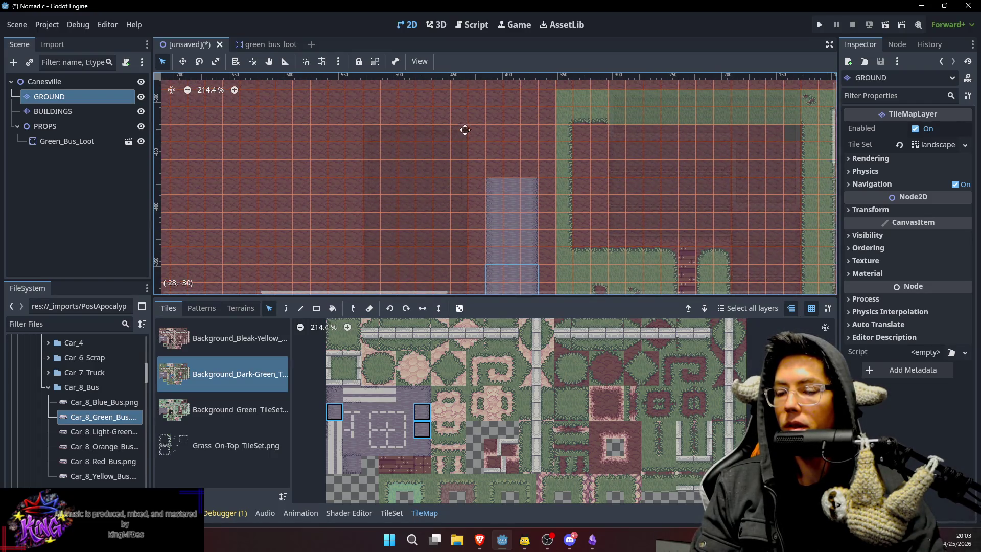
pyautogui.scroll(1, 466, 145)
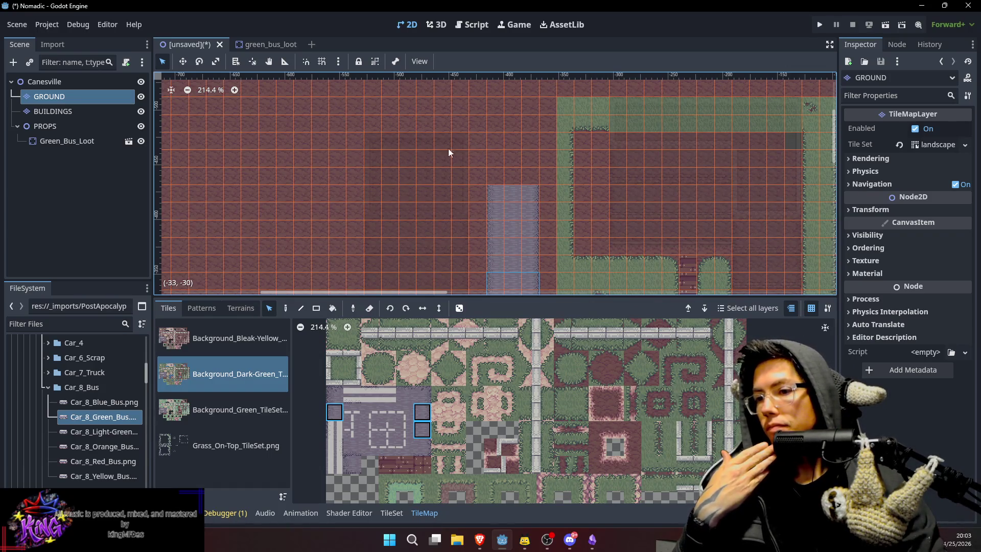
pyautogui.scroll(1, 488, 170)
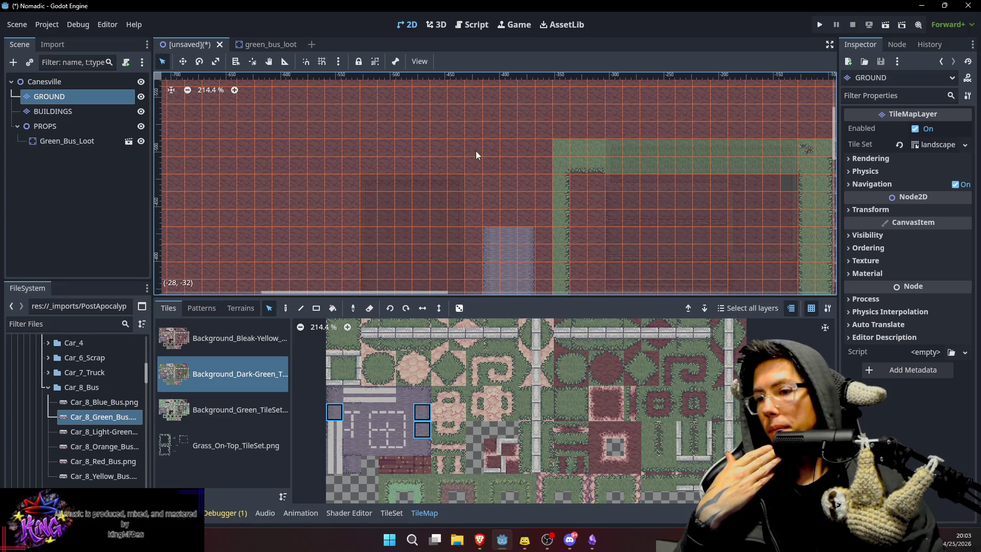
pyautogui.moveTo(501, 235)
pyautogui.mouseDown()
pyautogui.moveTo(486, 203)
pyautogui.moveTo(511, 273)
pyautogui.mouseUp()
# Move the stone strip further along and paint grey road tiles down the new column.
pyautogui.moveTo(487, 138)
pyautogui.mouseDown()
pyautogui.moveTo(486, 153)
pyautogui.moveTo(504, 124)
pyautogui.mouseUp()
pyautogui.press('Escape')
pyautogui.press('d')
pyautogui.scroll(-5, 460, 153)
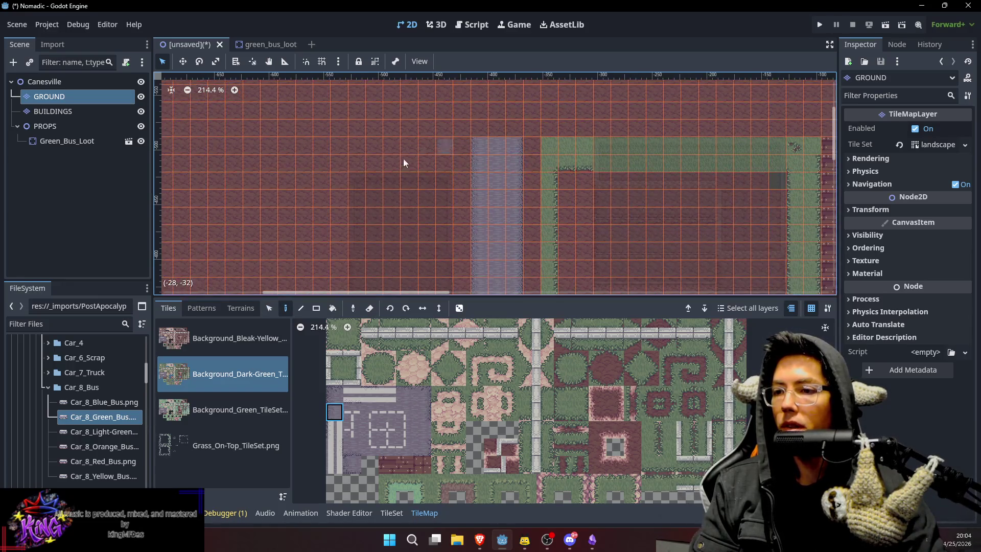
pyautogui.scroll(-4, 511, 209)
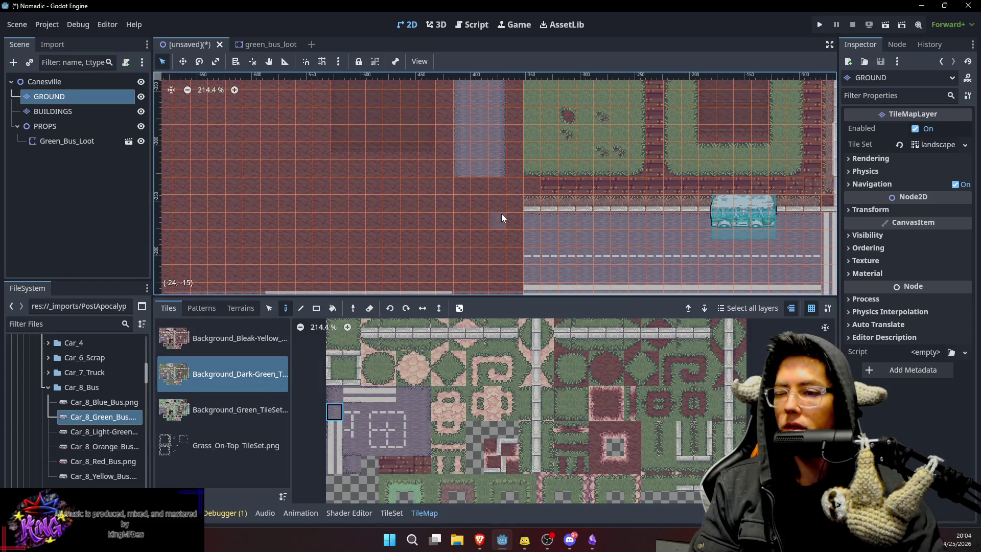
pyautogui.keyDown('ctrl'); pyautogui.click(499, 174); pyautogui.keyUp('ctrl')
pyautogui.moveTo(492, 185)
pyautogui.mouseDown()
pyautogui.moveTo(496, 225)
pyautogui.moveTo(503, 195)
pyautogui.moveTo(474, 205)
pyautogui.moveTo(500, 202)
pyautogui.mouseUp()
# Undo a stray tile and widen the column's bottom, turning two brick tiles into road.
pyautogui.hotkey('ctrl', 'z')
pyautogui.click(516, 225)
pyautogui.keyDown('ctrl'); pyautogui.click(472, 171); pyautogui.keyUp('ctrl')
pyautogui.keyDown('ctrl'); pyautogui.click(489, 169); pyautogui.keyUp('ctrl')
pyautogui.scroll(-1, 500, 204)
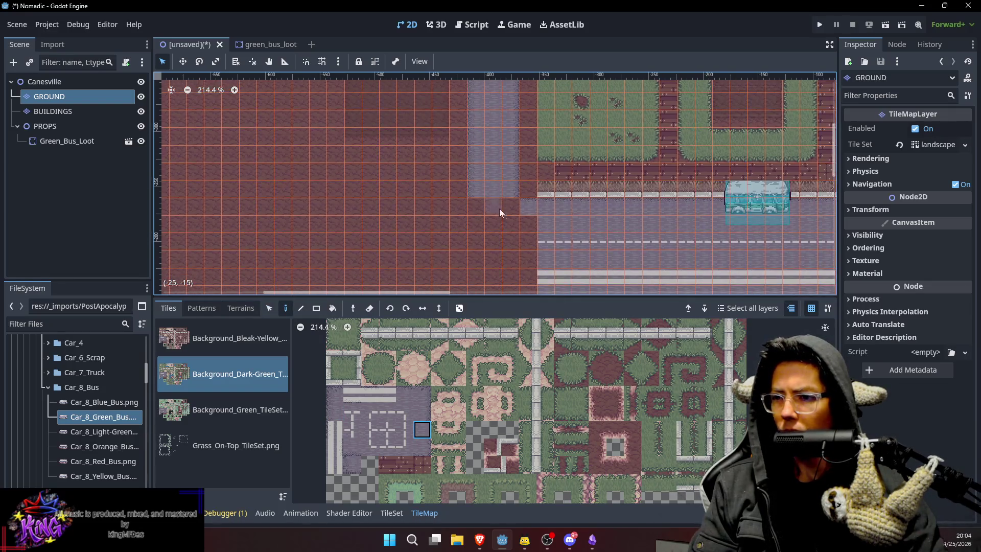
pyautogui.click(454, 205)
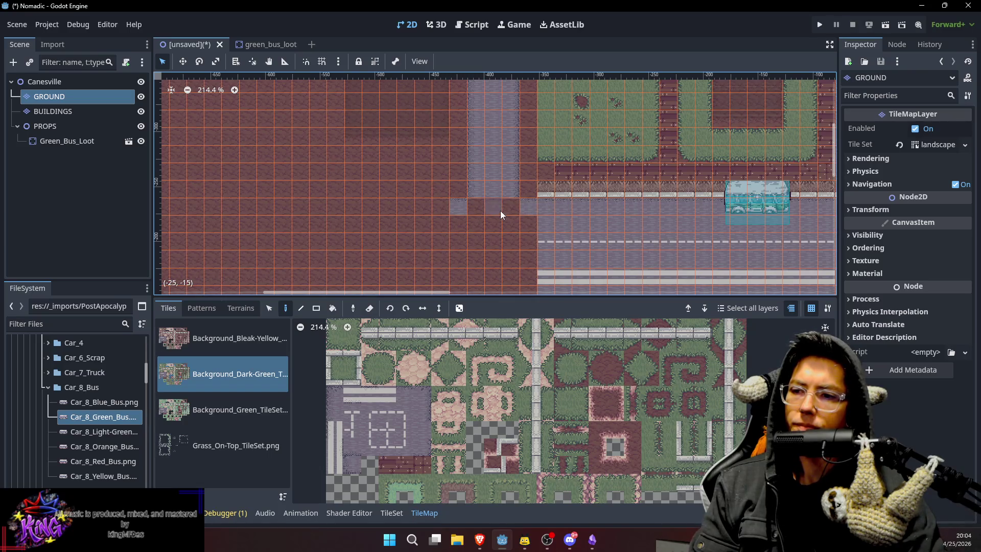
pyautogui.keyDown('ctrl'); pyautogui.click(492, 194); pyautogui.keyUp('ctrl')
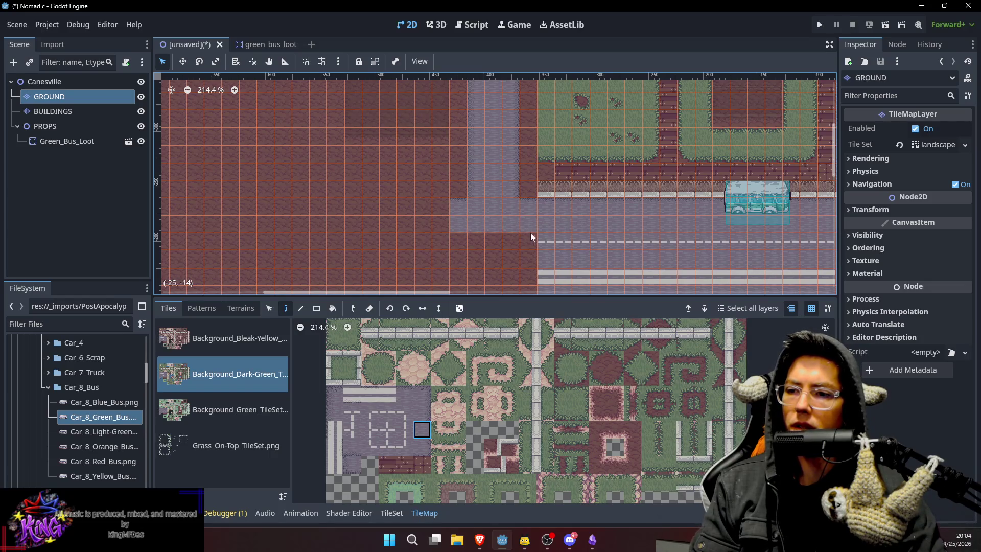
pyautogui.scroll(-1, 542, 246)
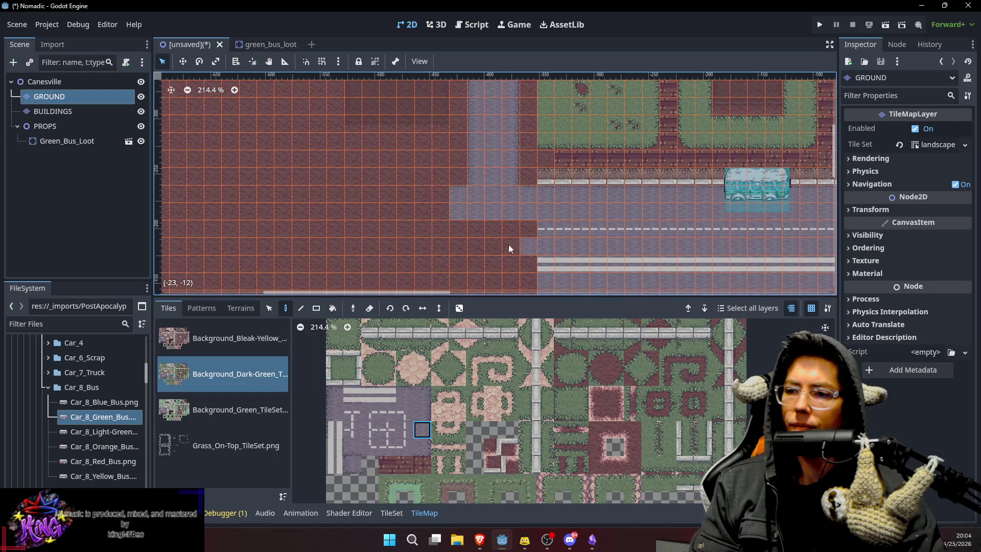
pyautogui.scroll(5, 506, 210)
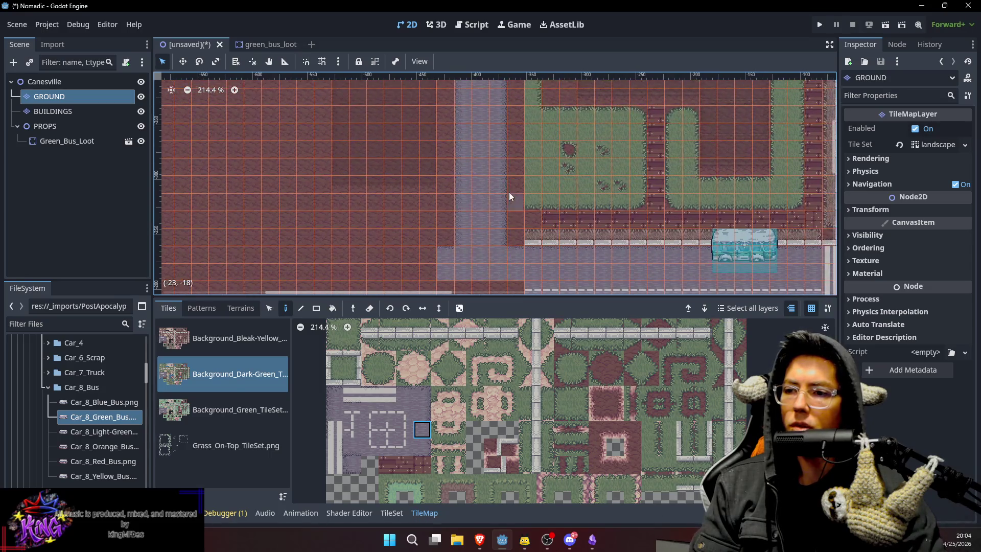
pyautogui.scroll(9, 510, 197)
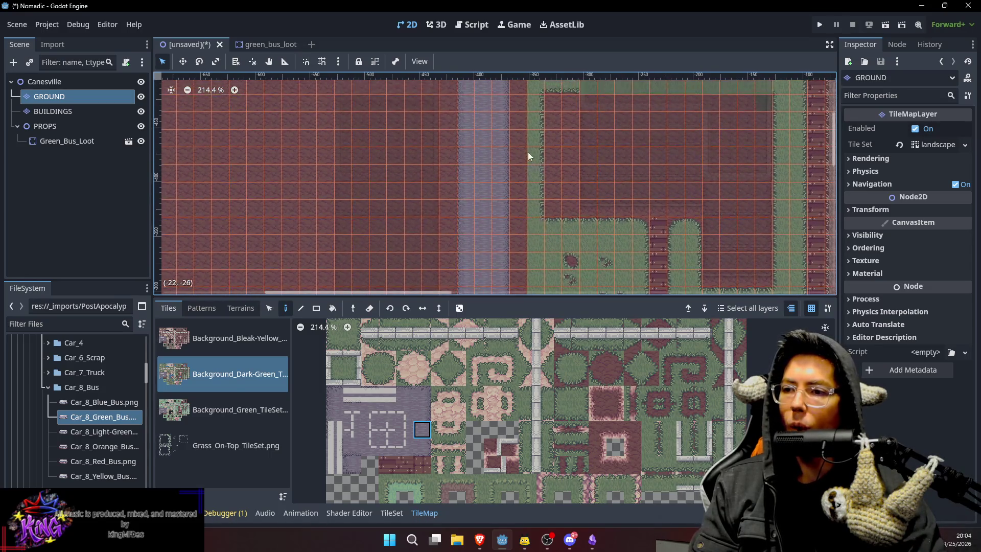
pyautogui.scroll(4, 528, 157)
pyautogui.hscroll(-3, 508, 184)
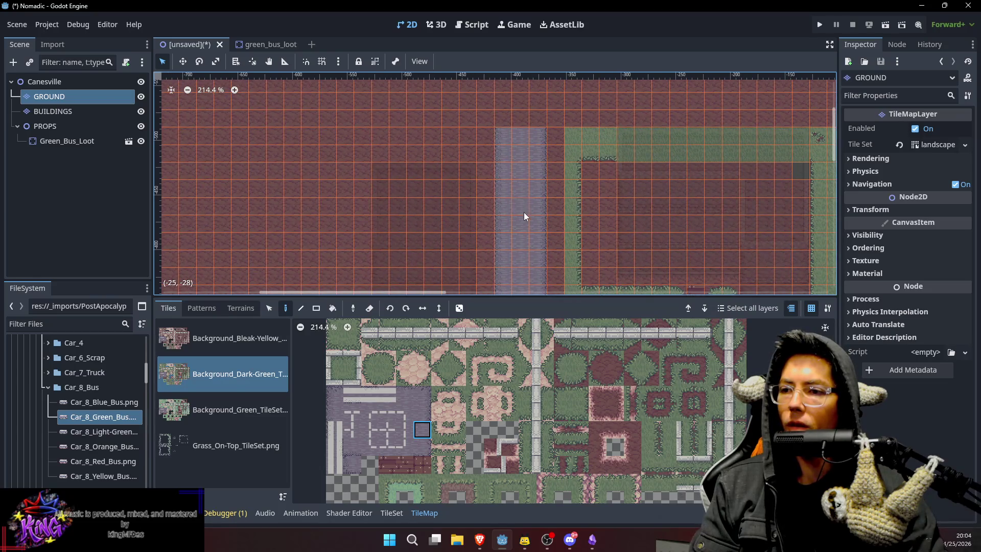
pyautogui.click(353, 463)
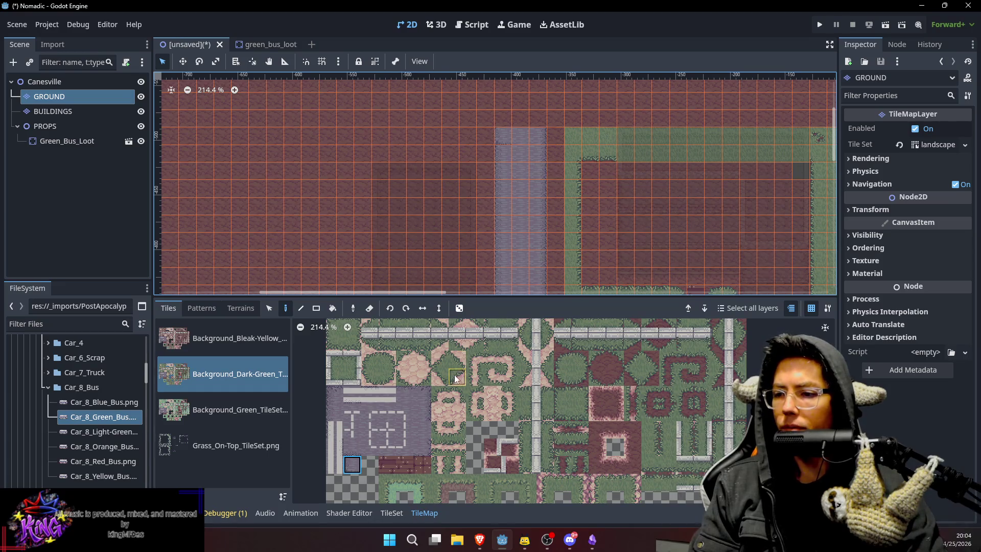
# Paint a row of road-edge tiles leftward from the column top and pan to check the corner.
pyautogui.click(360, 450)
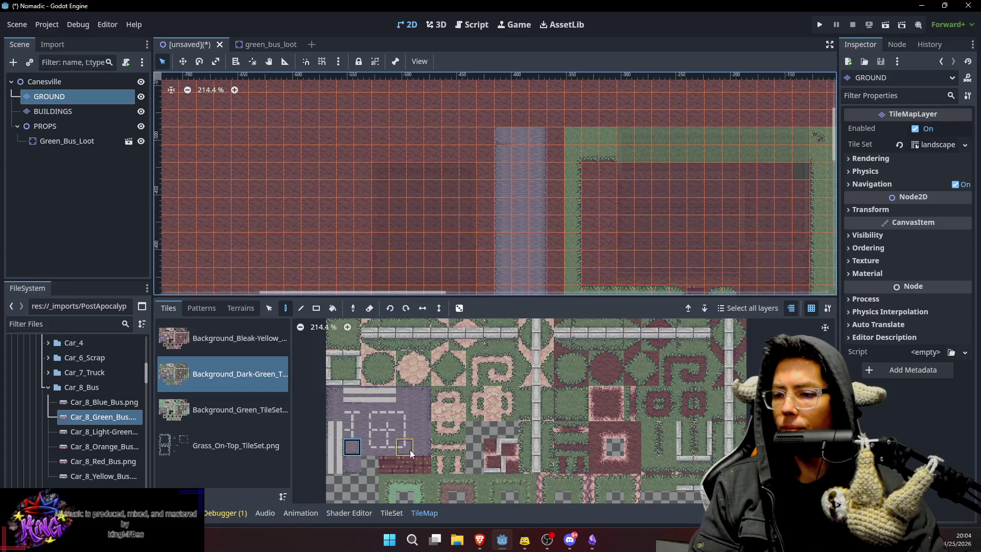
pyautogui.moveTo(492, 137); pyautogui.dragTo(421, 137)
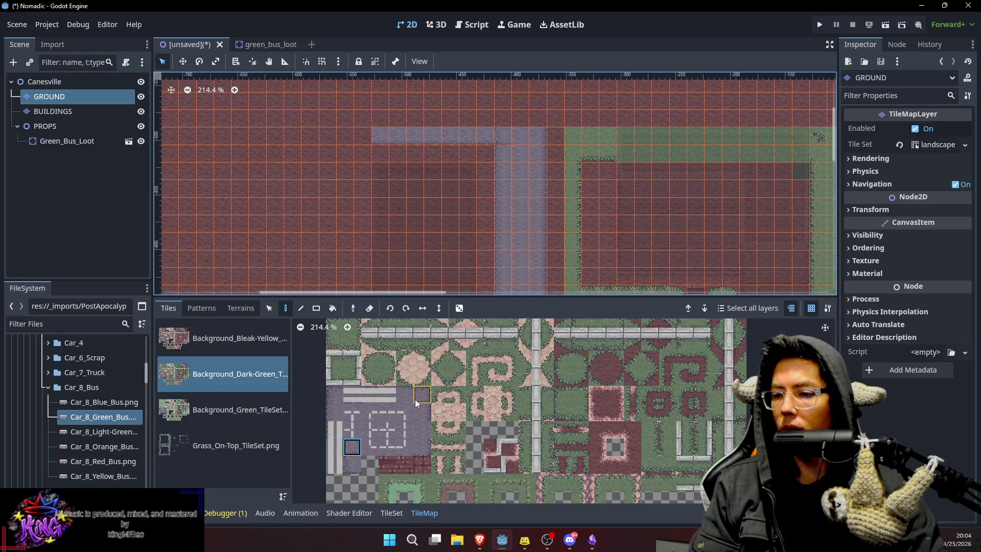
pyautogui.click(422, 429)
pyautogui.scroll(1, 569, 149)
pyautogui.hscroll(-1, 541, 184)
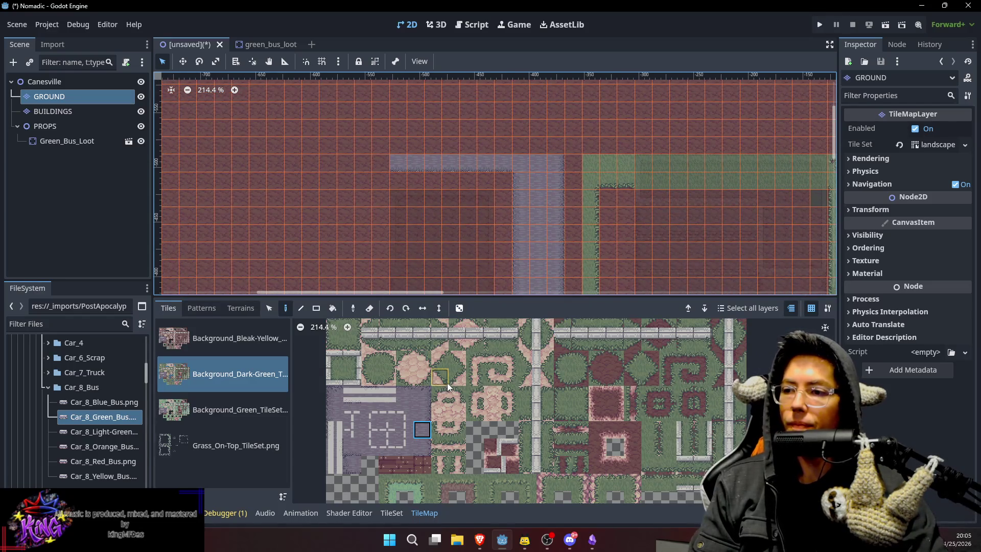
pyautogui.moveTo(444, 213)
pyautogui.mouseDown()
pyautogui.moveTo(497, 189)
pyautogui.moveTo(539, 197)
pyautogui.mouseUp()
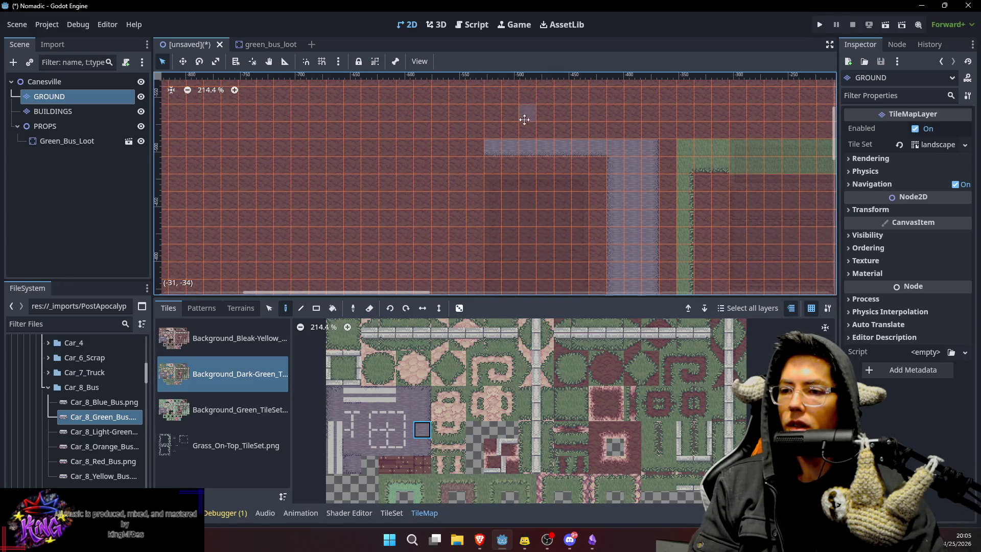
pyautogui.scroll(3, 627, 185)
pyautogui.moveTo(573, 176)
pyautogui.mouseDown()
pyautogui.moveTo(401, 178)
pyautogui.moveTo(400, 132)
pyautogui.mouseUp()
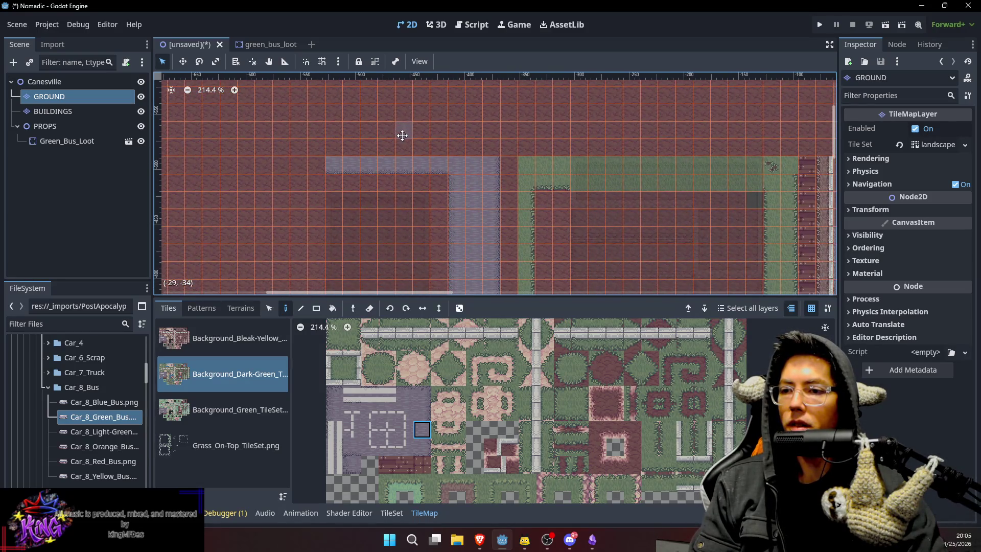
pyautogui.moveTo(462, 138); pyautogui.dragTo(472, 152)
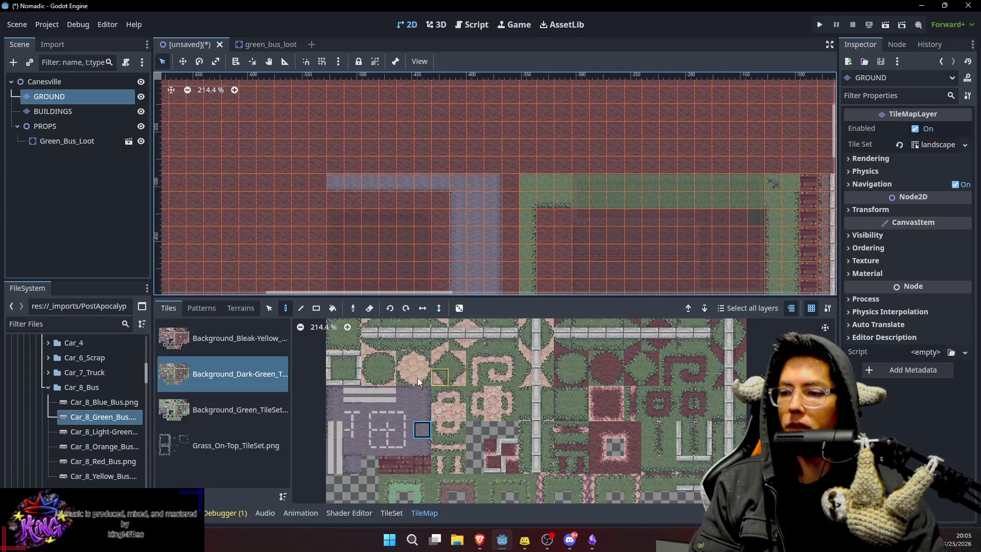
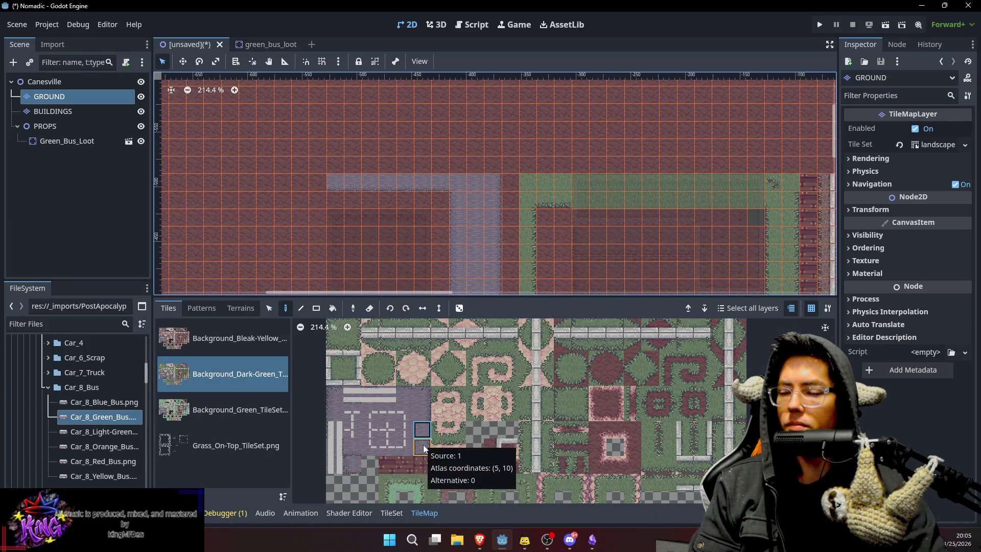
# Extend the blue-grey stone path north with a row of path tiles across the dirt.
pyautogui.click(353, 448)
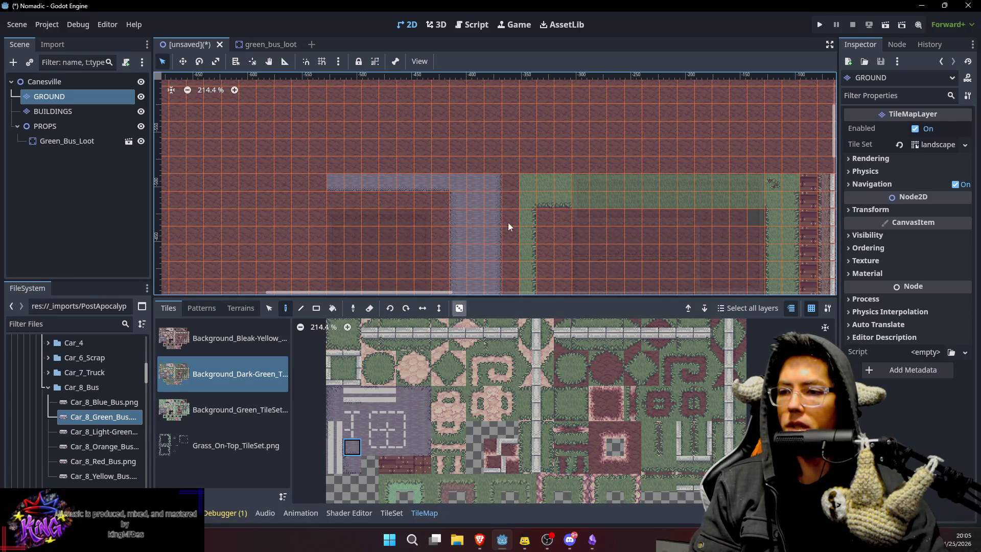
pyautogui.moveTo(551, 149)
pyautogui.mouseDown()
pyautogui.moveTo(728, 141)
pyautogui.moveTo(632, 208)
pyautogui.mouseUp()
pyautogui.click(422, 447)
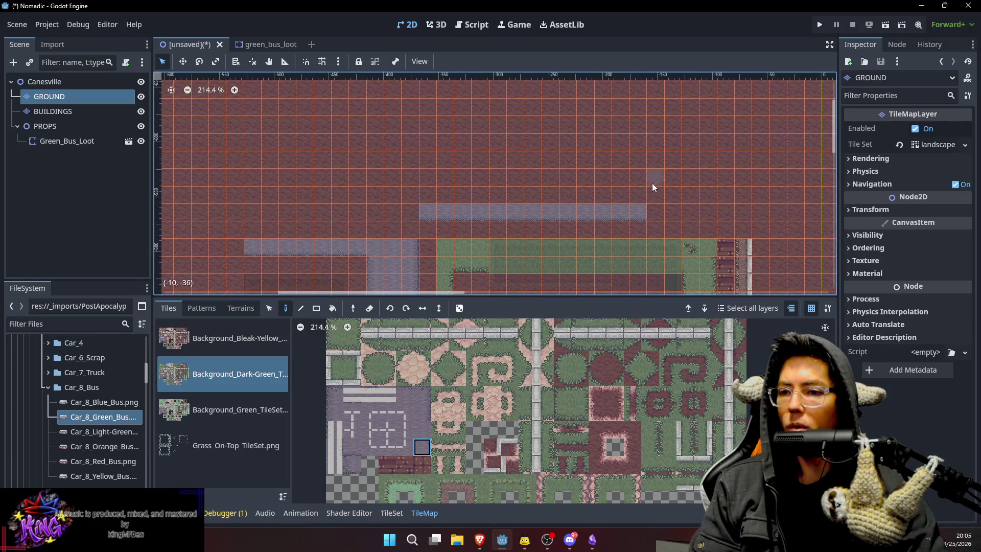
pyautogui.moveTo(696, 170); pyautogui.dragTo(680, 152)
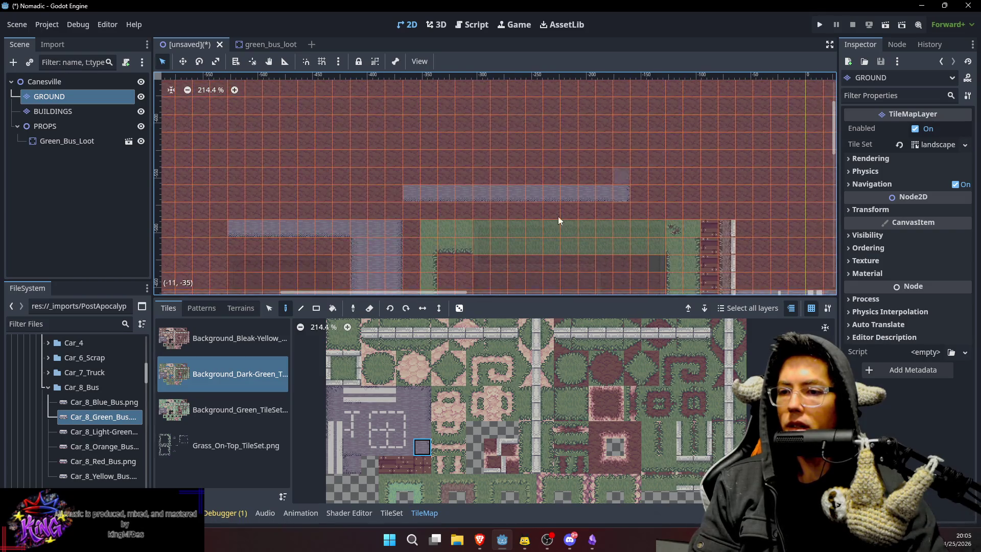
pyautogui.click(422, 412)
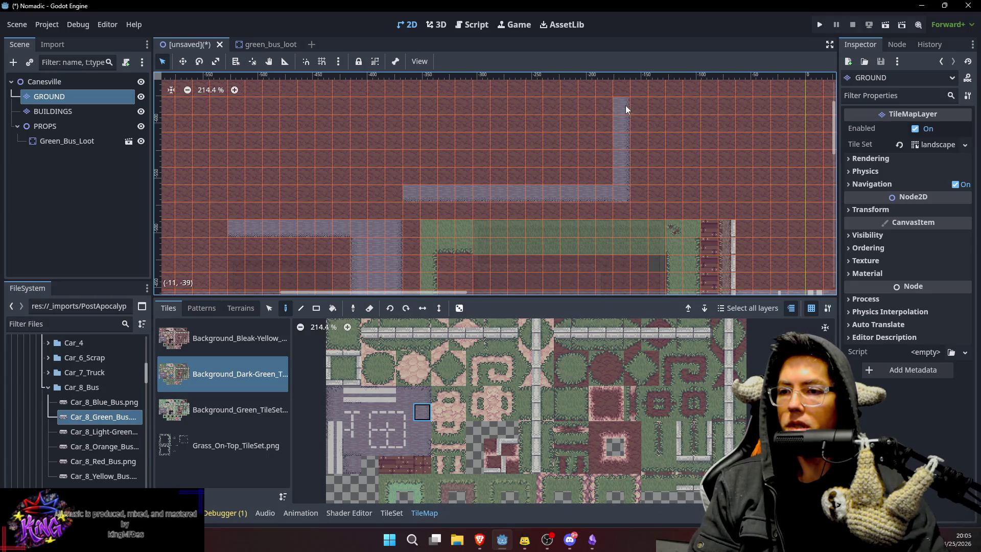
pyautogui.scroll(5, 627, 110)
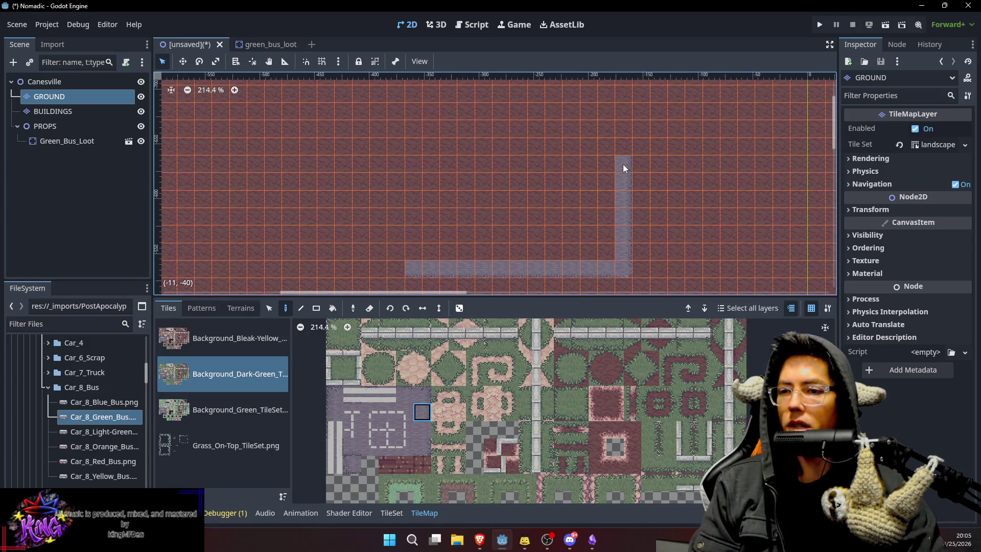
pyautogui.click(424, 395)
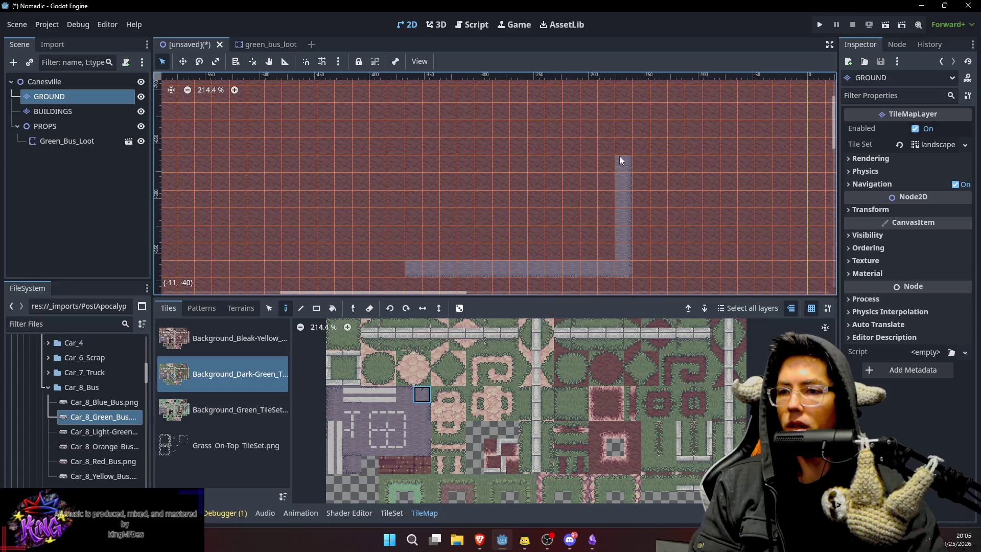
pyautogui.click(412, 395)
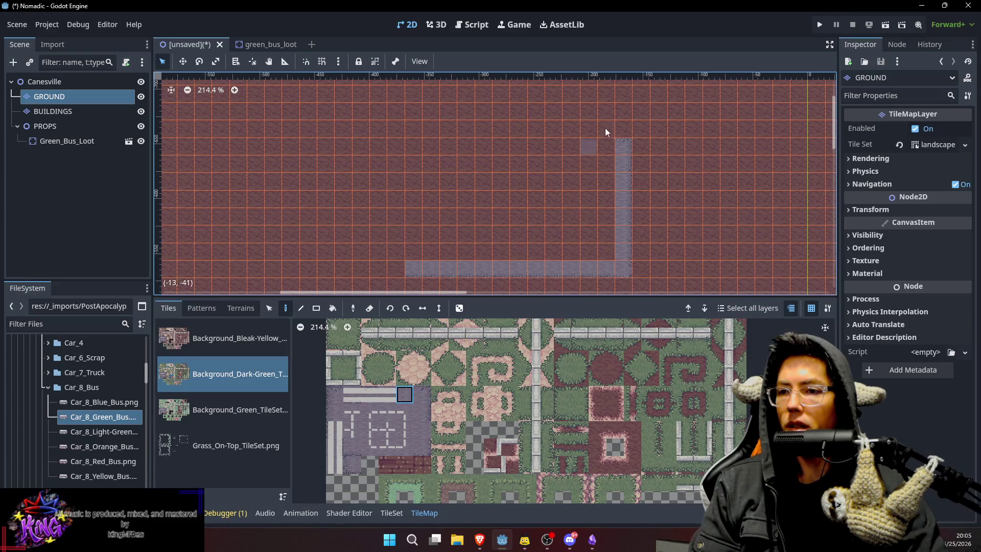
# Place stone path corner tiles and paint the path's left edge as a continuous column.
pyautogui.moveTo(396, 164); pyautogui.dragTo(495, 97)
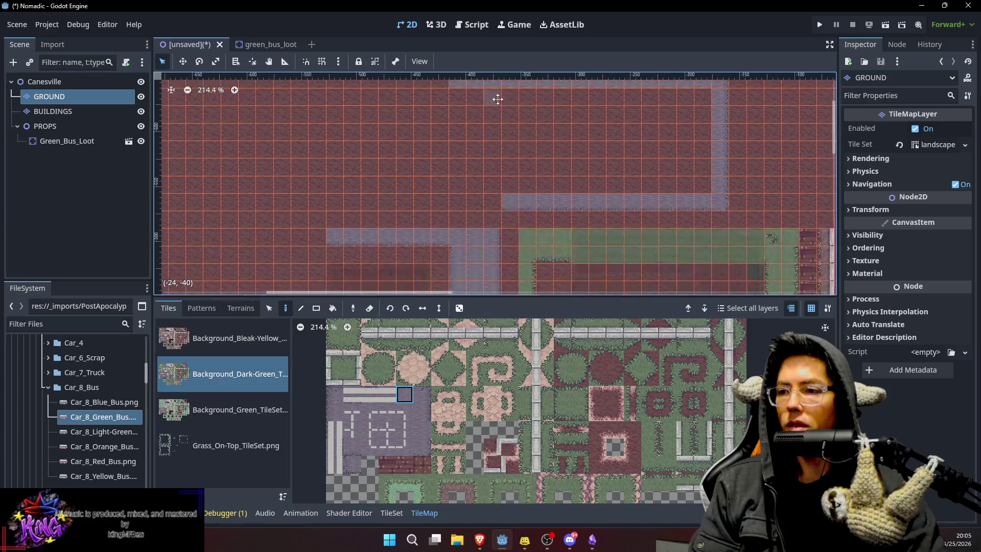
pyautogui.moveTo(461, 132); pyautogui.dragTo(506, 170)
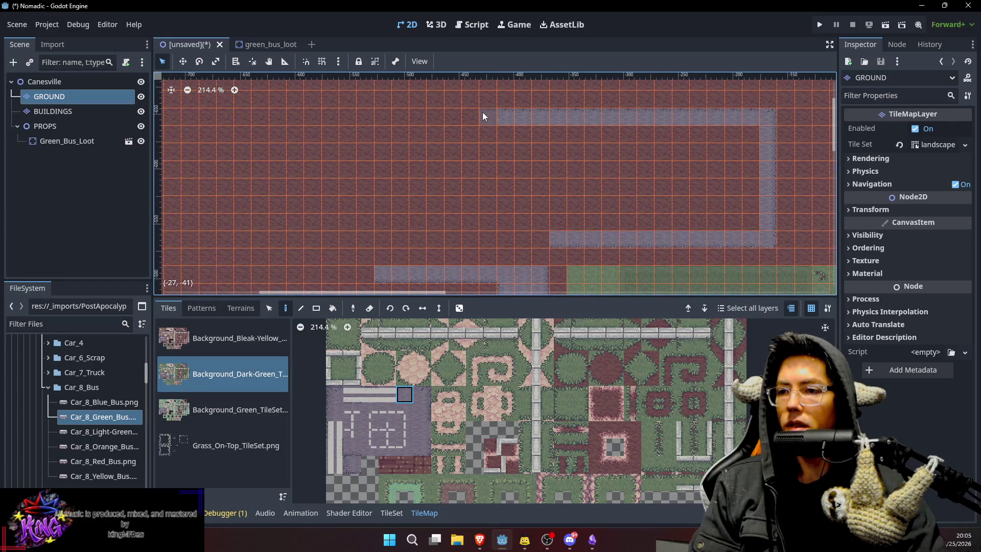
pyautogui.scroll(-3, 501, 235)
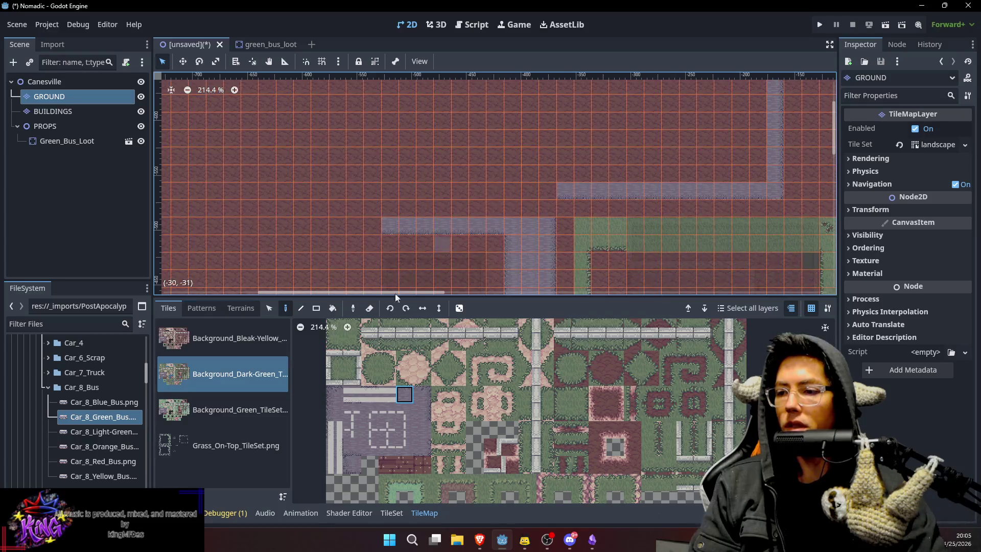
pyautogui.click(342, 397)
pyautogui.moveTo(385, 176); pyautogui.dragTo(398, 213)
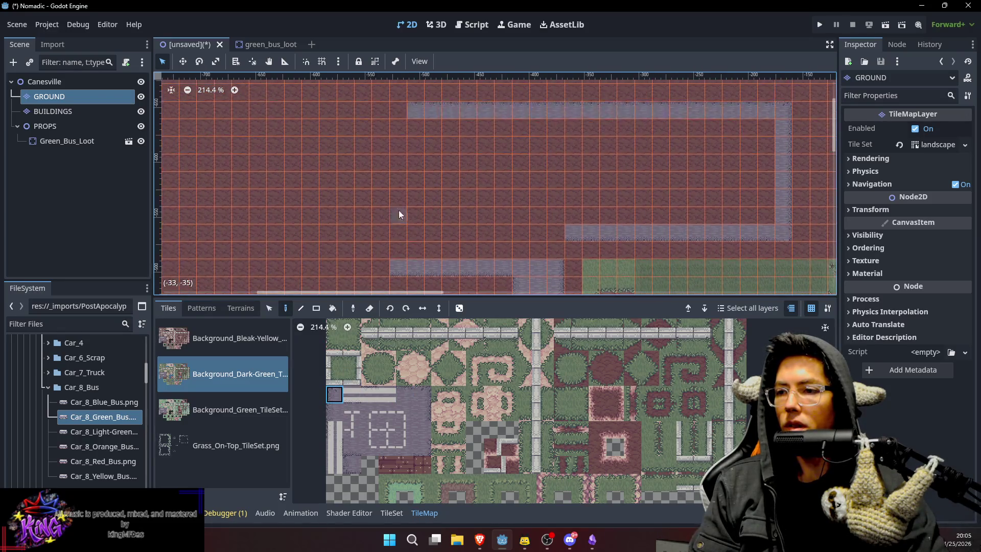
pyautogui.click(400, 147)
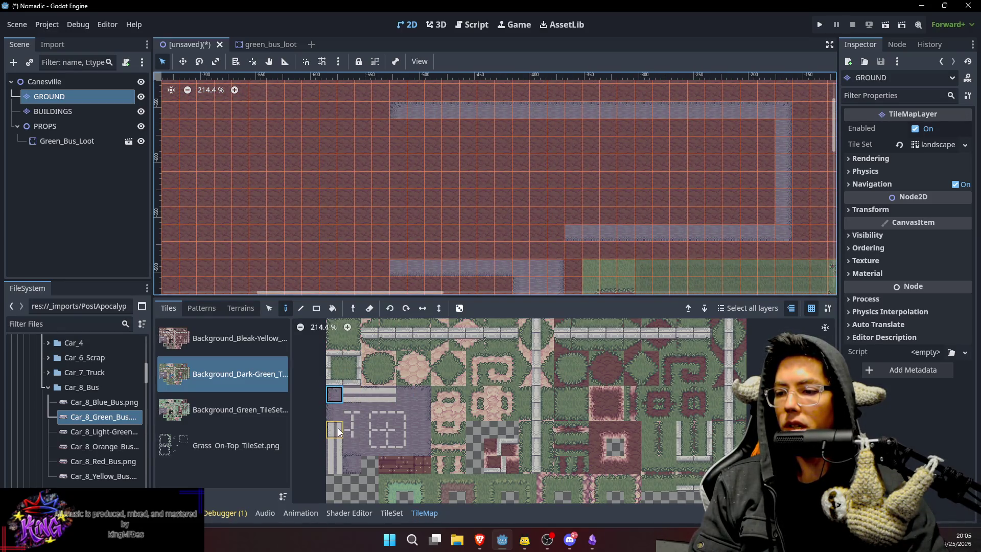
pyautogui.click(346, 462)
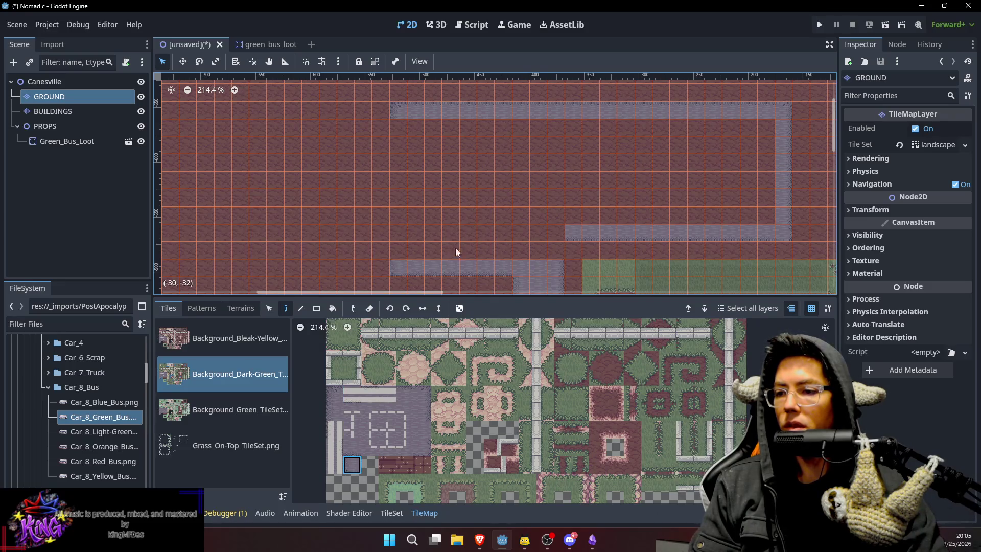
pyautogui.moveTo(455, 251); pyautogui.dragTo(473, 247)
pyautogui.click(421, 429)
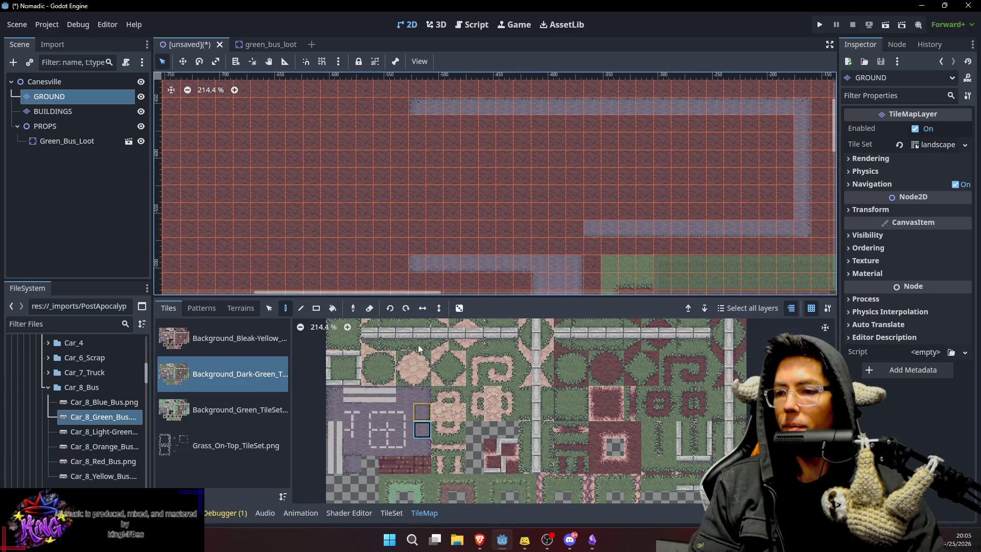
pyautogui.click(337, 412)
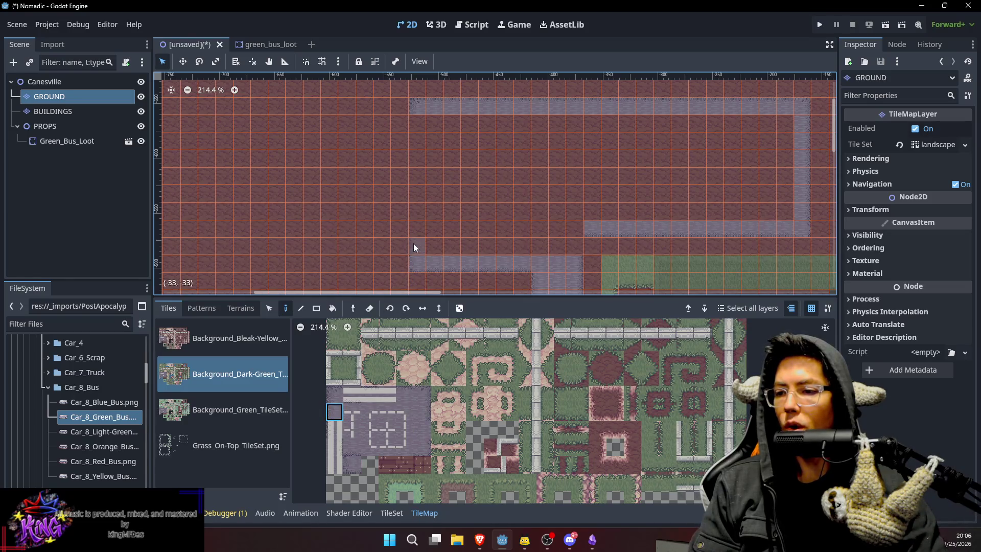
pyautogui.moveTo(422, 129); pyautogui.dragTo(411, 204)
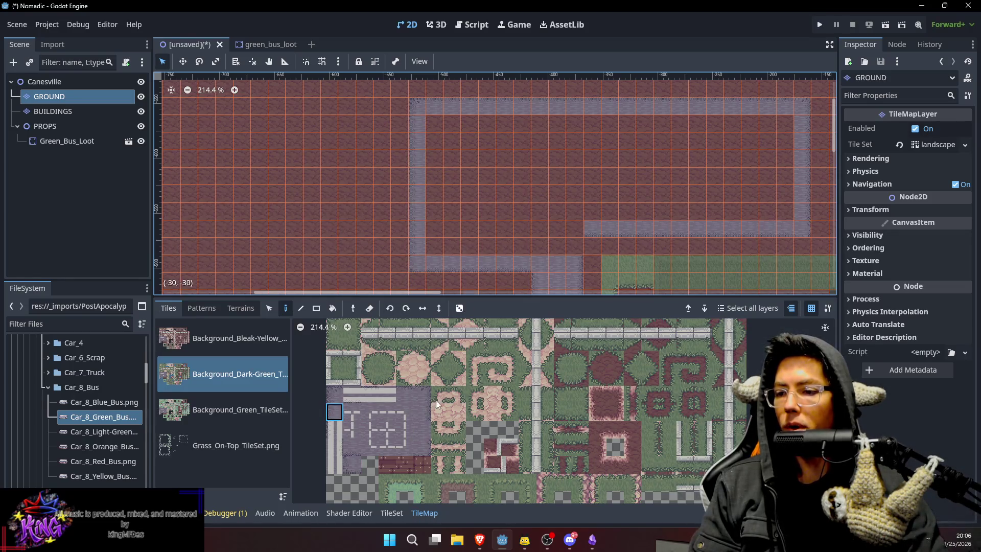
# Fill a large paved rectangle and a 7x2 block on the dirt with path fill tiles.
pyautogui.click(422, 429)
pyautogui.moveTo(428, 121)
pyautogui.mouseDown()
pyautogui.moveTo(680, 203)
pyautogui.moveTo(781, 210)
pyautogui.mouseUp()
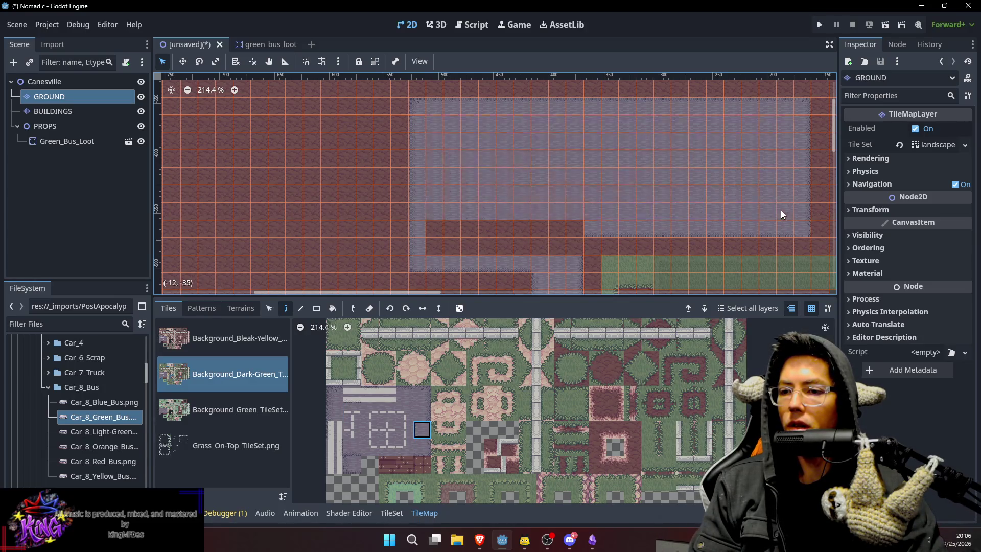
pyautogui.moveTo(565, 243); pyautogui.dragTo(541, 242)
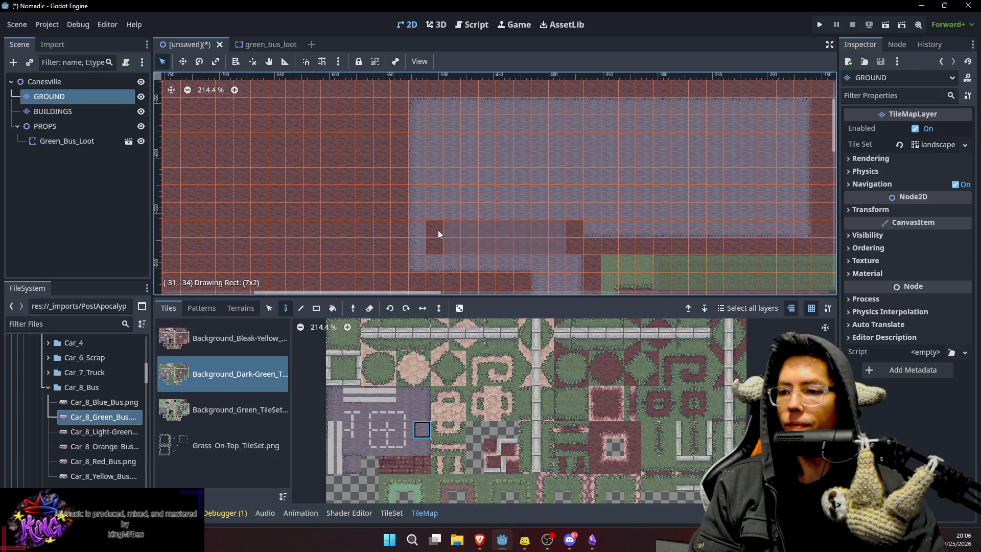
pyautogui.moveTo(440, 234); pyautogui.dragTo(440, 234)
pyautogui.scroll(-2, 559, 198)
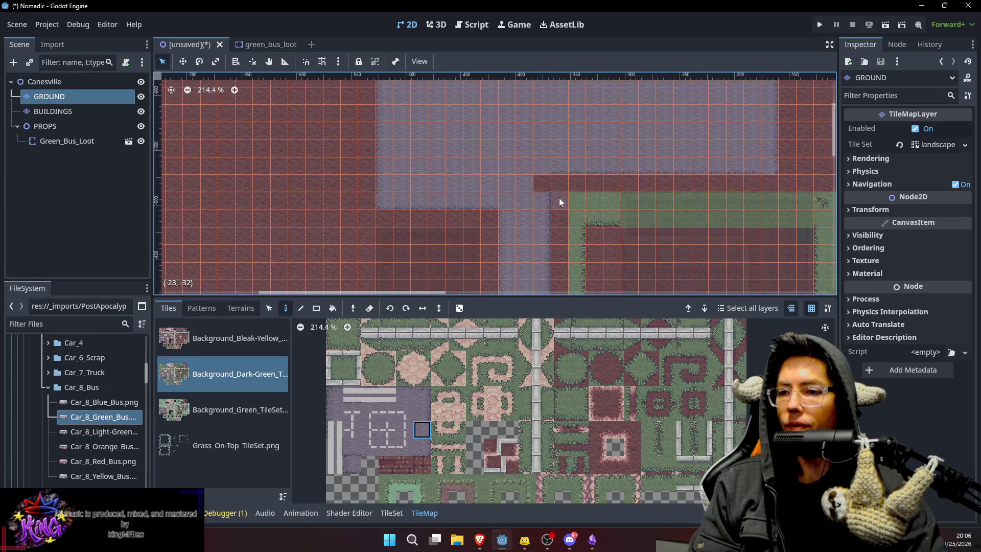
pyautogui.keyDown('ctrl'); pyautogui.click(557, 193); pyautogui.keyUp('ctrl')
pyautogui.scroll(-1, 604, 149)
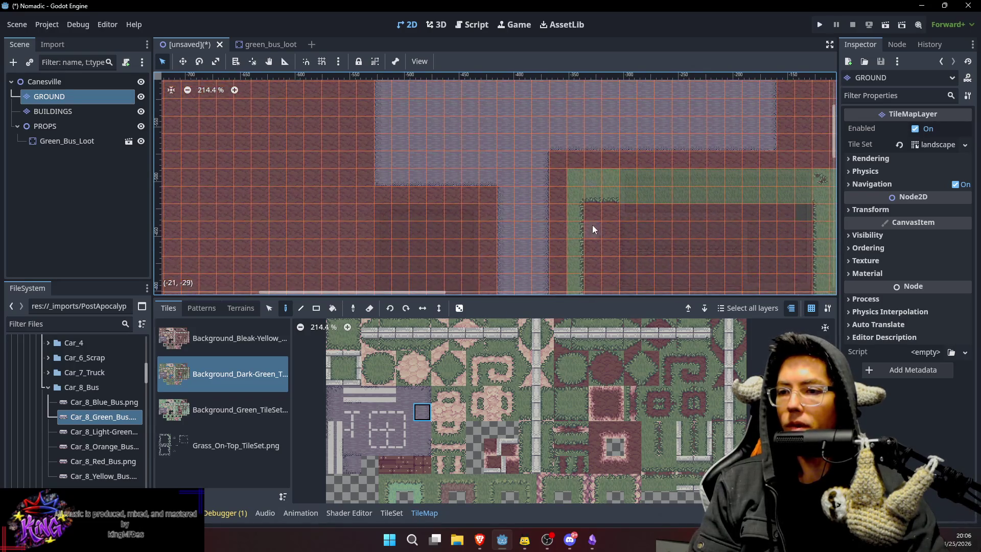
pyautogui.scroll(-5, 590, 225)
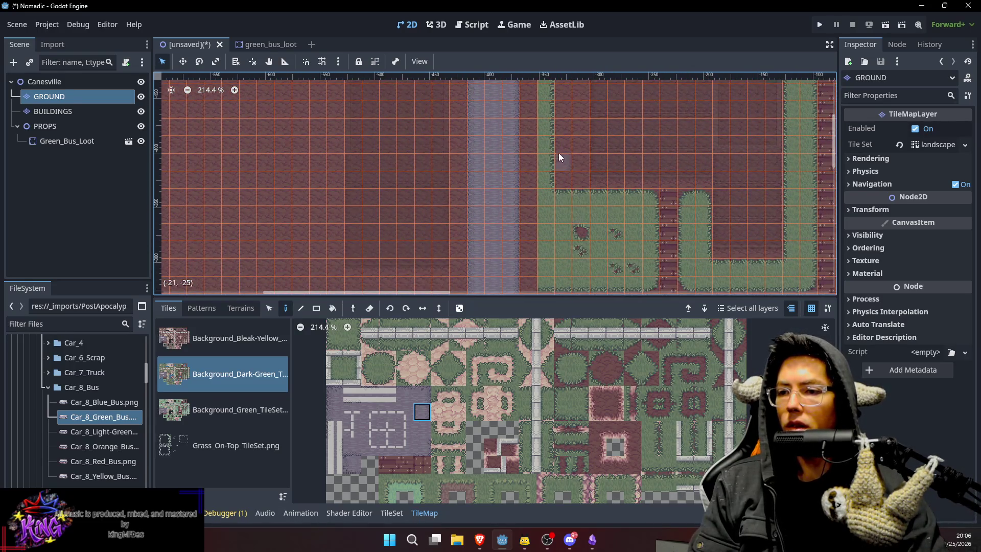
pyautogui.scroll(5, 576, 208)
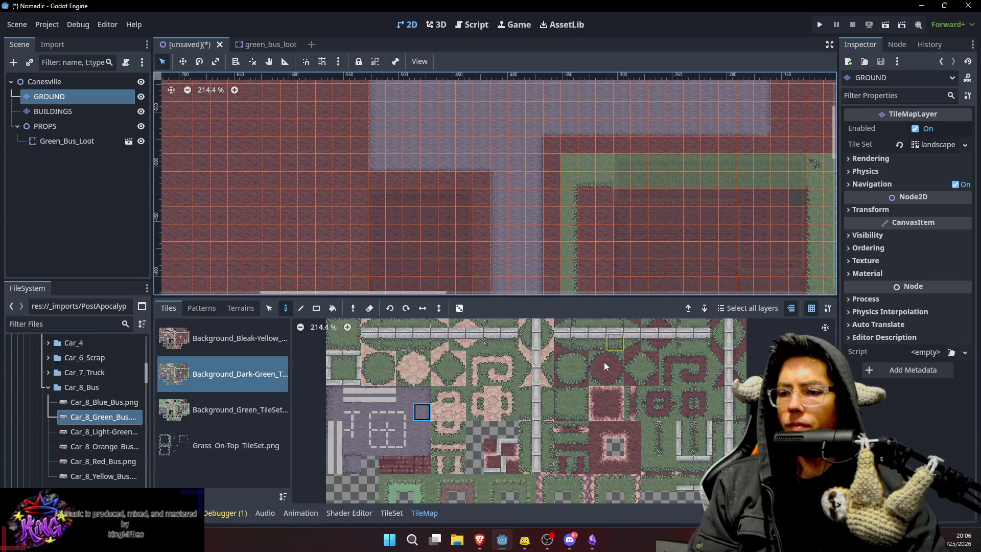
pyautogui.click(563, 360)
# Paint a grass corner, a grass-edge row along the lot's top and a column down its side.
pyautogui.click(553, 147)
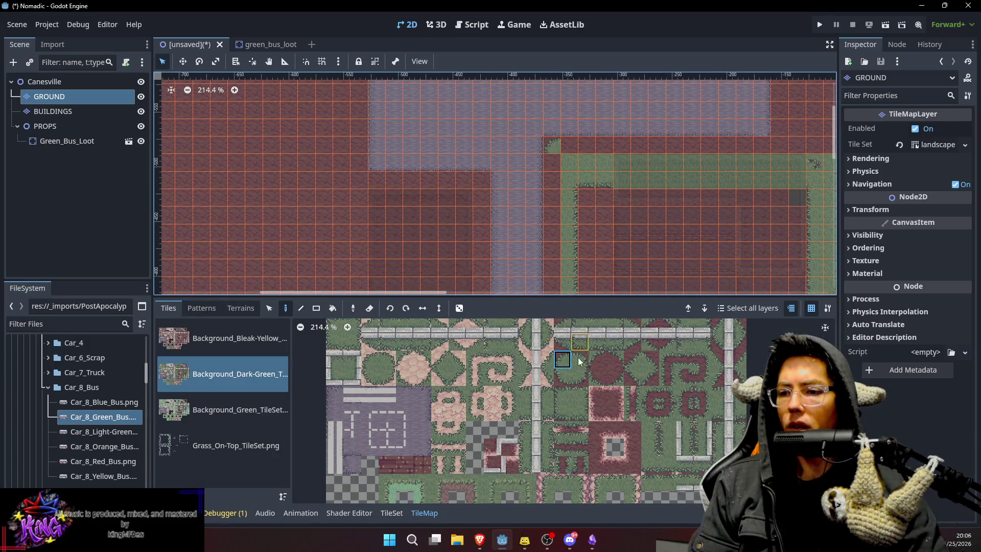
pyautogui.scroll(3, 644, 352)
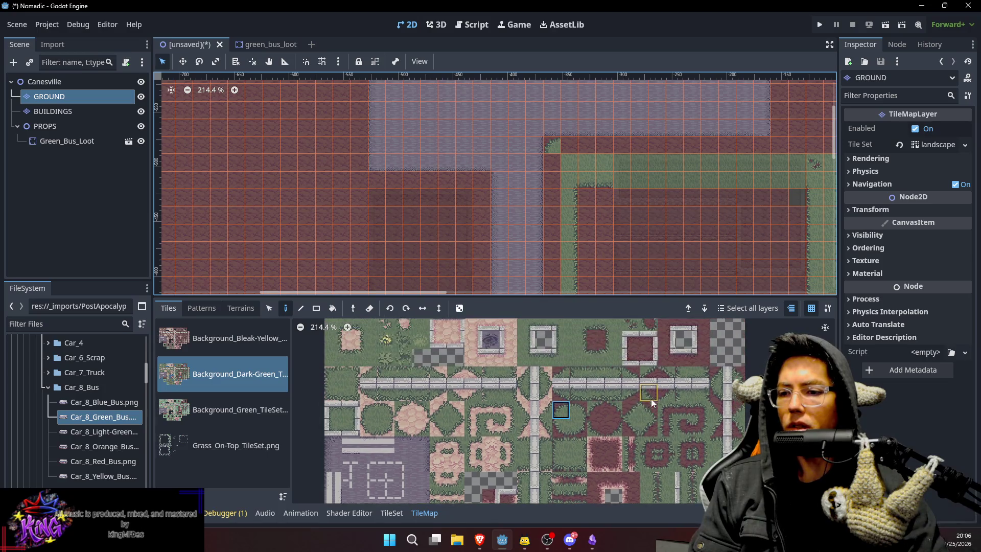
pyautogui.click(597, 364)
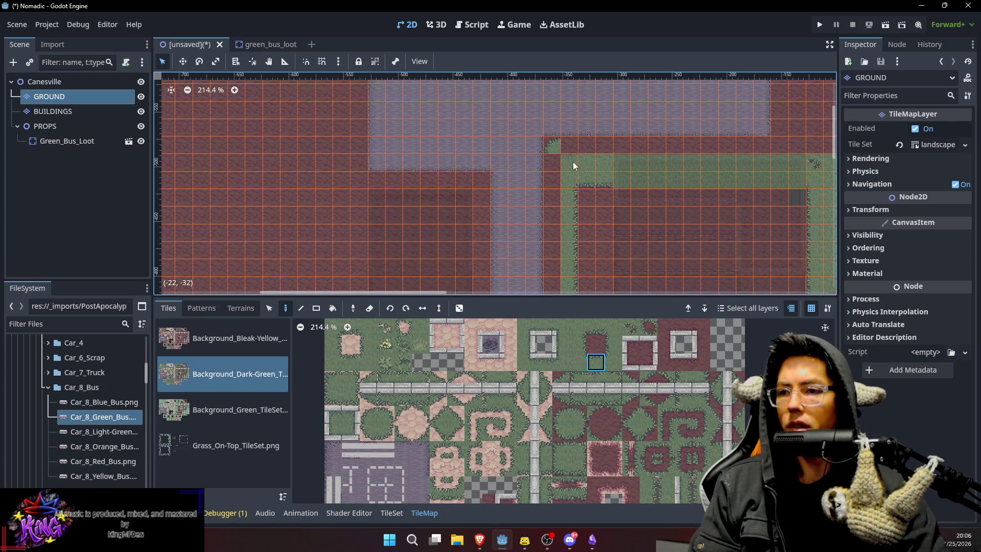
pyautogui.moveTo(572, 146); pyautogui.dragTo(769, 145)
pyautogui.click(612, 349)
pyautogui.moveTo(554, 167)
pyautogui.mouseDown()
pyautogui.moveTo(556, 255)
pyautogui.moveTo(559, 143)
pyautogui.mouseUp()
# Review the lot edging, road and bus zoomed out, then switch to the BUILDINGS layer.
pyautogui.moveTo(593, 234); pyautogui.dragTo(576, 174)
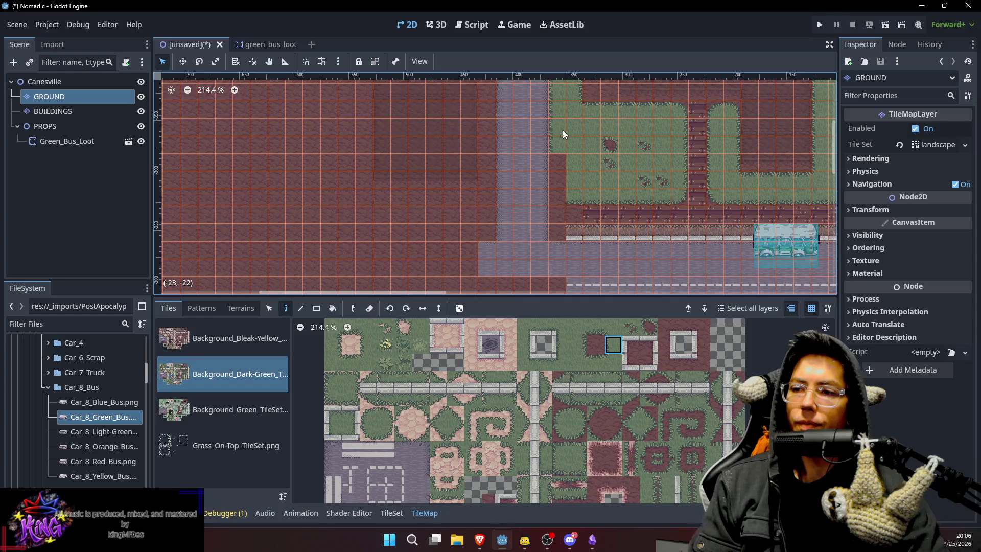
pyautogui.moveTo(562, 130); pyautogui.dragTo(565, 240)
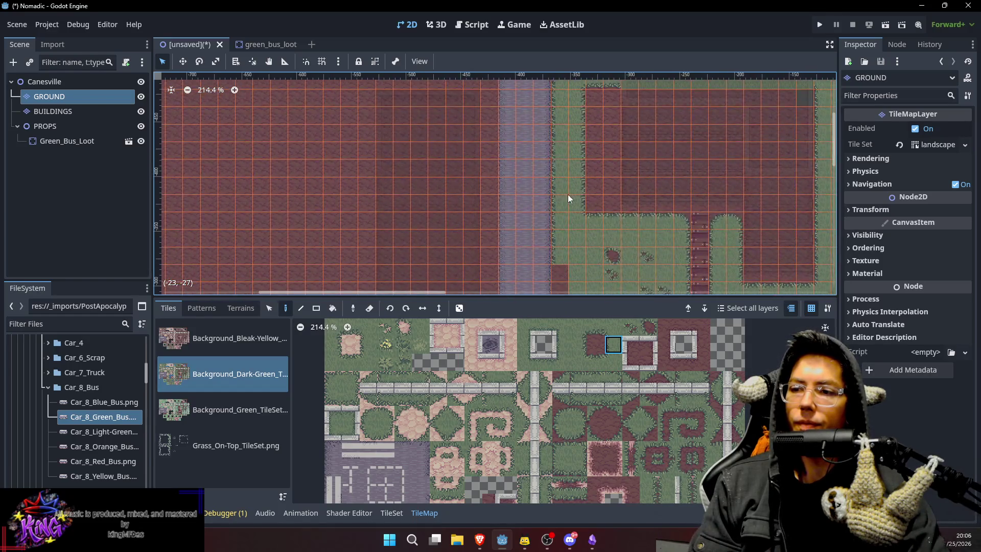
pyautogui.scroll(-3, 566, 179)
pyautogui.click(558, 431)
pyautogui.moveTo(582, 196); pyautogui.dragTo(620, 230)
pyautogui.moveTo(563, 192); pyautogui.dragTo(573, 222)
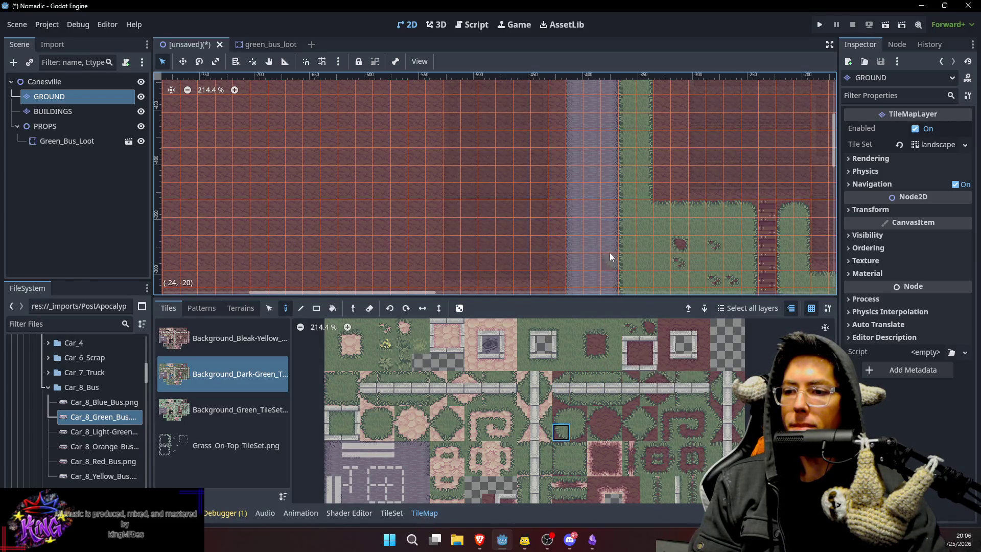
pyautogui.scroll(-1, 610, 238)
pyautogui.scroll(-2, 621, 214)
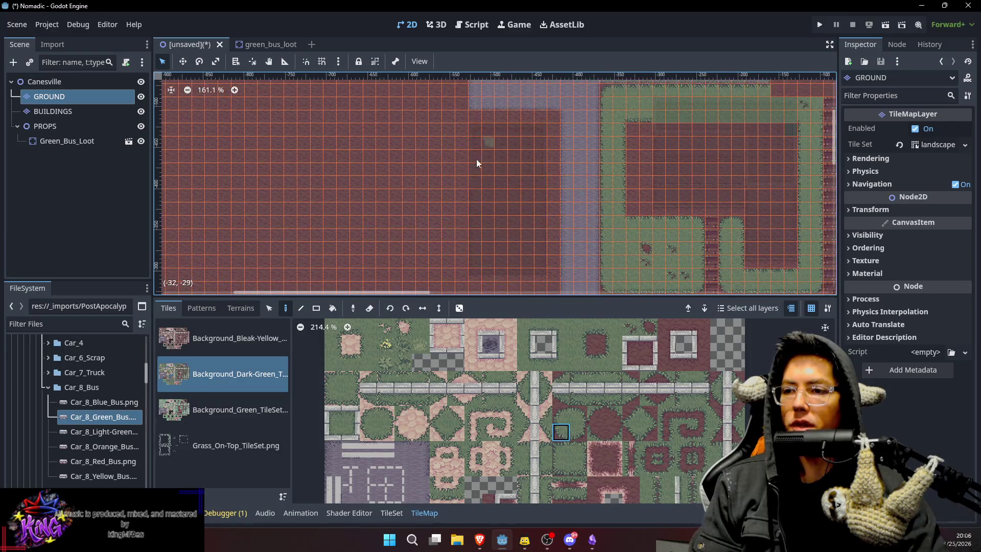
pyautogui.click(87, 111)
# Cut and paste the three-section building onto the empty dirt lot to the west, then select GROUND.
pyautogui.press('s')
pyautogui.moveTo(480, 127); pyautogui.dragTo(541, 276)
pyautogui.hotkey('ctrl', 'x')
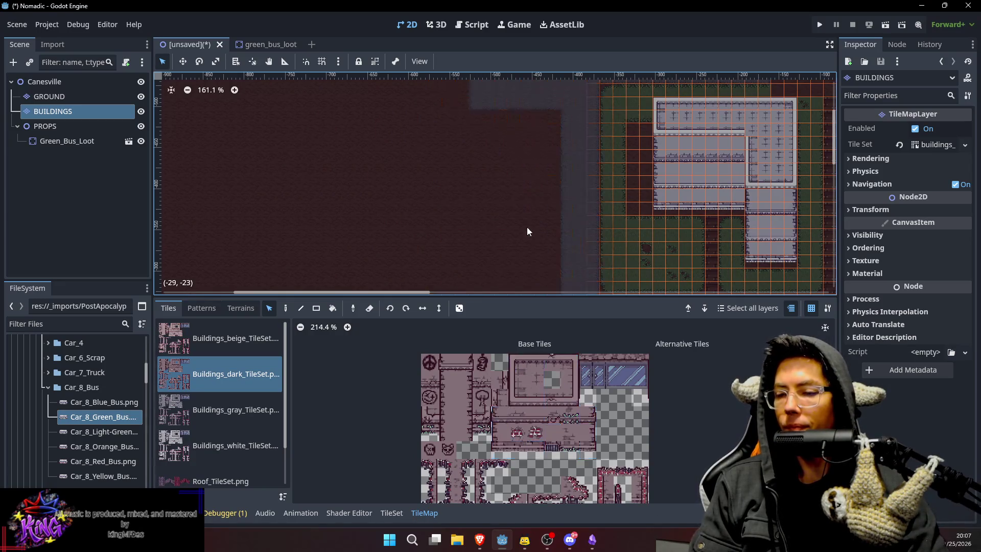
pyautogui.hotkey('ctrl', 'v')
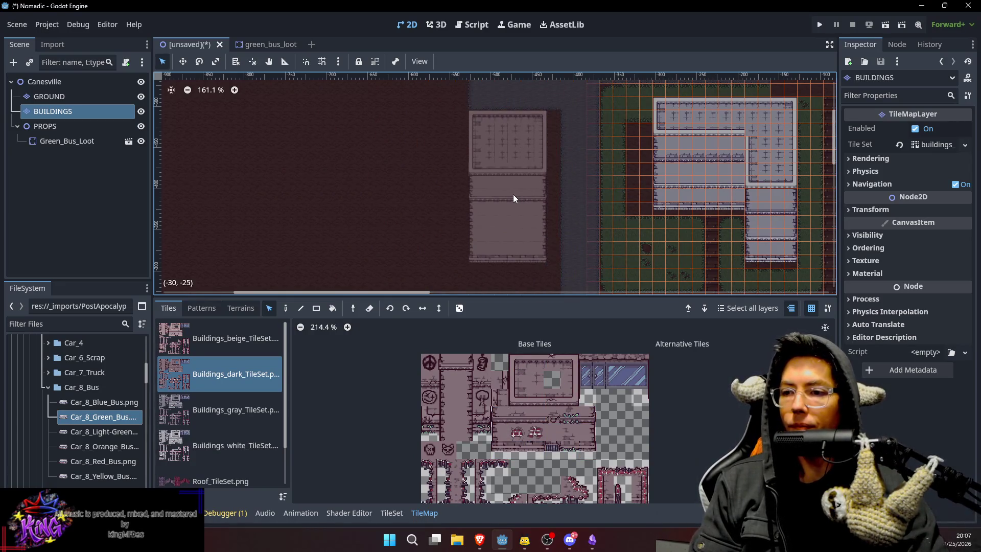
pyautogui.click(500, 199)
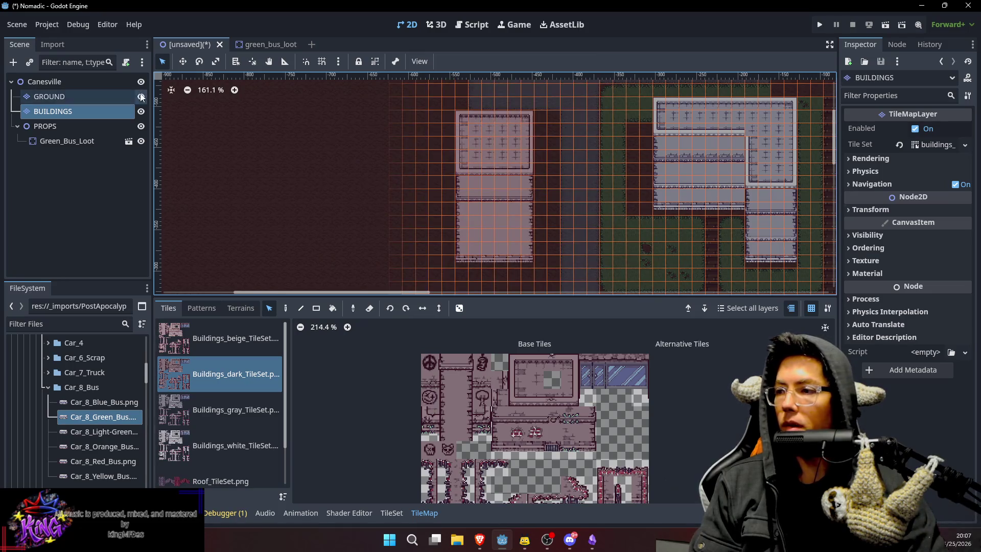
pyautogui.click(44, 82)
pyautogui.click(49, 96)
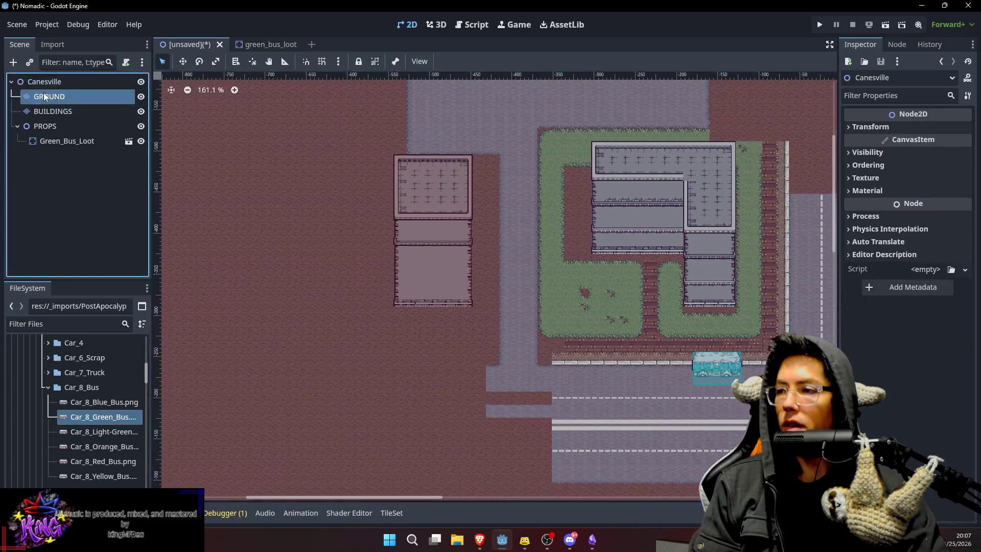
pyautogui.scroll(2, 536, 164)
pyautogui.moveTo(537, 164); pyautogui.dragTo(543, 91)
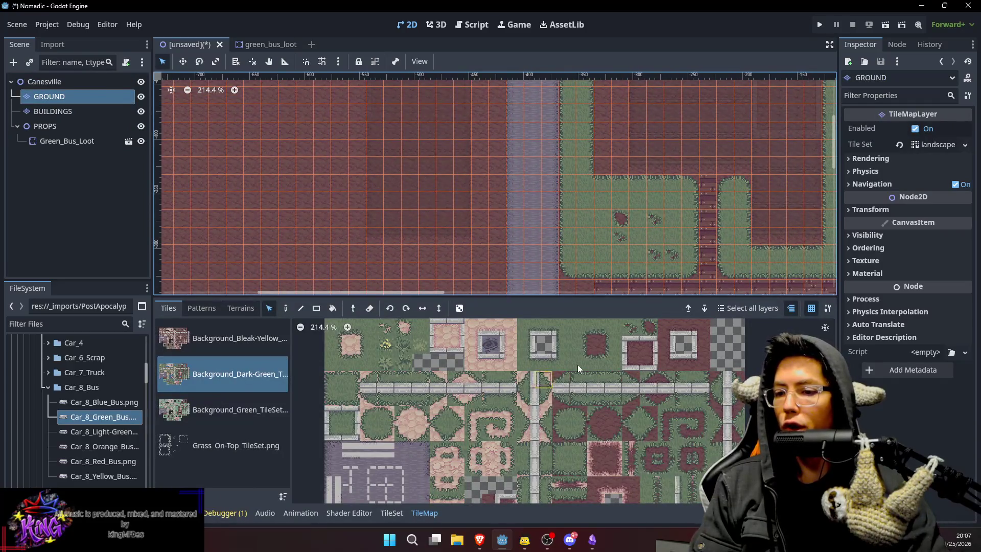
# Paint grass edge tiles down the road's west side, extending the strip below the green column.
pyautogui.click(581, 344)
pyautogui.moveTo(506, 160); pyautogui.dragTo(499, 186)
pyautogui.press('d')
pyautogui.moveTo(482, 87); pyautogui.dragTo(484, 137)
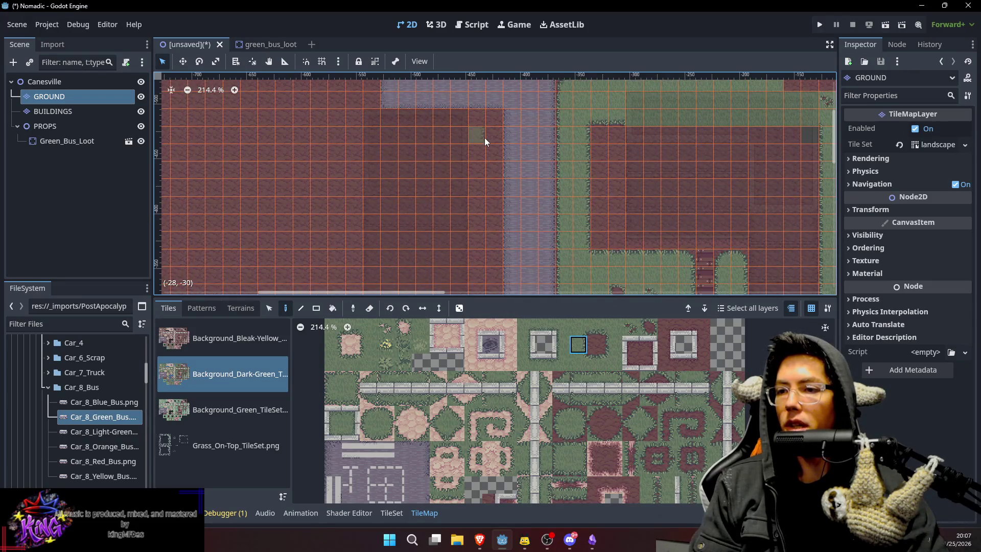
pyautogui.scroll(-5, 495, 204)
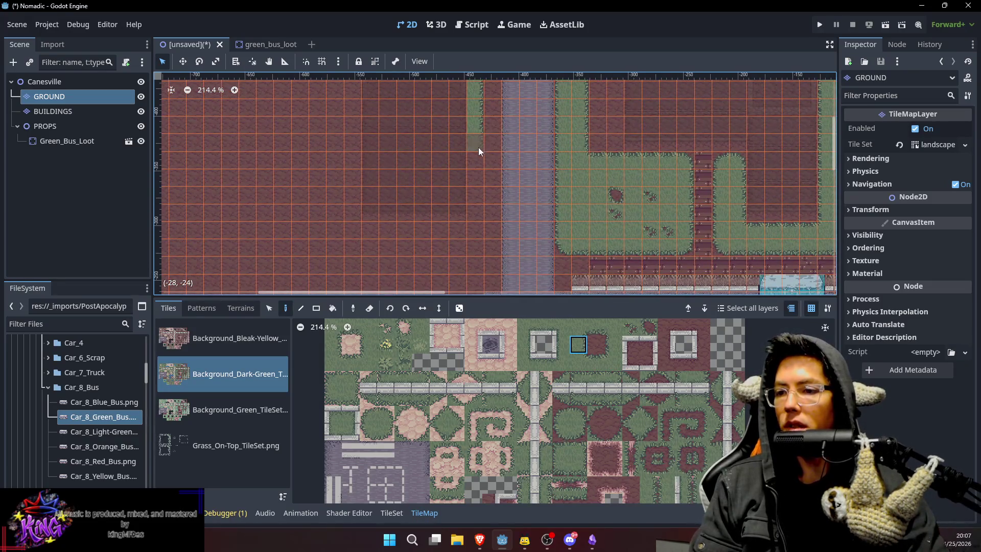
pyautogui.moveTo(480, 213); pyautogui.dragTo(480, 235)
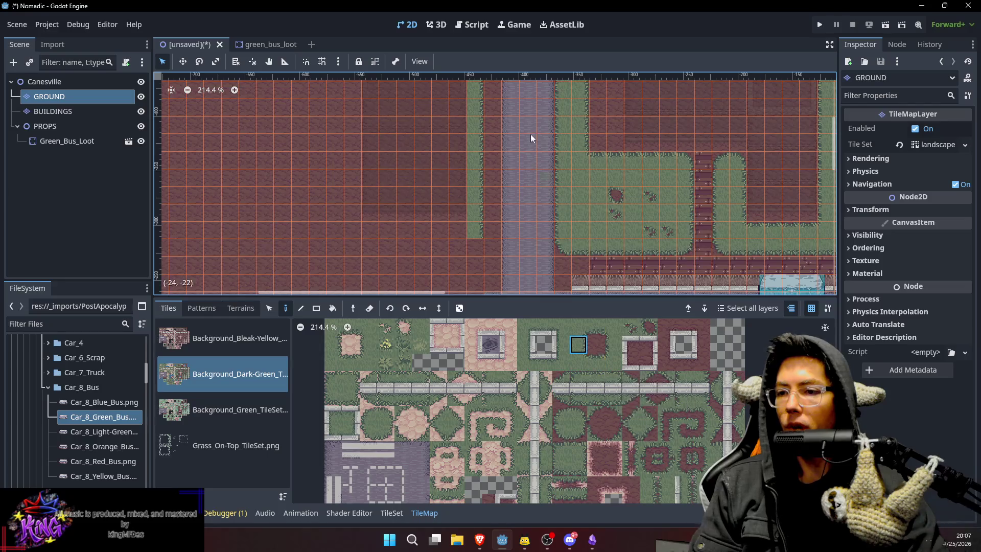
pyautogui.scroll(3, 534, 141)
pyautogui.moveTo(499, 117); pyautogui.dragTo(499, 97)
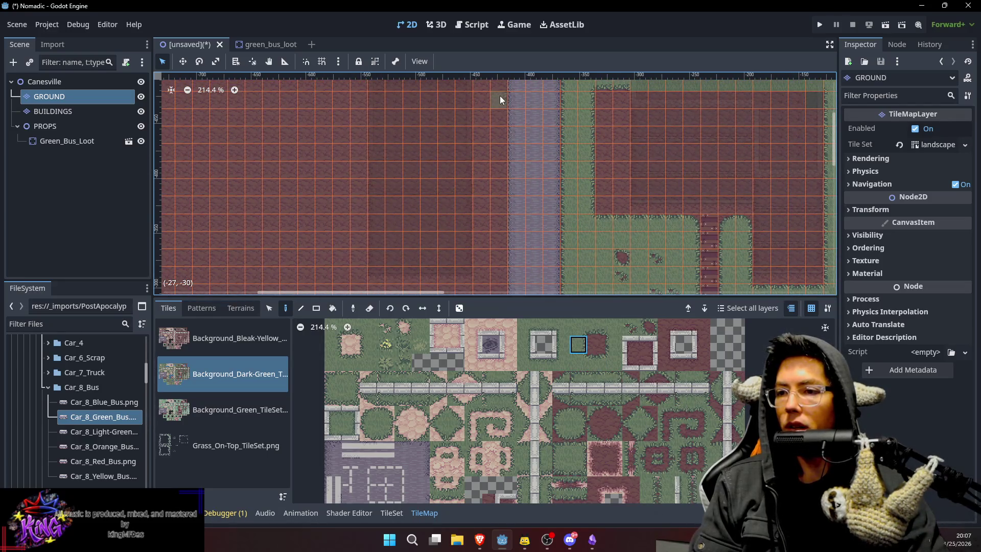
pyautogui.scroll(-3, 531, 185)
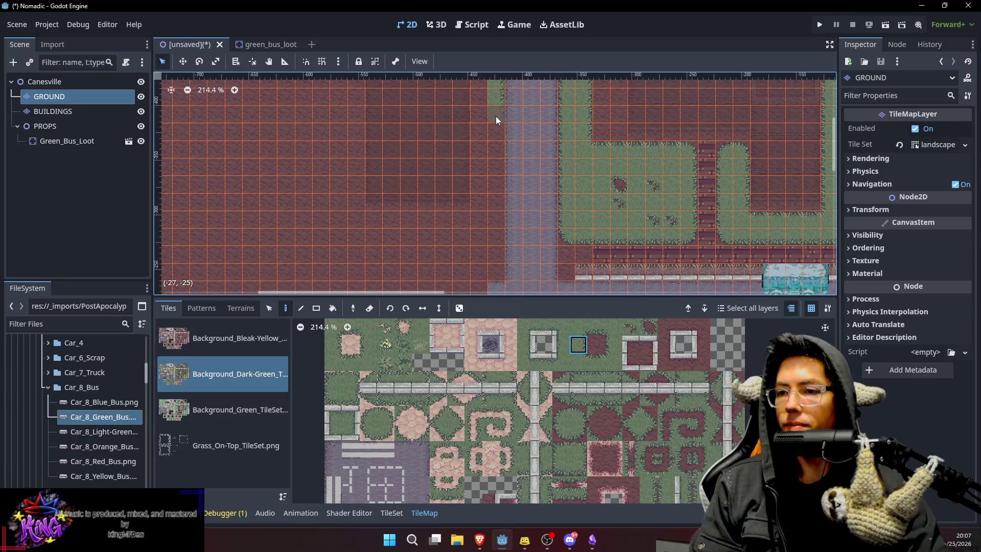
pyautogui.click(495, 231)
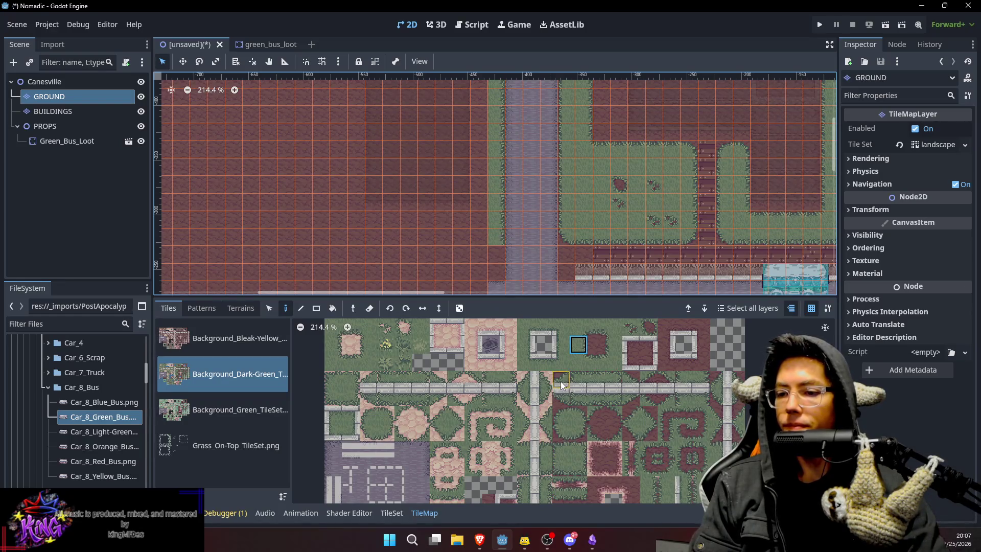
# Pick grass bottom-edge and corner tiles for the corner where the westward road meets.
pyautogui.click(577, 433)
pyautogui.scroll(-1, 500, 237)
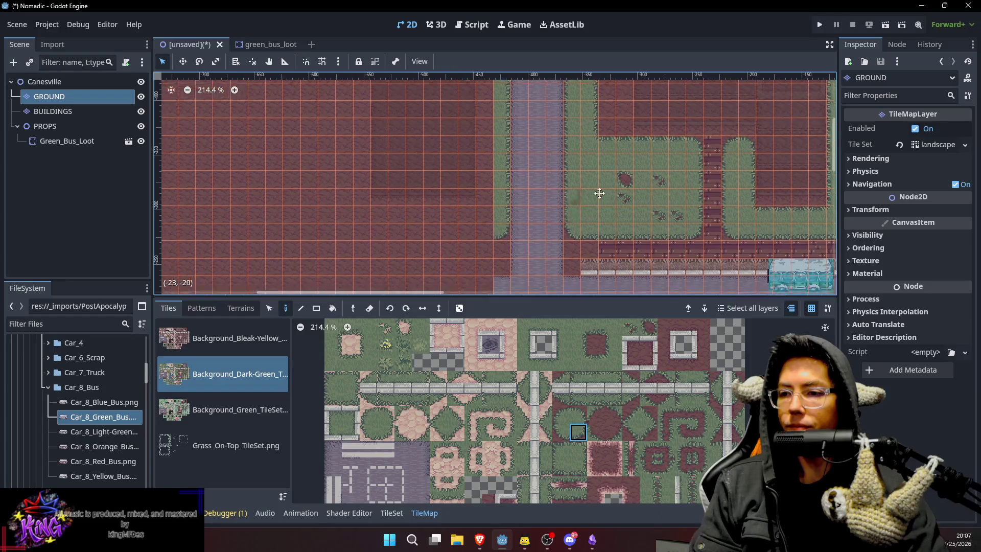
pyautogui.hscroll(-2, 552, 220)
pyautogui.keyDown('ctrl'); pyautogui.click(627, 221); pyautogui.keyUp('ctrl')
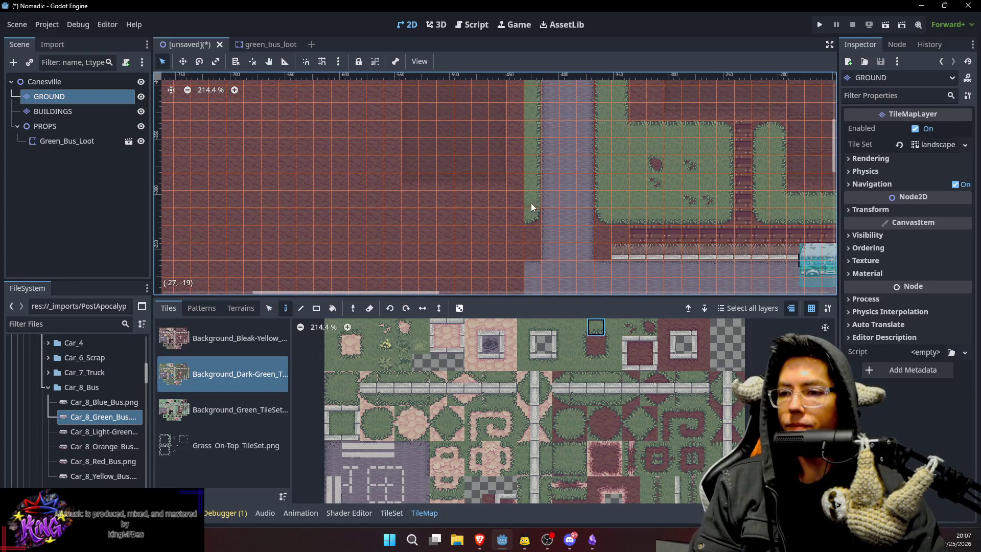
pyautogui.scroll(5, 591, 161)
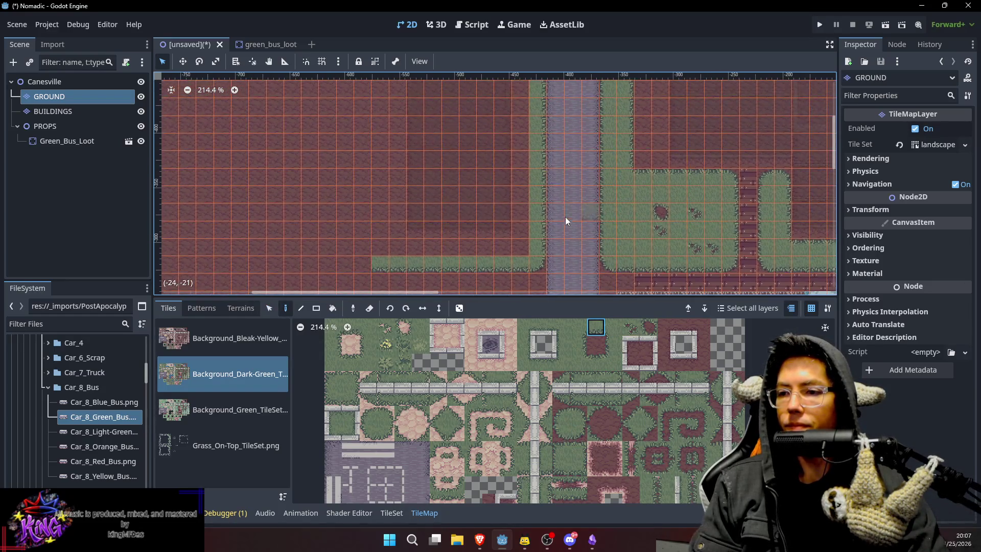
pyautogui.hscroll(-1, 547, 149)
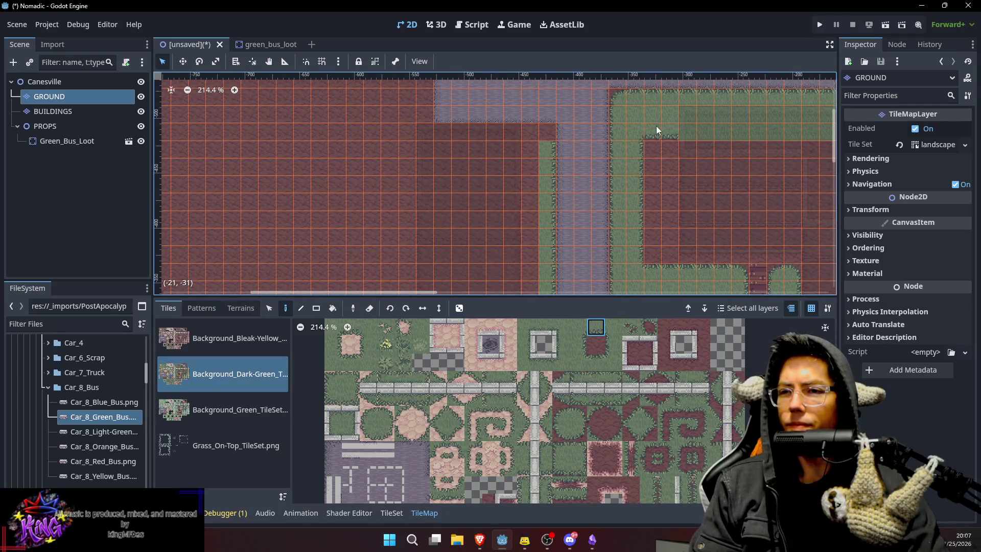
pyautogui.click(578, 416)
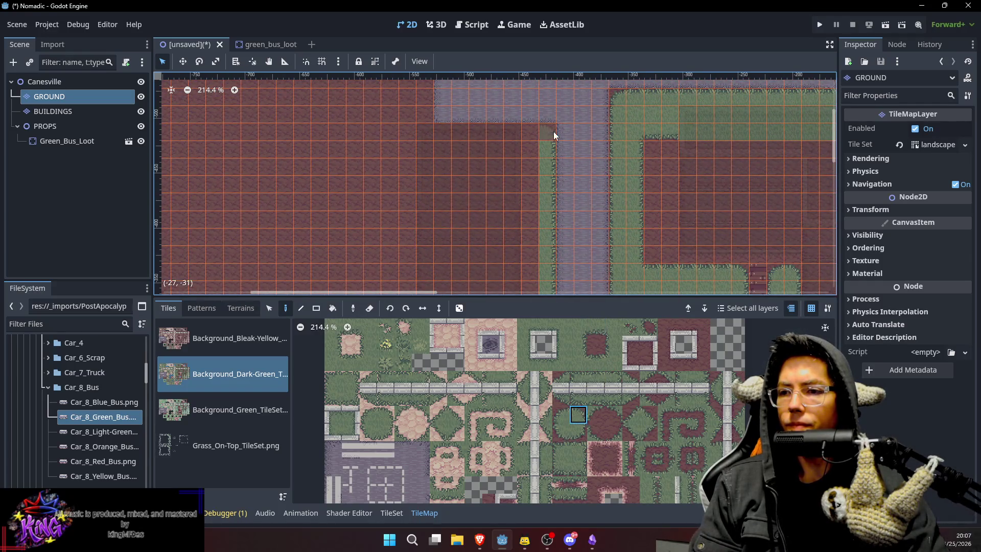
pyautogui.moveTo(638, 137); pyautogui.dragTo(645, 136)
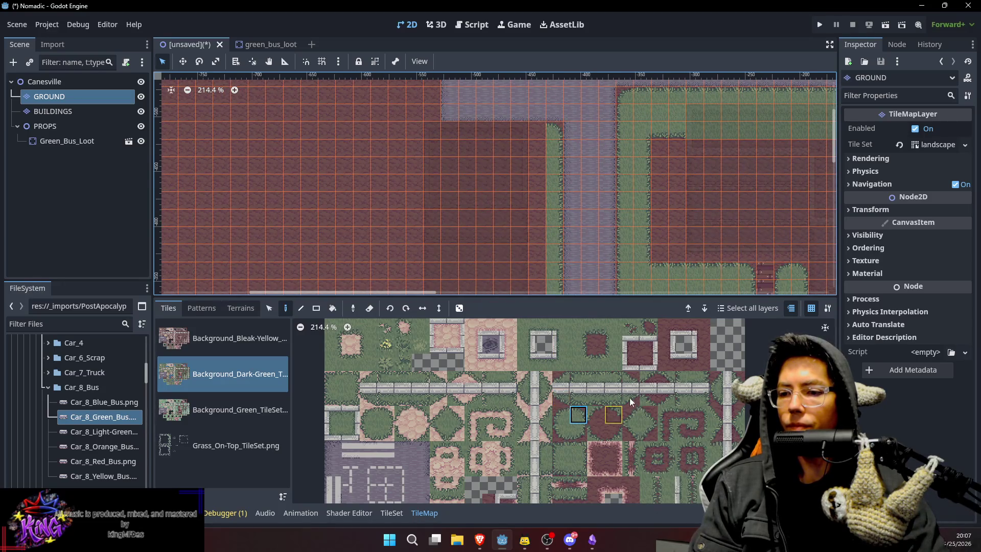
pyautogui.click(602, 364)
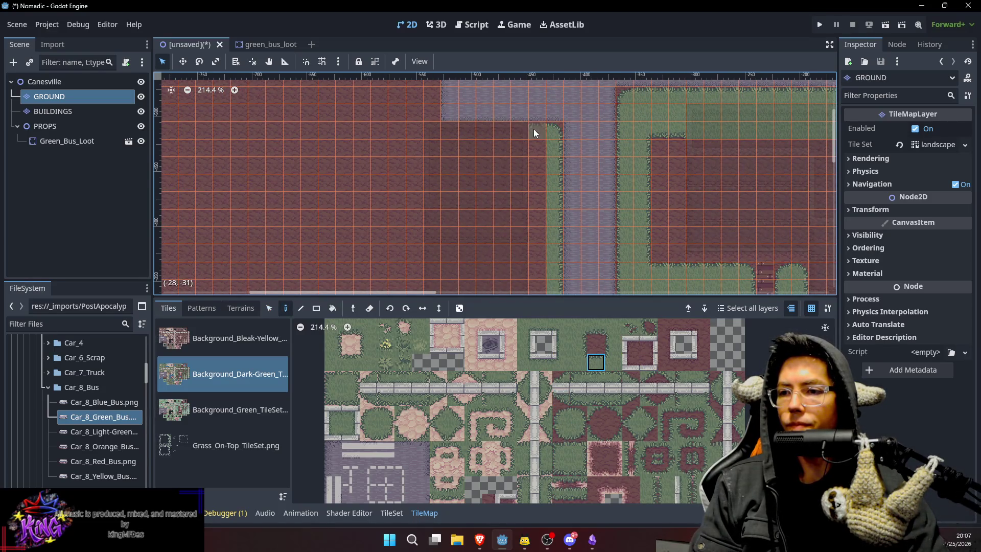
pyautogui.scroll(3, 511, 143)
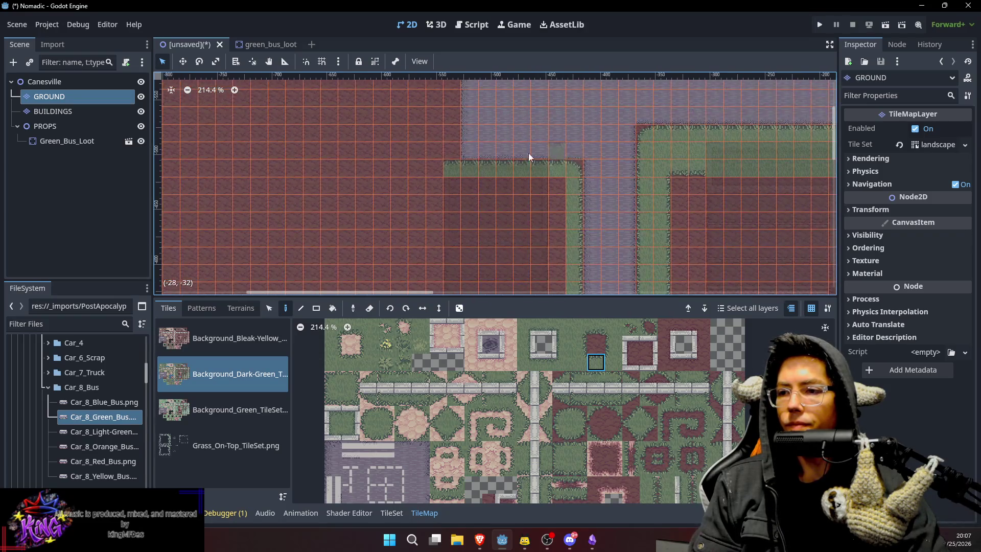
# Paint a four-tile grass column upward beside the road.
pyautogui.click(578, 362)
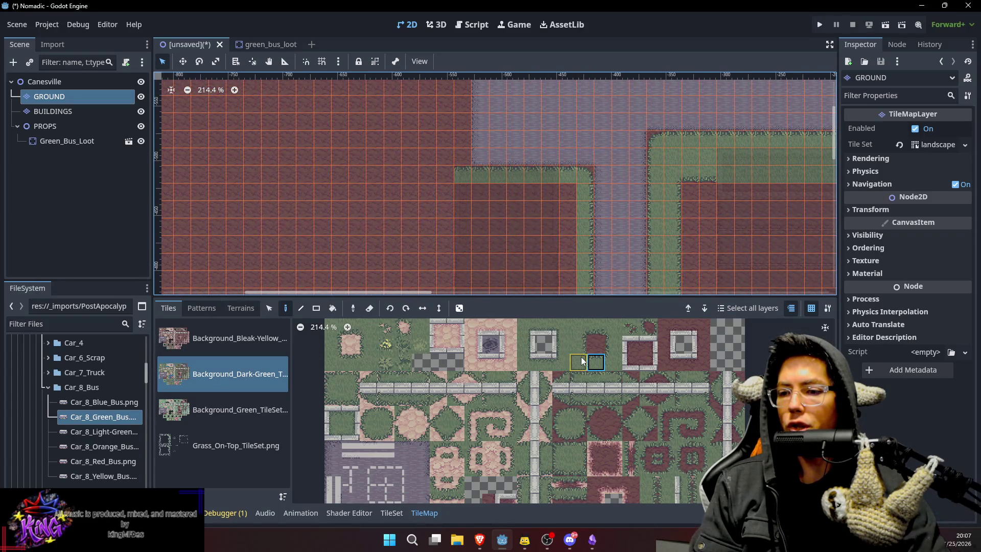
pyautogui.click(576, 340)
pyautogui.press('s')
pyautogui.moveTo(459, 161); pyautogui.dragTo(462, 112)
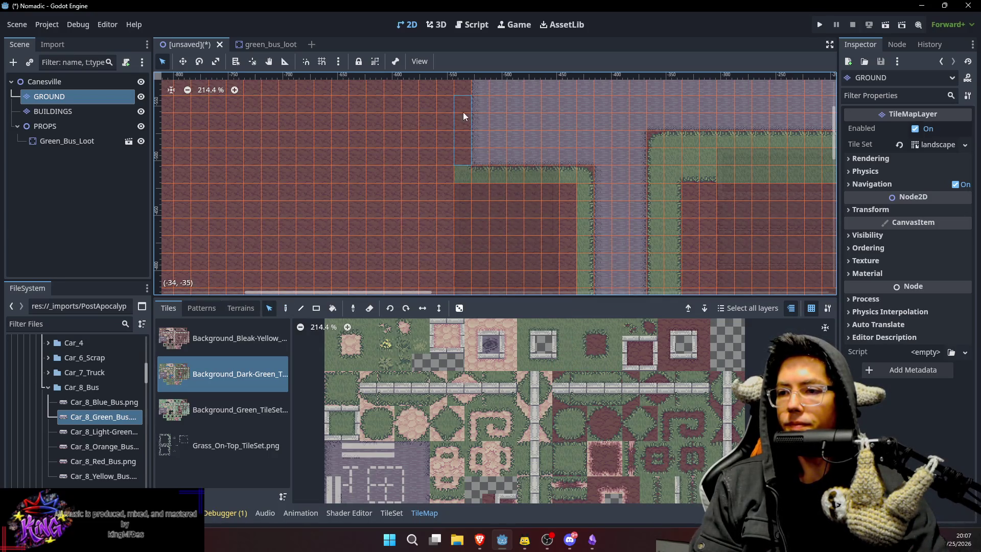
pyautogui.press('Escape')
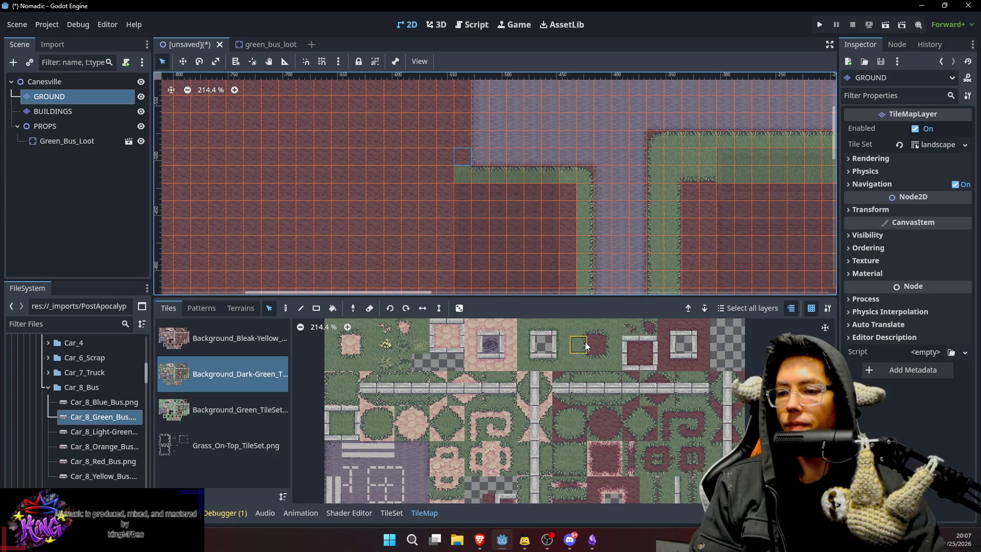
pyautogui.press('d')
pyautogui.moveTo(467, 157); pyautogui.dragTo(460, 102)
pyautogui.scroll(5, 478, 123)
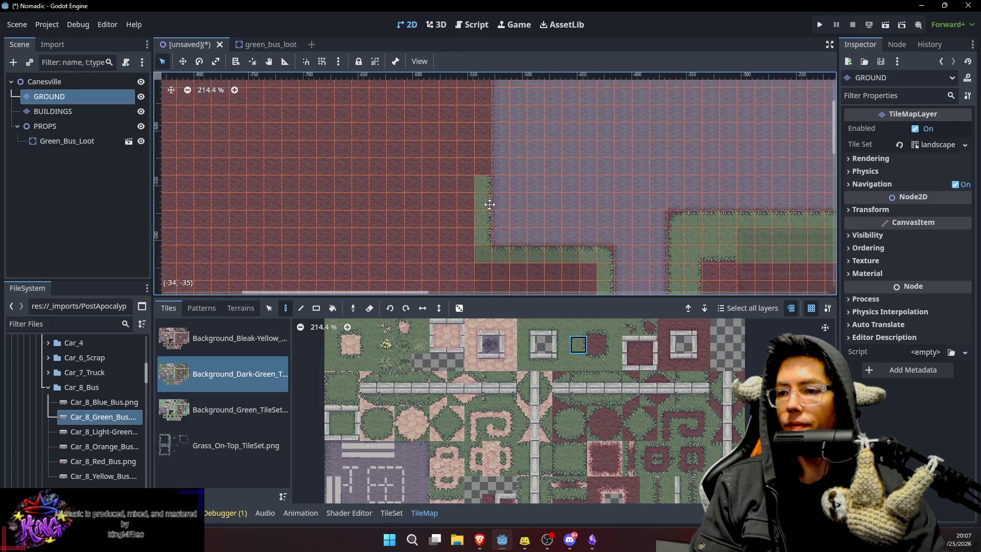
pyautogui.scroll(3, 514, 129)
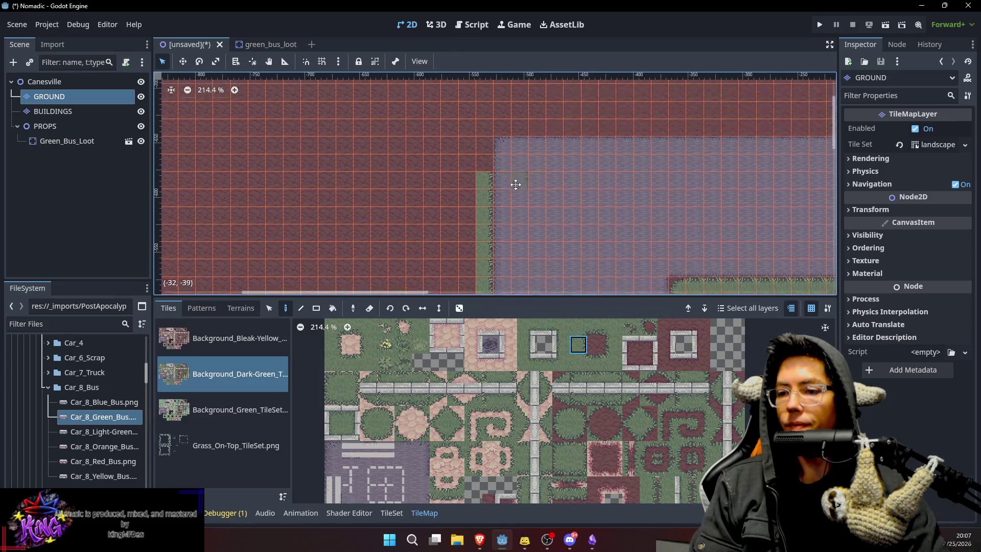
pyautogui.scroll(3, 563, 153)
pyautogui.scroll(-1, 588, 179)
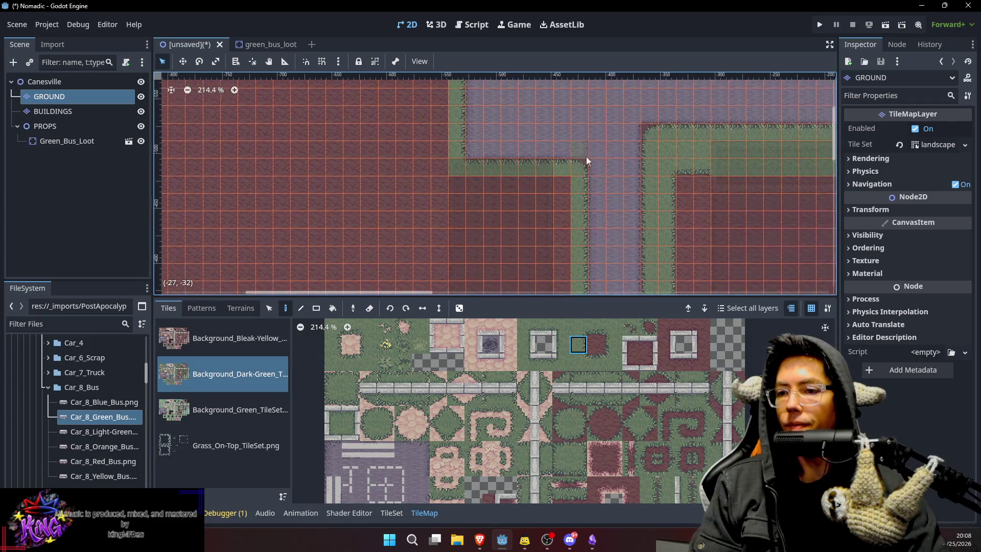
pyautogui.scroll(-1, 617, 174)
pyautogui.hscroll(-4, 608, 182)
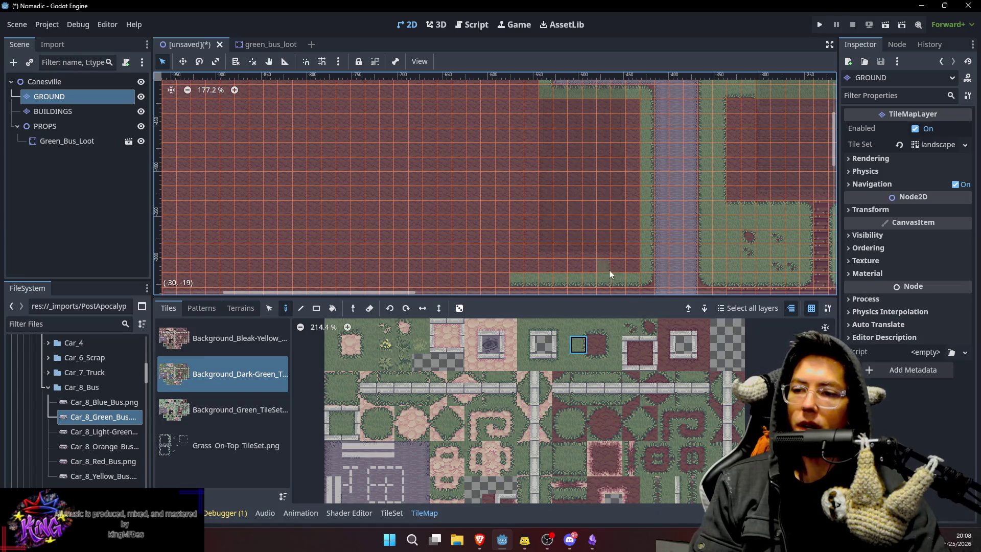
# Extend the grass bottom-edge strip westward and paint a grass column up along the road.
pyautogui.click(597, 361)
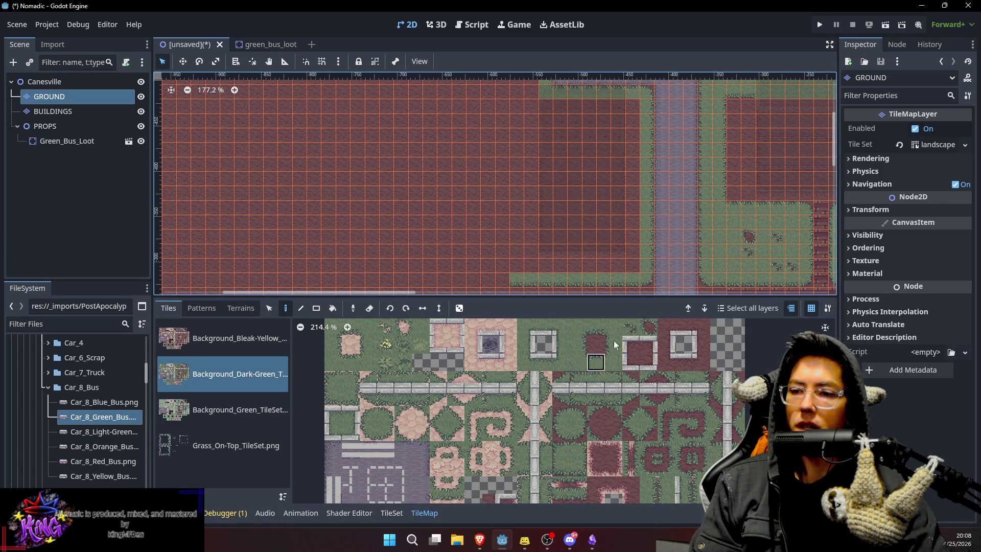
pyautogui.moveTo(585, 269); pyautogui.dragTo(537, 265)
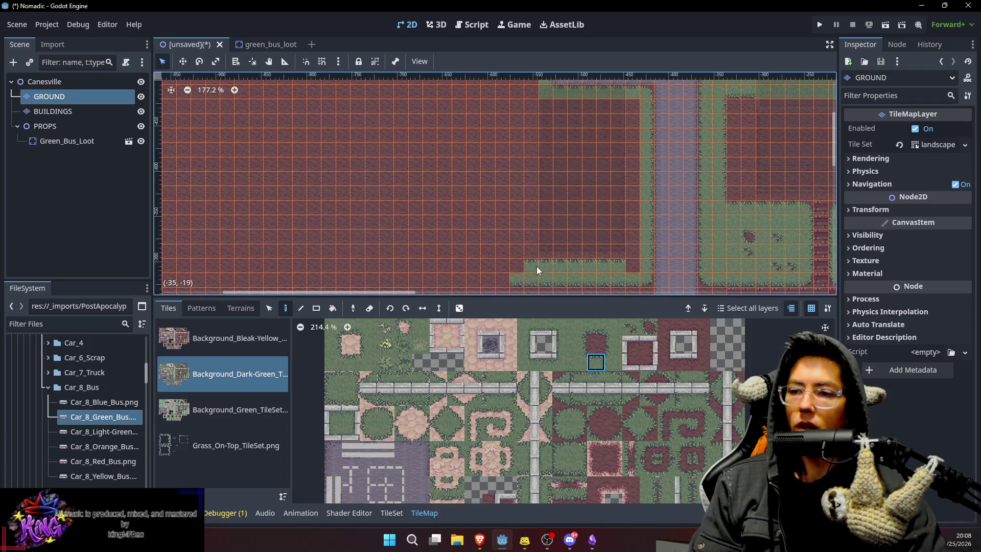
pyautogui.click(578, 362)
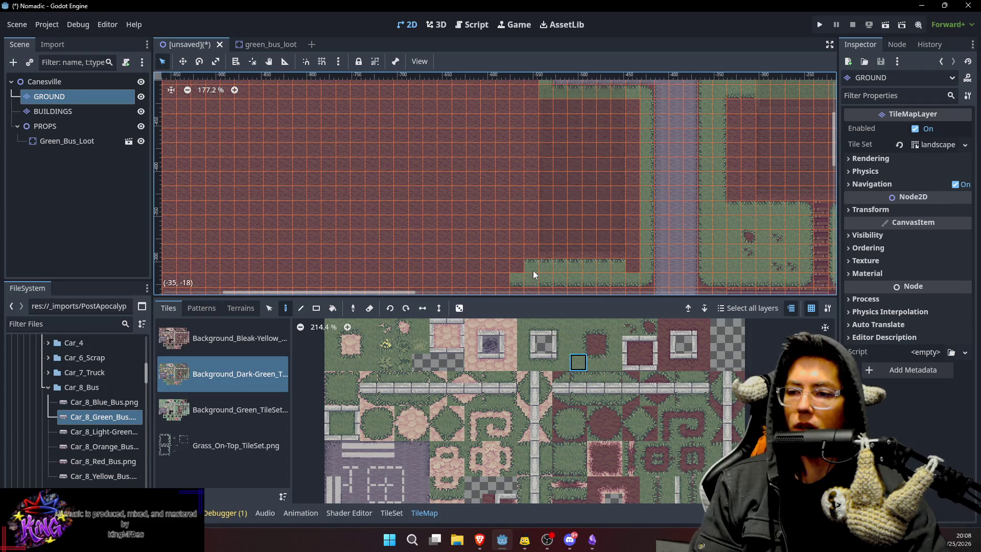
pyautogui.click(613, 361)
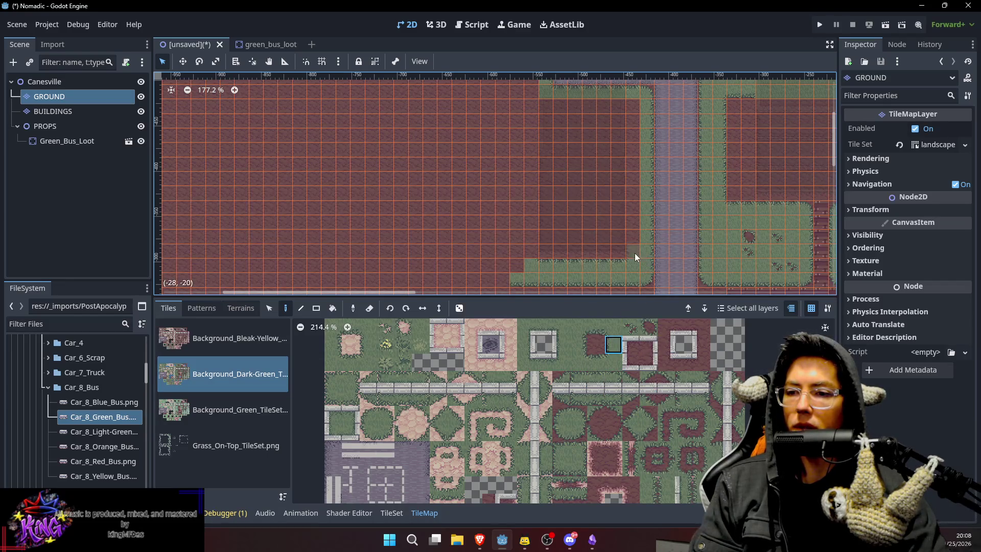
pyautogui.moveTo(631, 251); pyautogui.dragTo(630, 126)
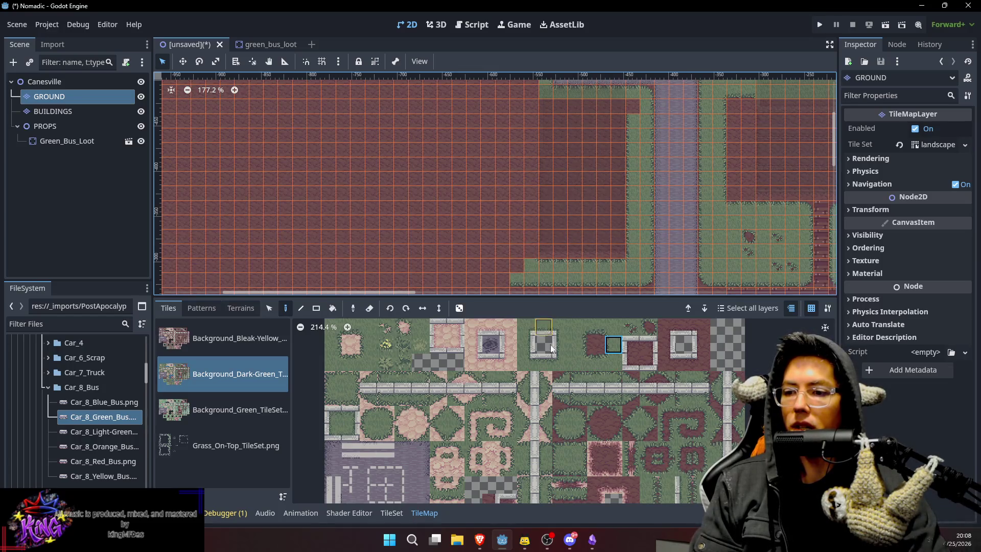
# Paint a grass column along the dirt lot's edge, trying corner and straight edge tiles.
pyautogui.click(578, 344)
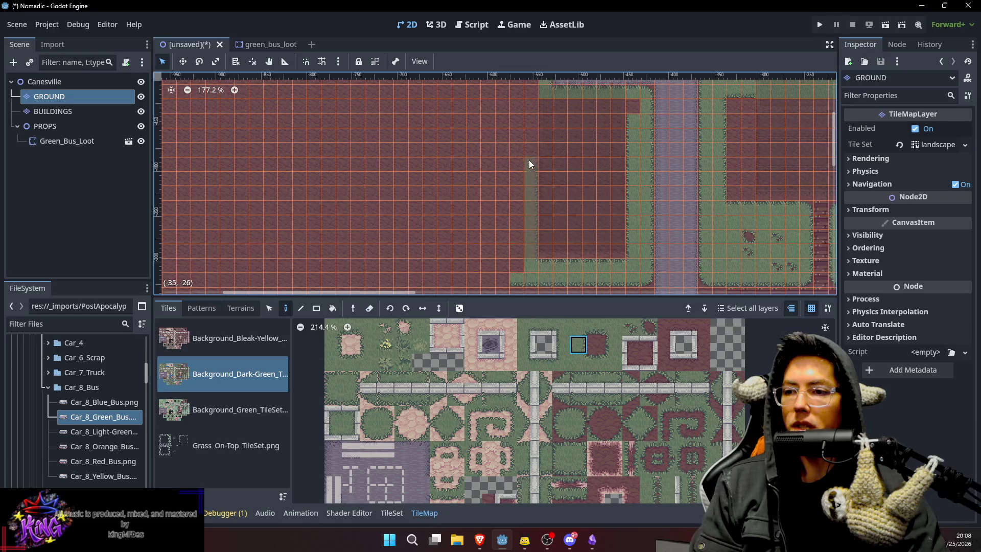
pyautogui.moveTo(525, 108); pyautogui.dragTo(526, 108)
pyautogui.scroll(5, 556, 153)
pyautogui.click(578, 327)
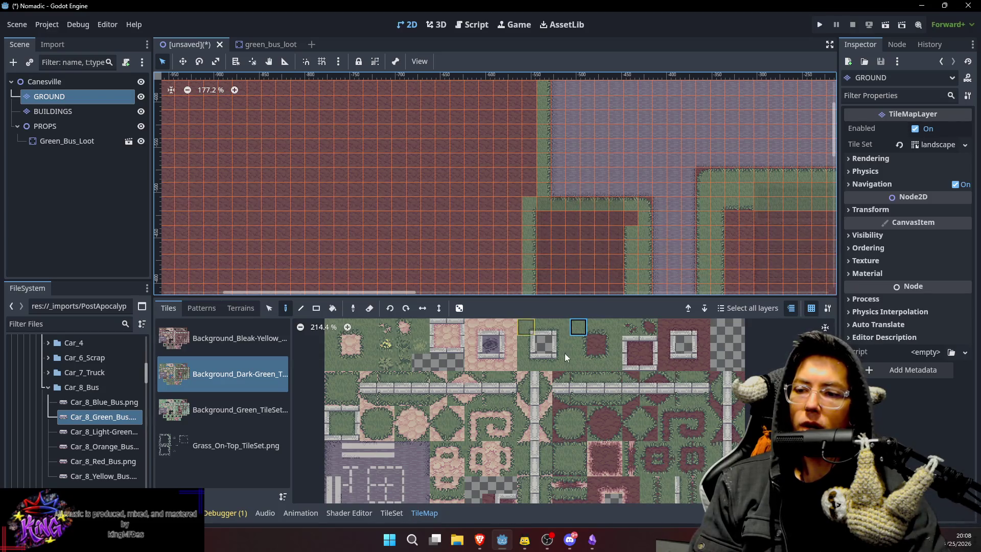
pyautogui.click(428, 333)
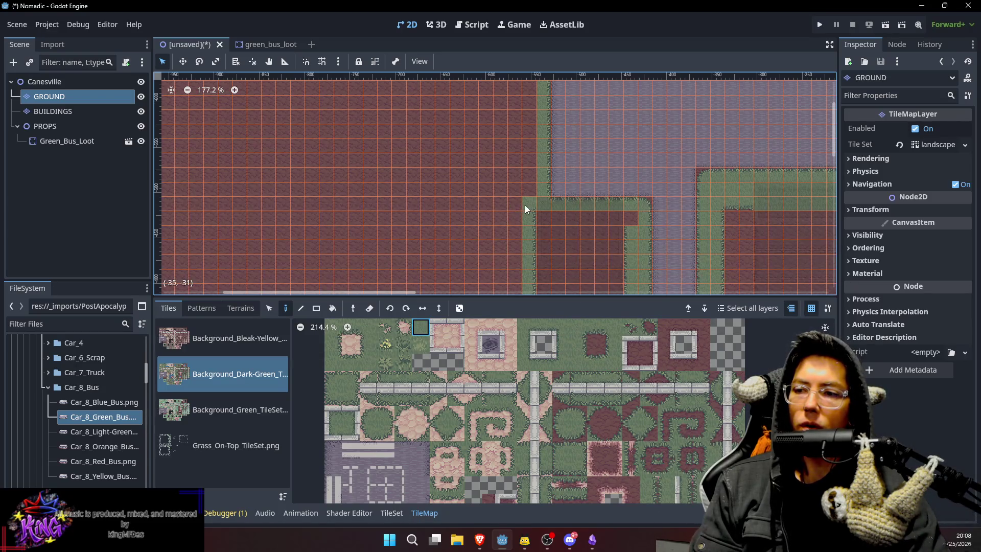
pyautogui.click(582, 327)
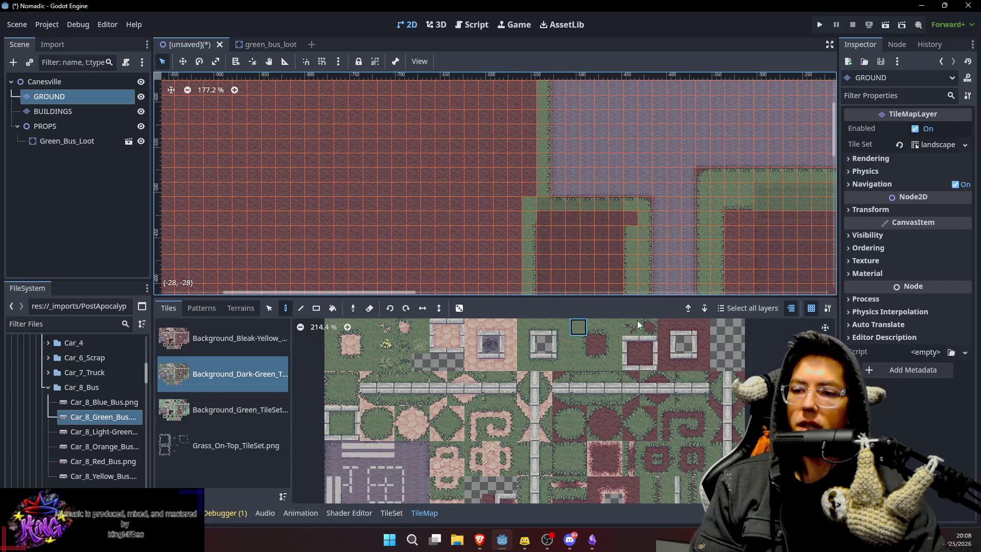
pyautogui.click(612, 330)
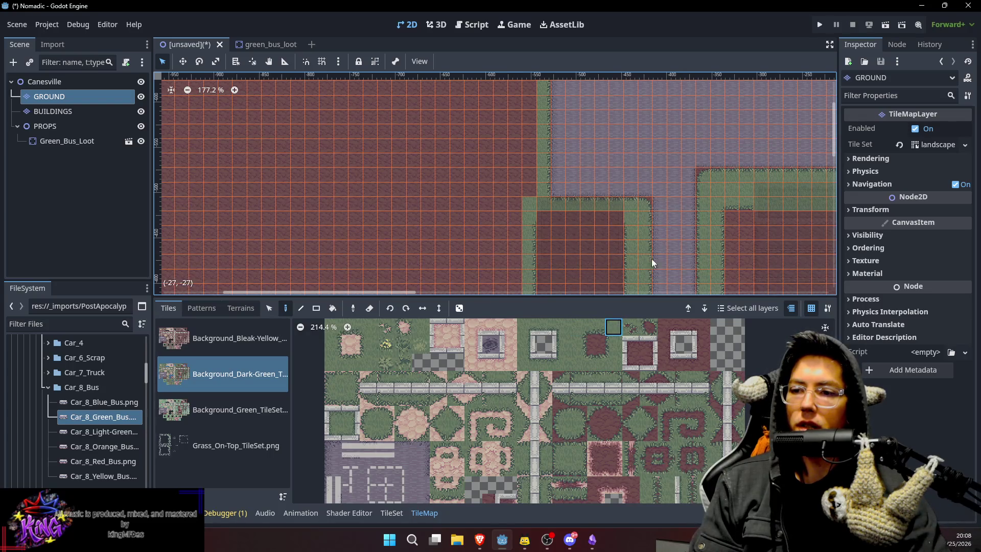
pyautogui.moveTo(648, 262); pyautogui.dragTo(673, 205)
pyautogui.scroll(-3, 680, 203)
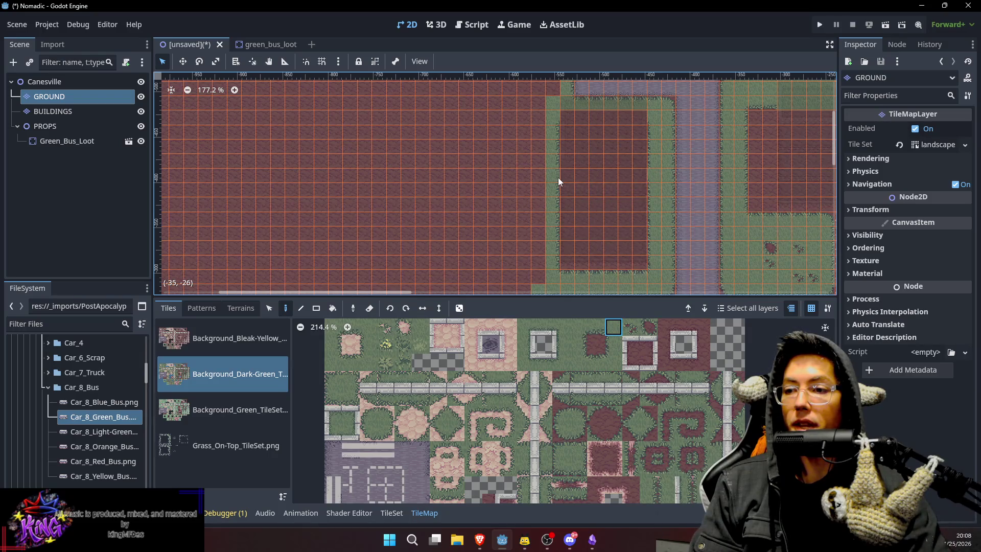
# Paint a straight grass edge column down beside the path.
pyautogui.click(578, 327)
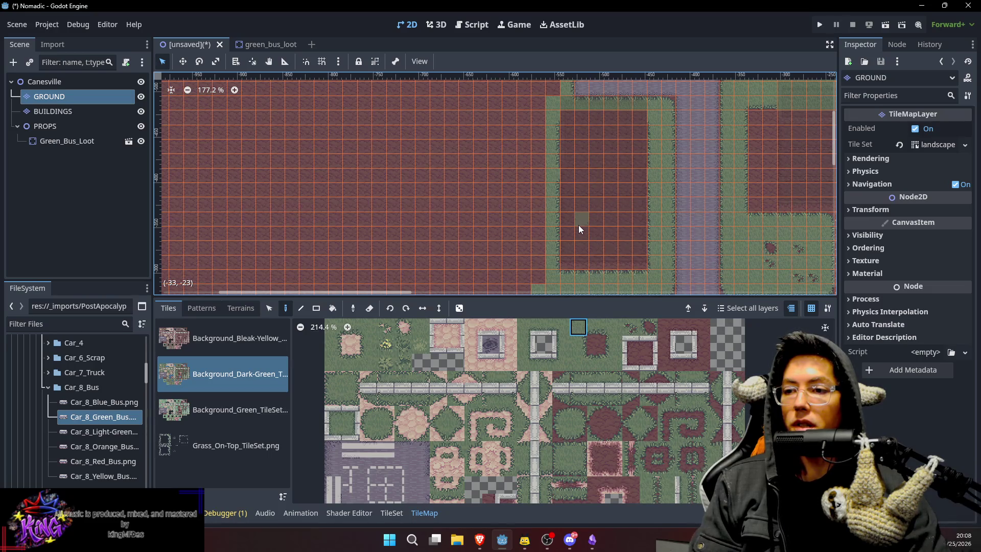
pyautogui.keyDown('ctrl'); pyautogui.click(554, 102); pyautogui.keyUp('ctrl')
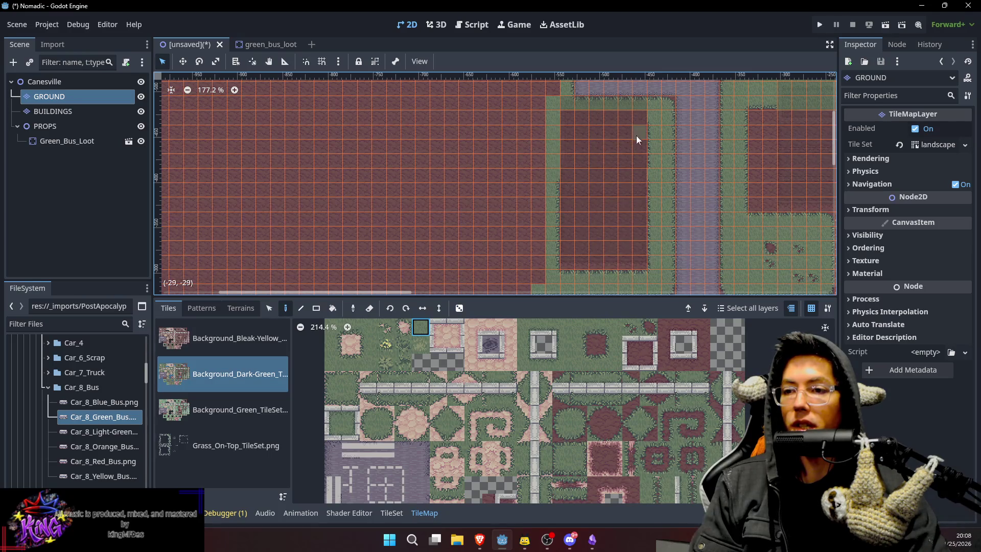
pyautogui.hscroll(3, 659, 169)
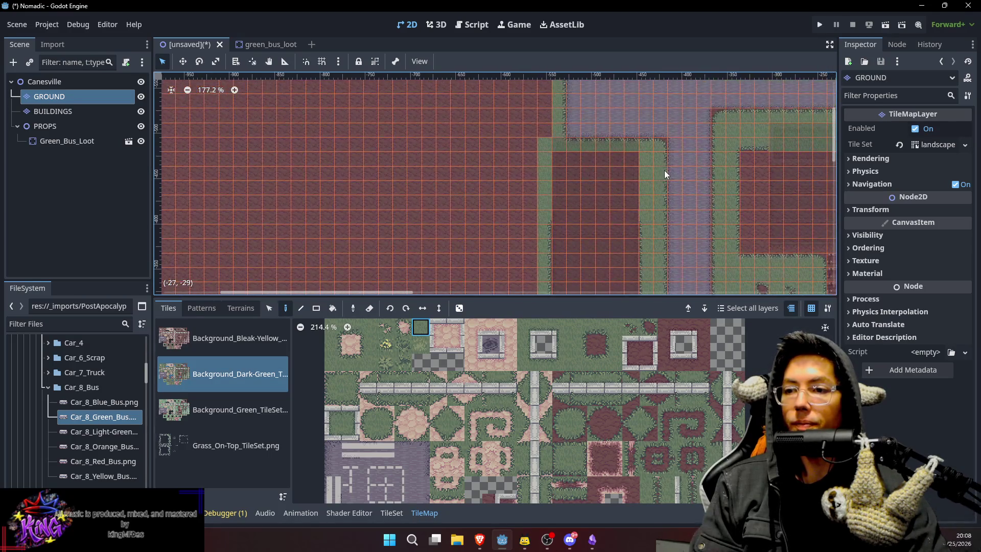
pyautogui.scroll(3, 688, 145)
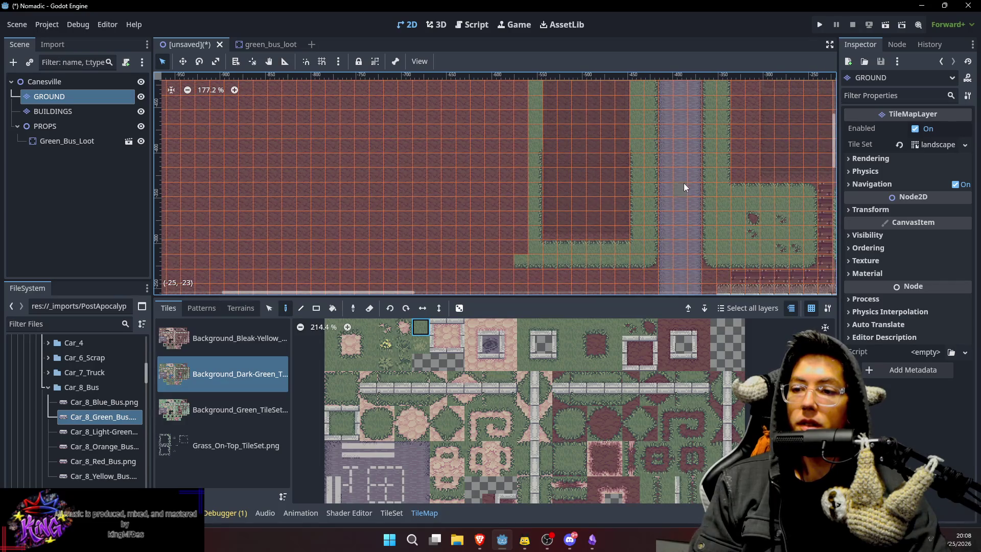
pyautogui.hscroll(-2, 684, 183)
pyautogui.press('s')
pyautogui.scroll(-3, 550, 144)
pyautogui.hscroll(1, 551, 143)
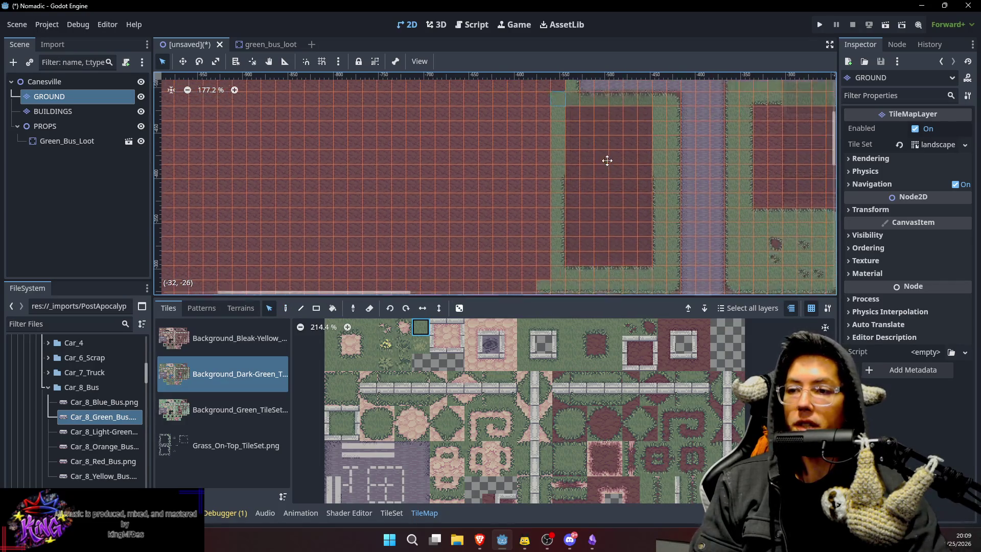
pyautogui.press('d')
pyautogui.moveTo(544, 88); pyautogui.dragTo(542, 255)
# Paint a grass strip left of the road edge and zoom out to 133%.
pyautogui.scroll(-3, 639, 197)
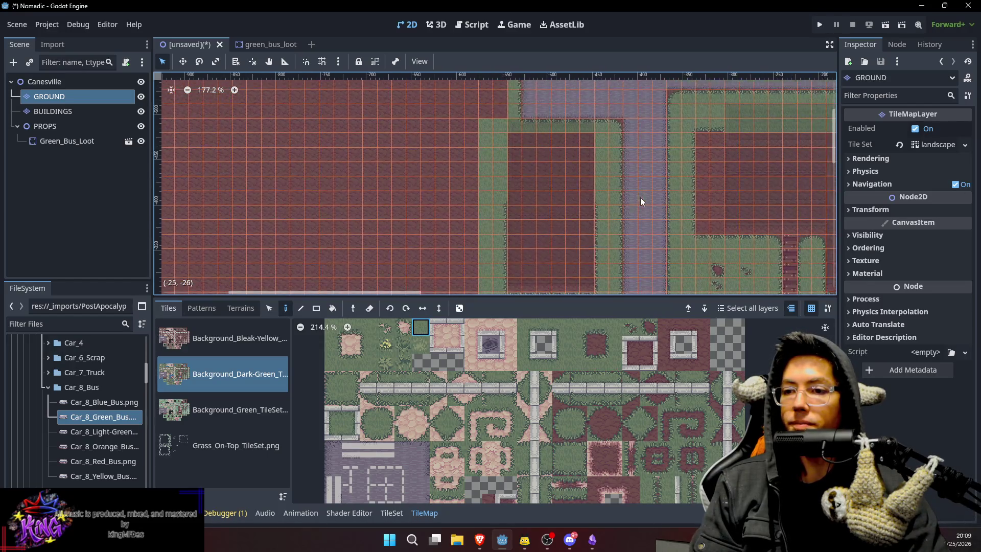
pyautogui.scroll(3, 532, 136)
pyautogui.moveTo(517, 119); pyautogui.dragTo(531, 222)
pyautogui.scroll(-4, 613, 174)
pyautogui.hscroll(2, 613, 174)
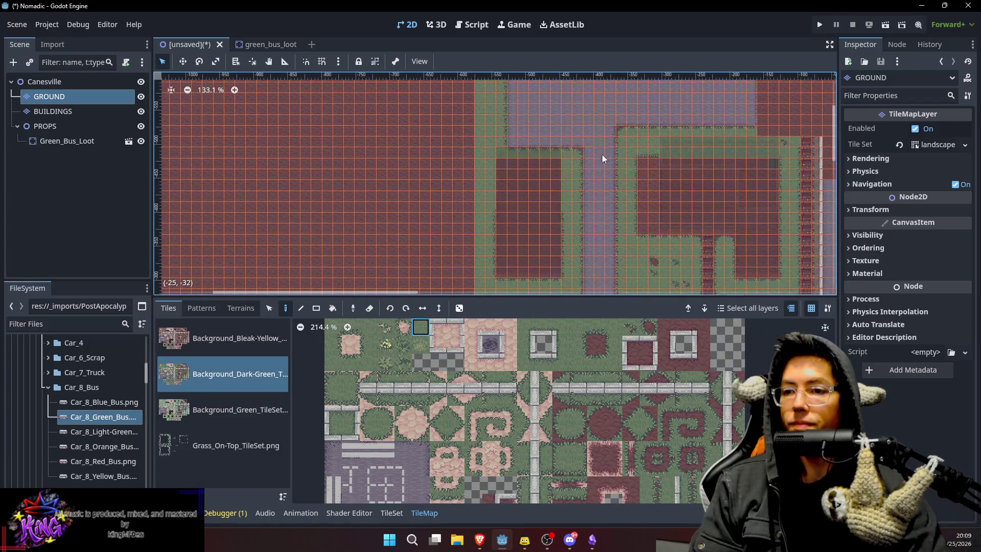
# Lay a 2x9 block of grass tiles and edge the strip's right side with grass border.
pyautogui.hscroll(5, 599, 152)
pyautogui.scroll(2, 587, 138)
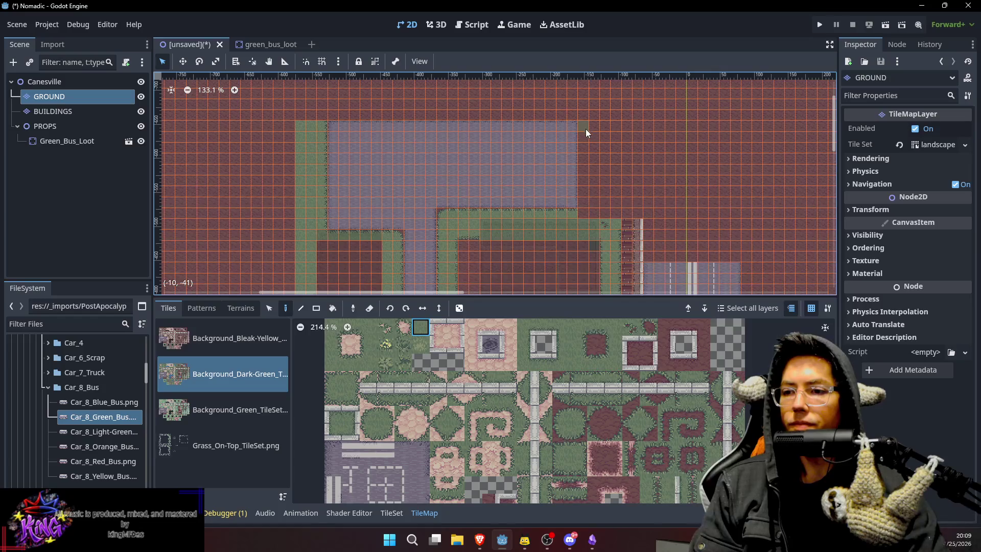
pyautogui.moveTo(596, 211)
pyautogui.mouseDown()
pyautogui.moveTo(594, 161)
pyautogui.moveTo(606, 127)
pyautogui.mouseUp()
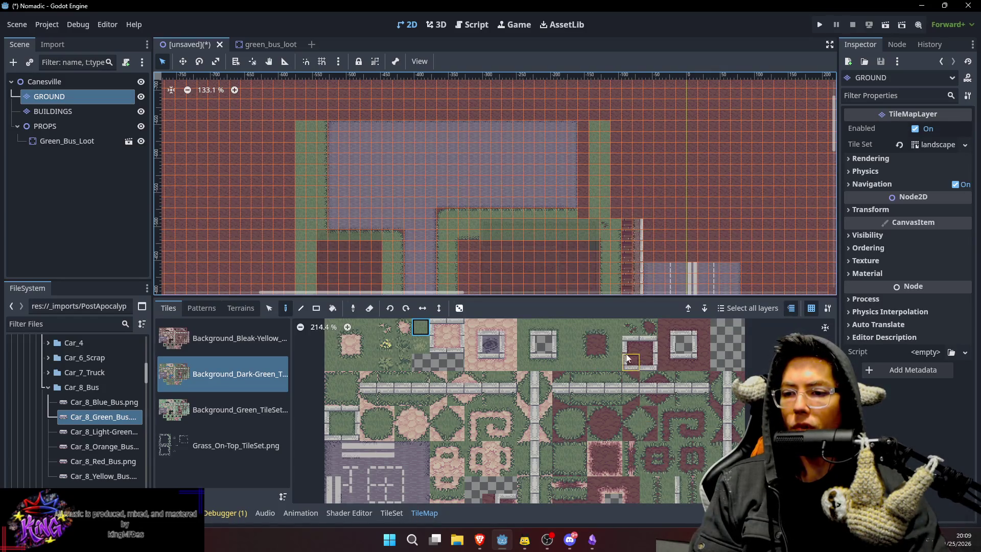
pyautogui.click(585, 348)
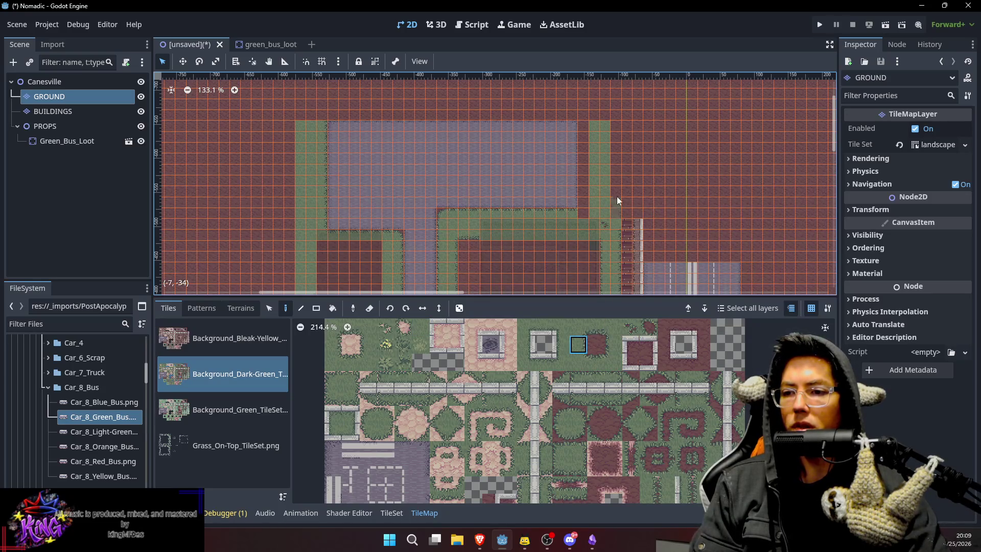
pyautogui.moveTo(615, 146); pyautogui.dragTo(615, 127)
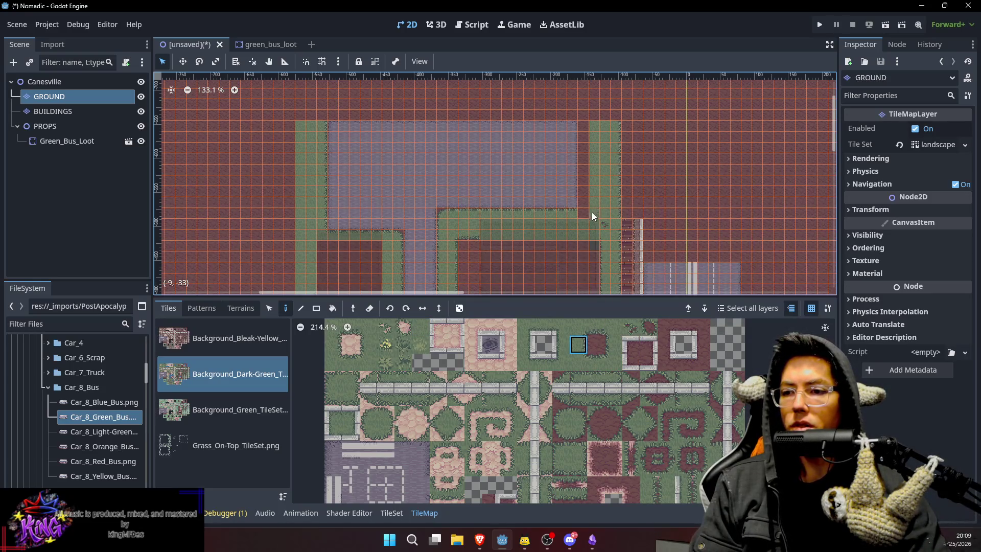
pyautogui.click(614, 343)
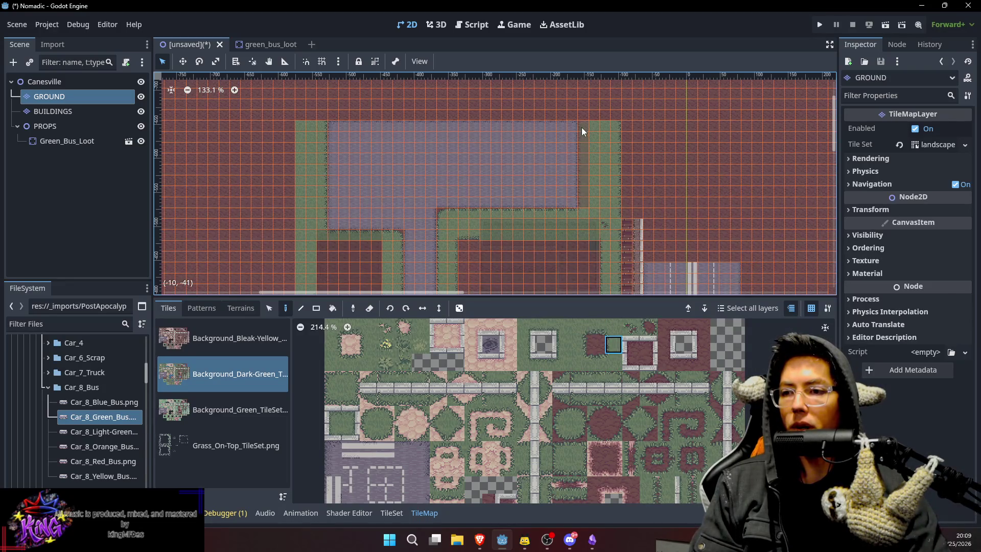
# Open Save Scene As for the scene with canesville.tscn as the file name.
pyautogui.scroll(-3, 618, 171)
pyautogui.hscroll(-3, 670, 160)
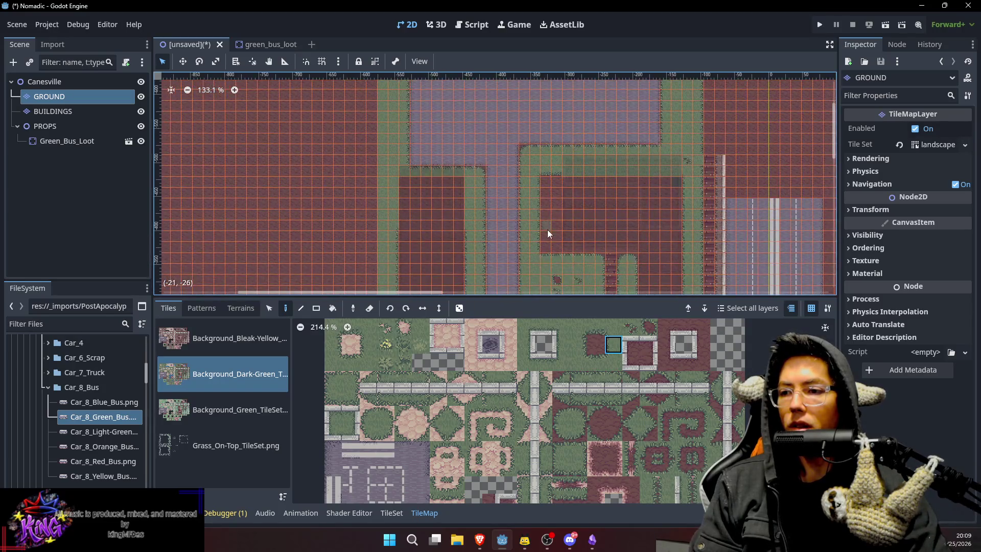
pyautogui.hscroll(-2, 557, 204)
pyautogui.hotkey('ctrl', 's')
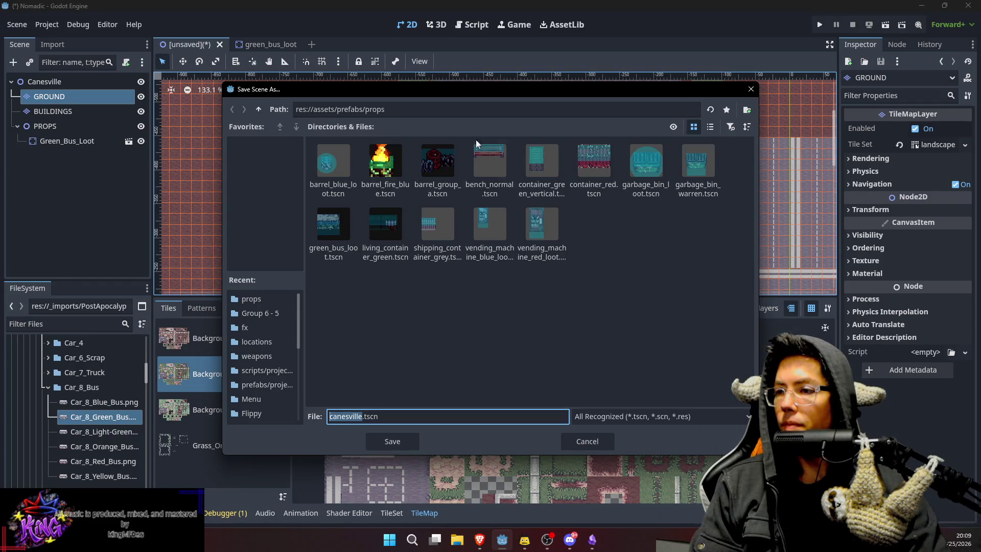
# Save the scene as canesville.tscn in res://assets/prefabs/locations and enlarge the 2D viewport.
pyautogui.press('Escape')
pyautogui.hotkey('ctrl', 's')
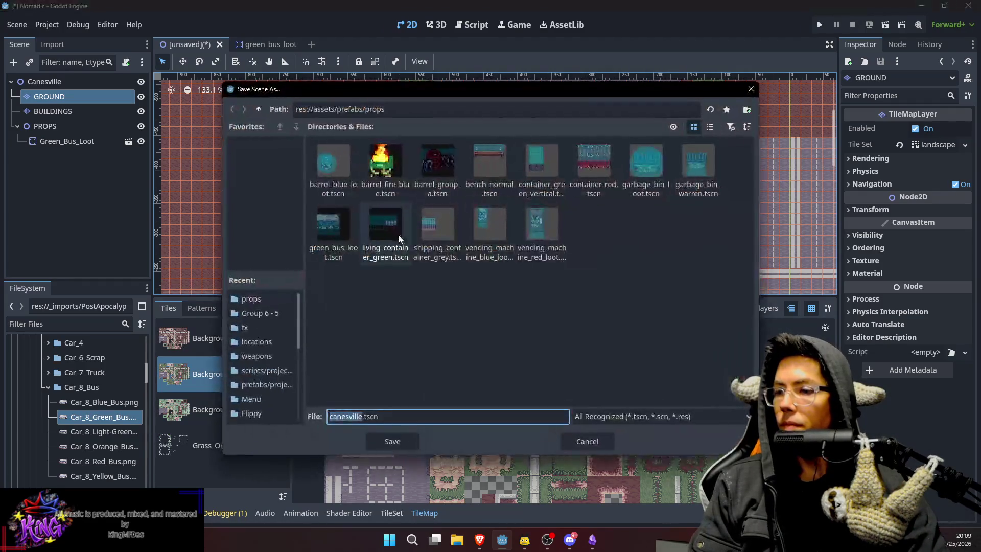
pyautogui.doubleClick(257, 109)
pyautogui.click(257, 110)
pyautogui.doubleClick(387, 168)
pyautogui.doubleClick(337, 167)
pyautogui.doubleClick(385, 163)
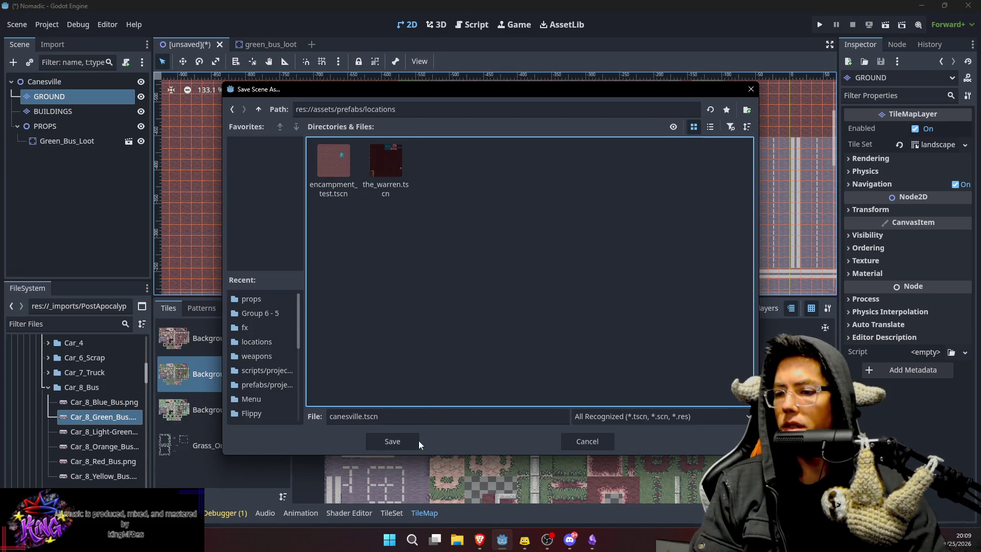
pyautogui.click(412, 441)
pyautogui.click(509, 293)
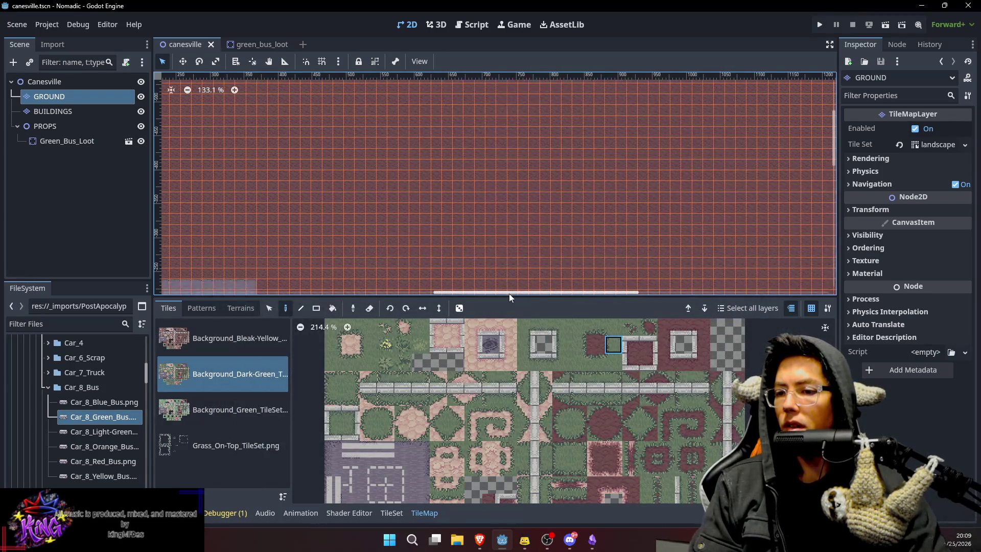
pyautogui.moveTo(508, 293)
pyautogui.mouseDown()
pyautogui.moveTo(512, 393)
pyautogui.moveTo(356, 392)
pyautogui.moveTo(383, 256)
pyautogui.moveTo(519, 289)
pyautogui.moveTo(557, 310)
pyautogui.mouseUp()
# Select the Canesville root node and pan and zoom to 177% to review the town map.
pyautogui.click(61, 81)
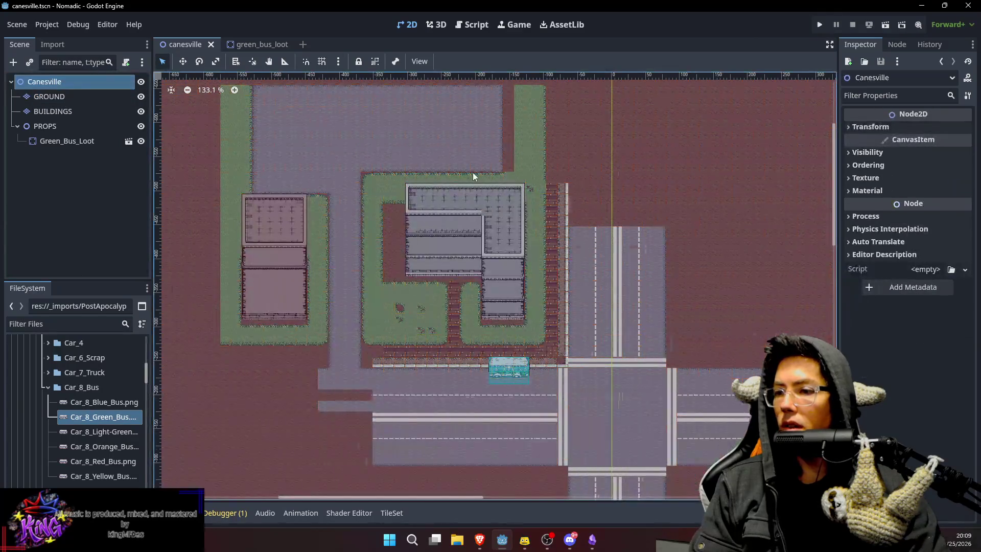
pyautogui.moveTo(473, 176); pyautogui.dragTo(587, 174)
pyautogui.scroll(3, 582, 236)
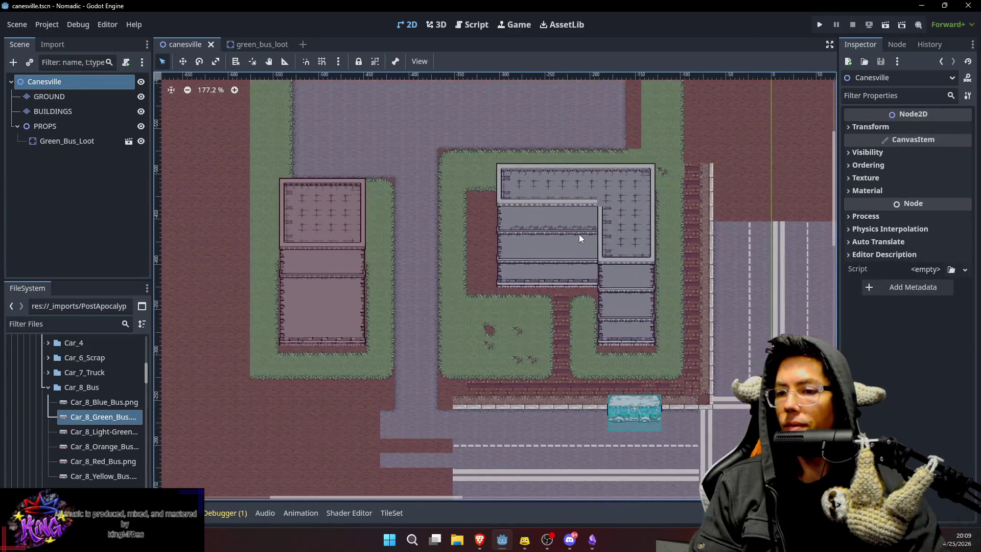
pyautogui.moveTo(468, 205)
pyautogui.mouseDown()
pyautogui.moveTo(508, 175)
pyautogui.moveTo(492, 227)
pyautogui.mouseUp()
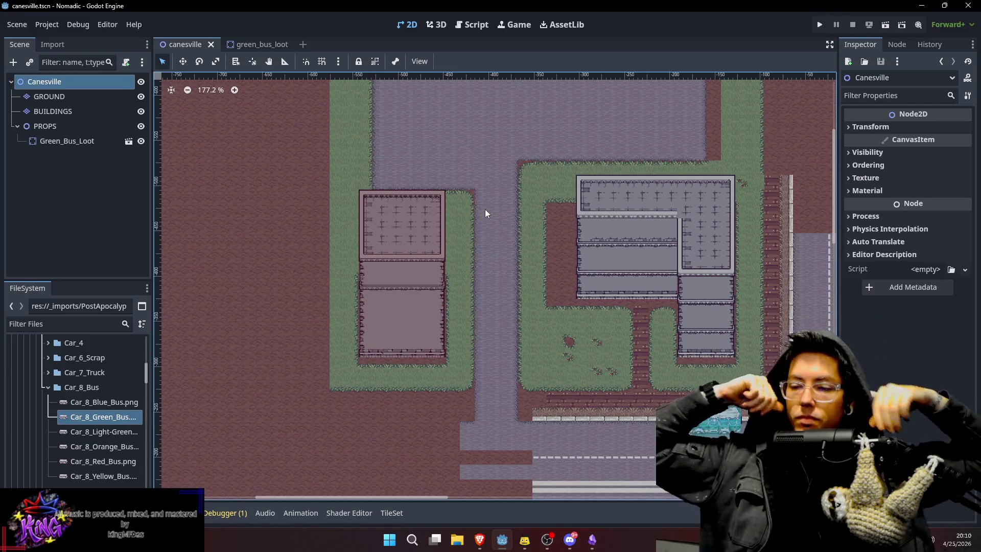
# On the GROUND layer, paint a grass corner and path tiles to open a gap beside the left lot.
pyautogui.doubleClick(53, 96)
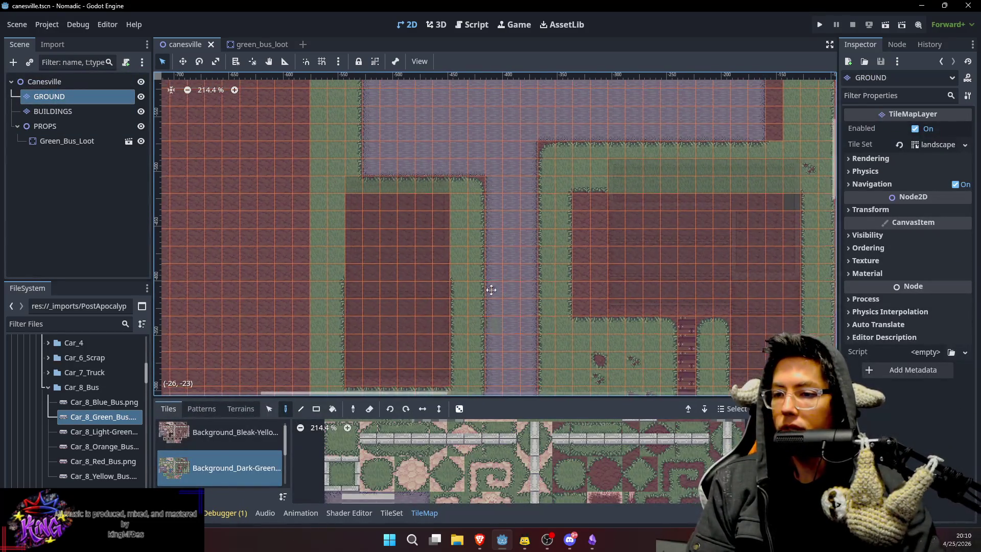
pyautogui.scroll(5, 483, 197)
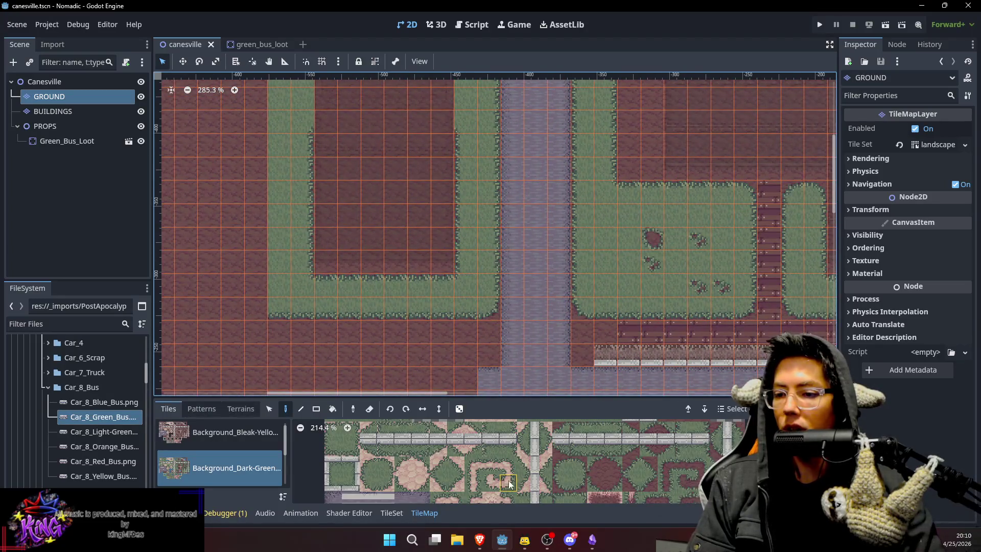
pyautogui.click(578, 483)
pyautogui.click(489, 183)
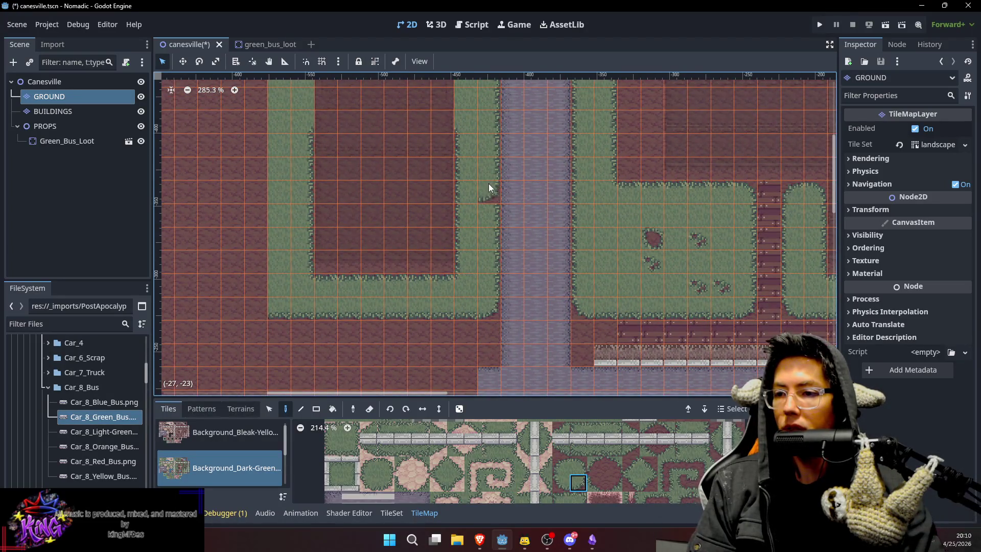
pyautogui.click(556, 485)
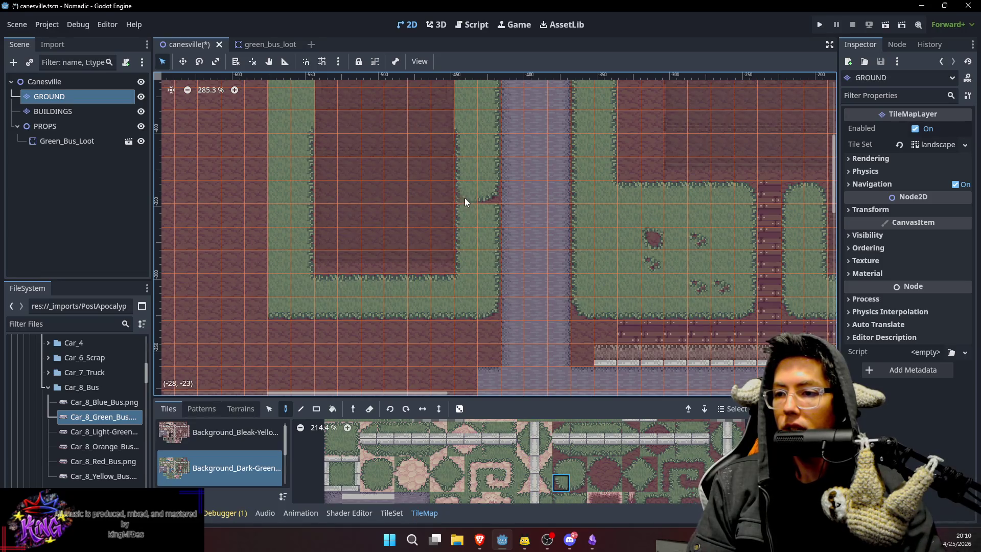
pyautogui.scroll(-1, 522, 178)
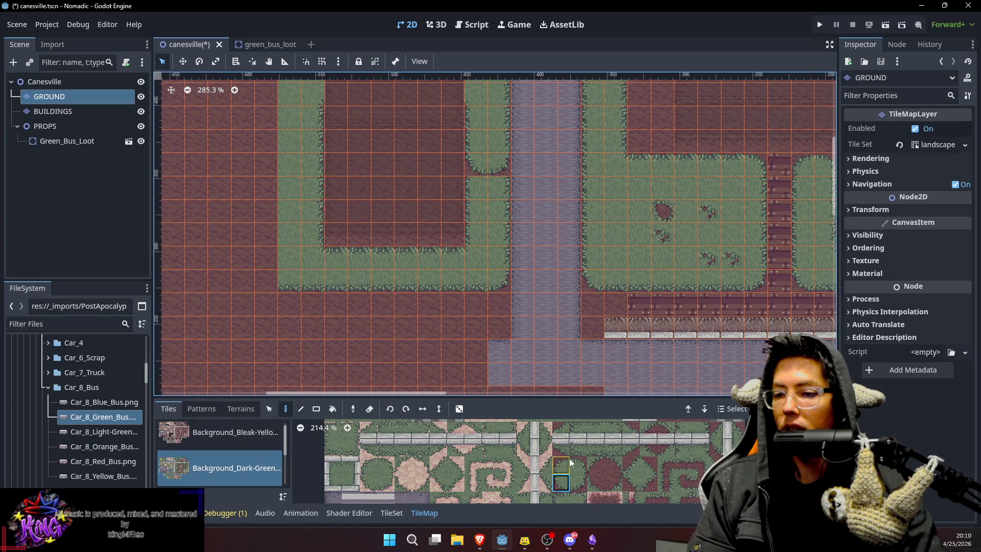
pyautogui.moveTo(566, 466); pyautogui.dragTo(578, 466)
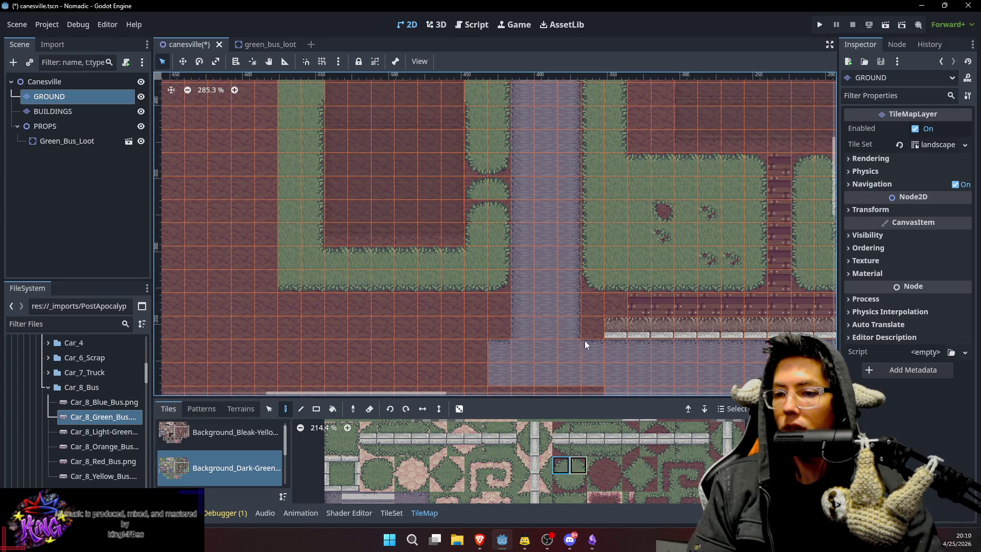
pyautogui.press('Escape')
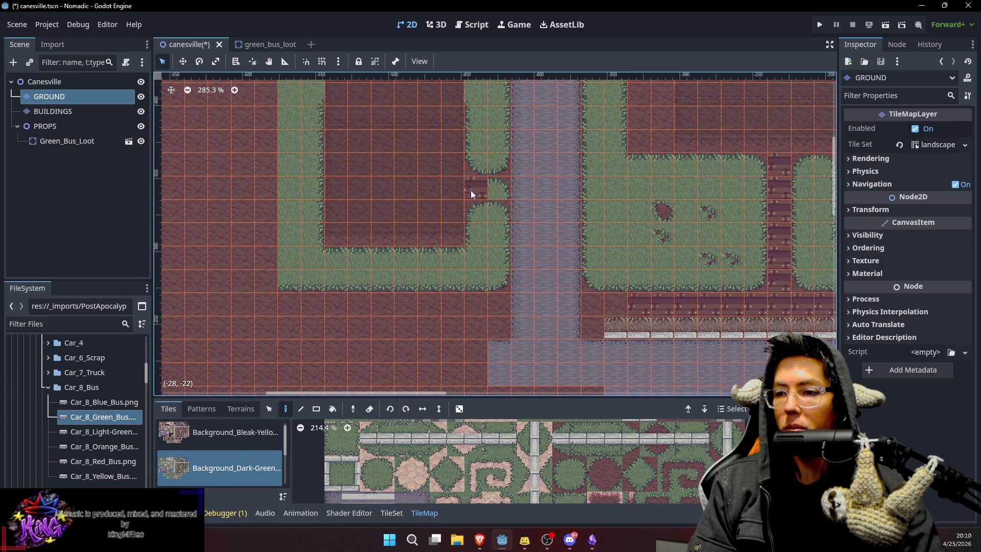
# Review the whole town with buildings visible from Canesville, then reselect the GROUND layer.
pyautogui.scroll(3, 488, 190)
pyautogui.click(44, 81)
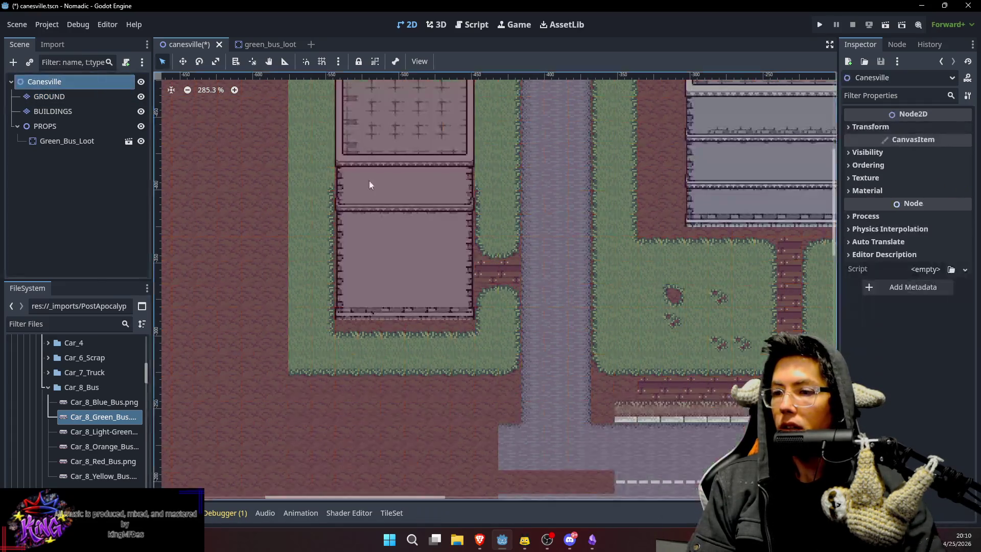
pyautogui.scroll(1, 582, 210)
pyautogui.scroll(-2, 581, 209)
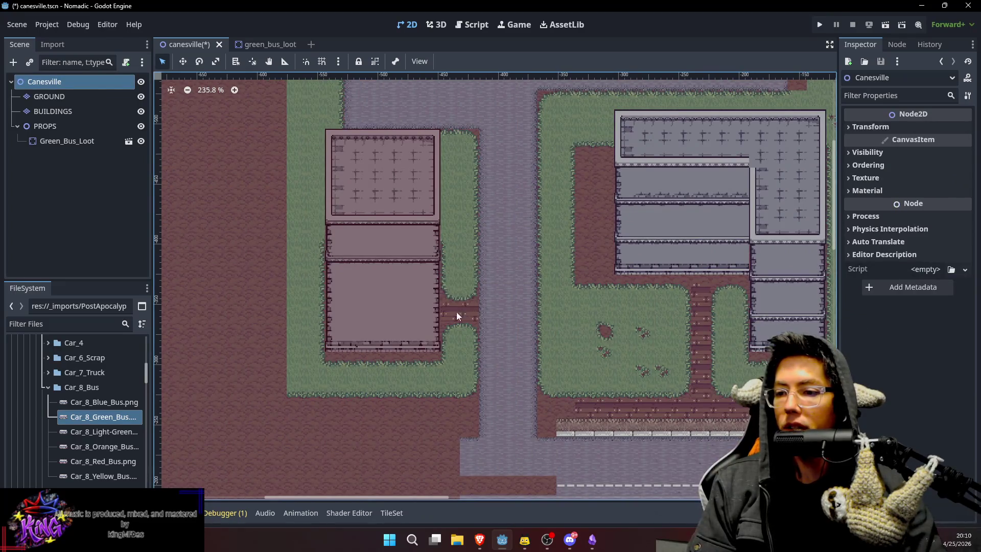
pyautogui.scroll(2, 502, 203)
pyautogui.scroll(-2, 489, 249)
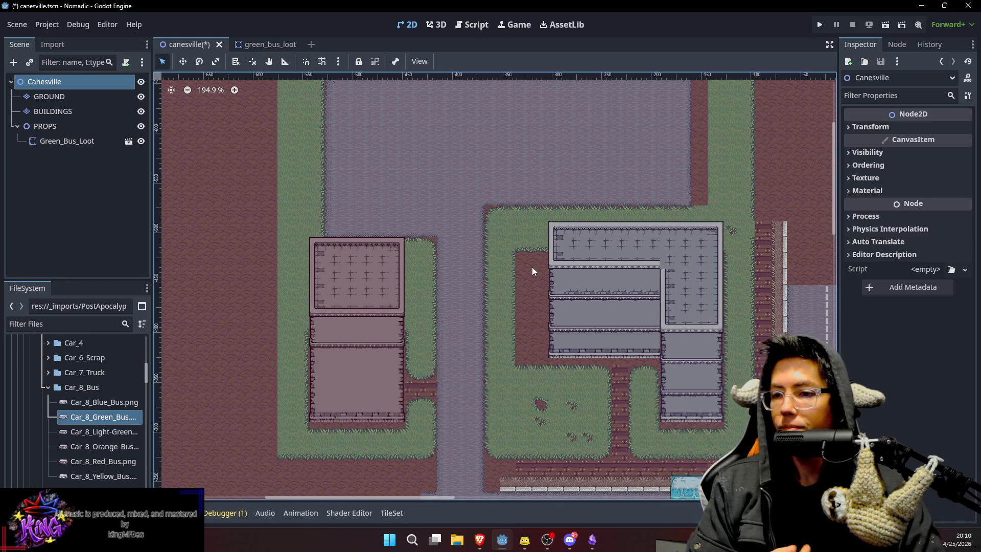
pyautogui.scroll(2, 555, 127)
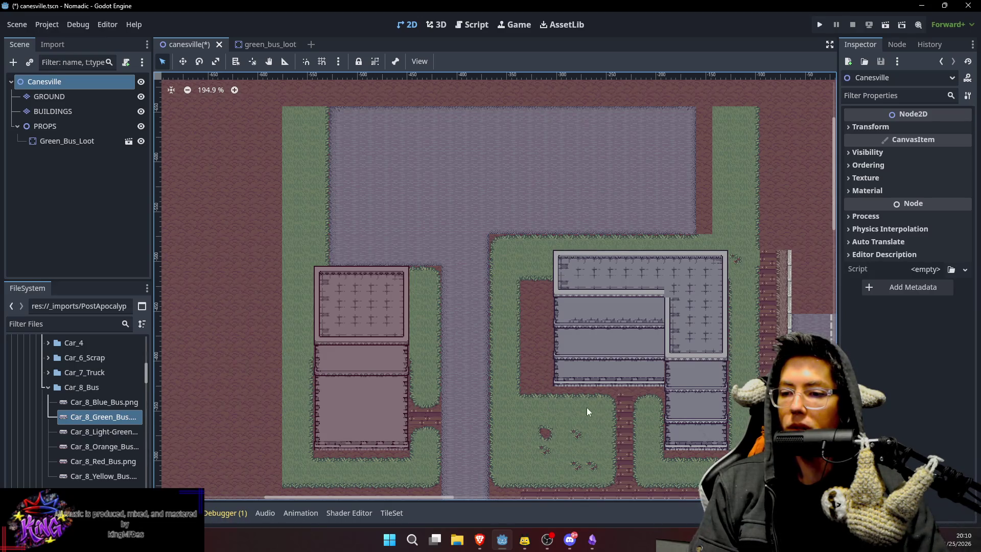
pyautogui.click(89, 96)
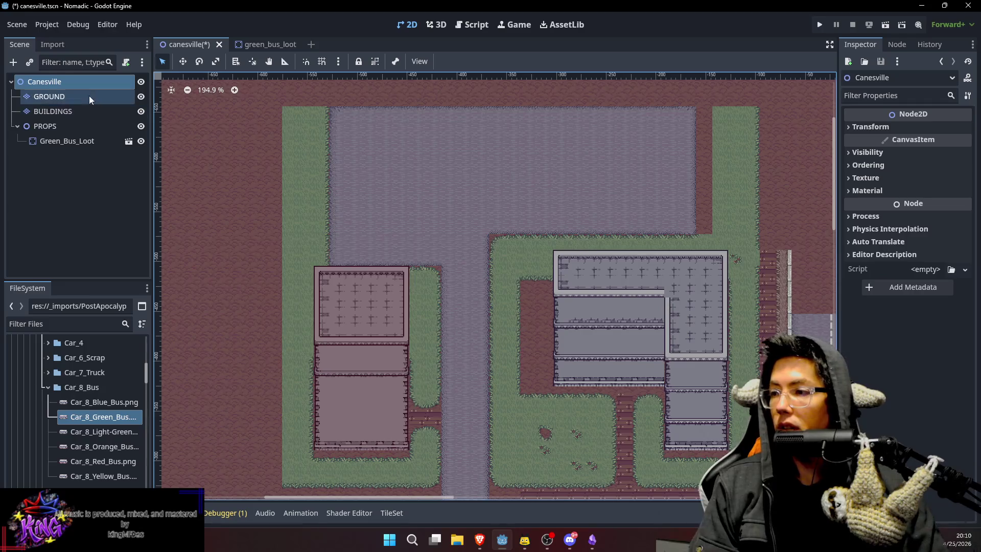
# Paint brick path tiles down the right lot's left side and along its bottom edge.
pyautogui.scroll(-3, 532, 283)
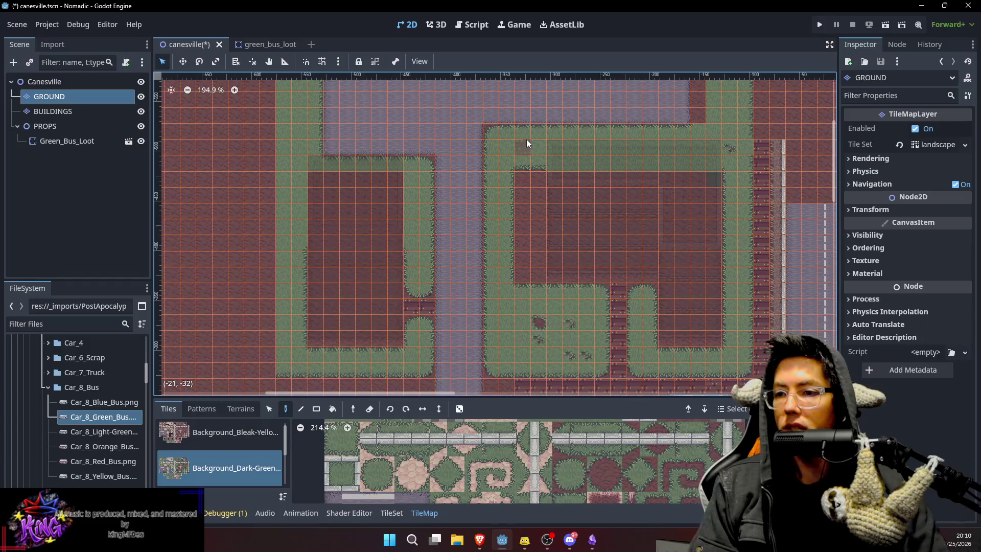
pyautogui.moveTo(526, 182); pyautogui.dragTo(525, 217)
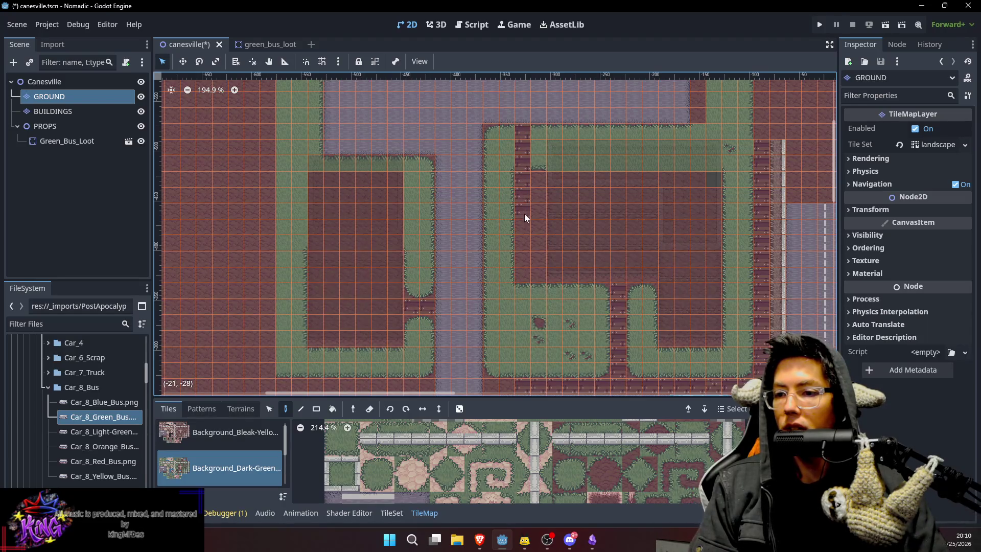
pyautogui.moveTo(526, 267)
pyautogui.mouseDown()
pyautogui.moveTo(527, 292)
pyautogui.moveTo(569, 297)
pyautogui.mouseUp()
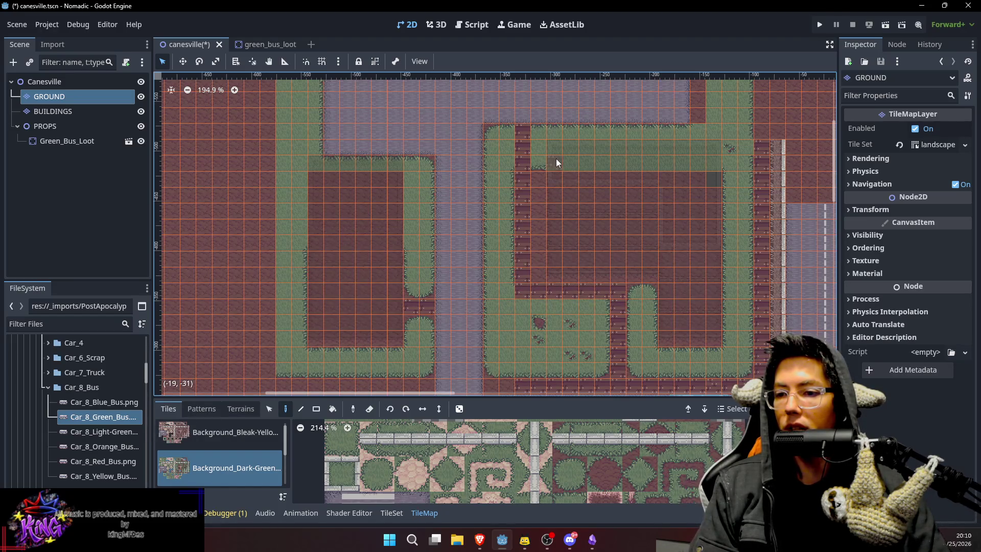
pyautogui.scroll(3, 556, 158)
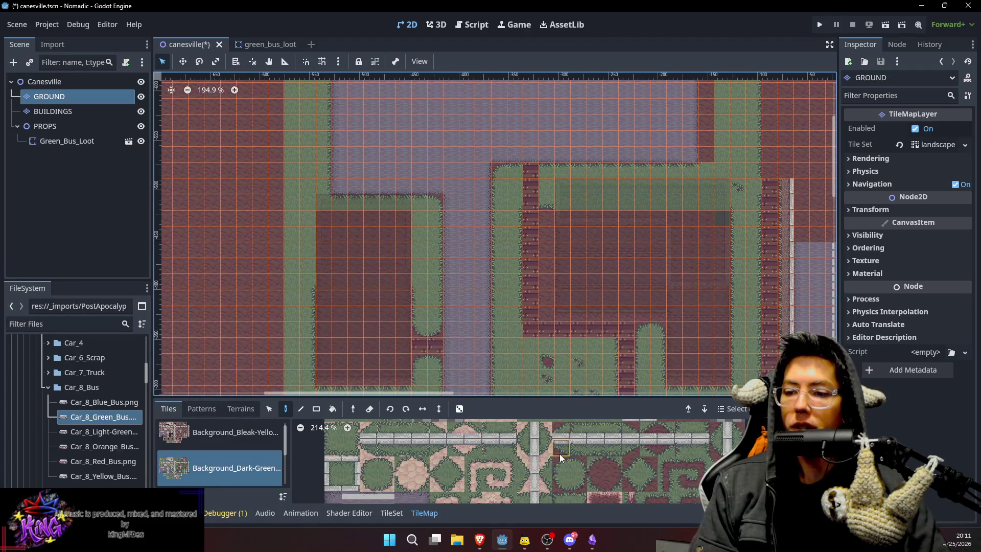
# Pick the rounded grass corner tile and add corners beside the brick walkways.
pyautogui.click(579, 466)
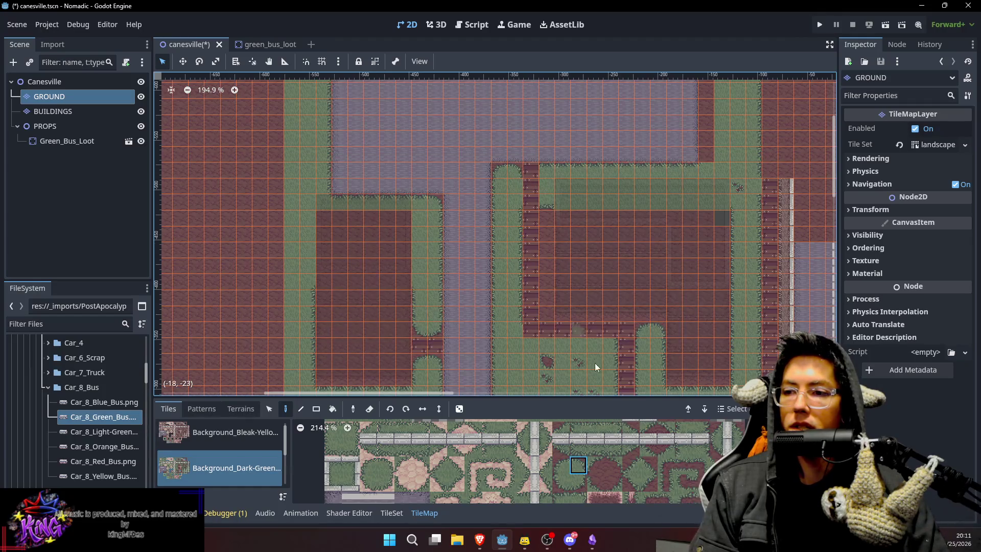
pyautogui.press('s')
pyautogui.click(516, 220)
pyautogui.press('d')
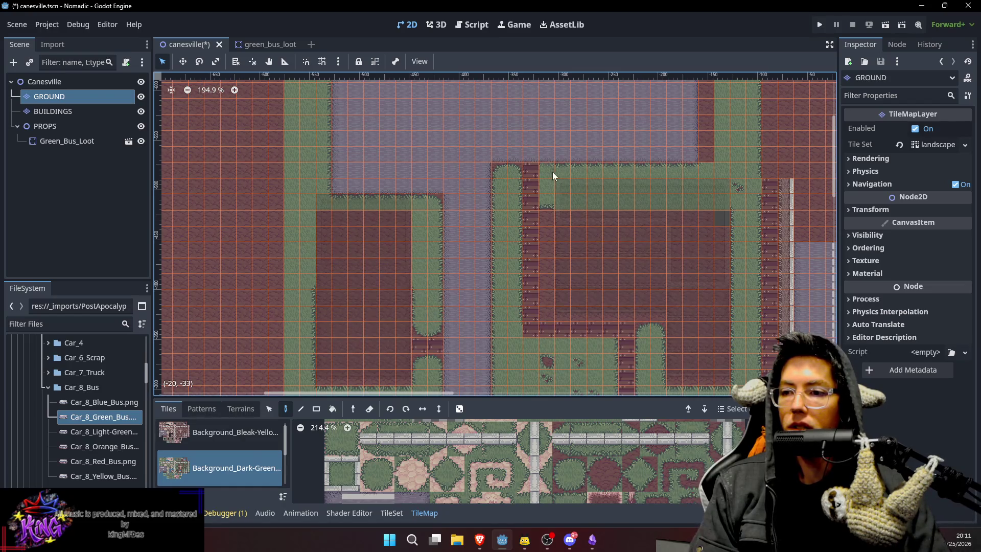
pyautogui.keyDown('ctrl'); pyautogui.click(500, 171); pyautogui.keyUp('ctrl')
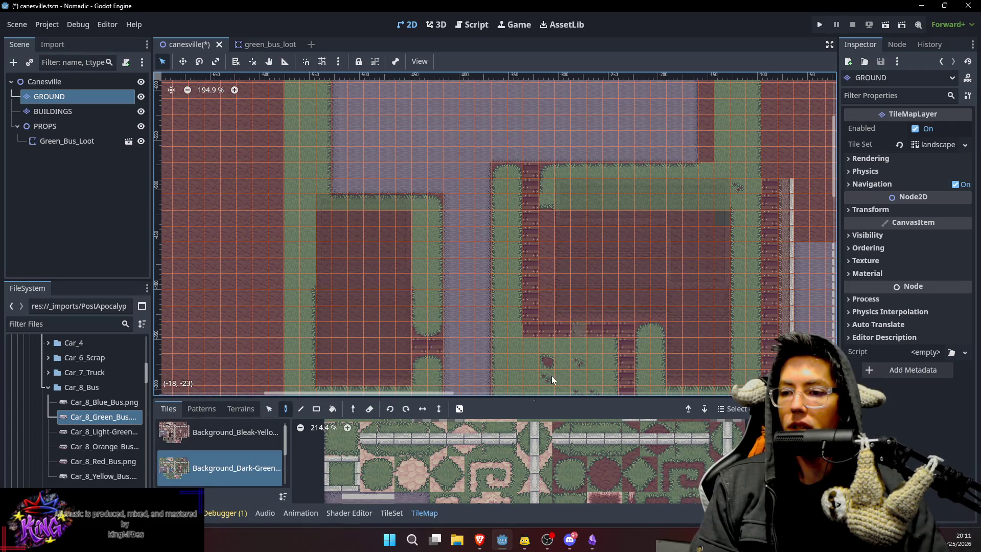
pyautogui.click(560, 484)
pyautogui.moveTo(621, 213)
pyautogui.mouseDown()
pyautogui.moveTo(620, 157)
pyautogui.moveTo(614, 209)
pyautogui.moveTo(614, 180)
pyautogui.mouseUp()
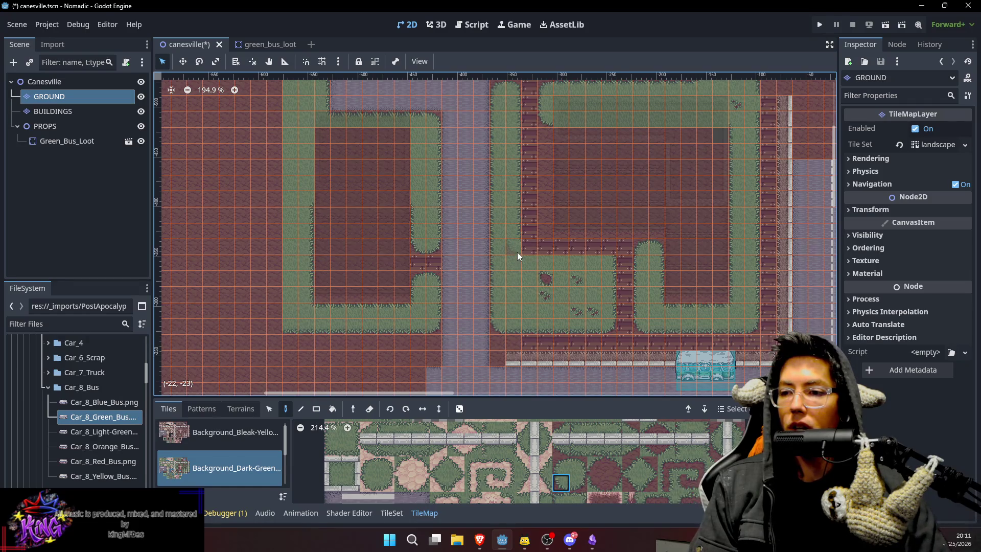
pyautogui.scroll(3, 583, 460)
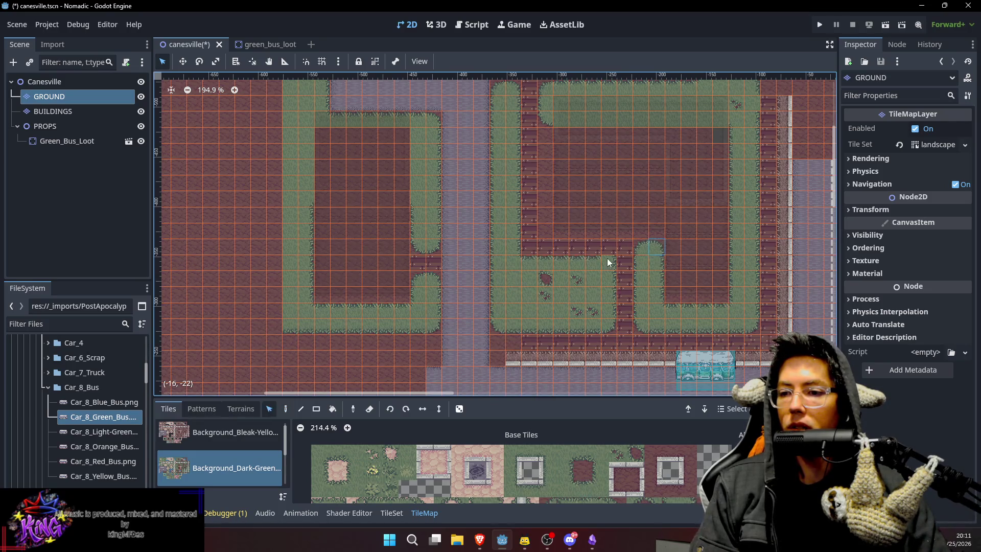
pyautogui.moveTo(575, 196); pyautogui.dragTo(578, 239)
pyautogui.scroll(2, 574, 224)
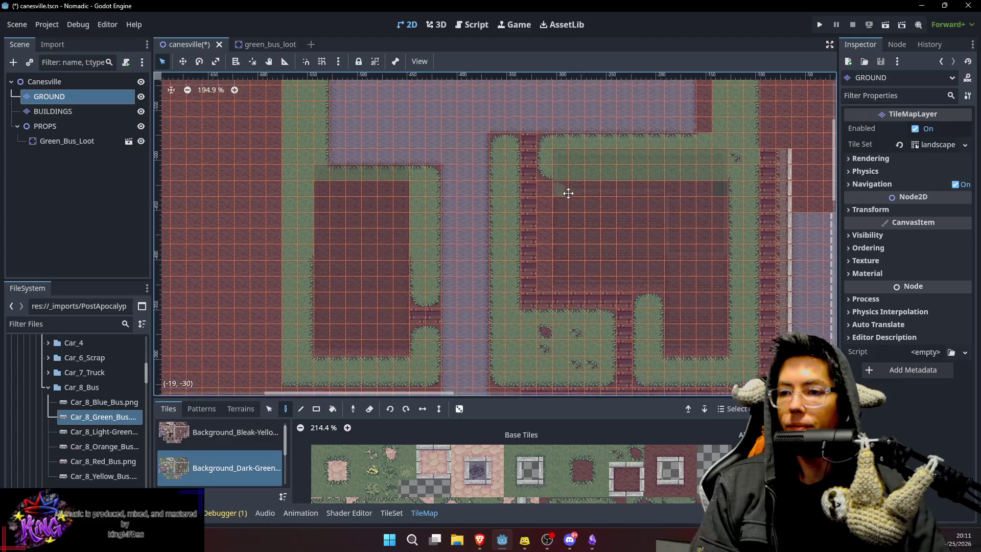
# Zoom out over the town with buildings shown, then reselect the GROUND layer.
pyautogui.click(51, 81)
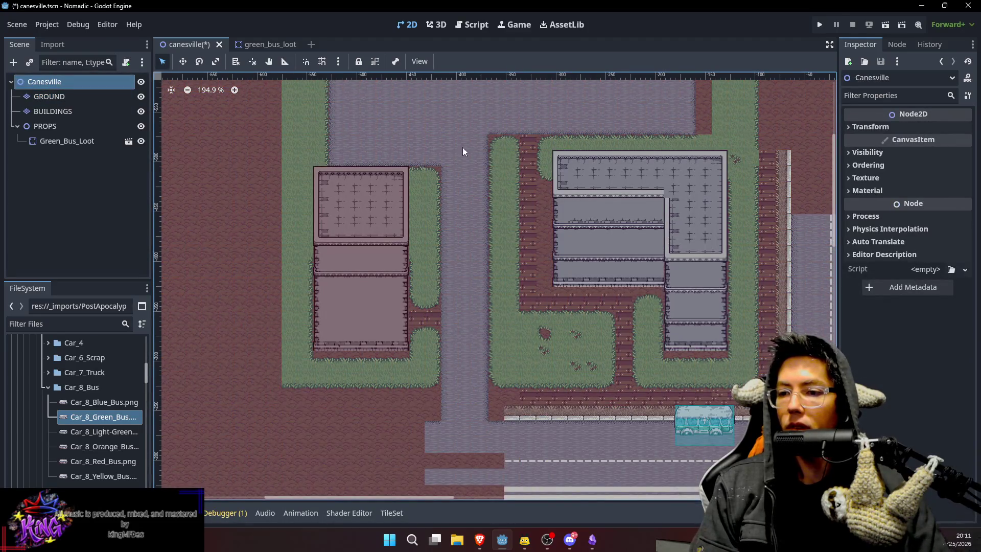
pyautogui.scroll(-1, 461, 150)
pyautogui.scroll(3, 446, 145)
pyautogui.scroll(3, 452, 174)
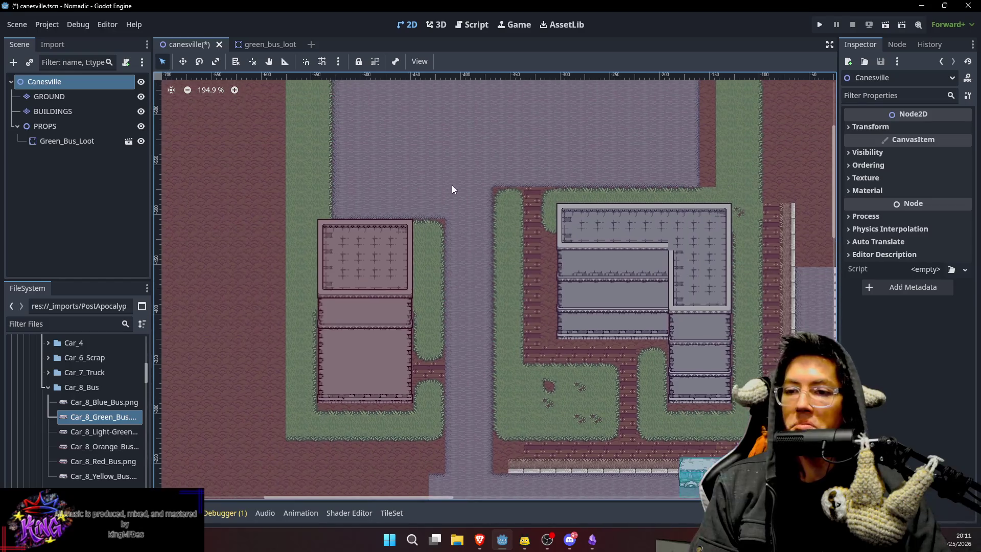
pyautogui.keyDown('ctrl'); pyautogui.scroll(-2, 587, 153); pyautogui.keyUp('ctrl')
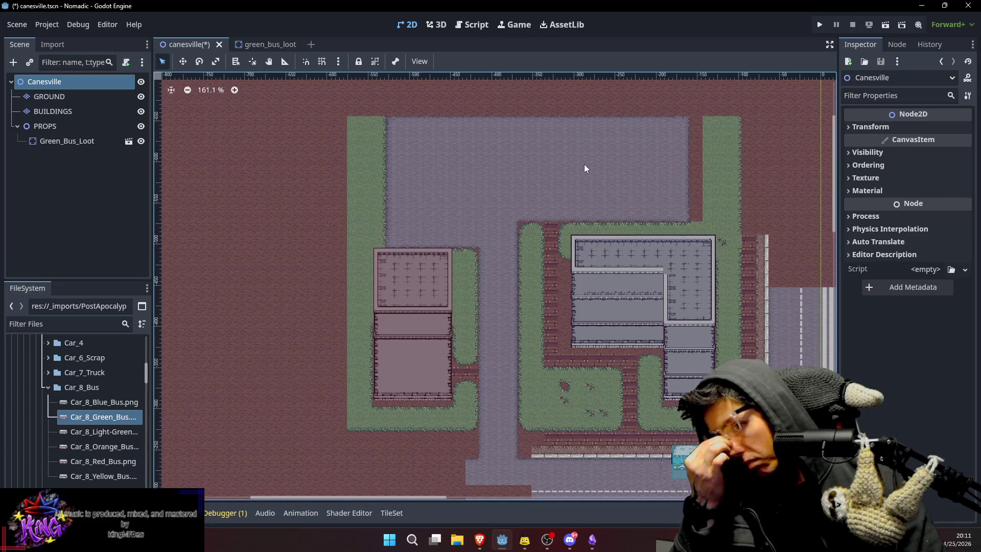
pyautogui.click(86, 100)
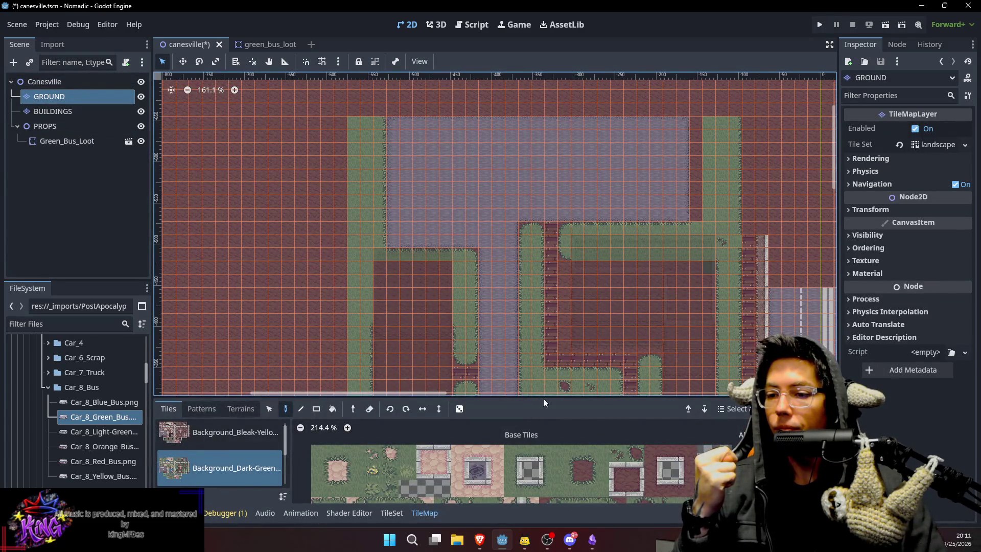
# Enlarge the tile palette to browse the green background and Grass_On-Top_TileSet.png tiles, then shrink it.
pyautogui.moveTo(544, 397); pyautogui.dragTo(544, 202)
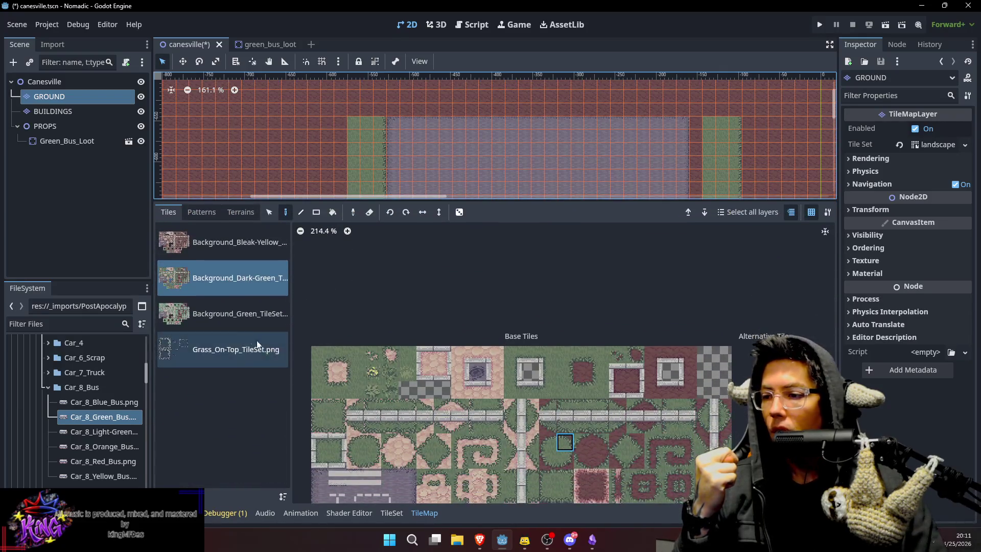
pyautogui.click(238, 313)
pyautogui.scroll(-1, 570, 398)
pyautogui.moveTo(575, 428); pyautogui.dragTo(584, 304)
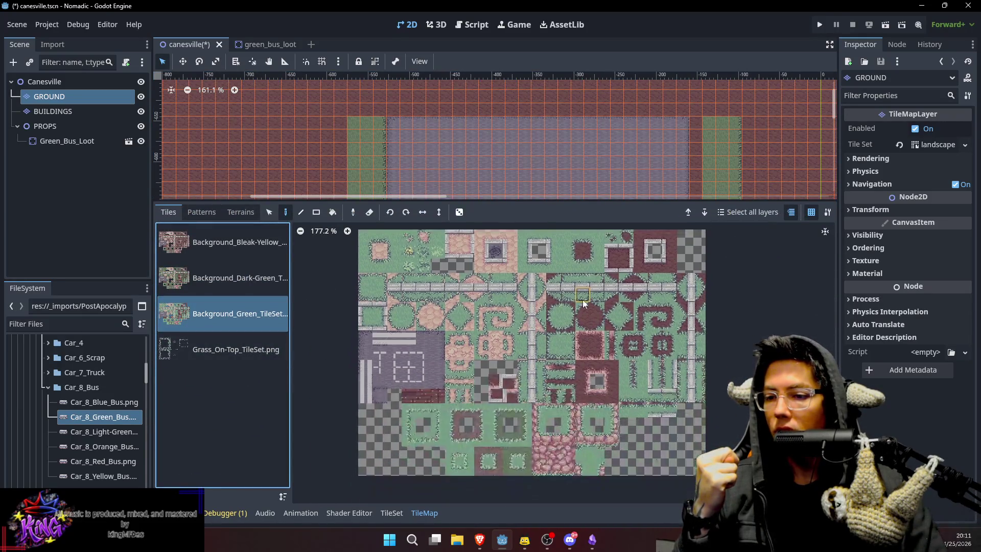
pyautogui.scroll(1, 451, 405)
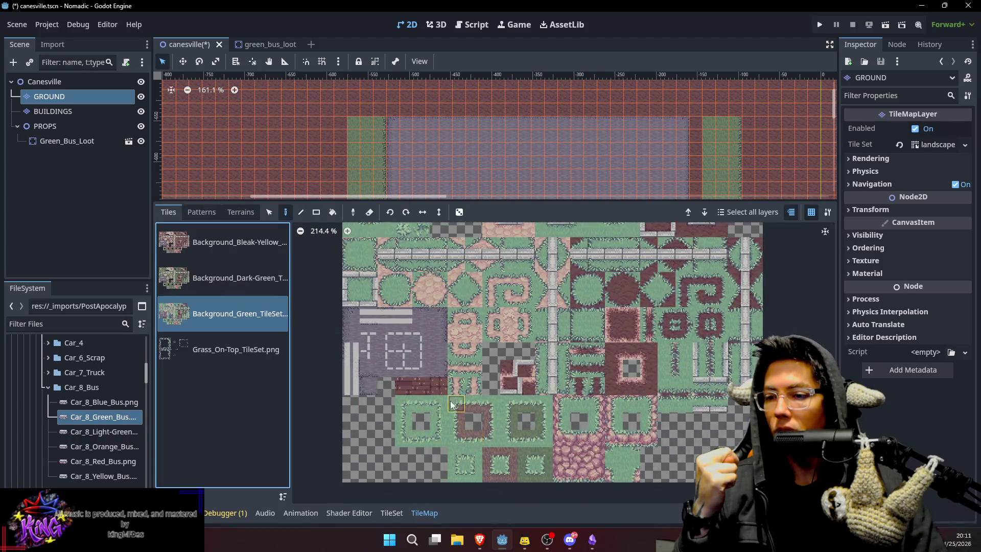
pyautogui.scroll(1, 451, 404)
pyautogui.moveTo(446, 331); pyautogui.dragTo(440, 394)
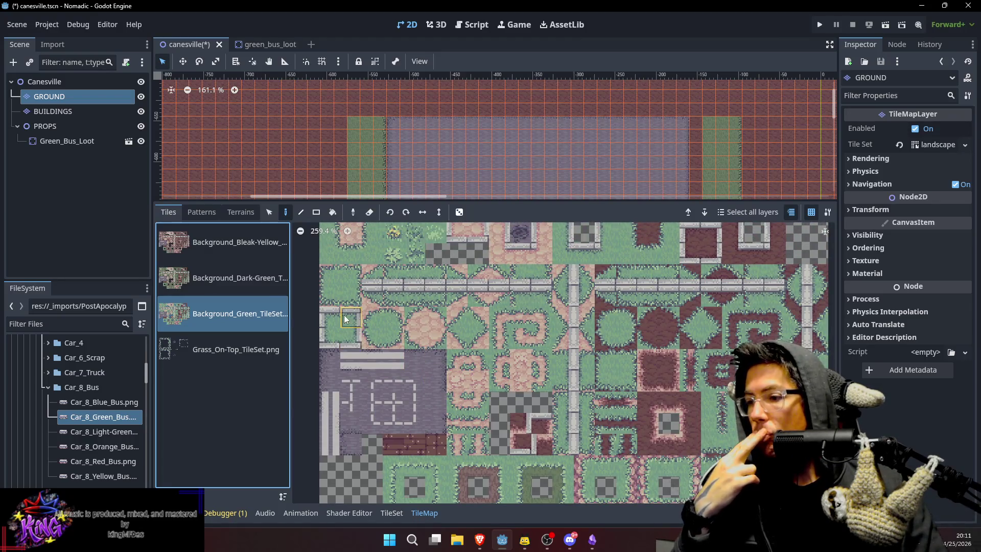
pyautogui.click(224, 347)
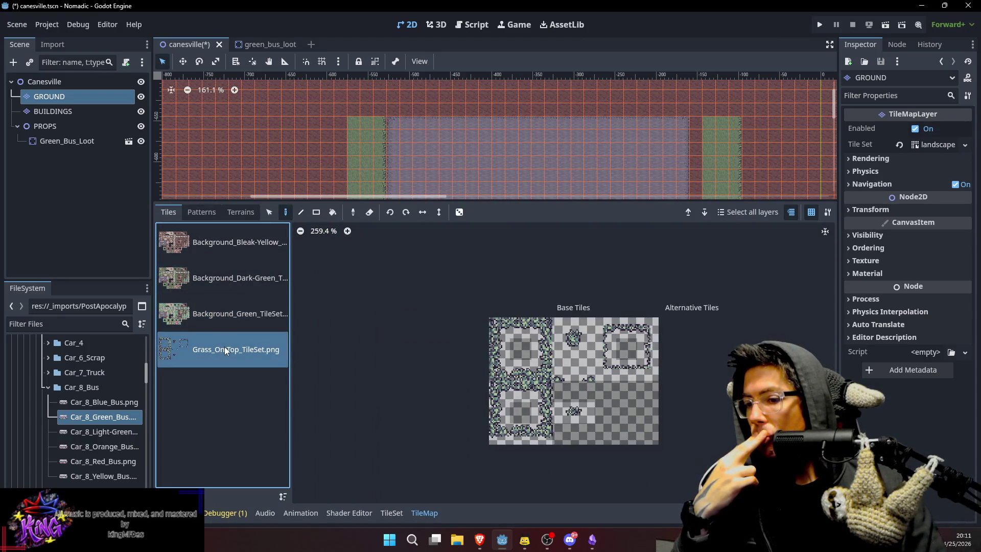
pyautogui.click(222, 289)
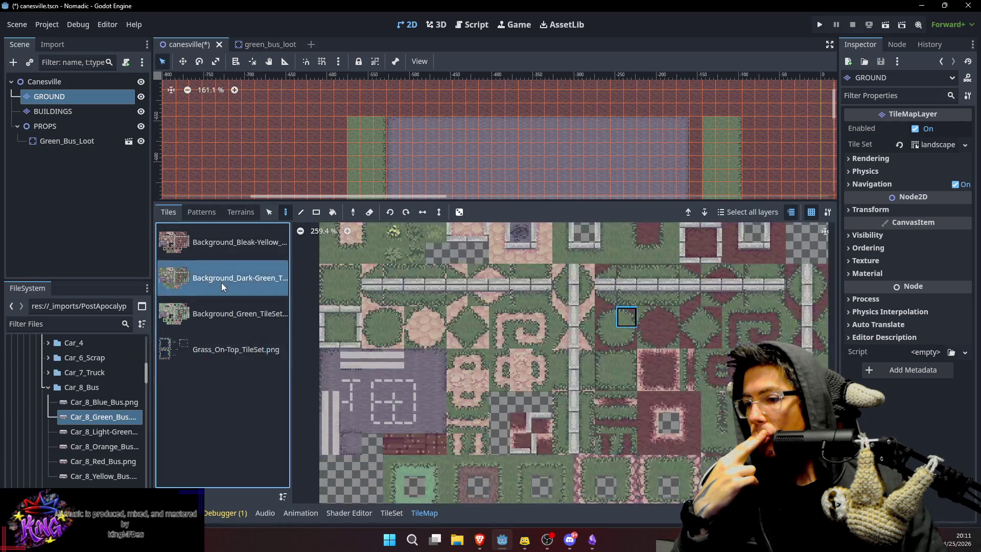
pyautogui.moveTo(538, 201); pyautogui.dragTo(572, 445)
pyautogui.scroll(-3, 607, 255)
pyautogui.hscroll(2, 607, 255)
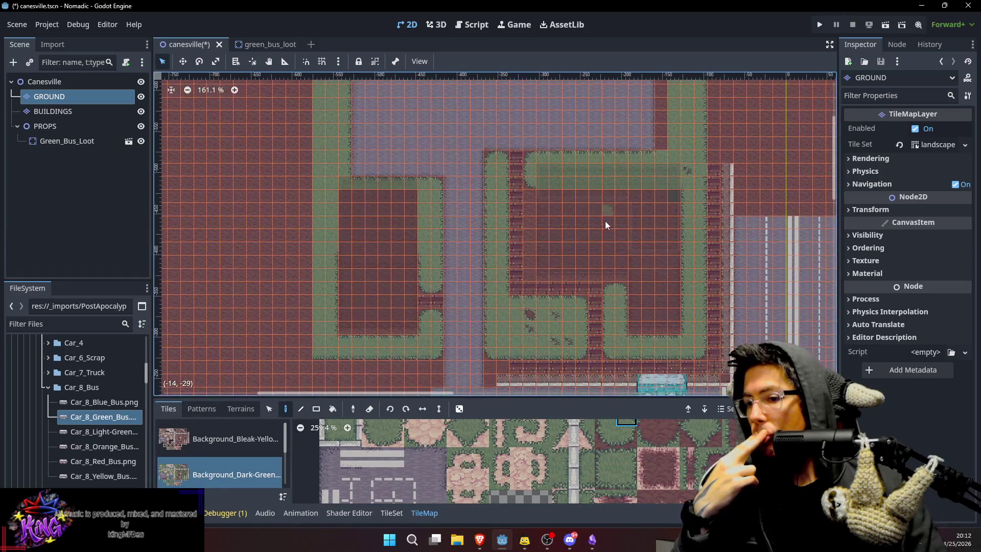
pyautogui.scroll(-1, 607, 232)
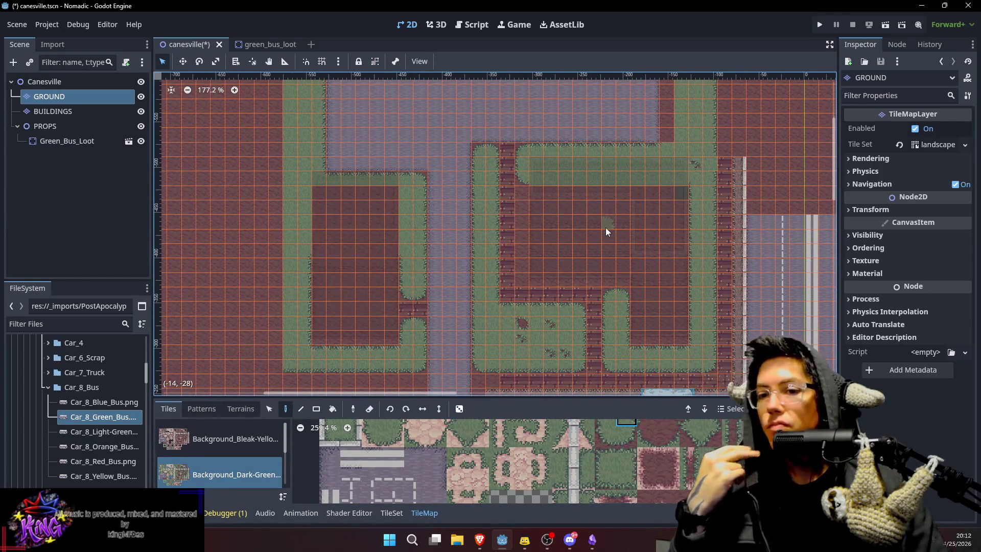
pyautogui.scroll(-1, 606, 232)
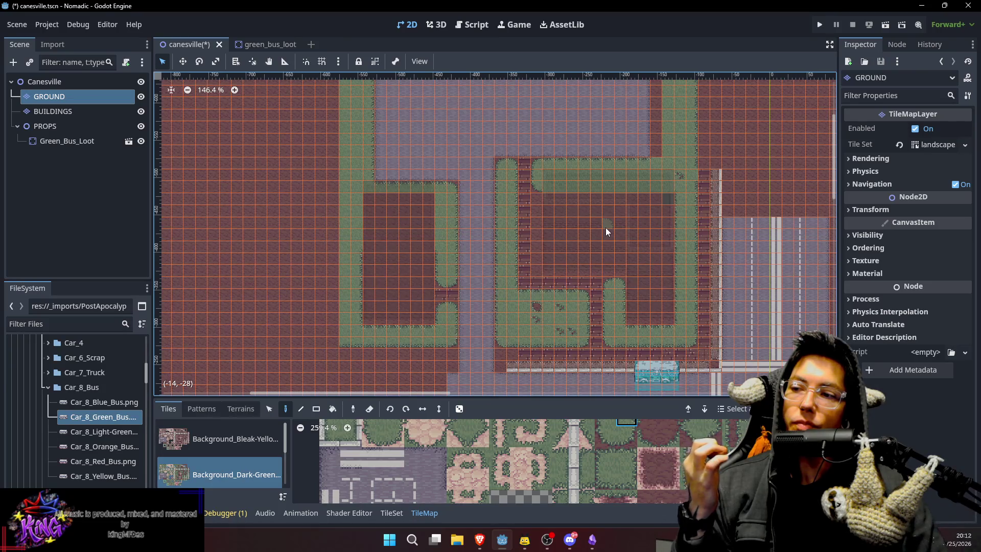
# Preview the town from Canesville, then paint GROUND with Background_Bleak-Yellow tiles.
pyautogui.click(46, 82)
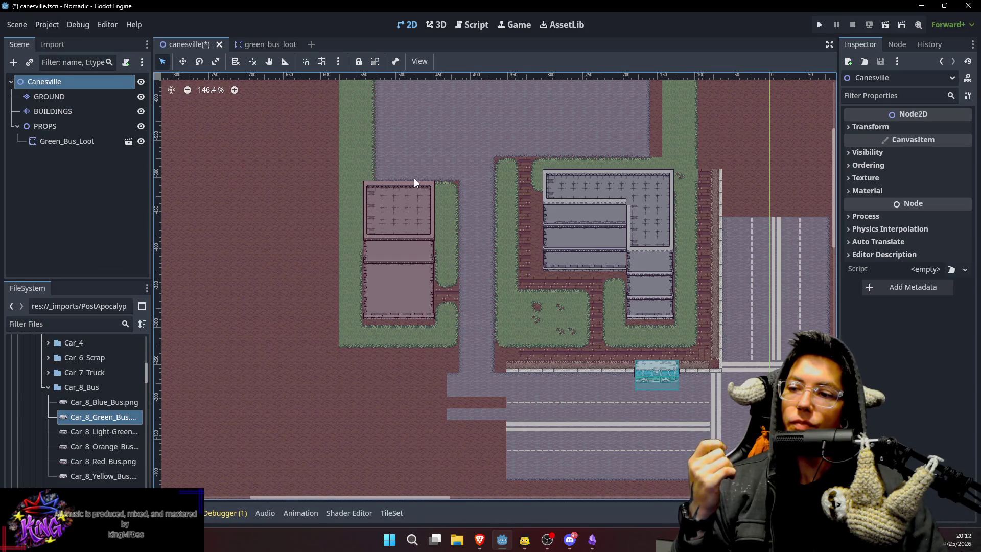
pyautogui.click(69, 97)
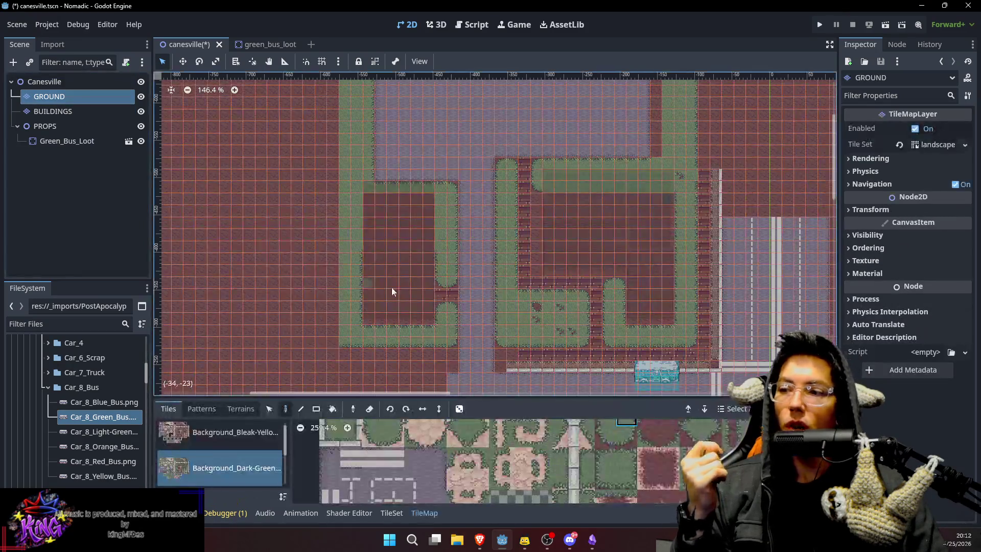
pyautogui.click(276, 432)
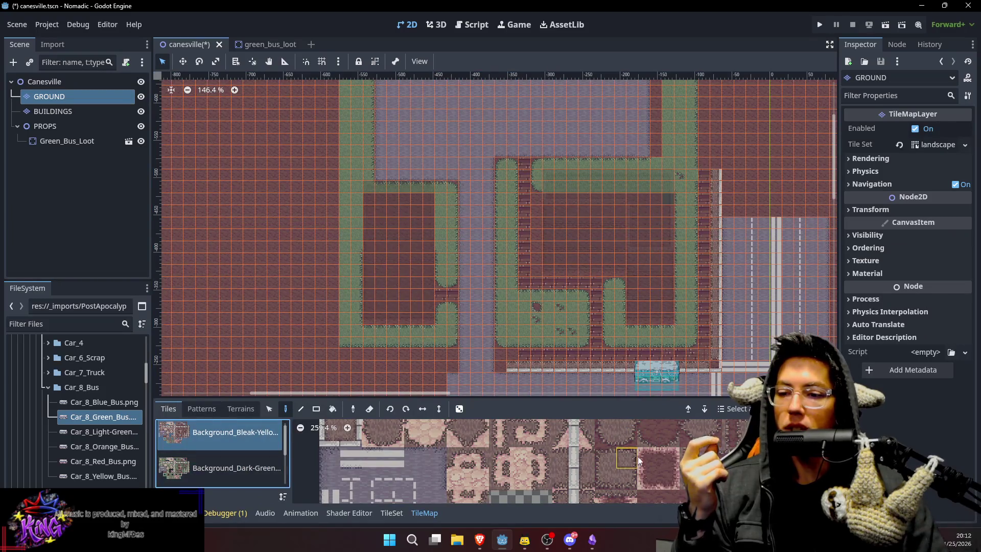
pyautogui.scroll(10, 654, 470)
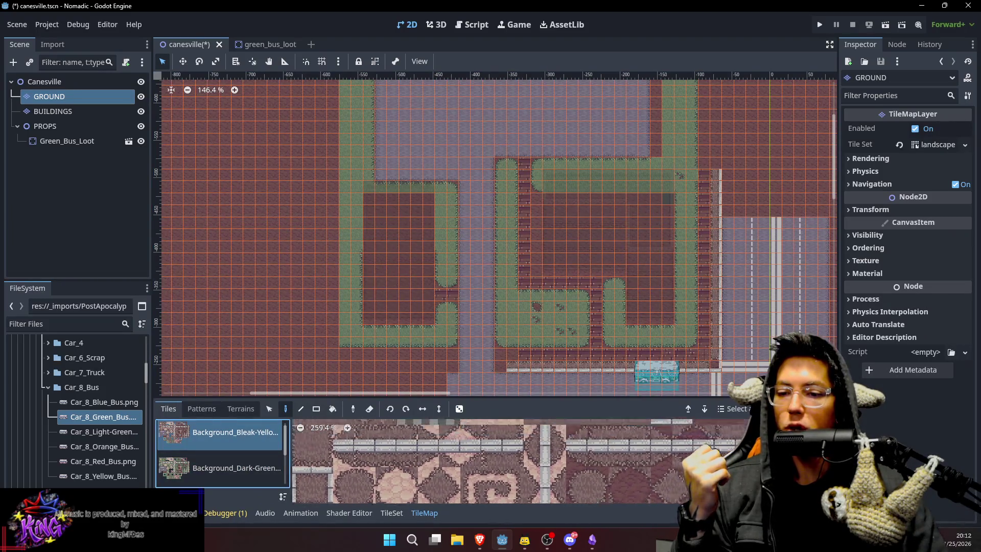
pyautogui.scroll(2, 662, 446)
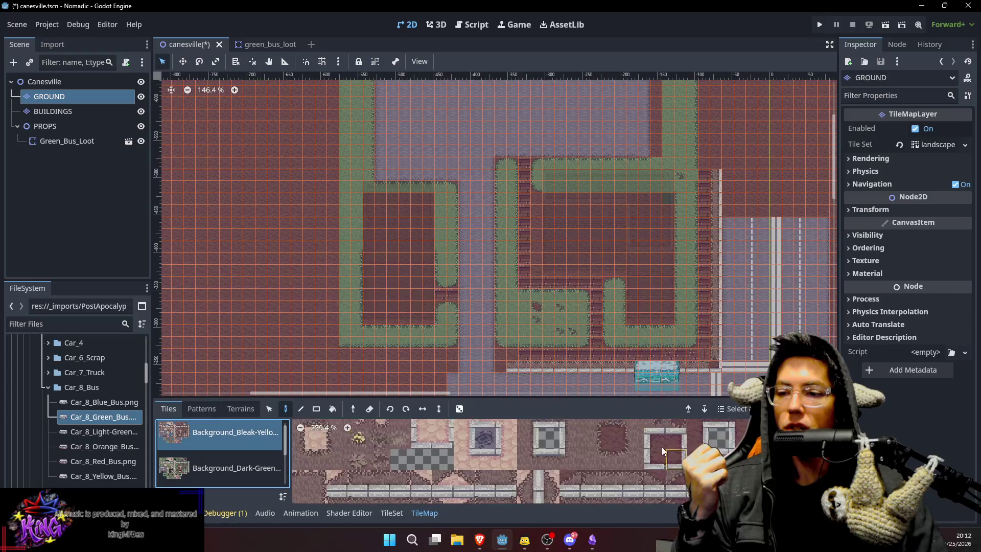
# Paint a dirt tile down the right lot's western grass strip.
pyautogui.click(585, 438)
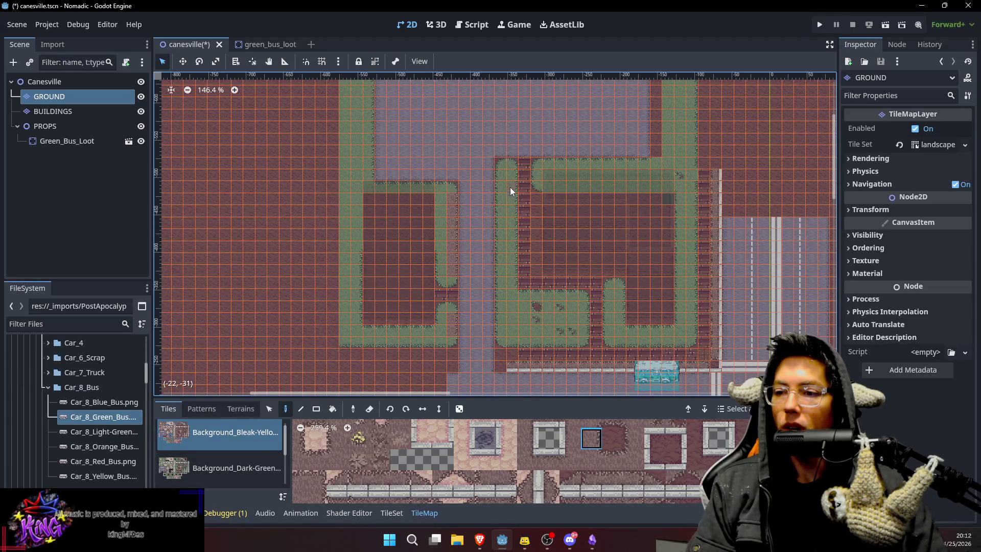
pyautogui.moveTo(611, 292); pyautogui.dragTo(618, 343)
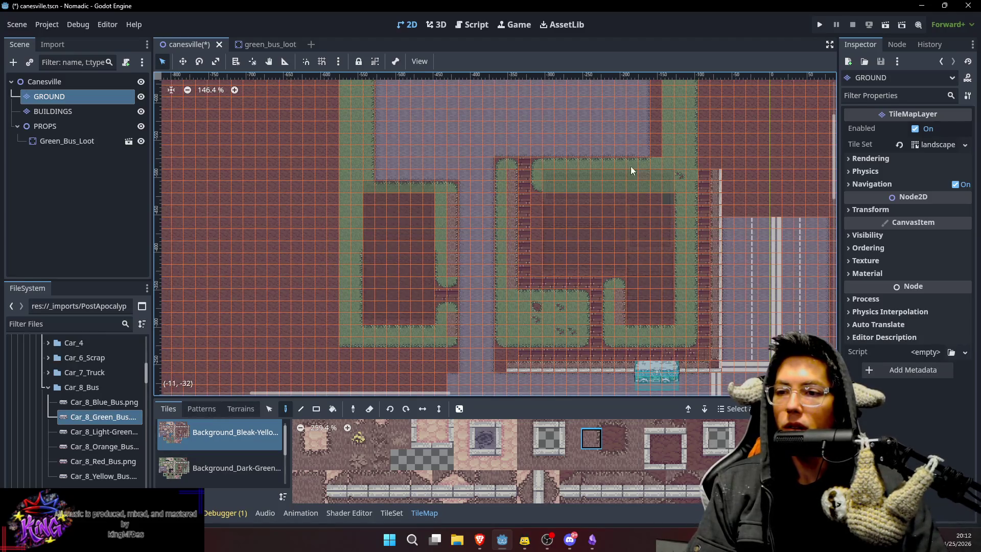
pyautogui.moveTo(415, 143)
pyautogui.mouseDown()
pyautogui.moveTo(480, 243)
pyautogui.moveTo(460, 168)
pyautogui.mouseUp()
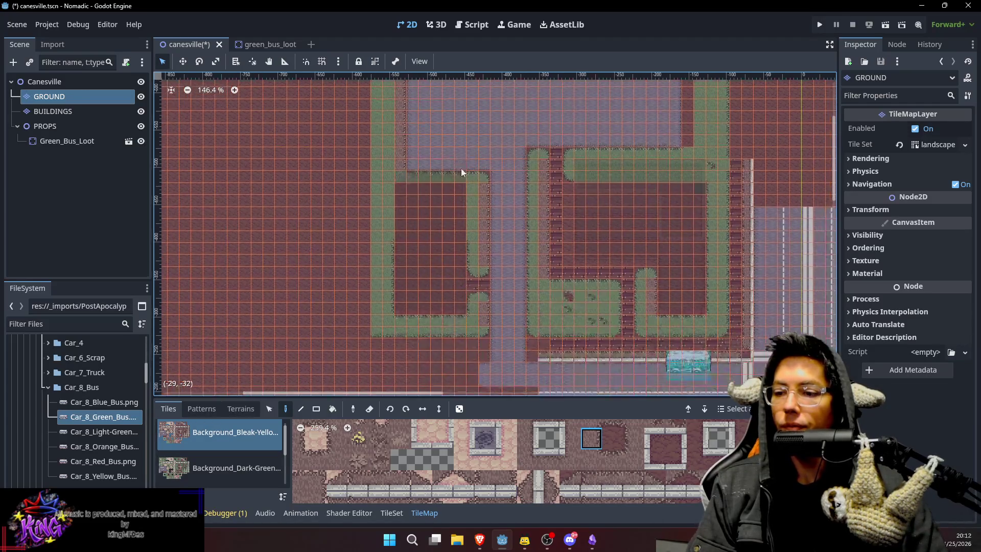
# Browse the Bleak-Yellow atlas and pick a different dirt tile to continue the column.
pyautogui.click(612, 459)
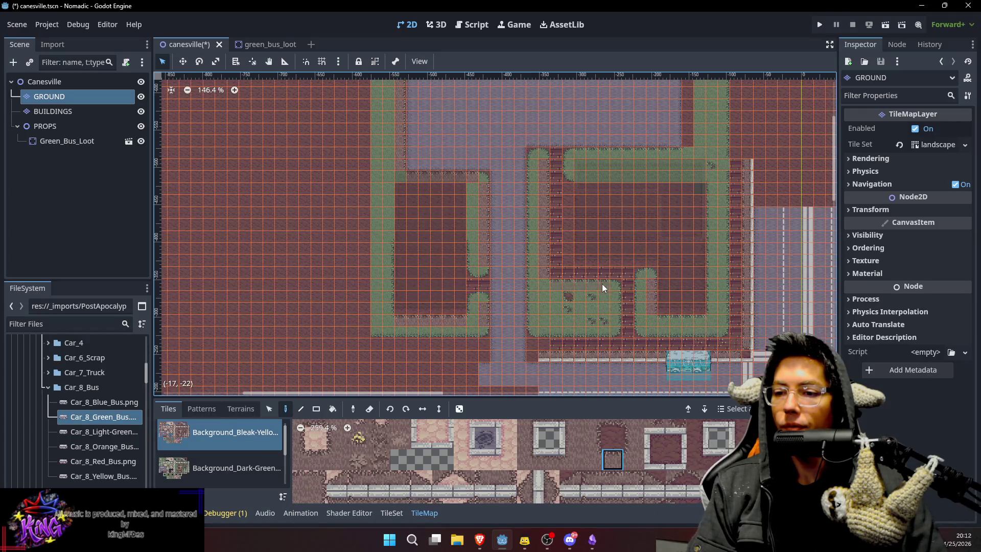
pyautogui.hscroll(3, 658, 295)
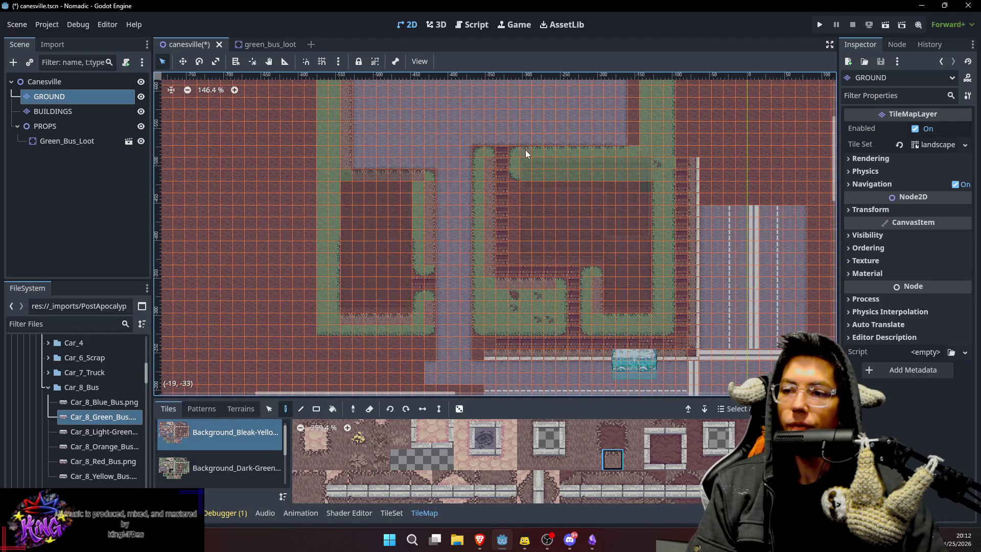
pyautogui.scroll(-1, 624, 185)
pyautogui.hscroll(1, 624, 185)
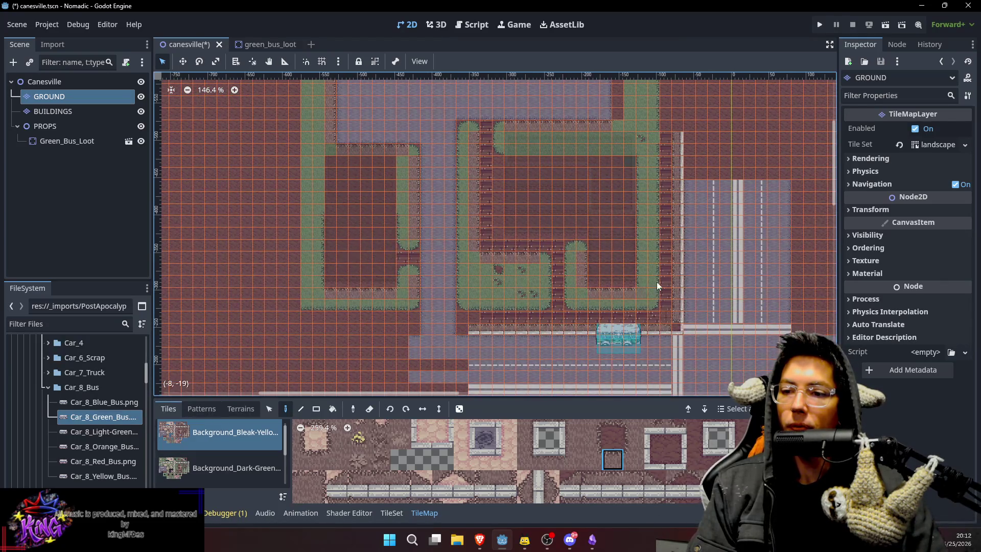
pyautogui.scroll(1, 667, 176)
pyautogui.hscroll(1, 667, 176)
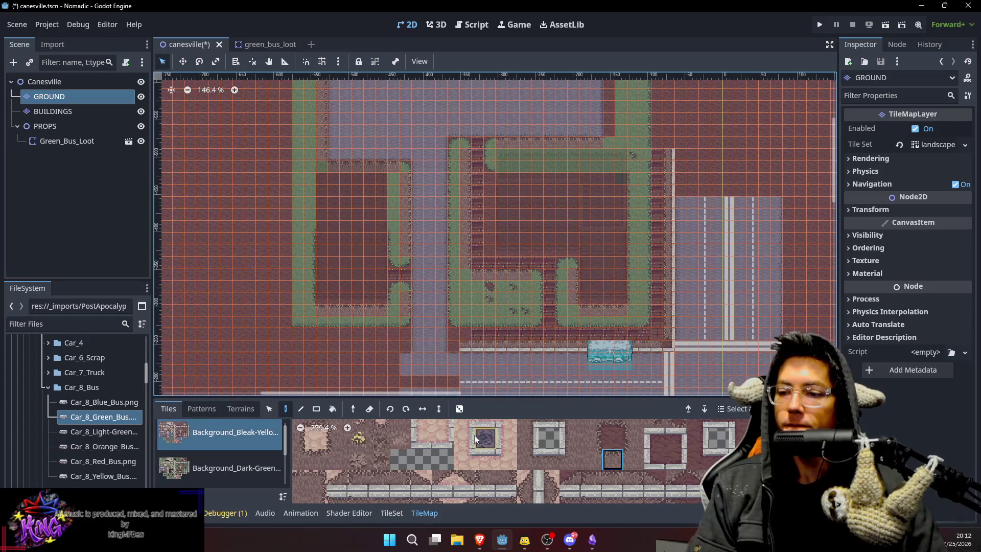
pyautogui.click(591, 438)
pyautogui.scroll(-1, 639, 123)
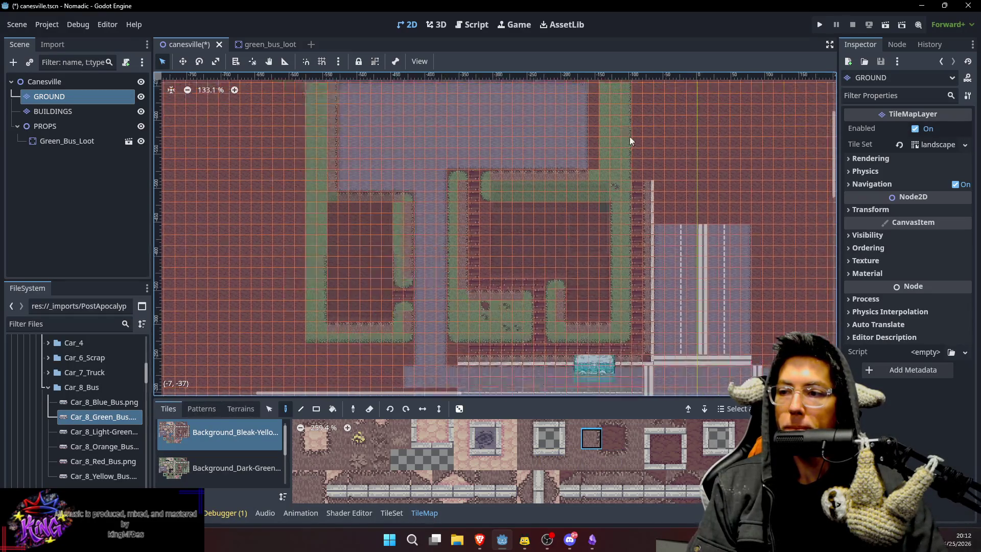
pyautogui.scroll(-1, 629, 141)
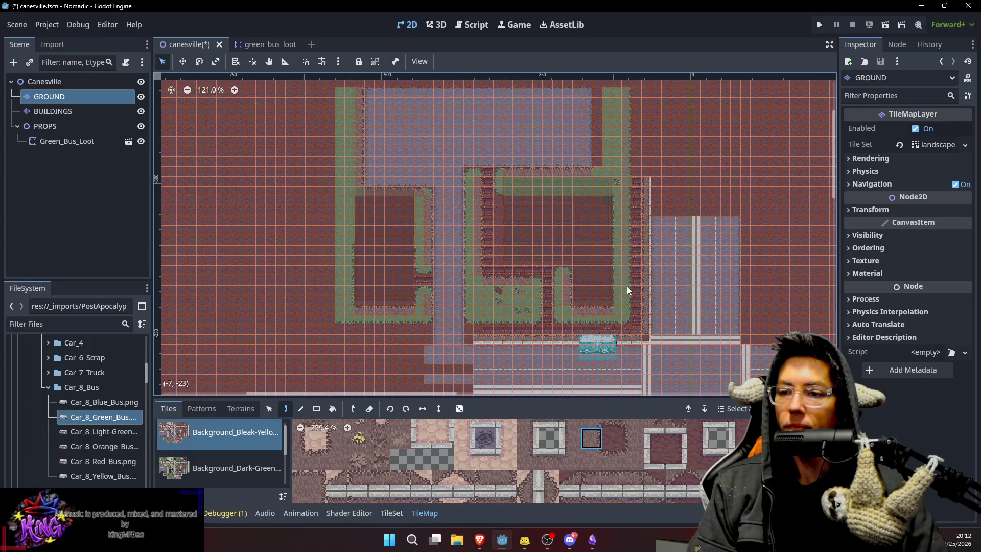
pyautogui.scroll(-2, 678, 317)
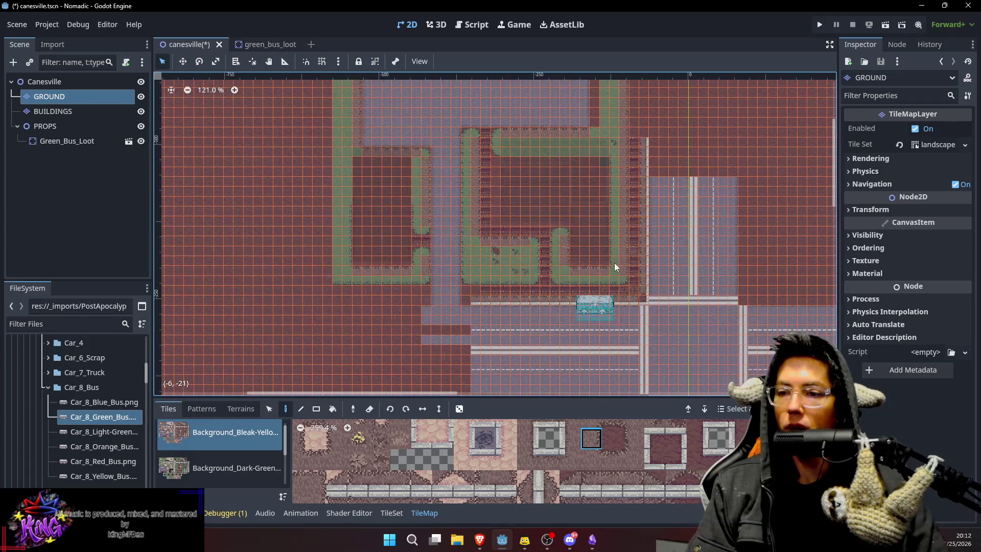
pyautogui.click(621, 429)
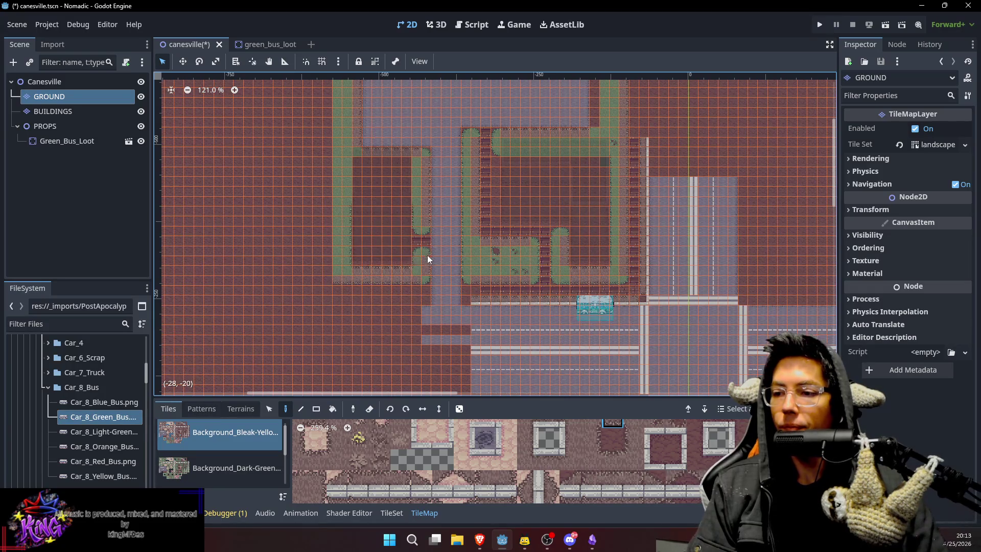
pyautogui.scroll(6, 425, 255)
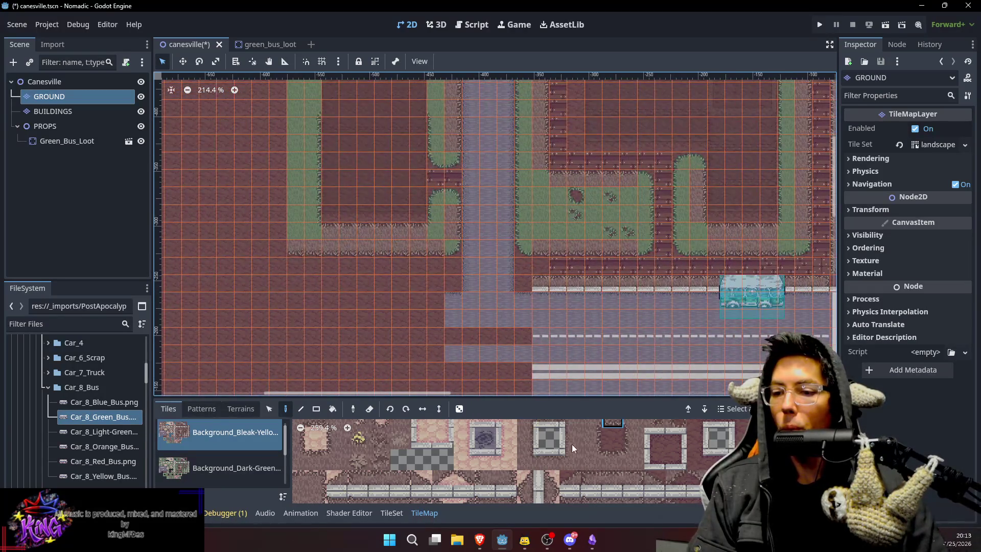
# Try several dirt edge tiles from the landscape atlas, including a two-tile brush.
pyautogui.scroll(-3, 597, 480)
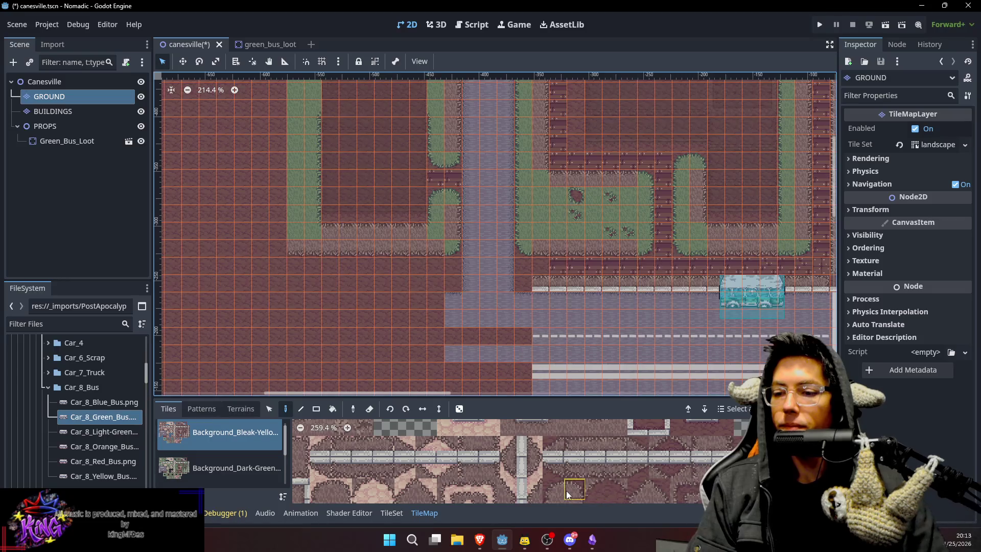
pyautogui.click(560, 491)
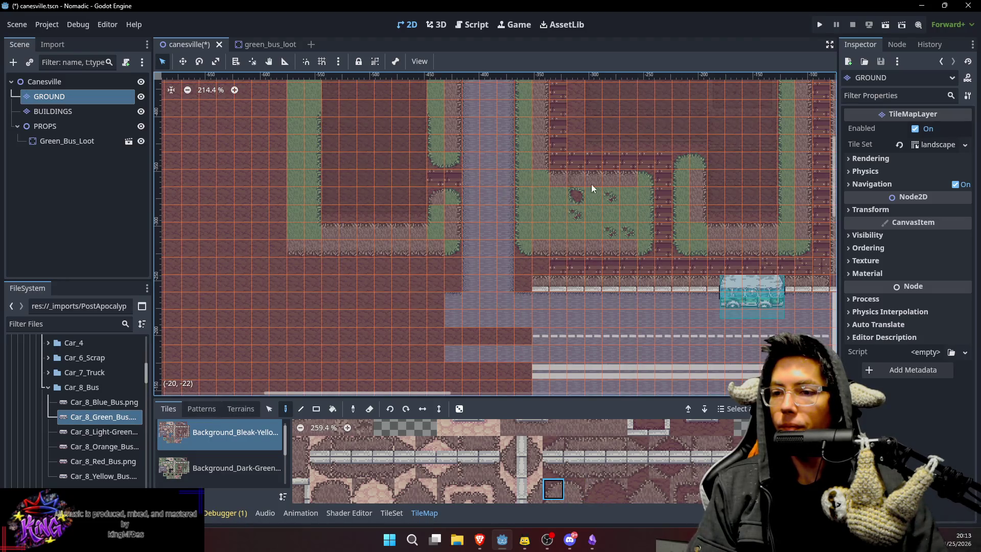
pyautogui.scroll(2, 613, 96)
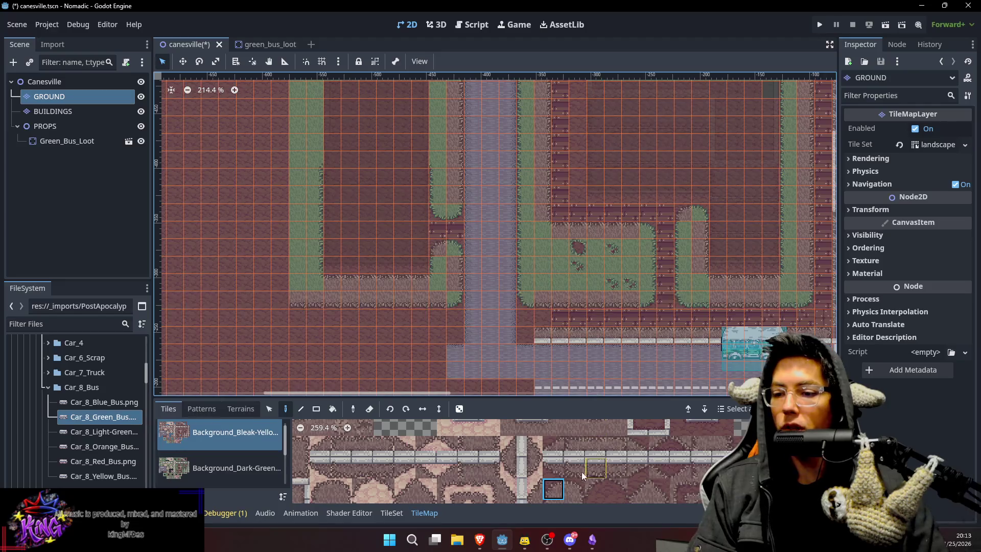
pyautogui.keyDown('shift'); pyautogui.click(574, 489); pyautogui.keyUp('shift')
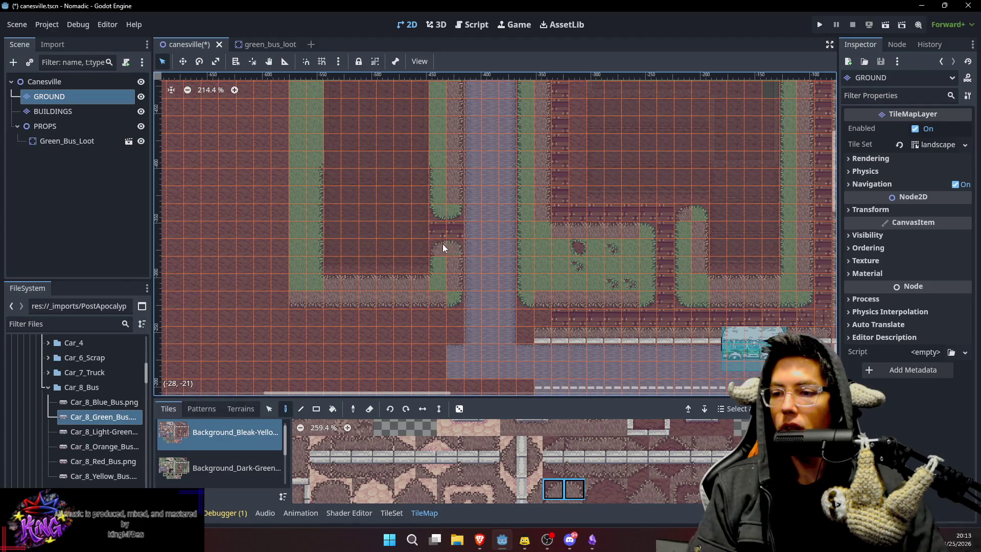
pyautogui.scroll(2, 688, 172)
pyautogui.scroll(-1, 663, 202)
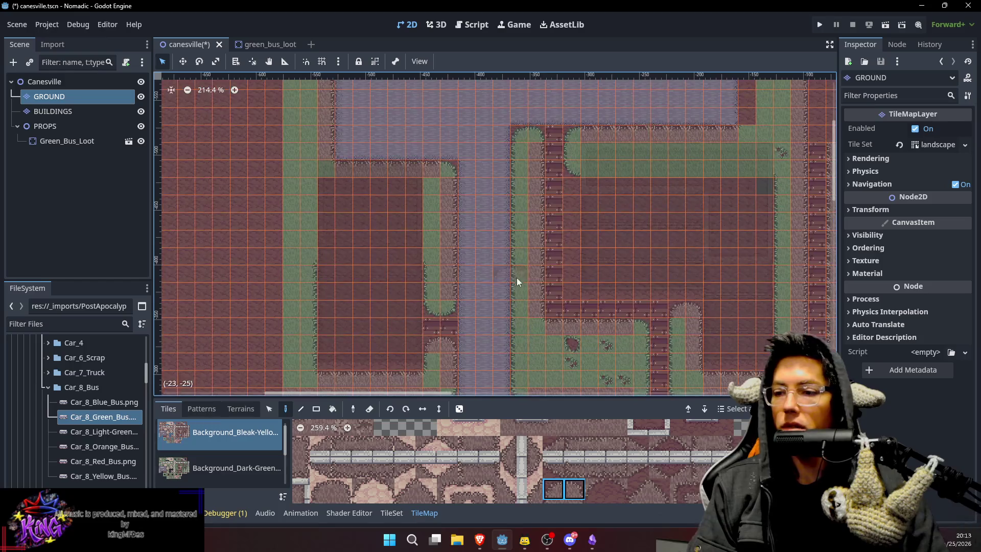
pyautogui.scroll(1, 596, 203)
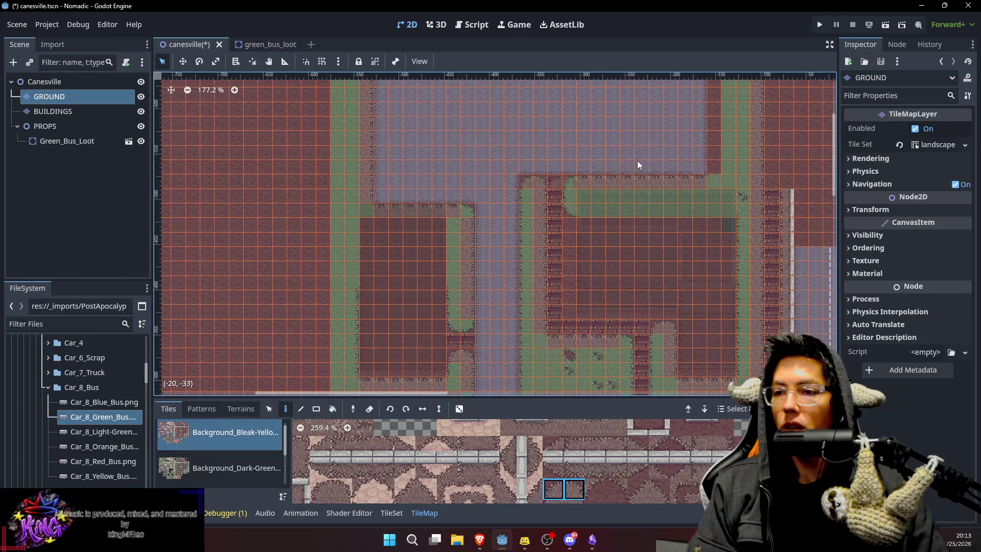
pyautogui.scroll(-2, 615, 435)
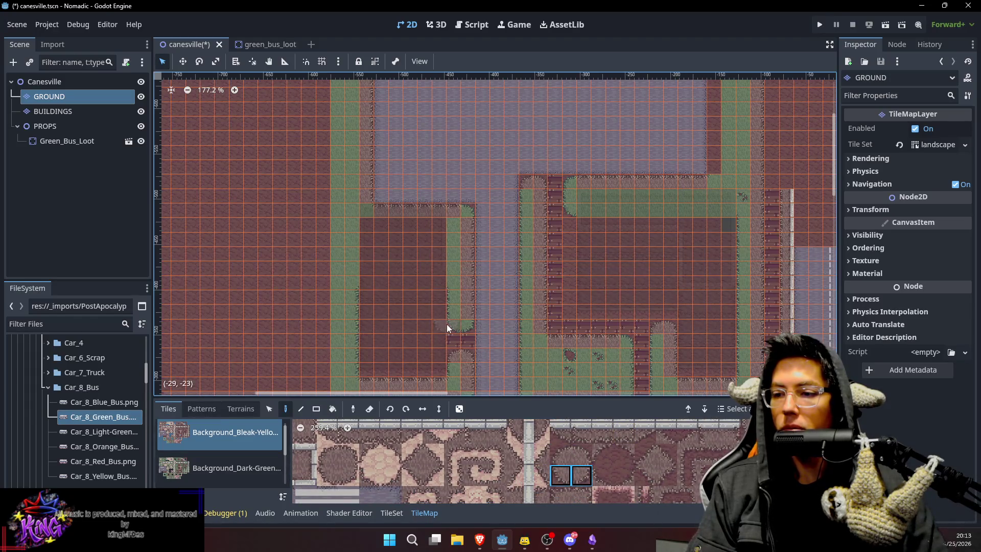
pyautogui.scroll(-3, 593, 314)
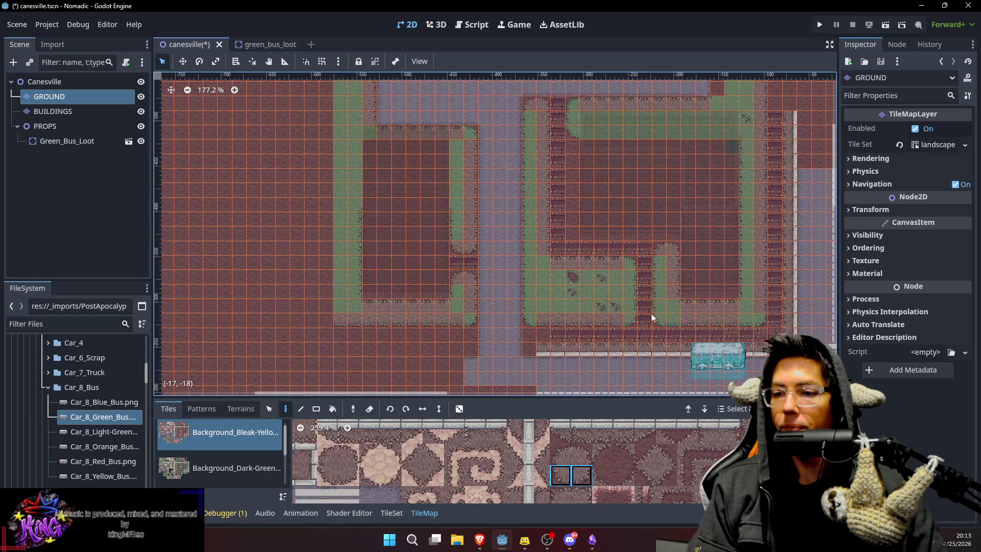
pyautogui.hscroll(4, 652, 252)
pyautogui.click(582, 454)
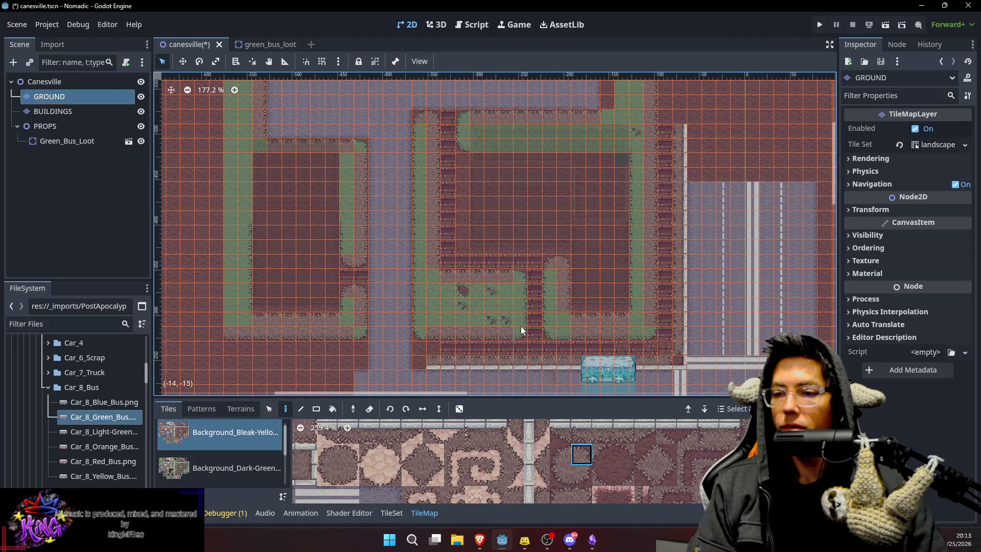
pyautogui.click(563, 470)
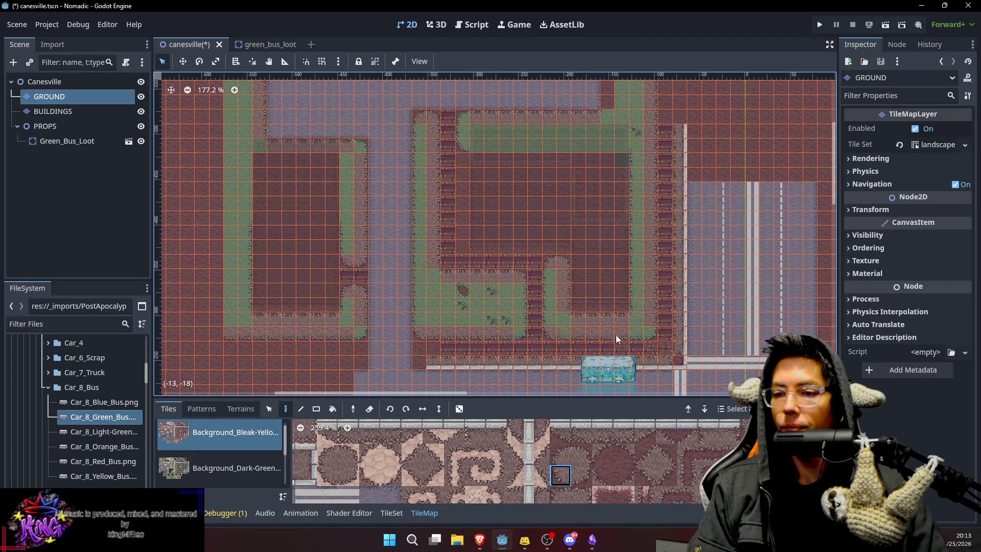
pyautogui.click(580, 480)
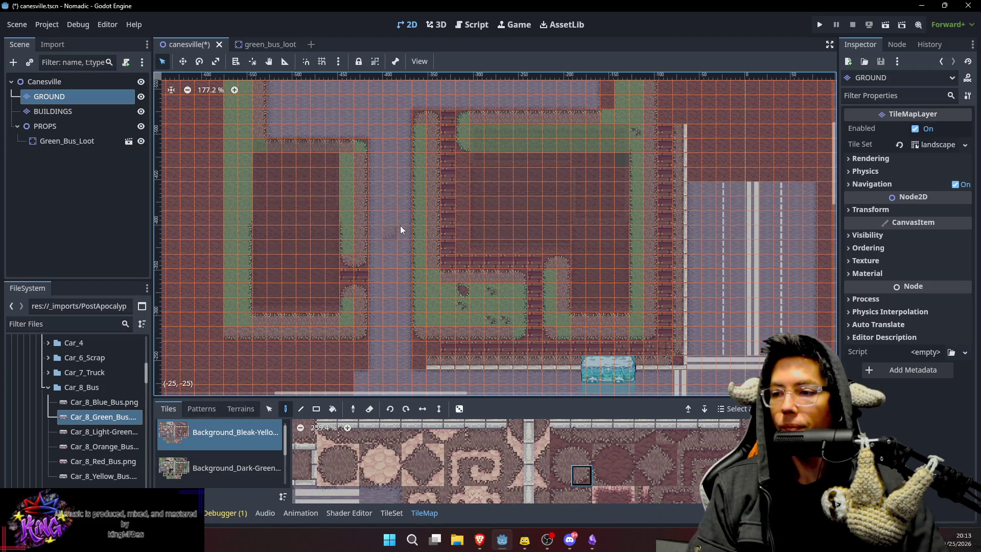
# Select the plain dirt tile and turn on random tile placement.
pyautogui.scroll(5, 486, 256)
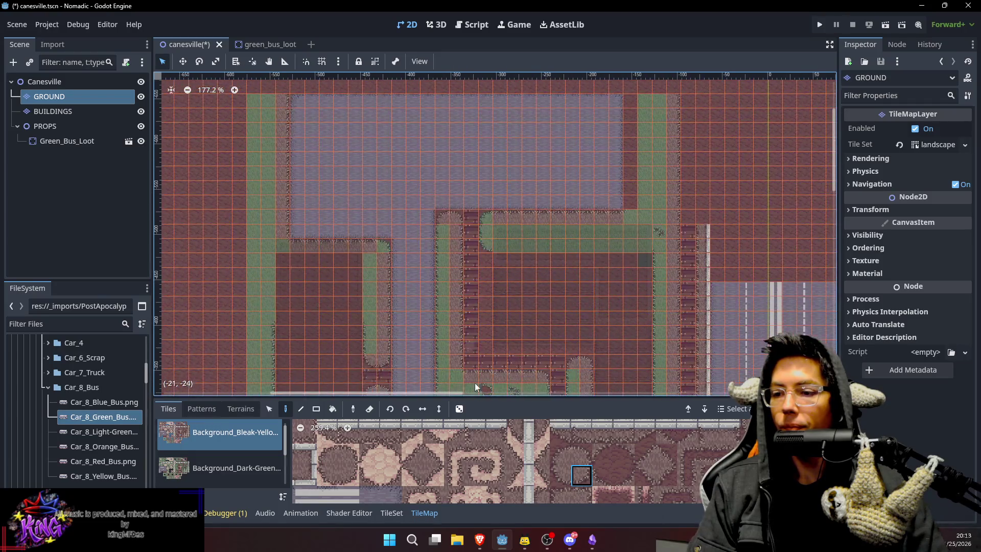
pyautogui.click(559, 448)
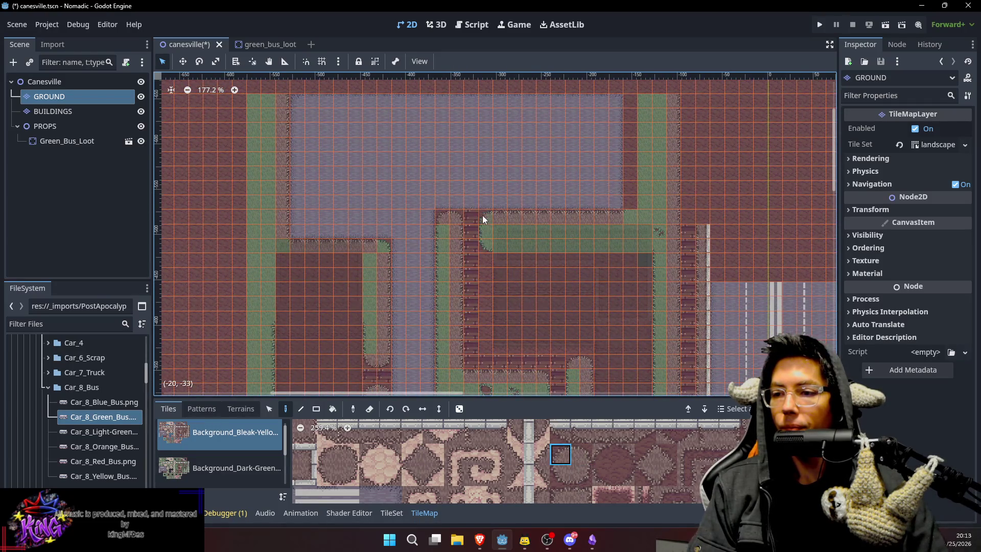
pyautogui.click(569, 464)
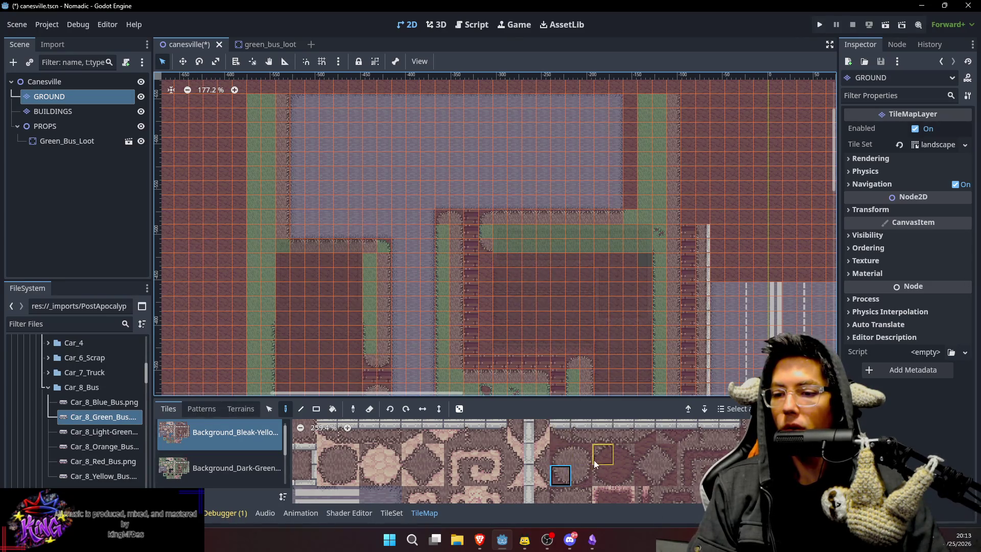
pyautogui.scroll(3, 618, 441)
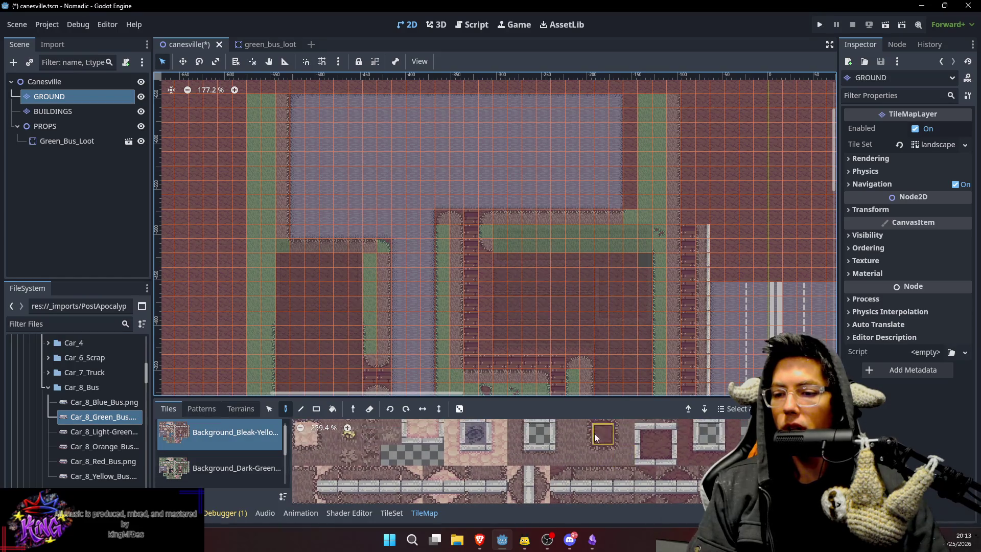
pyautogui.click(627, 438)
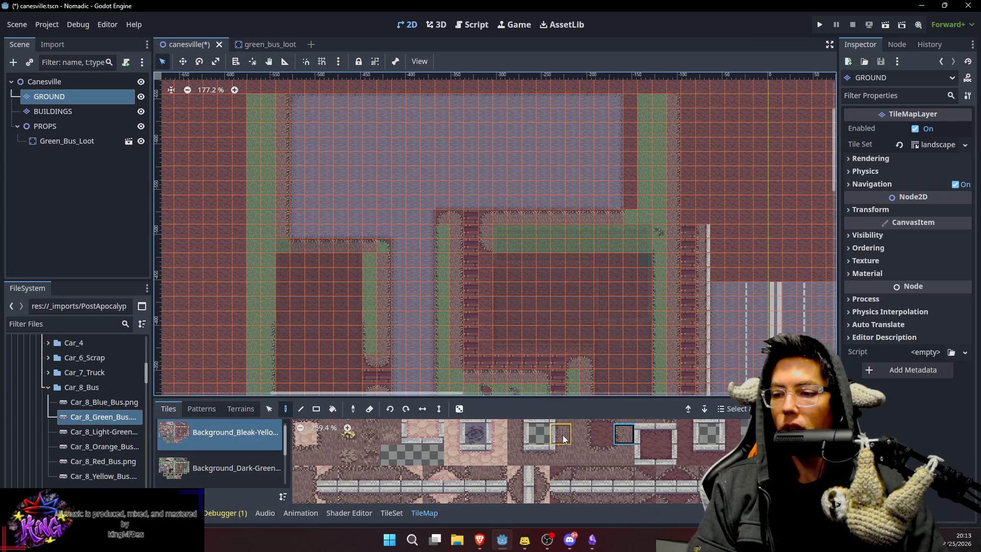
pyautogui.scroll(-2, 483, 439)
pyautogui.click(428, 429)
pyautogui.click(459, 409)
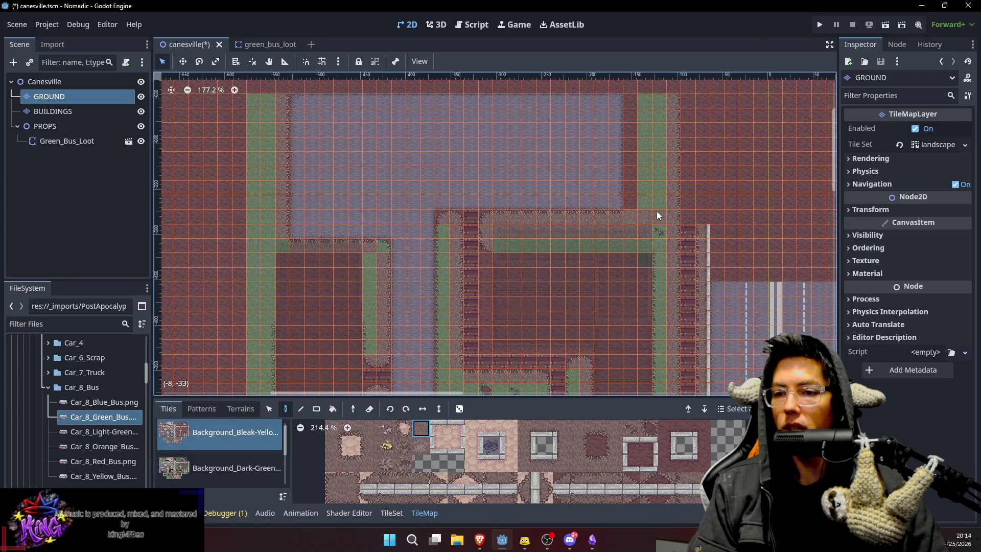
# Repaint the vertical green strip with path tiles, undoing the rows that went wrong.
pyautogui.moveTo(645, 101); pyautogui.dragTo(660, 197)
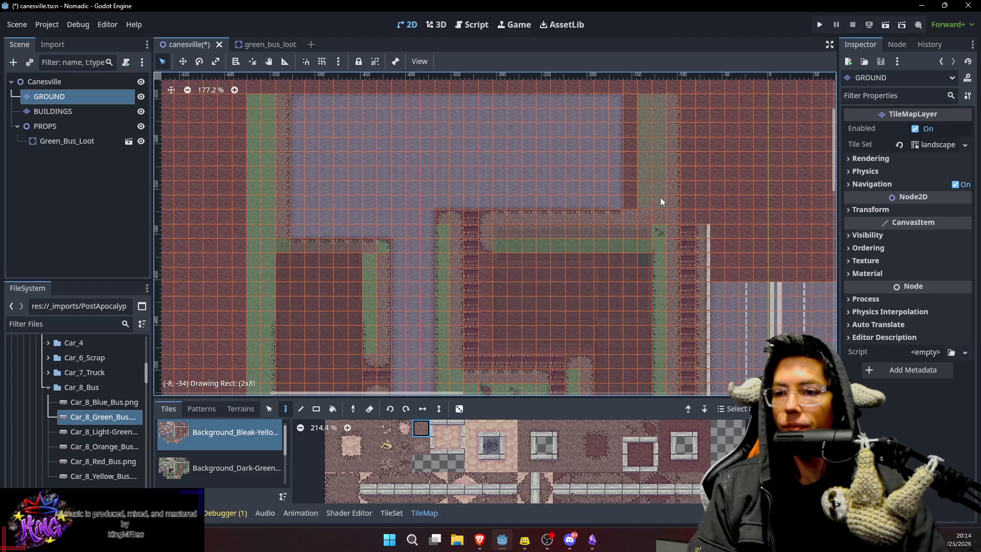
pyautogui.moveTo(666, 258); pyautogui.dragTo(649, 175)
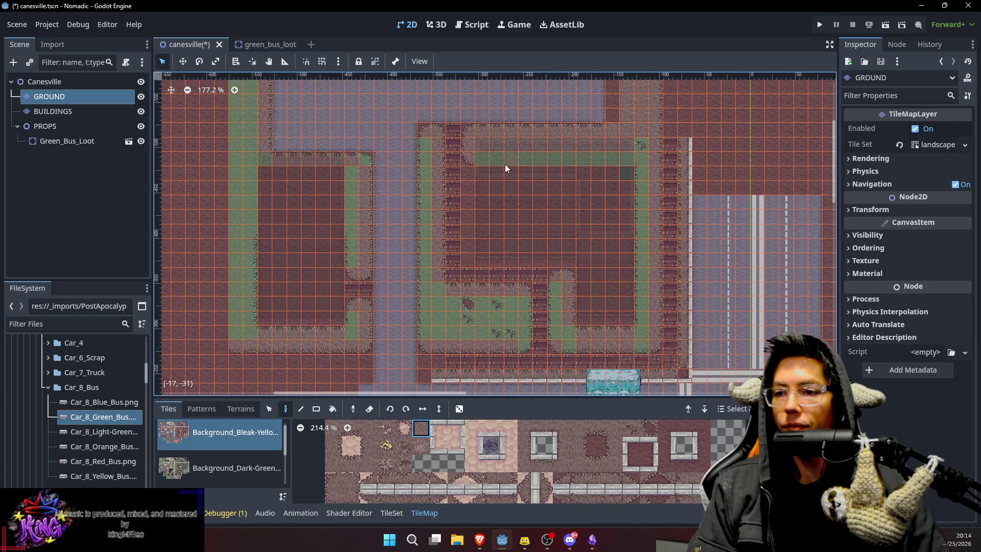
pyautogui.hotkey('ctrl', 'z')
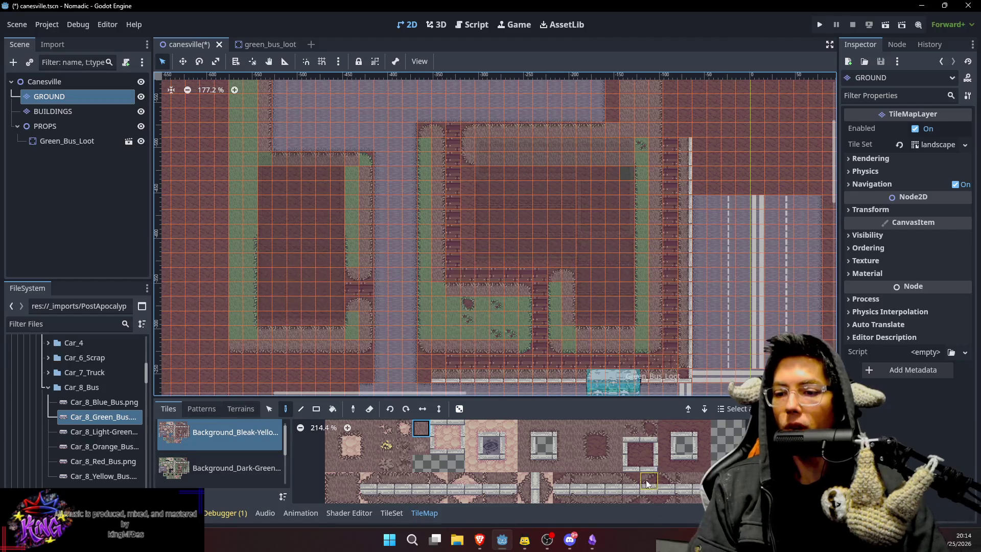
pyautogui.click(613, 448)
pyautogui.hotkey('ctrl', 'z')
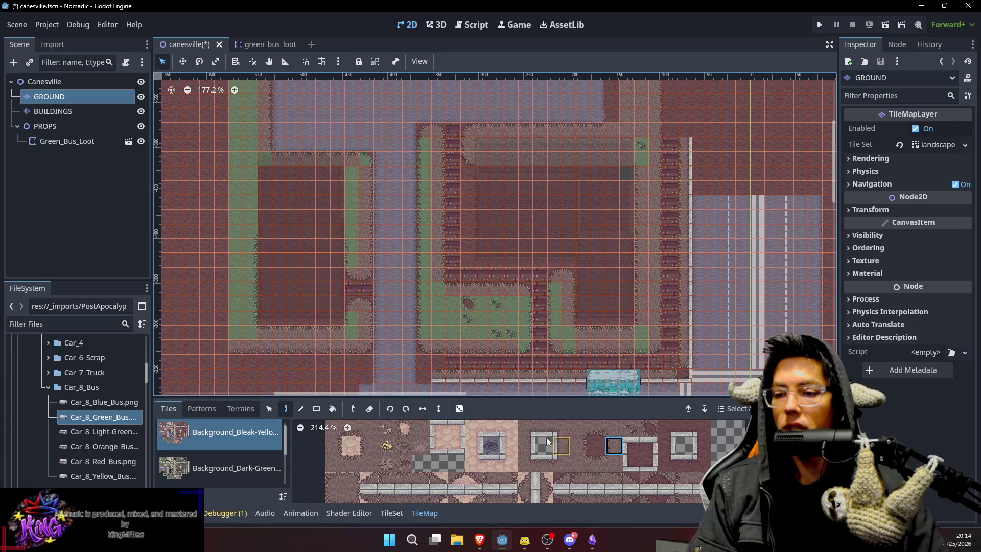
pyautogui.click(421, 428)
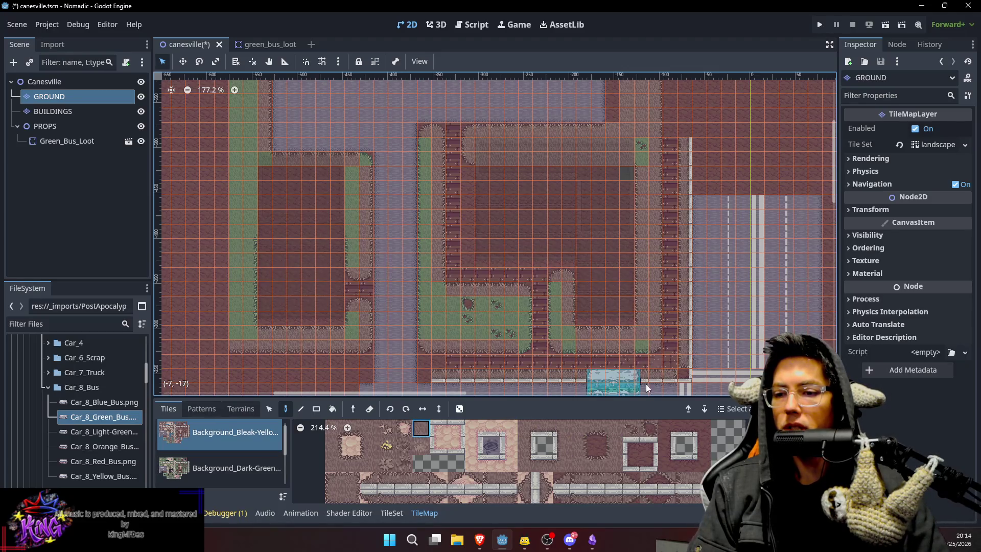
pyautogui.keyDown('ctrl'); pyautogui.click(611, 348); pyautogui.keyUp('ctrl')
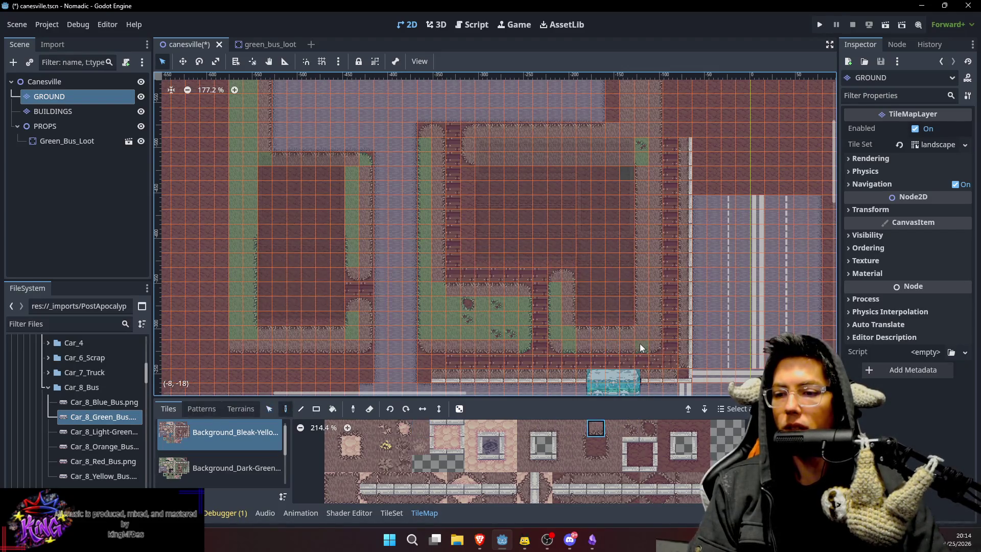
pyautogui.scroll(-2, 631, 300)
pyautogui.hscroll(-2, 630, 299)
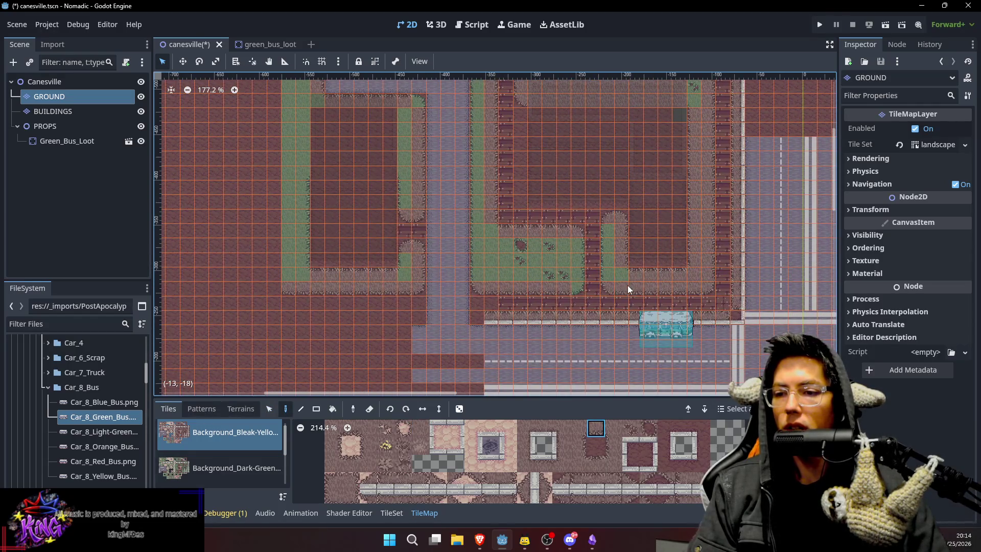
pyautogui.scroll(2, 697, 201)
# Sample the ground, dark and bordered tiles directly from the map to match the lot.
pyautogui.keyDown('ctrl'); pyautogui.click(686, 143); pyautogui.keyUp('ctrl')
pyautogui.scroll(-3, 682, 265)
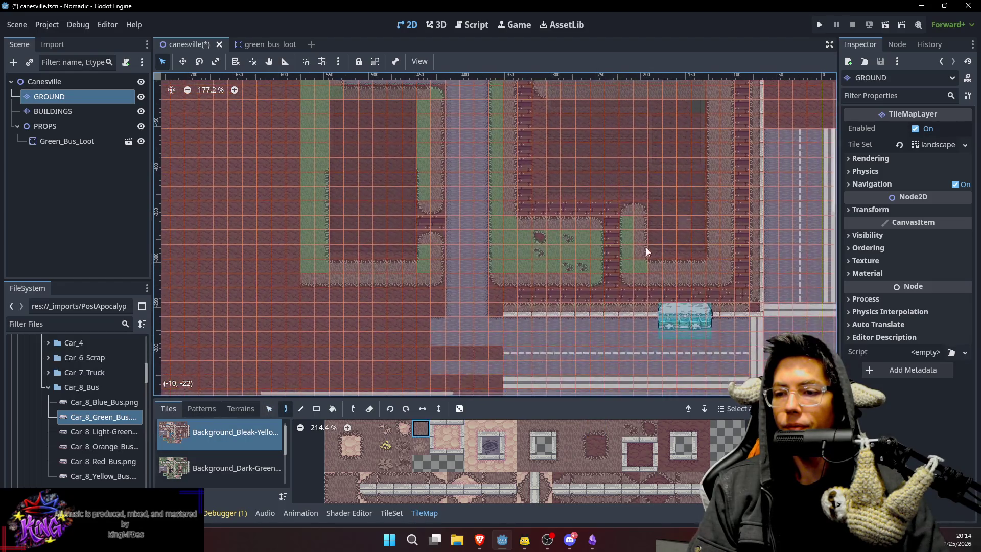
pyautogui.press('s')
pyautogui.press('d')
pyautogui.keyDown('ctrl'); pyautogui.click(607, 240); pyautogui.keyUp('ctrl')
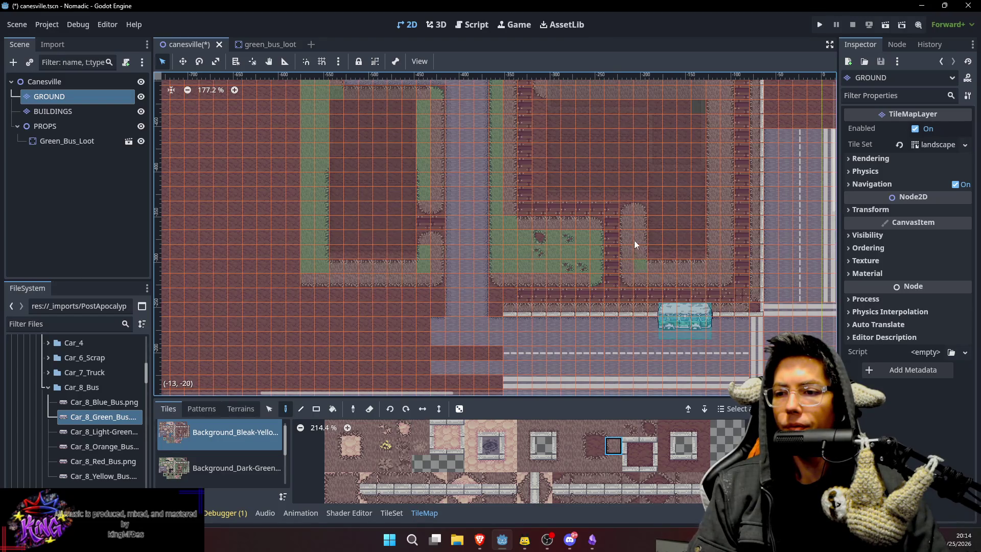
pyautogui.scroll(3, 670, 163)
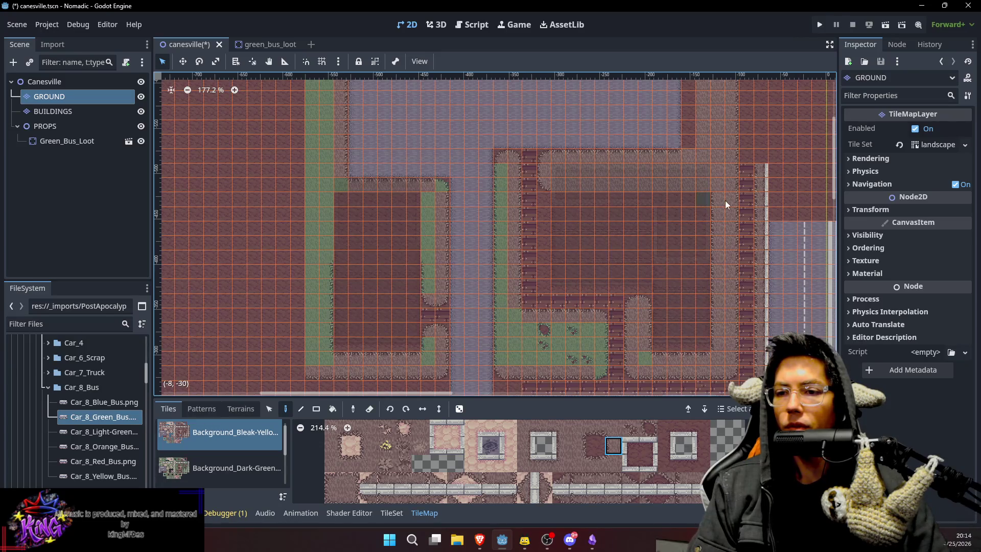
pyautogui.keyDown('ctrl'); pyautogui.click(703, 199); pyautogui.keyUp('ctrl')
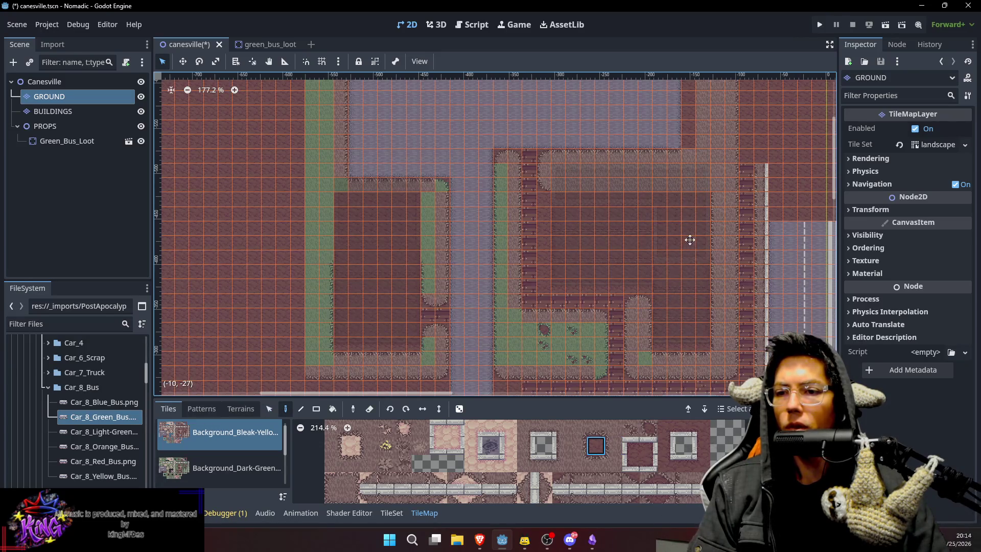
pyautogui.scroll(-1, 689, 241)
pyautogui.press('s')
pyautogui.click(725, 144)
pyautogui.scroll(-2, 675, 221)
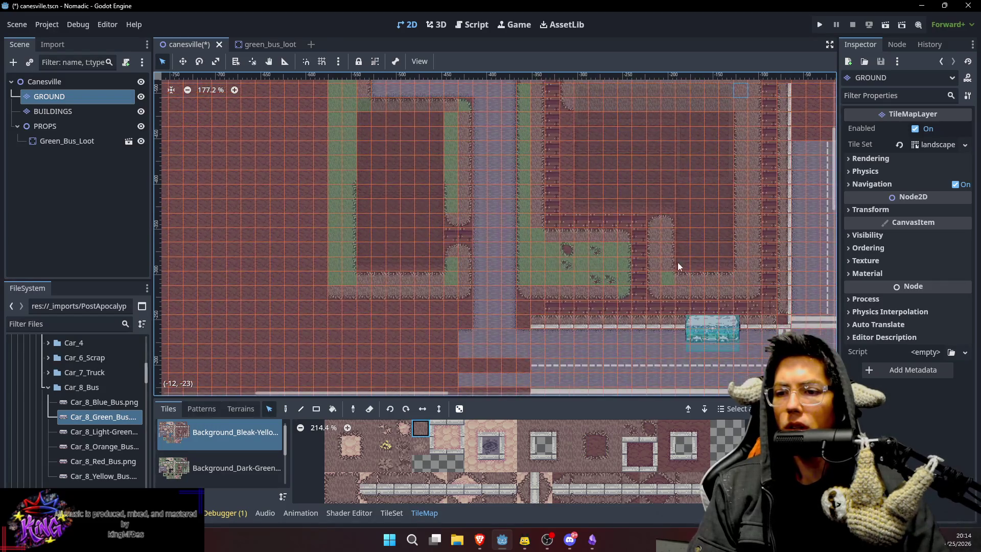
pyautogui.press('d')
pyautogui.scroll(-1, 686, 254)
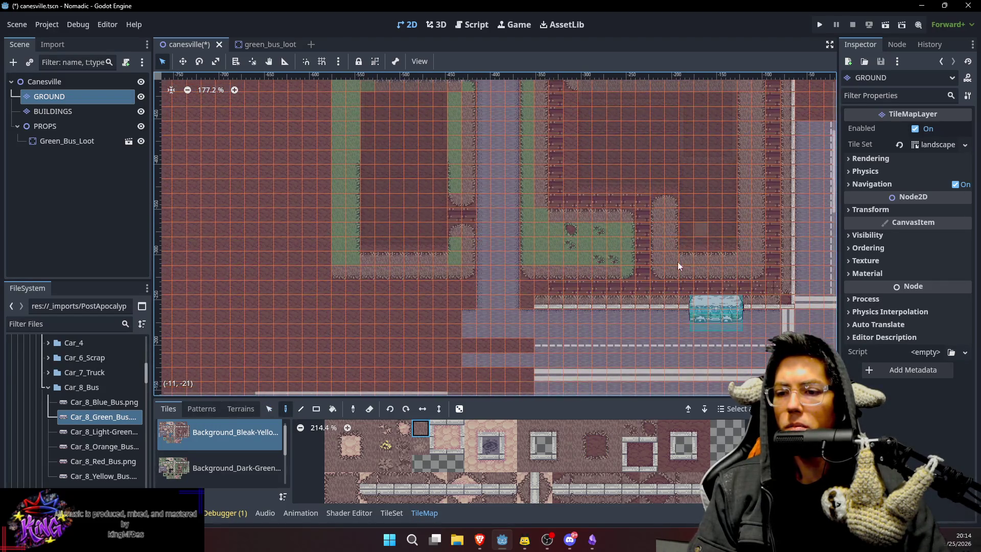
# Browse the tileset and settle on the gravel tile for the remaining strips.
pyautogui.click(580, 463)
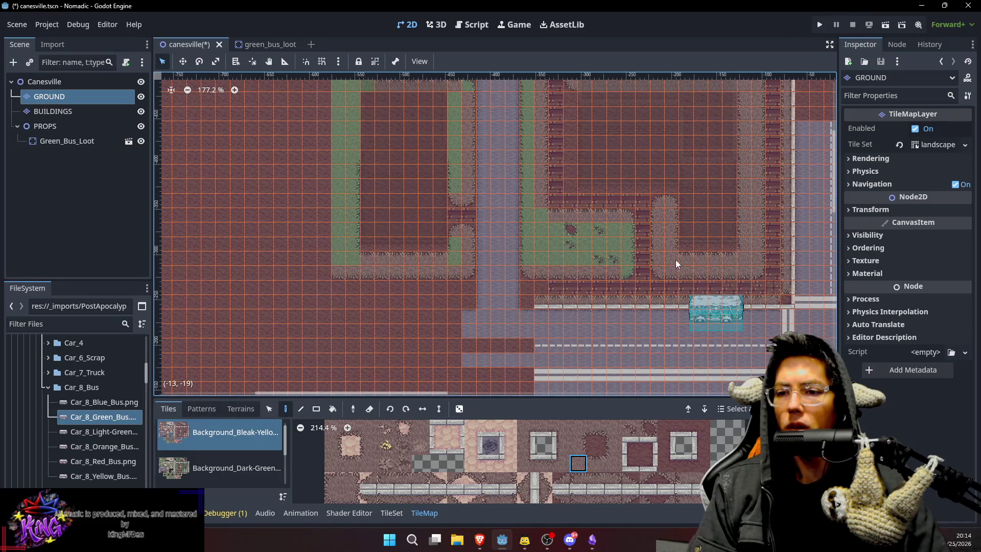
pyautogui.scroll(-2, 694, 240)
pyautogui.scroll(1, 693, 213)
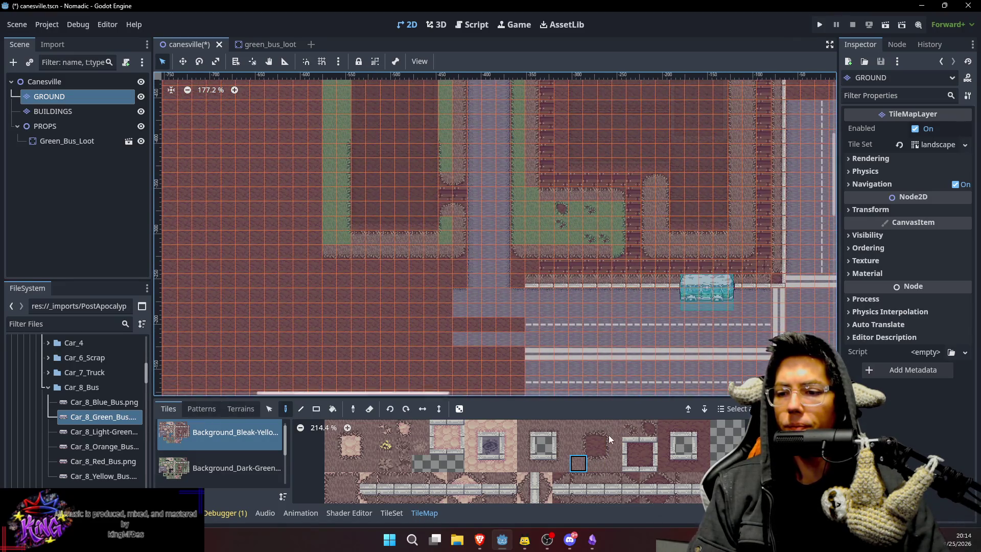
pyautogui.scroll(-3, 620, 436)
pyautogui.click(604, 478)
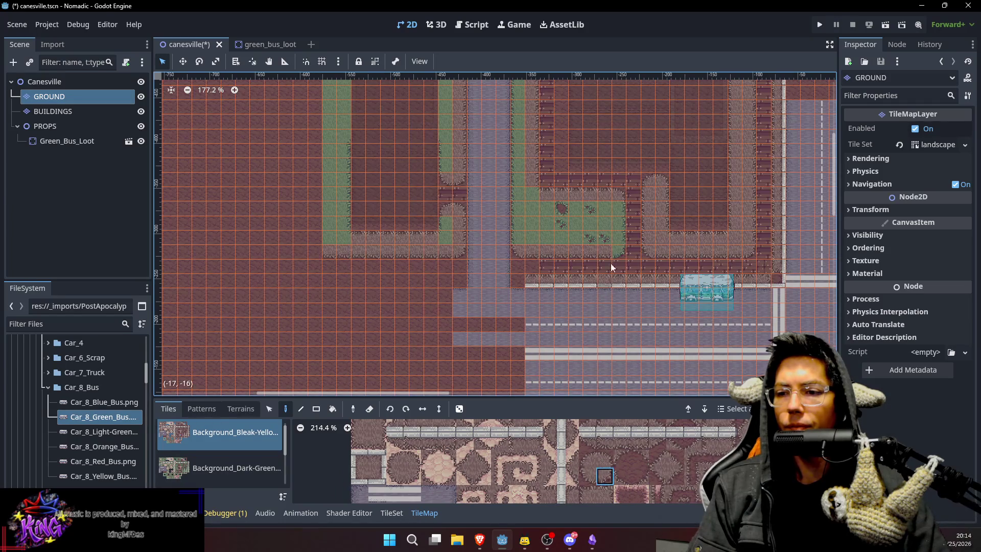
pyautogui.scroll(3, 620, 479)
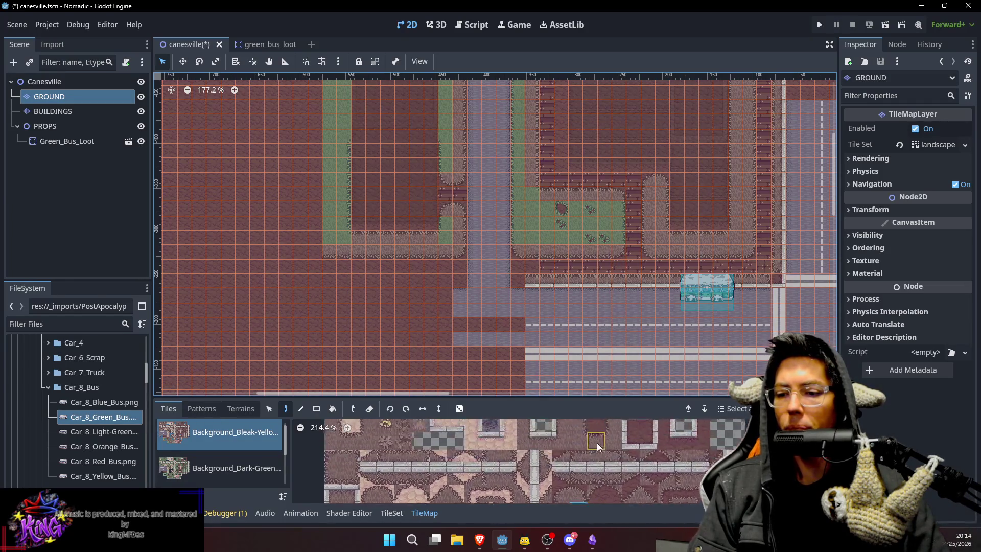
pyautogui.click(581, 441)
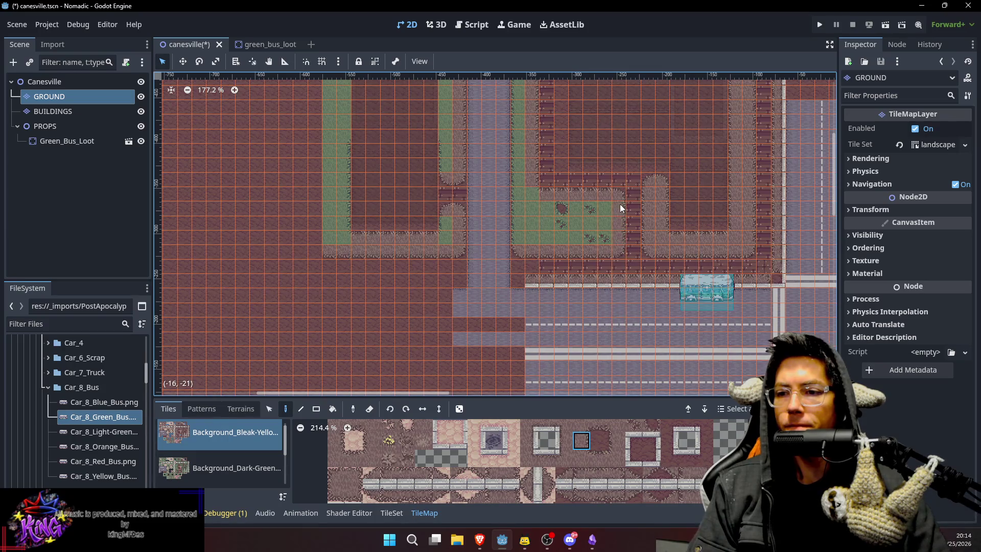
pyautogui.scroll(1, 614, 243)
pyautogui.scroll(1, 587, 221)
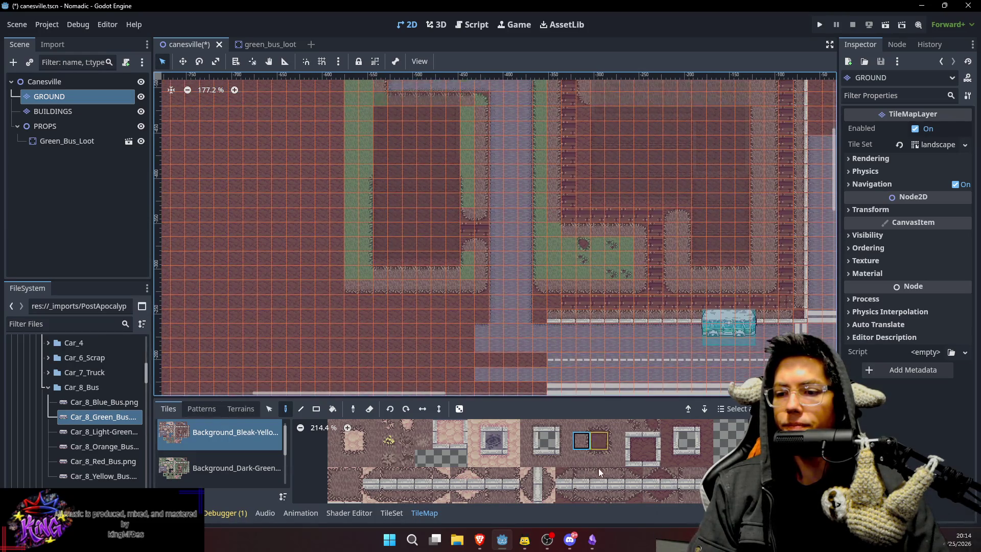
pyautogui.scroll(-2, 614, 497)
pyautogui.scroll(-1, 614, 498)
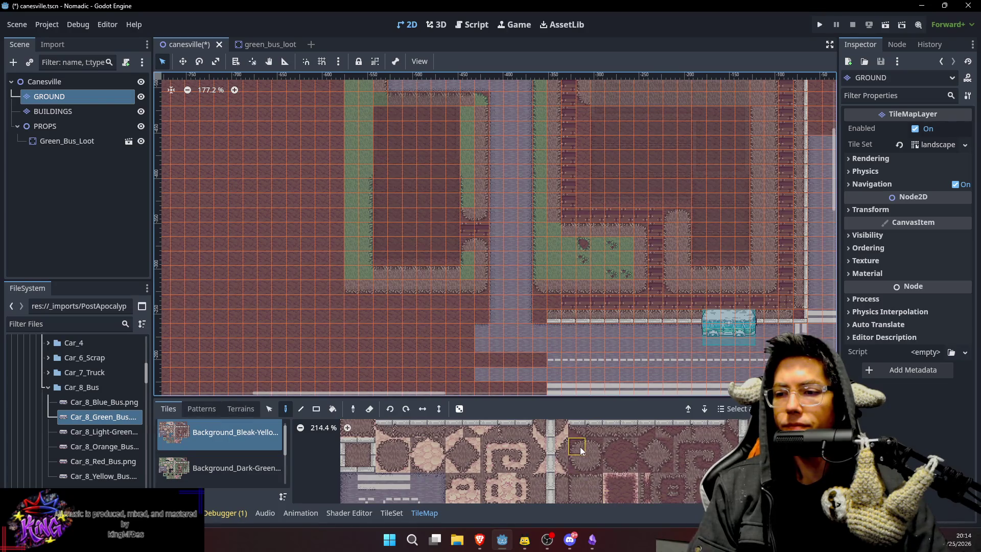
pyautogui.scroll(3, 605, 470)
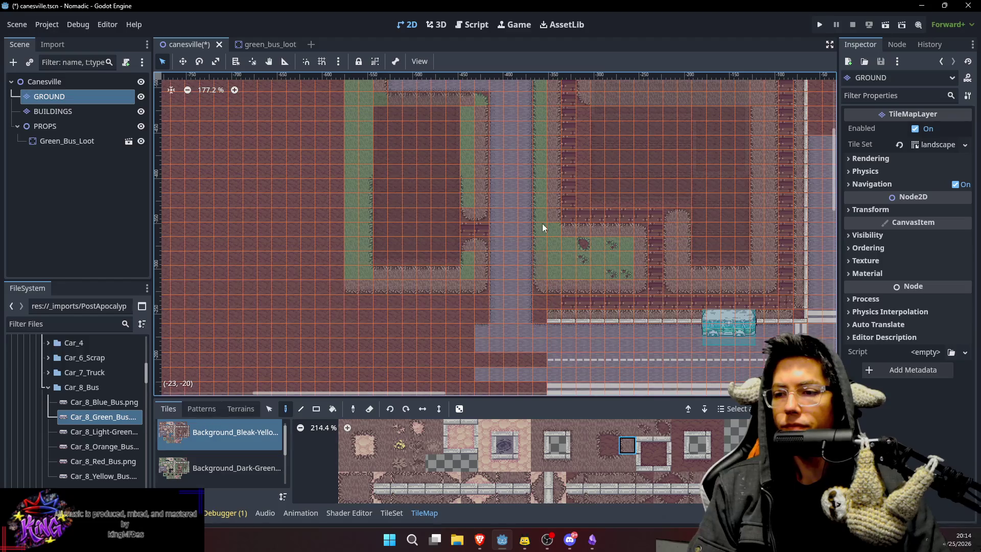
pyautogui.scroll(5, 539, 184)
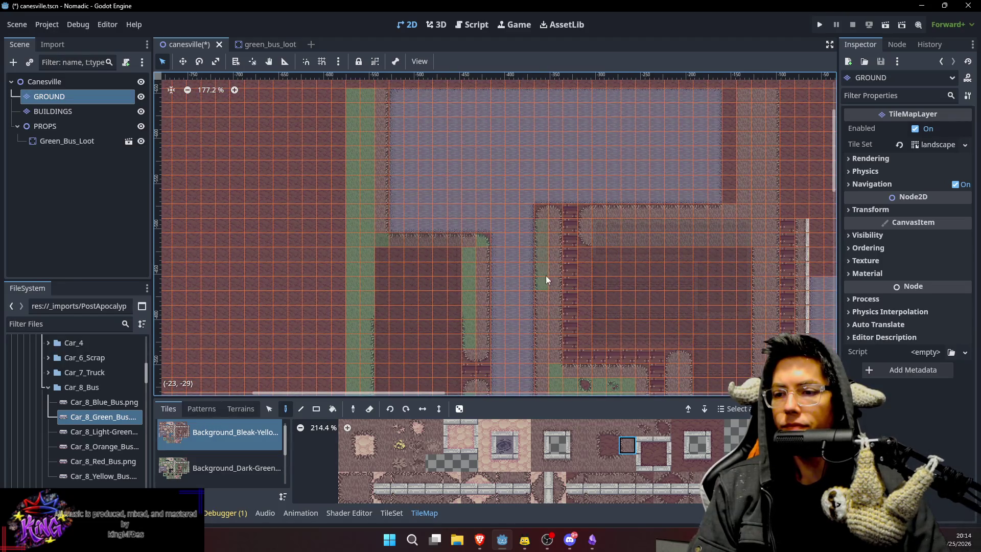
pyautogui.scroll(-4, 588, 345)
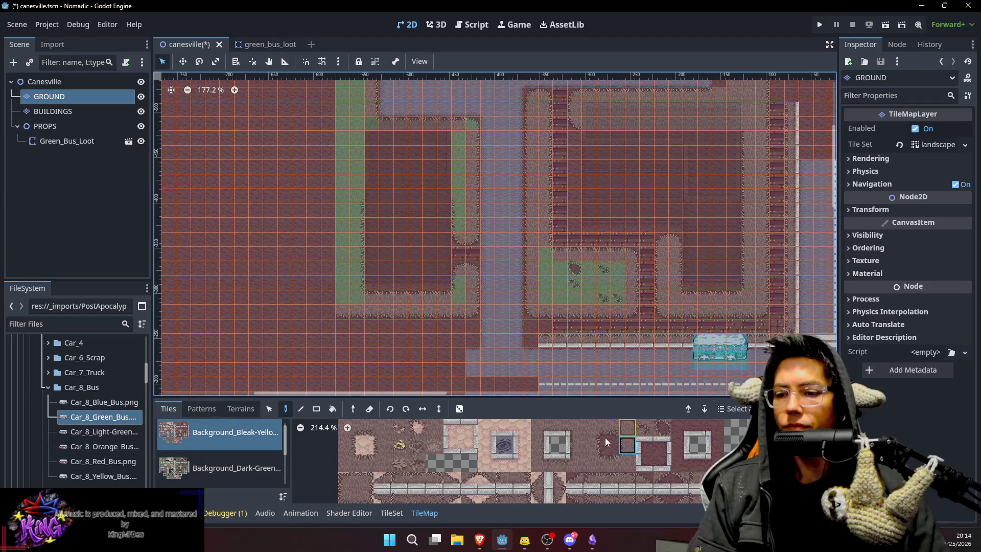
pyautogui.click(435, 428)
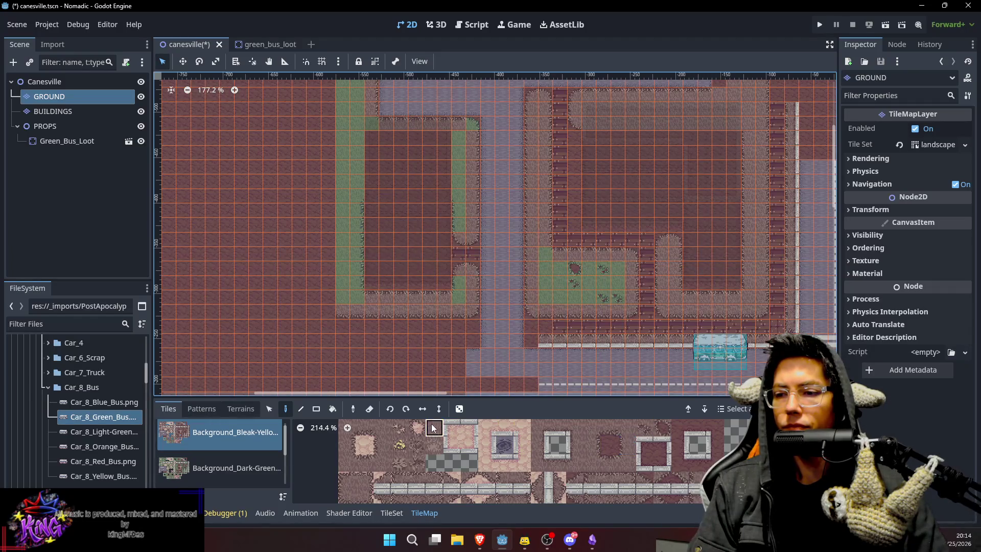
# Cover the rocky grass patch and the left grass strip with gravel tiles.
pyautogui.moveTo(546, 269); pyautogui.dragTo(623, 302)
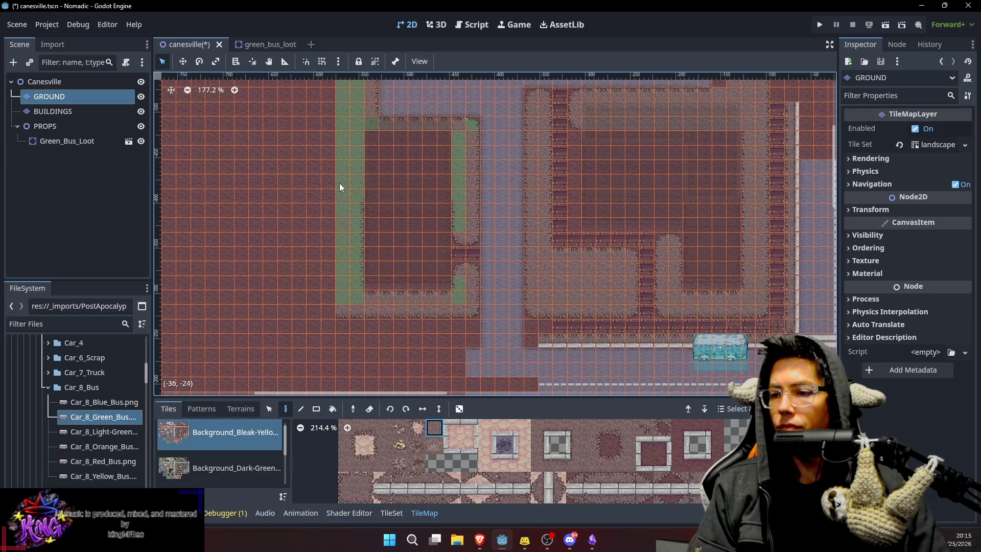
pyautogui.hscroll(-2, 358, 205)
pyautogui.scroll(2, 403, 218)
pyautogui.scroll(-1, 402, 218)
pyautogui.moveTo(435, 128)
pyautogui.mouseDown()
pyautogui.moveTo(446, 167)
pyautogui.moveTo(443, 250)
pyautogui.mouseUp()
pyautogui.moveTo(442, 291); pyautogui.dragTo(441, 296)
pyautogui.scroll(-4, 441, 296)
# Paint plain sand edge tiles over the green grass along the lot's edge.
pyautogui.click(593, 466)
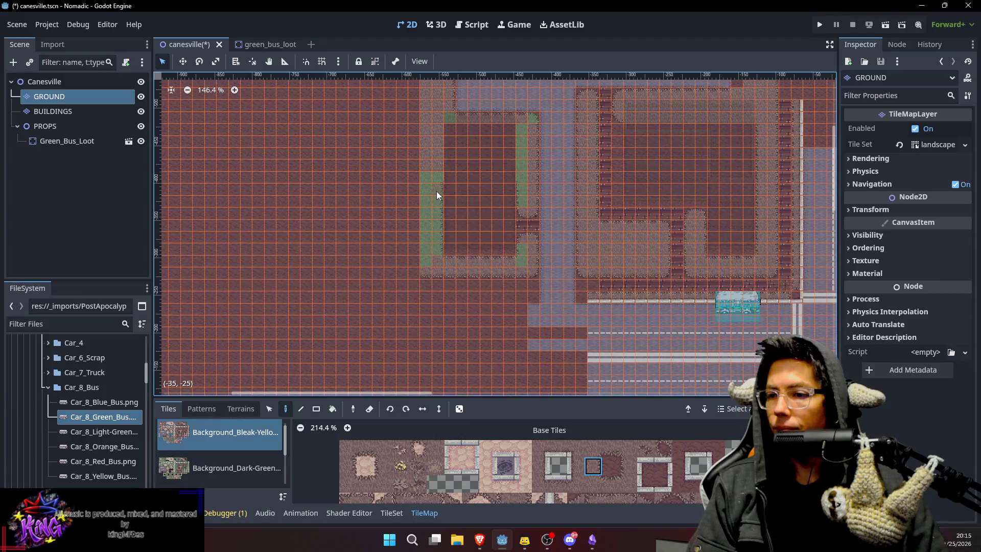
pyautogui.click(592, 448)
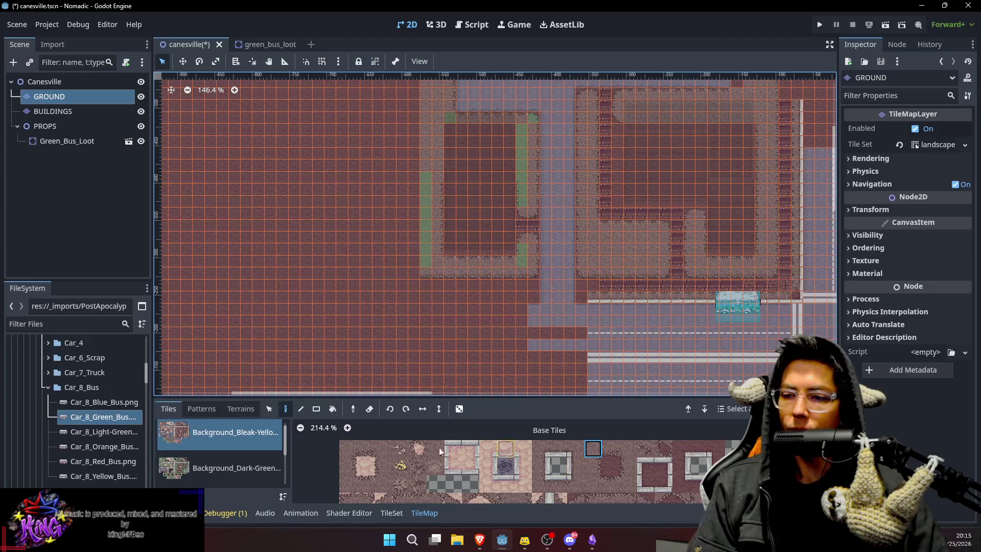
pyautogui.click(383, 448)
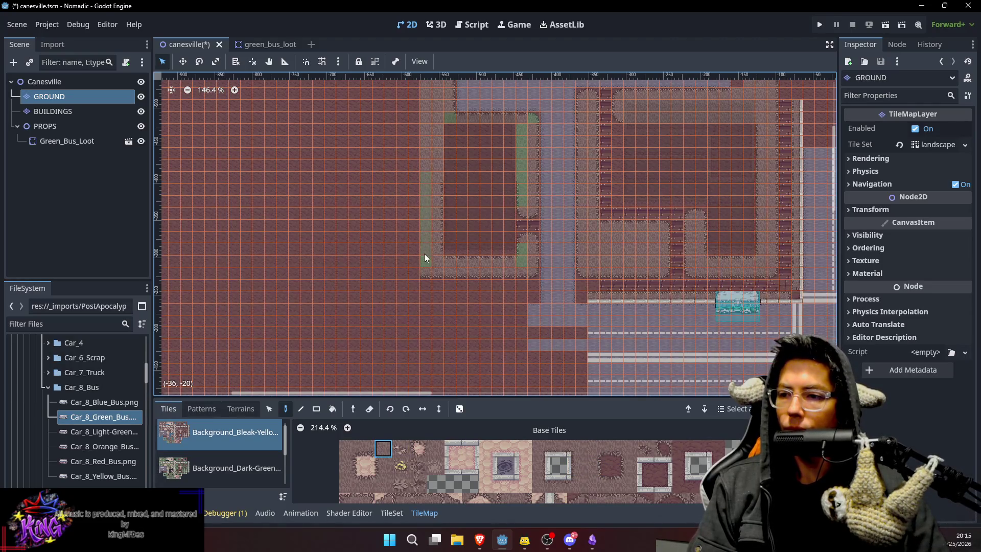
pyautogui.moveTo(525, 133); pyautogui.dragTo(522, 170)
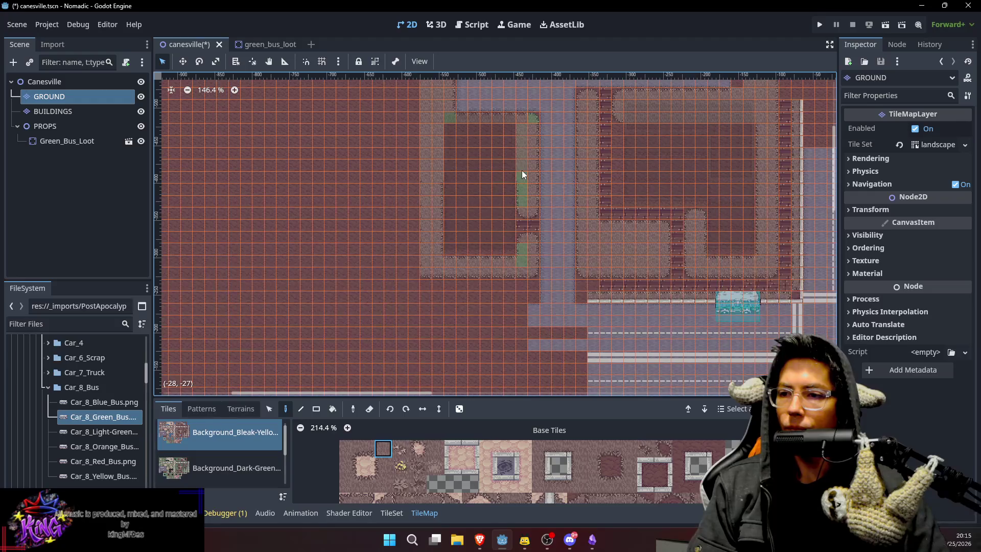
pyautogui.click(621, 449)
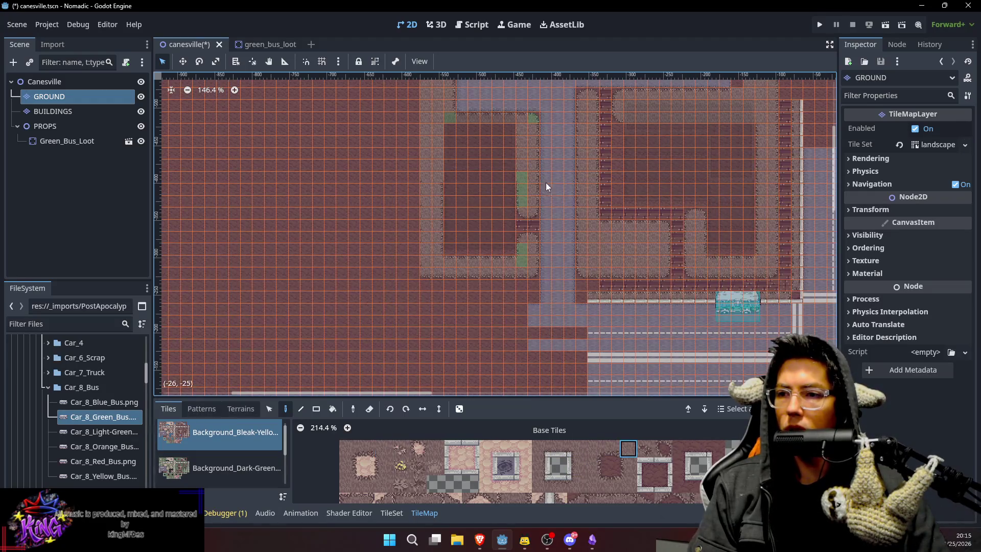
pyautogui.click(622, 468)
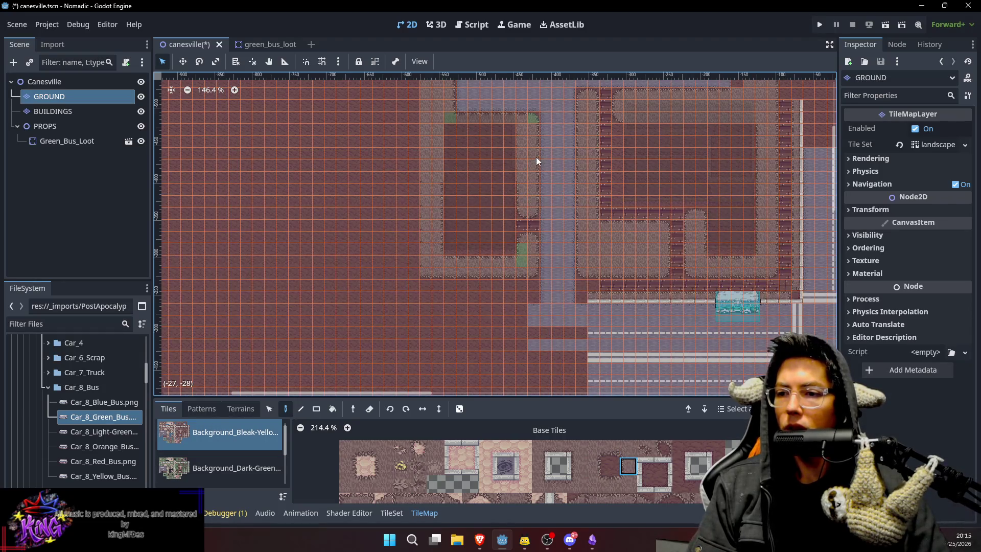
pyautogui.moveTo(536, 158); pyautogui.dragTo(521, 186)
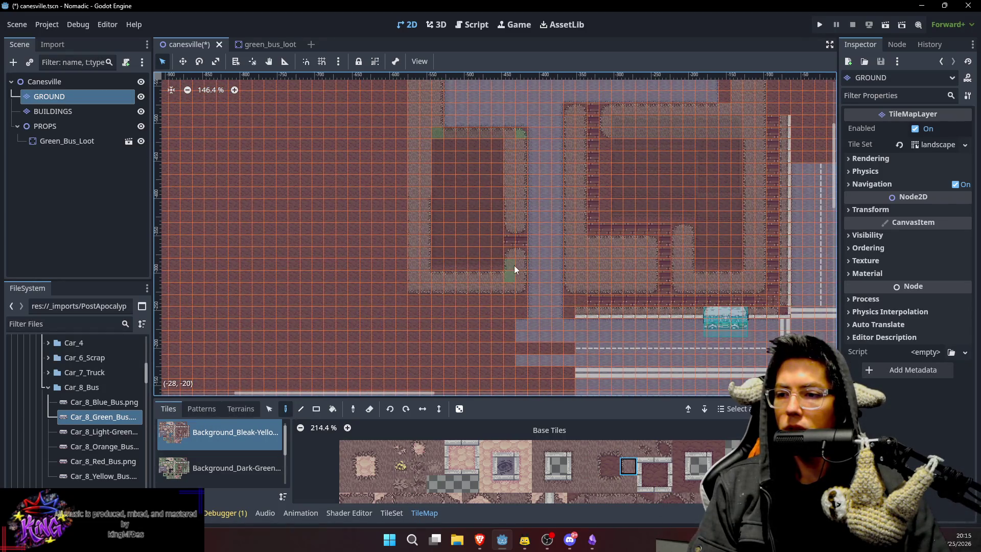
# Replace the green corner tile with a sand corner tile and view the whole Canesville scene.
pyautogui.click(629, 483)
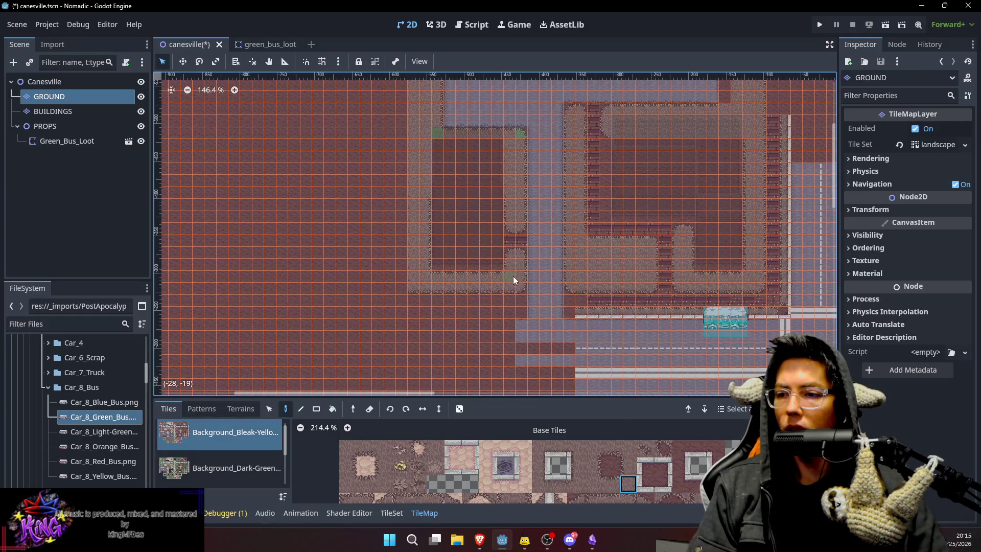
pyautogui.moveTo(503, 170); pyautogui.dragTo(513, 260)
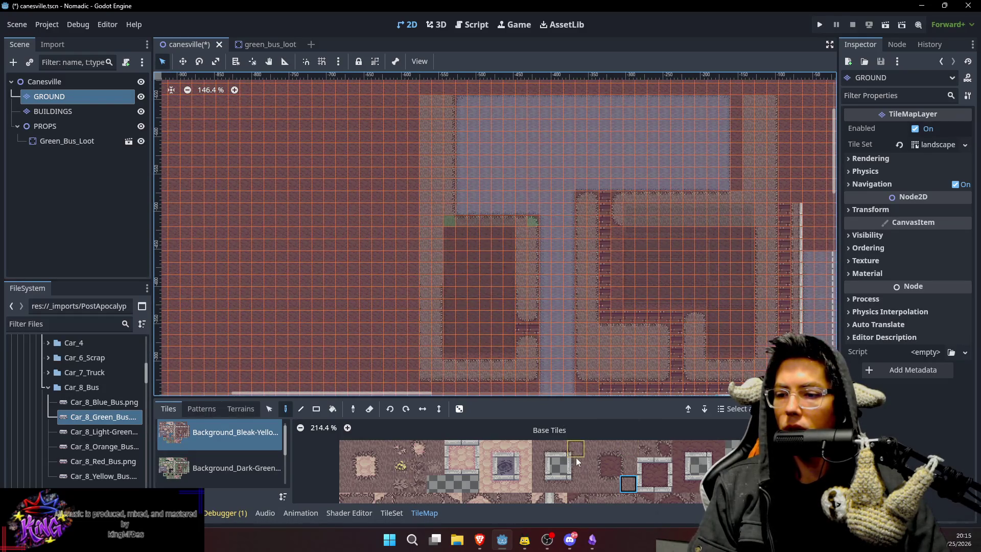
pyautogui.click(597, 481)
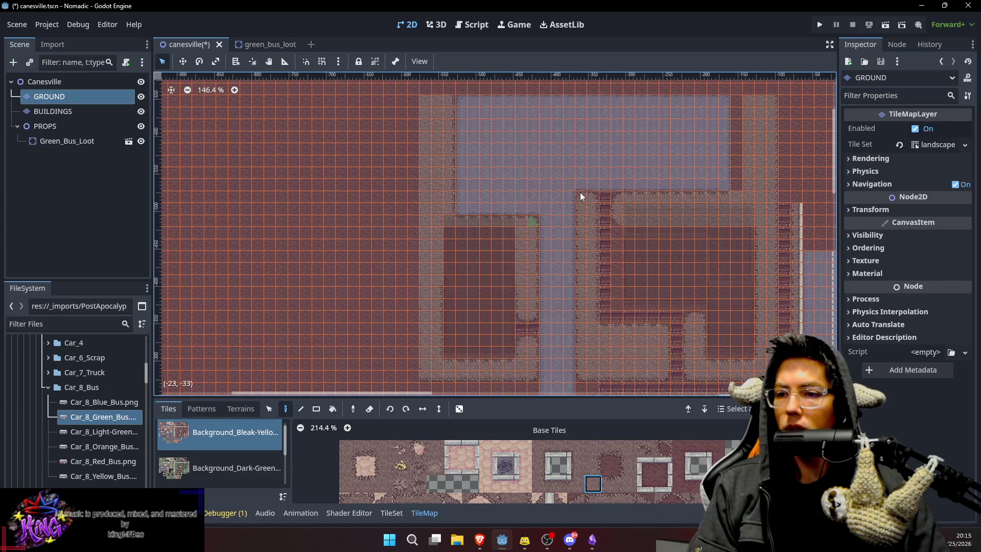
pyautogui.click(529, 220)
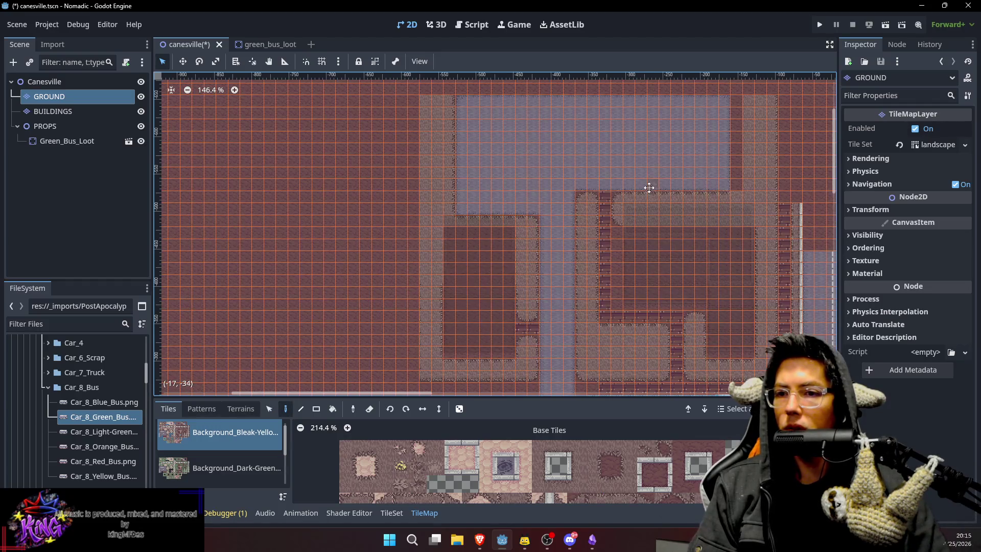
pyautogui.scroll(1, 648, 188)
pyautogui.scroll(1, 562, 272)
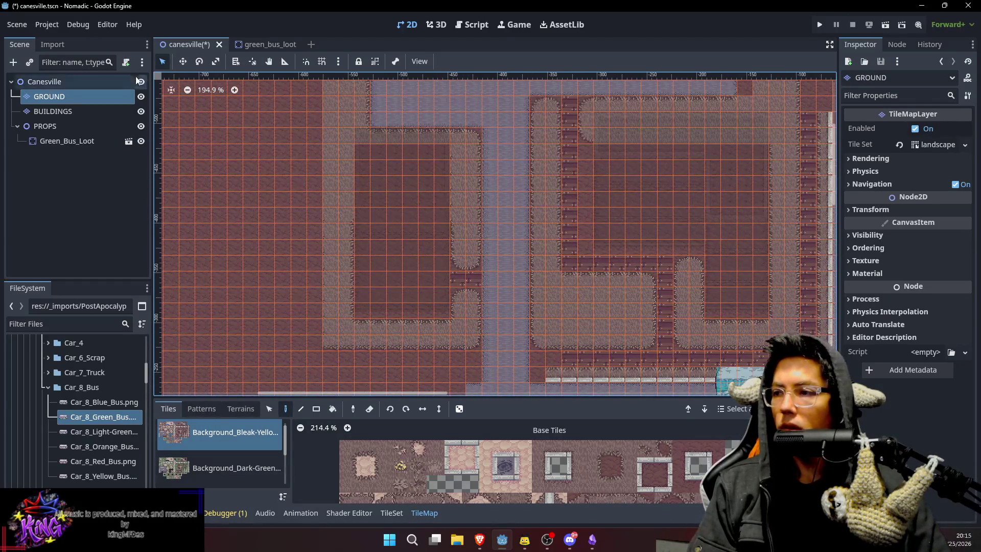
pyautogui.click(123, 81)
pyautogui.moveTo(685, 181); pyautogui.dragTo(635, 234)
# Set GROUND's tile source to the bright Background_Green_TileSet, then preview the town from the Canesville root.
pyautogui.scroll(-1, 635, 234)
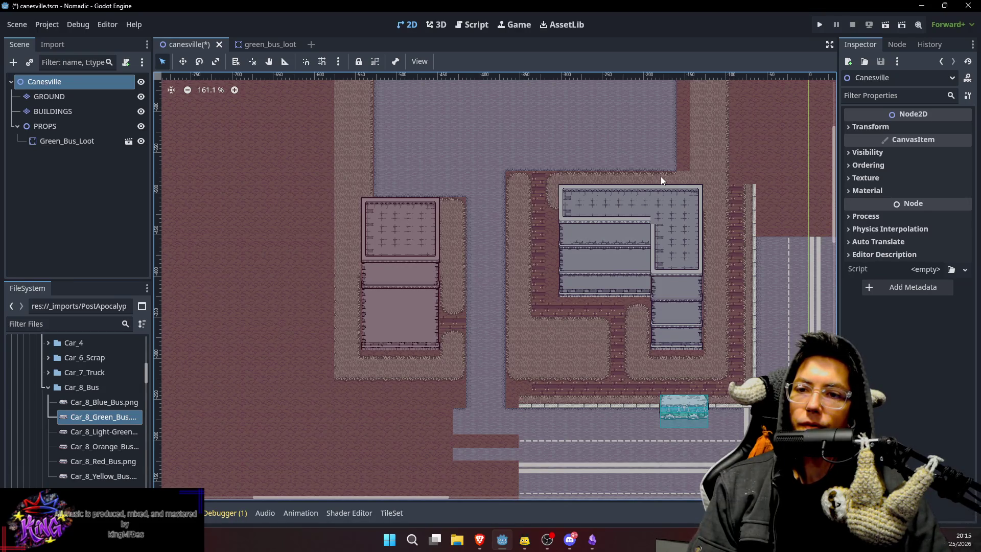
pyautogui.click(100, 97)
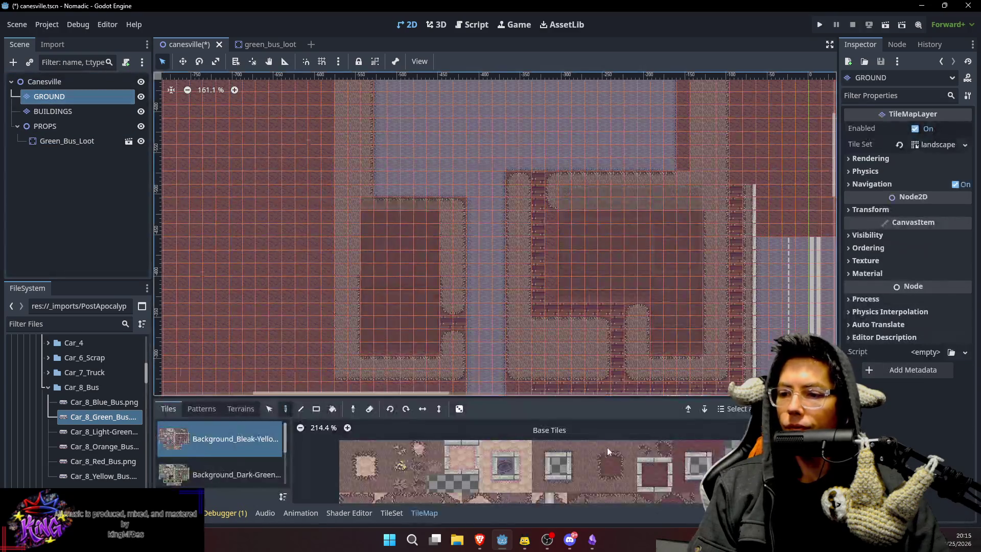
pyautogui.click(284, 474)
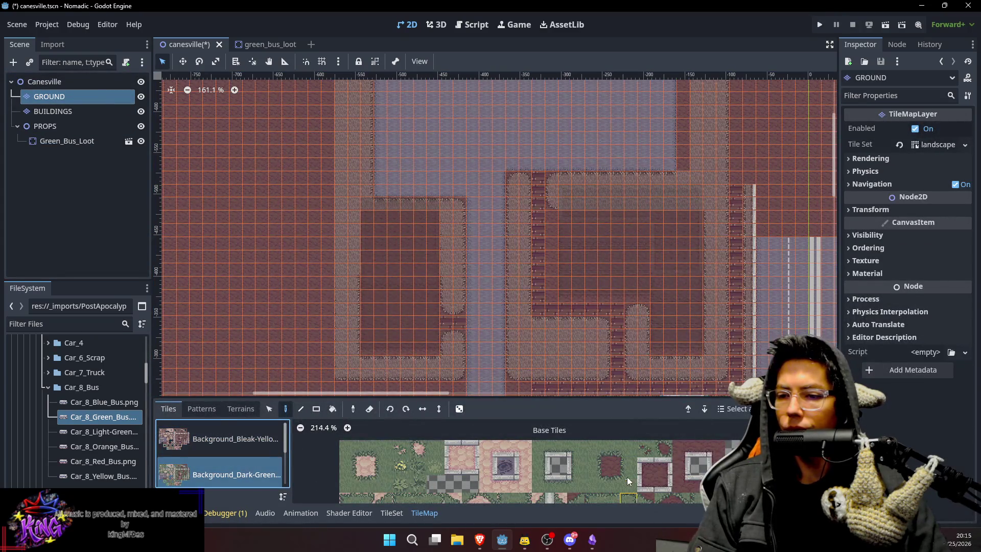
pyautogui.scroll(-2, 624, 436)
pyautogui.scroll(-2, 268, 441)
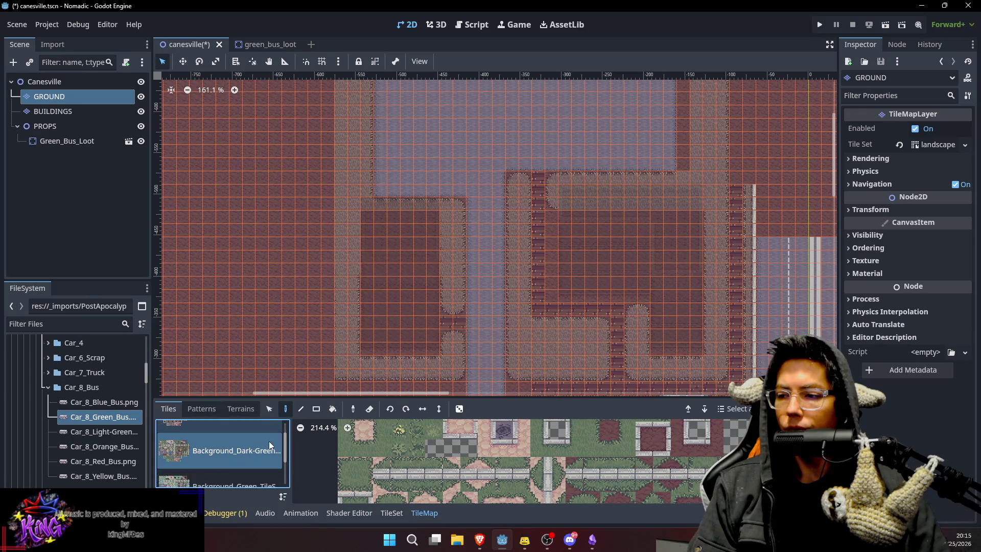
pyautogui.click(253, 482)
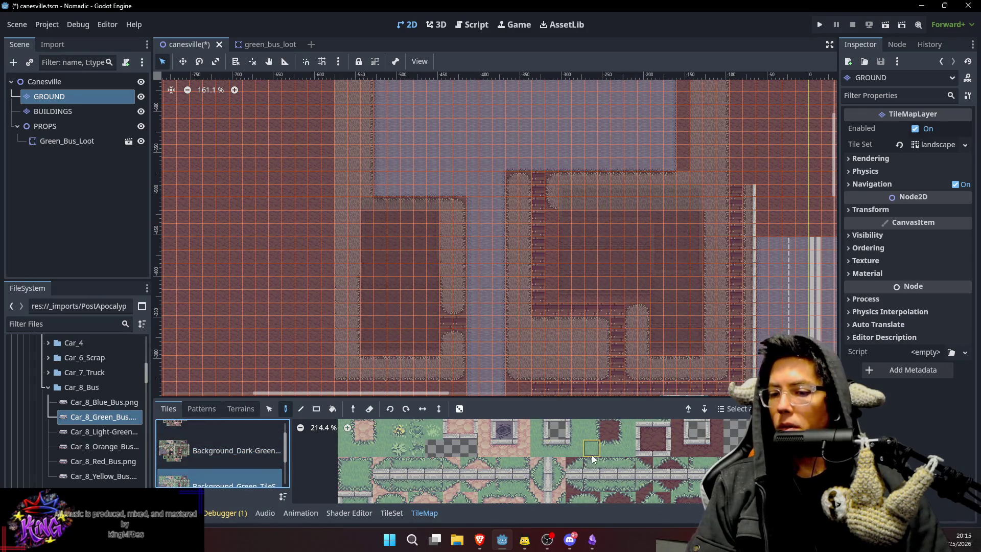
pyautogui.scroll(2, 602, 449)
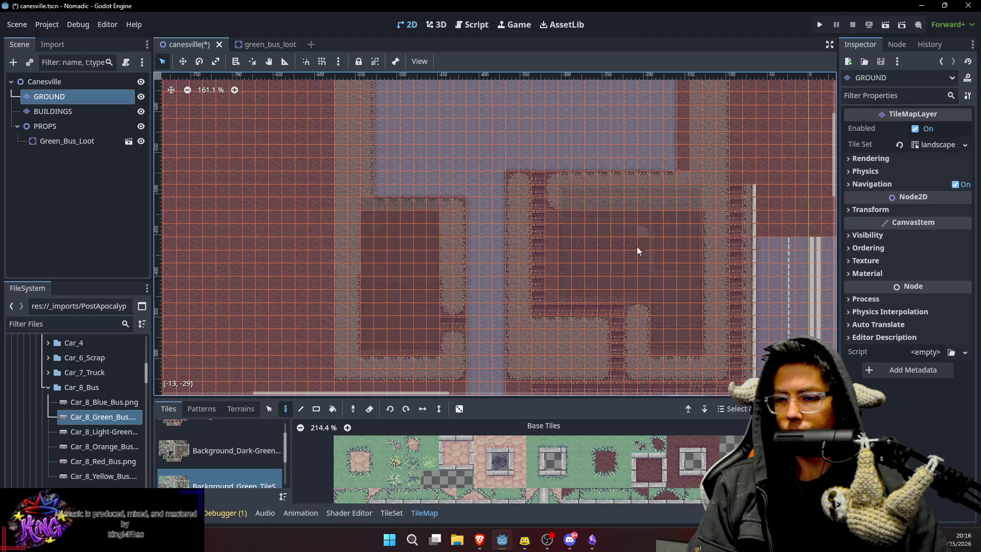
pyautogui.click(45, 82)
pyautogui.scroll(-2, 495, 185)
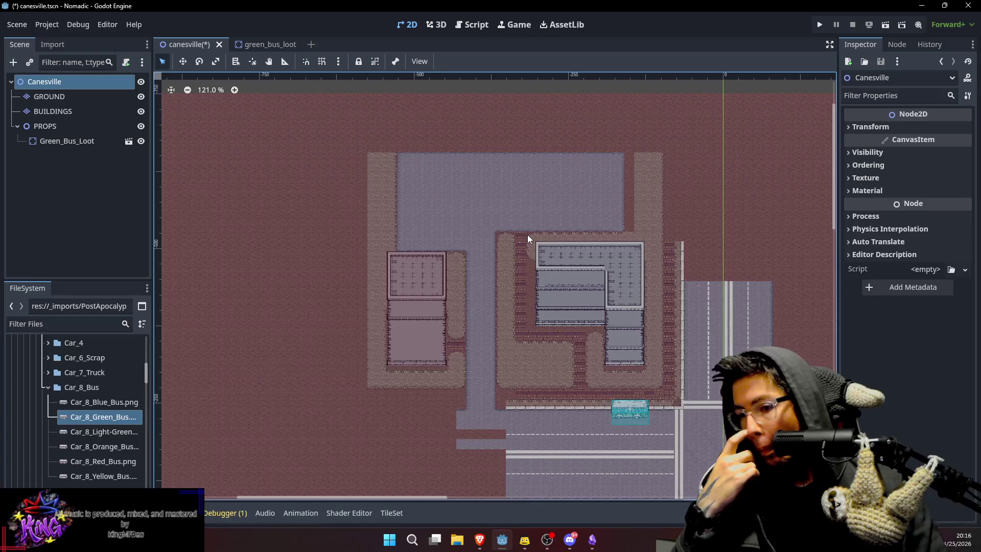
# On GROUND, extend the dashed road line and the white centre line westward.
pyautogui.scroll(5, 526, 277)
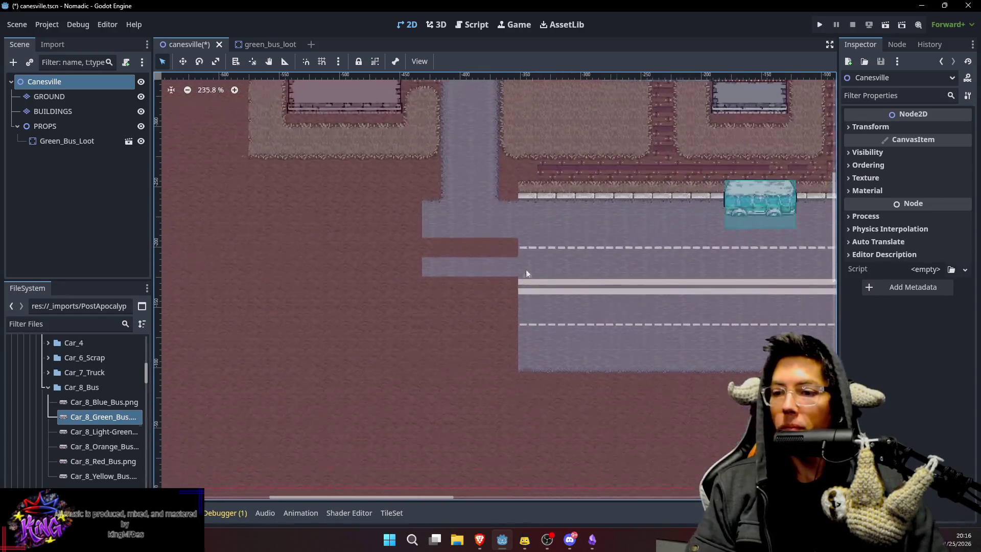
pyautogui.click(46, 97)
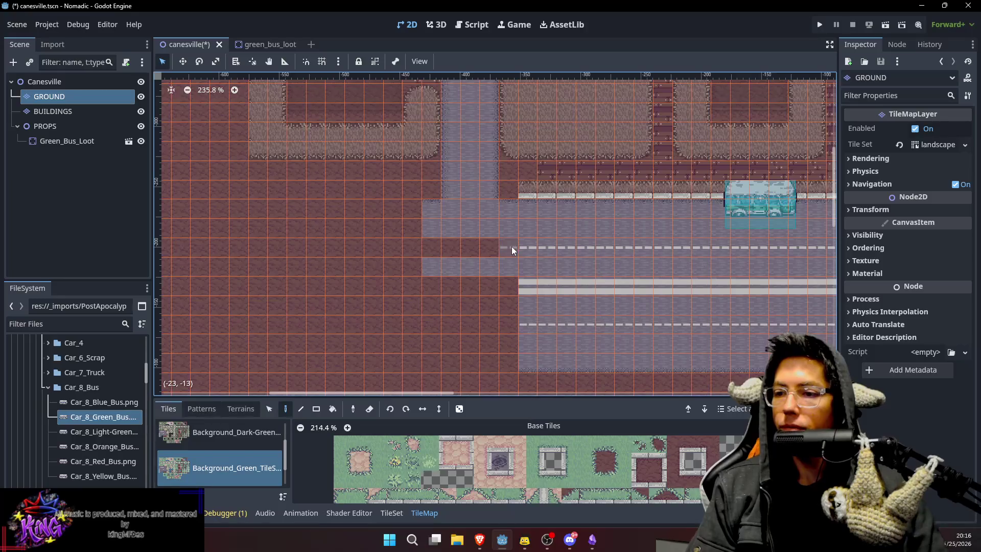
pyautogui.click(437, 253)
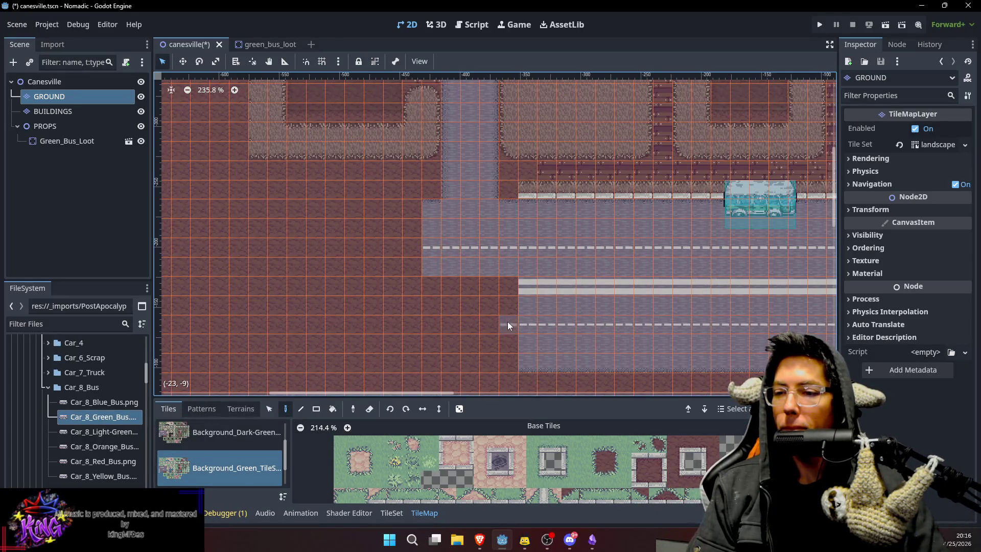
pyautogui.moveTo(527, 289); pyautogui.dragTo(263, 280)
# Paint the upper road rows, dashed lane line and lower lane further west.
pyautogui.press('s')
pyautogui.press('d')
pyautogui.moveTo(431, 207); pyautogui.dragTo(261, 206)
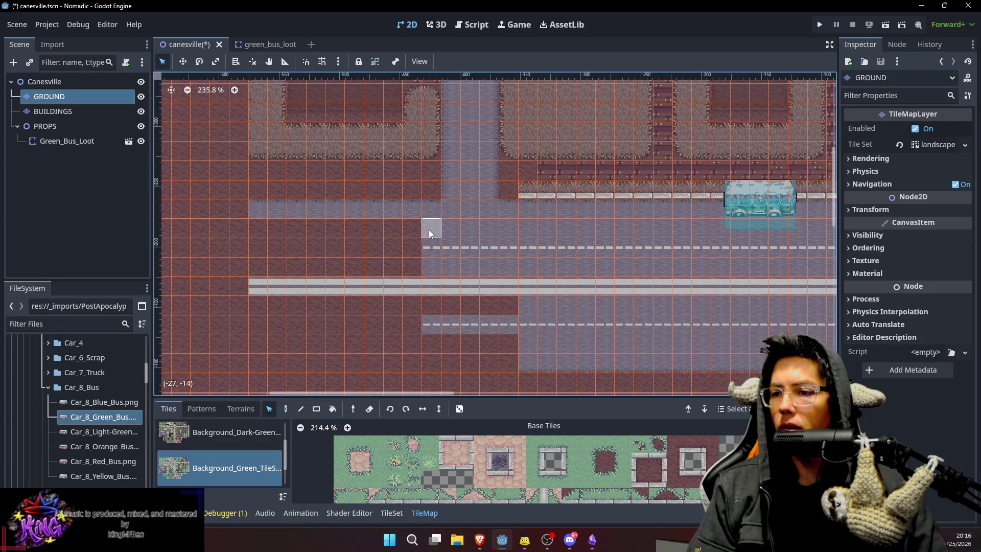
pyautogui.moveTo(415, 230); pyautogui.dragTo(304, 226)
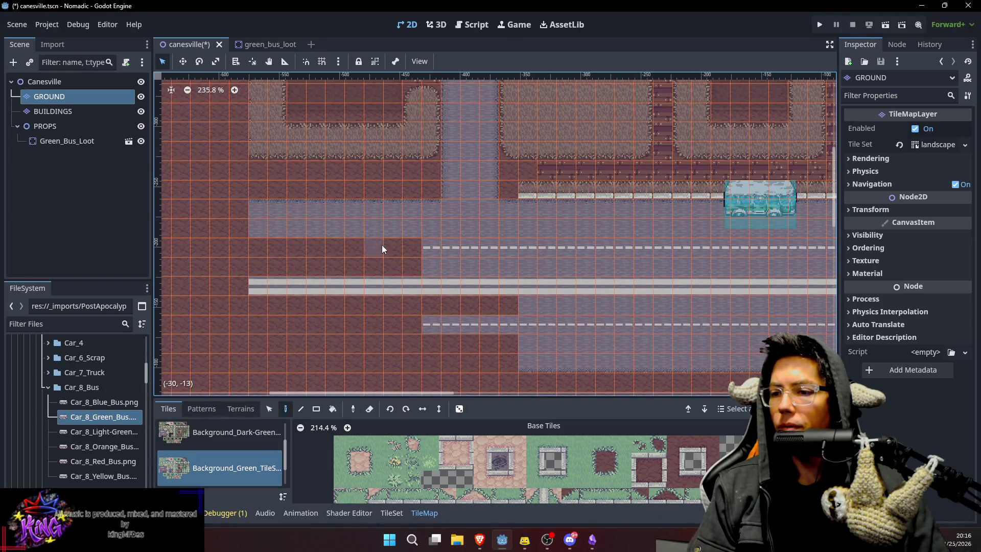
pyautogui.moveTo(420, 250); pyautogui.dragTo(302, 247)
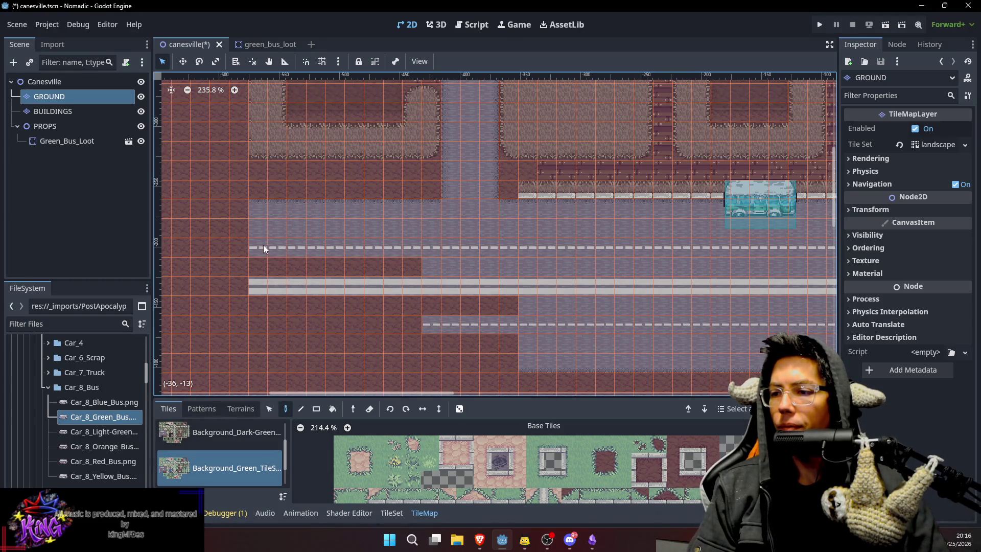
pyautogui.moveTo(259, 266)
pyautogui.mouseDown()
pyautogui.moveTo(391, 265)
pyautogui.moveTo(398, 234)
pyautogui.moveTo(648, 233)
pyautogui.mouseUp()
pyautogui.click(416, 266)
# Extend the dashed lane line and the bottom road row further west across the dirt.
pyautogui.scroll(-3, 388, 232)
pyautogui.hscroll(-5, 387, 232)
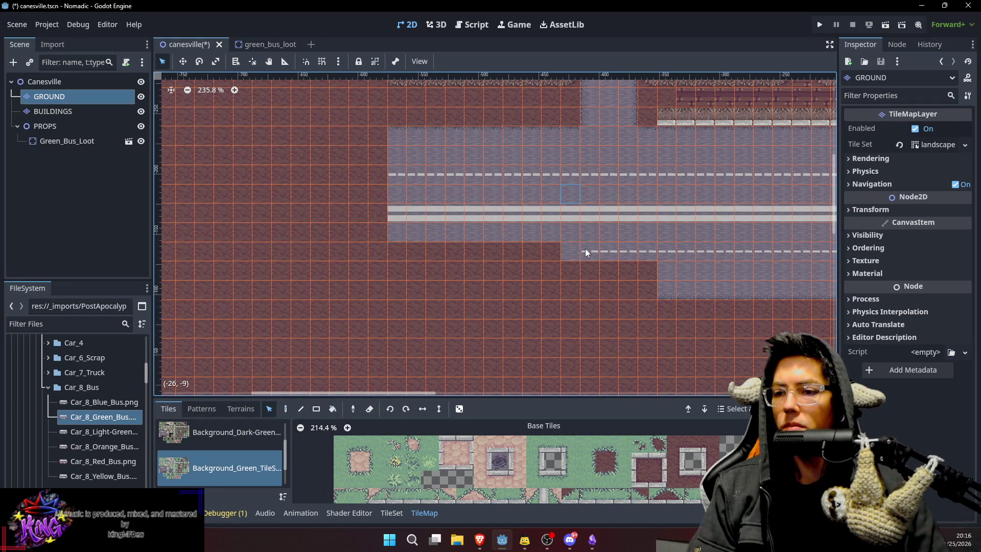
pyautogui.moveTo(574, 254)
pyautogui.mouseDown()
pyautogui.moveTo(399, 251)
pyautogui.moveTo(419, 270)
pyautogui.moveTo(623, 268)
pyautogui.mouseUp()
pyautogui.press('s')
pyautogui.press('d')
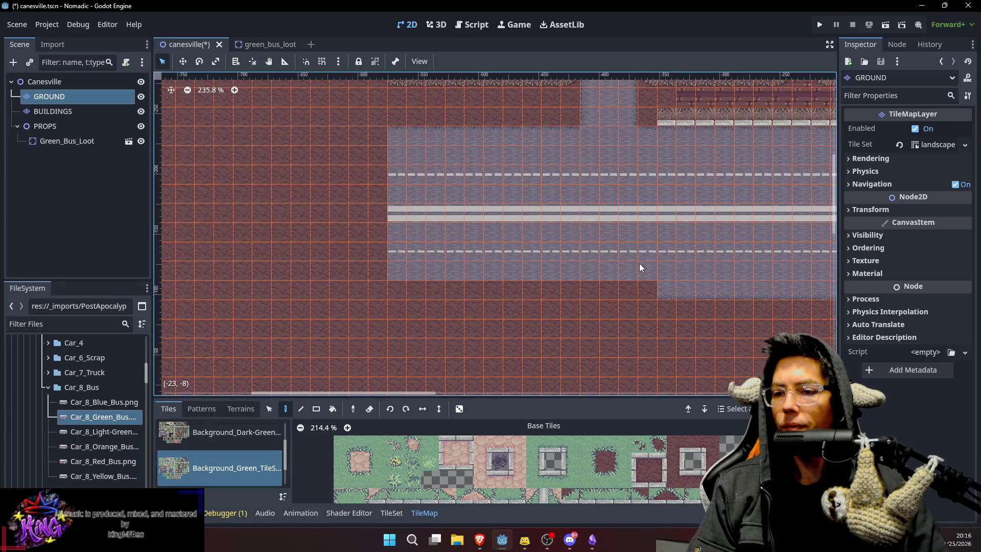
pyautogui.moveTo(670, 293); pyautogui.dragTo(403, 287)
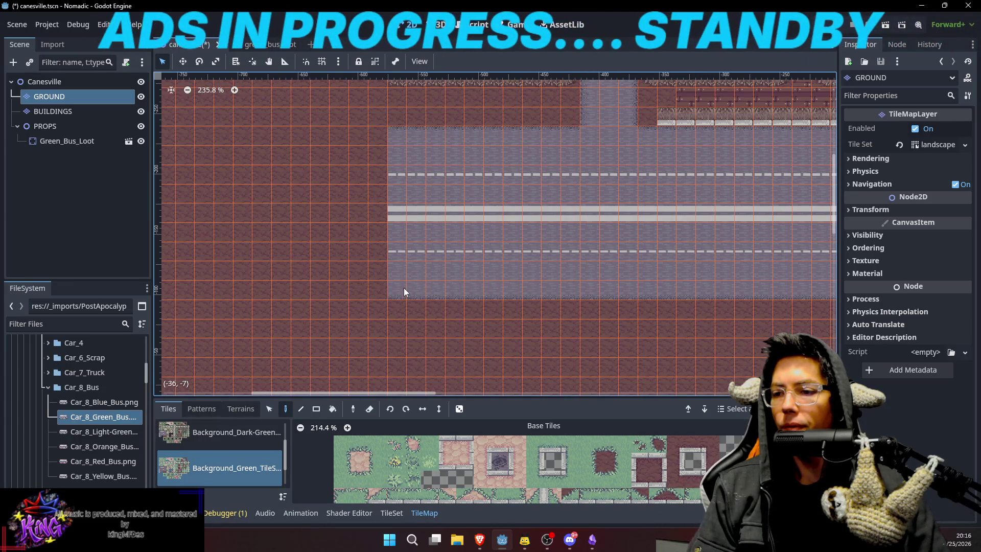
pyautogui.scroll(5, 496, 249)
pyautogui.hscroll(3, 497, 249)
pyautogui.scroll(-2, 598, 235)
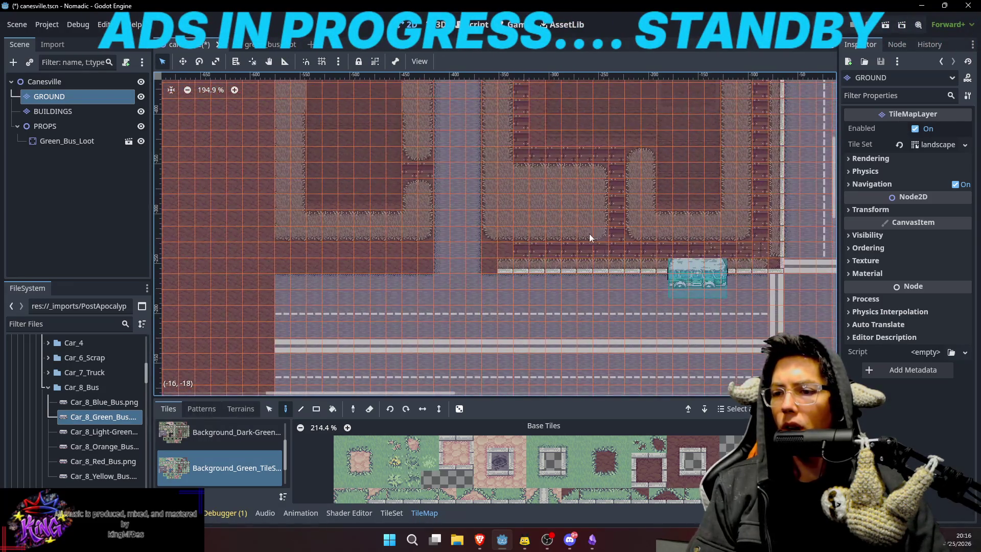
pyautogui.scroll(1, 568, 201)
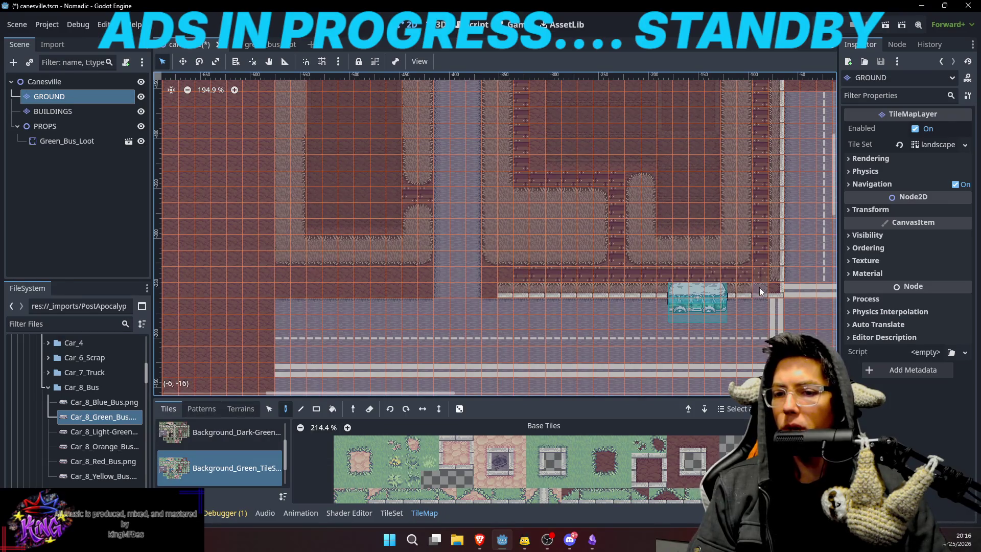
# Switch the tile source to Background_Bleak-Yellow and pick the vertical curb tile.
pyautogui.scroll(-3, 695, 483)
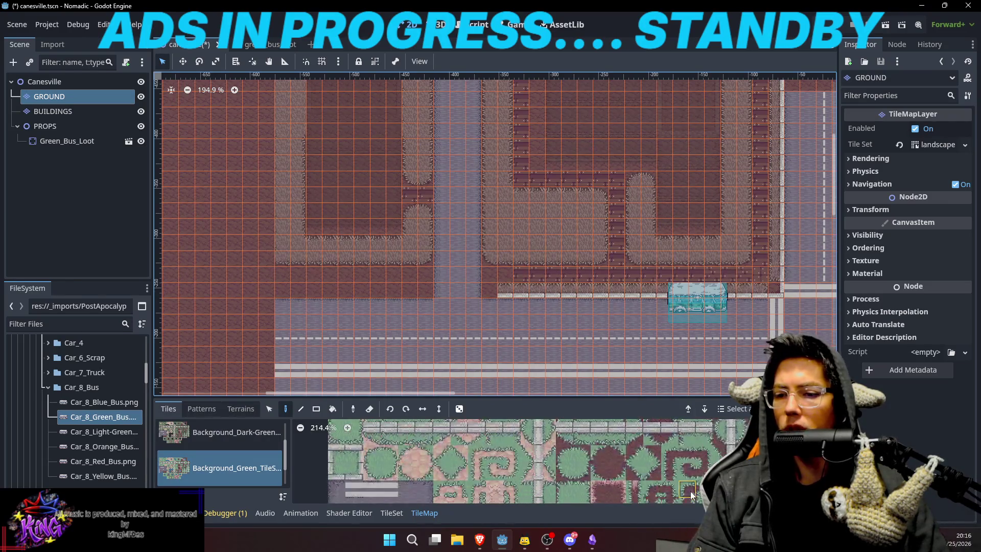
pyautogui.click(238, 434)
pyautogui.scroll(1, 245, 458)
pyautogui.click(265, 427)
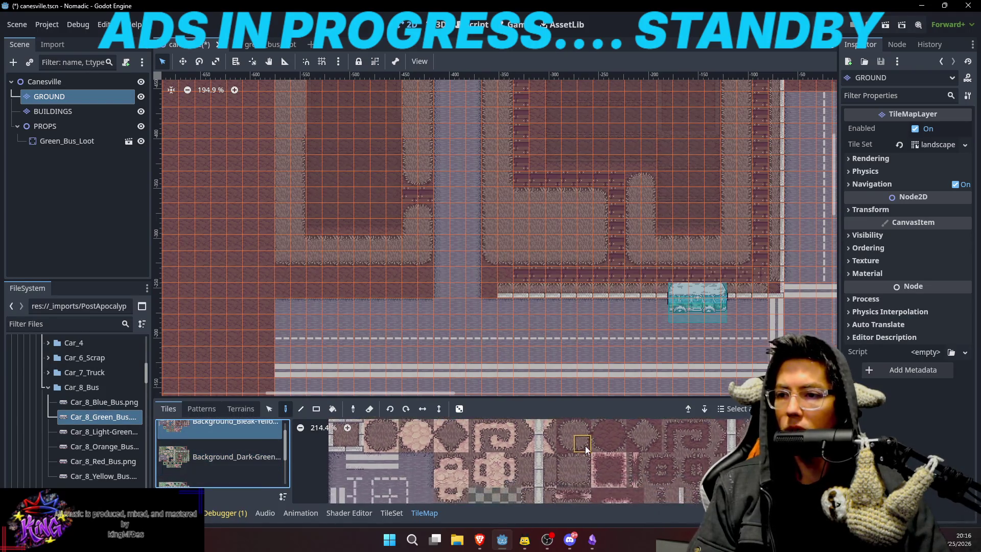
pyautogui.scroll(-3, 603, 477)
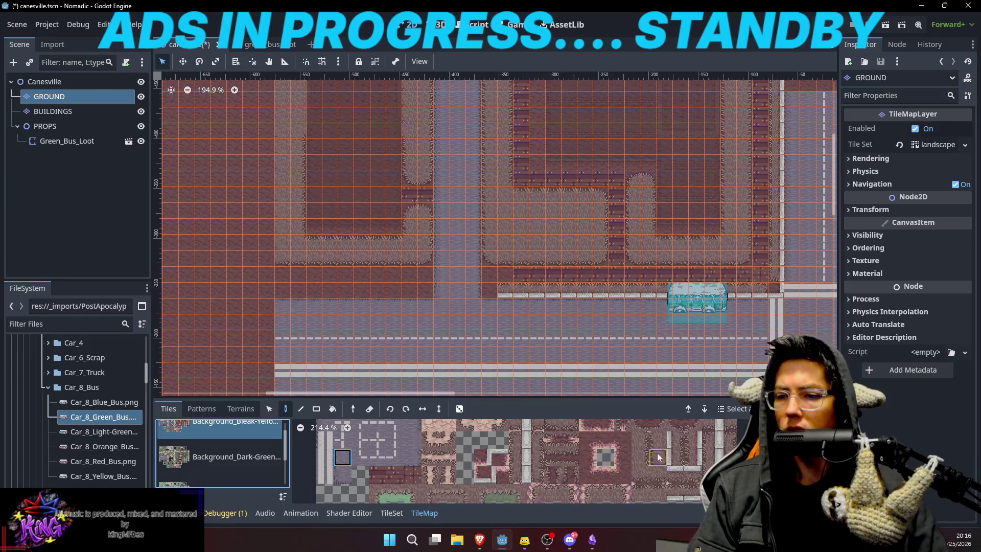
pyautogui.scroll(-5, 655, 457)
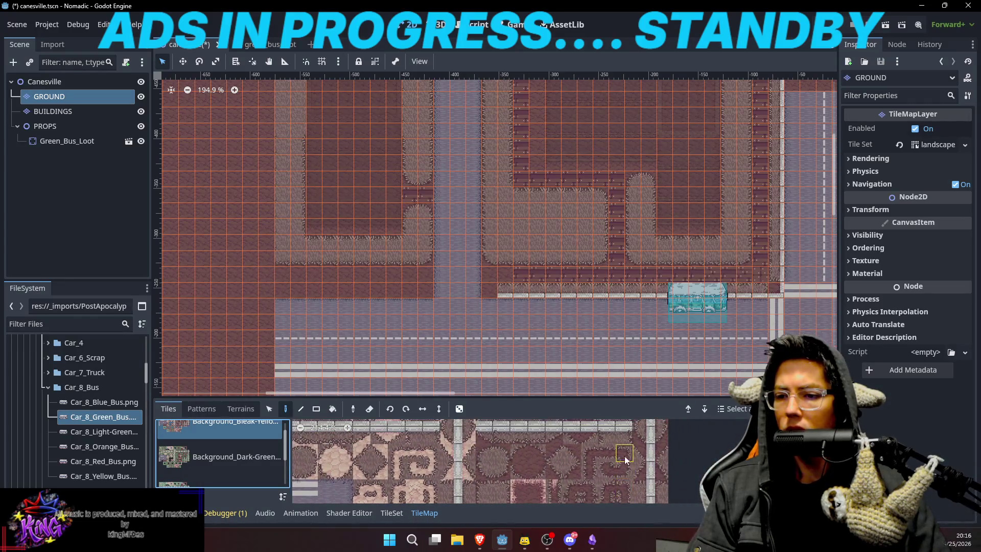
pyautogui.scroll(-3, 644, 460)
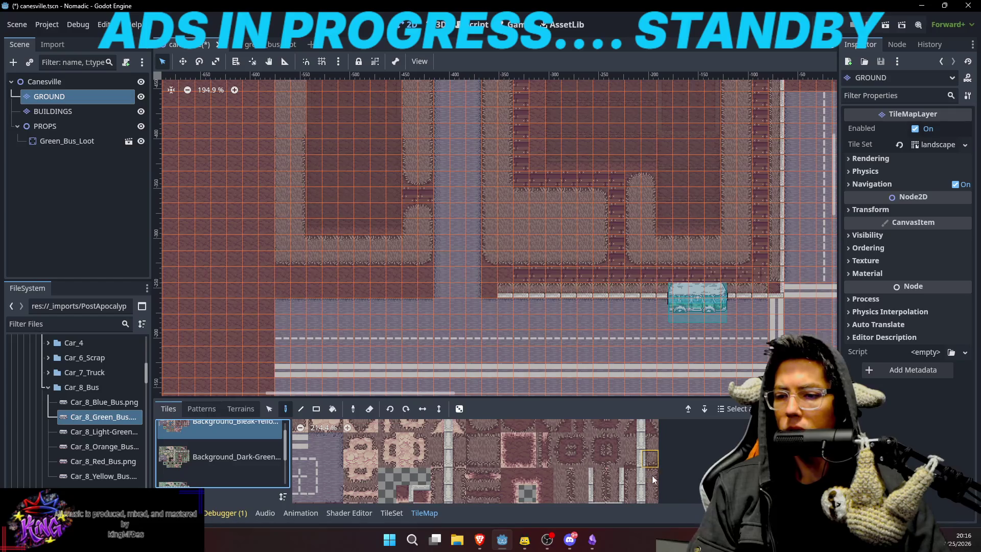
pyautogui.scroll(-3, 649, 465)
pyautogui.click(638, 455)
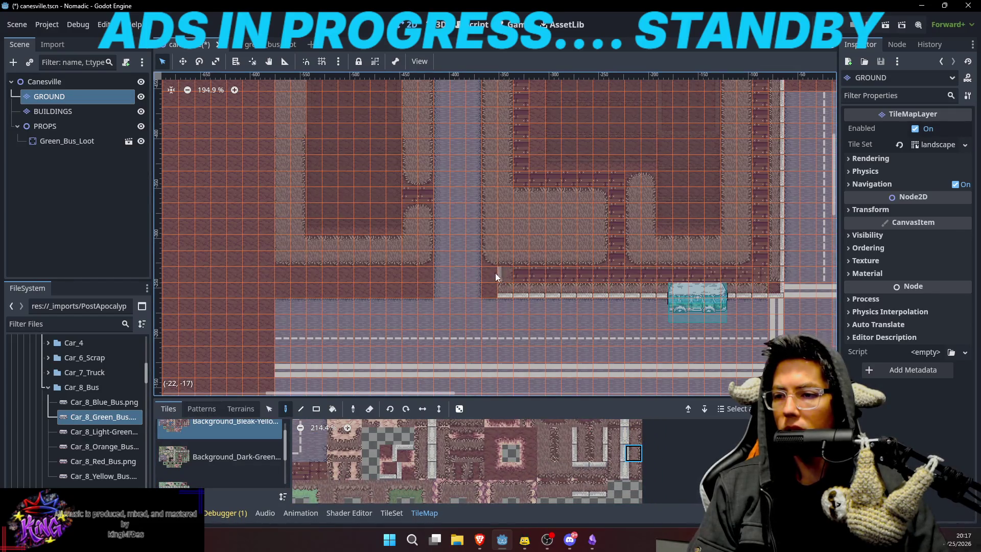
# Paint the vertical curb strip upward along the road, adding one tile on top.
pyautogui.moveTo(492, 257); pyautogui.dragTo(490, 198)
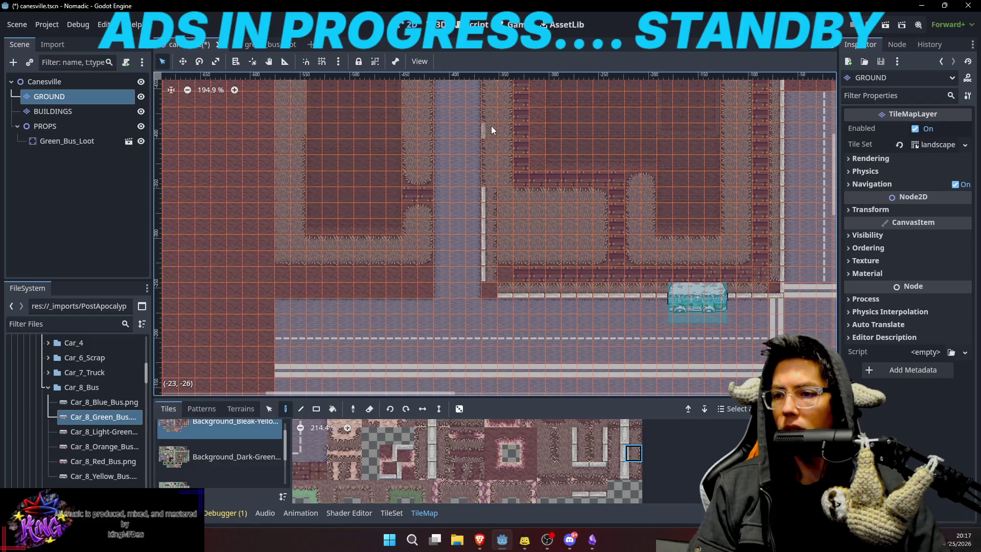
pyautogui.scroll(5, 482, 192)
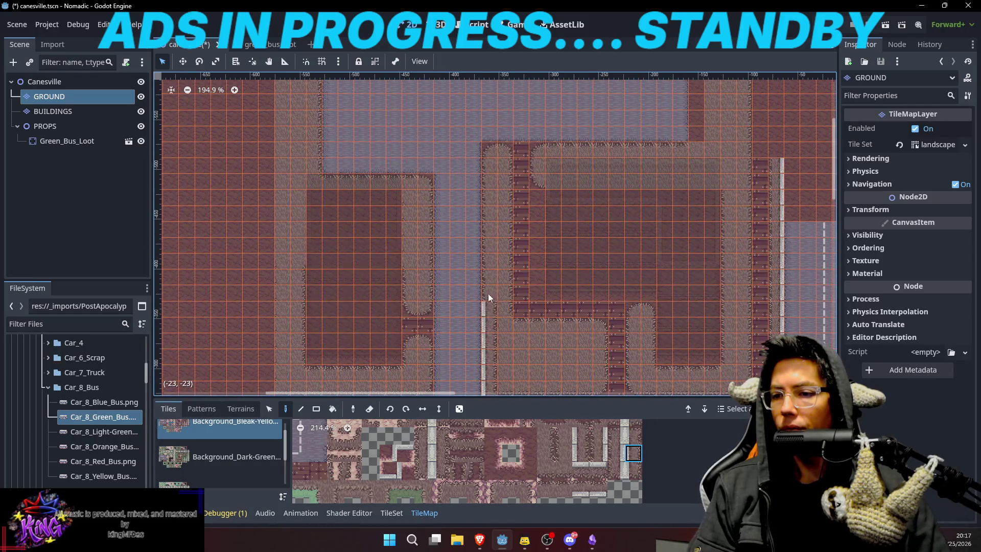
pyautogui.click(487, 174)
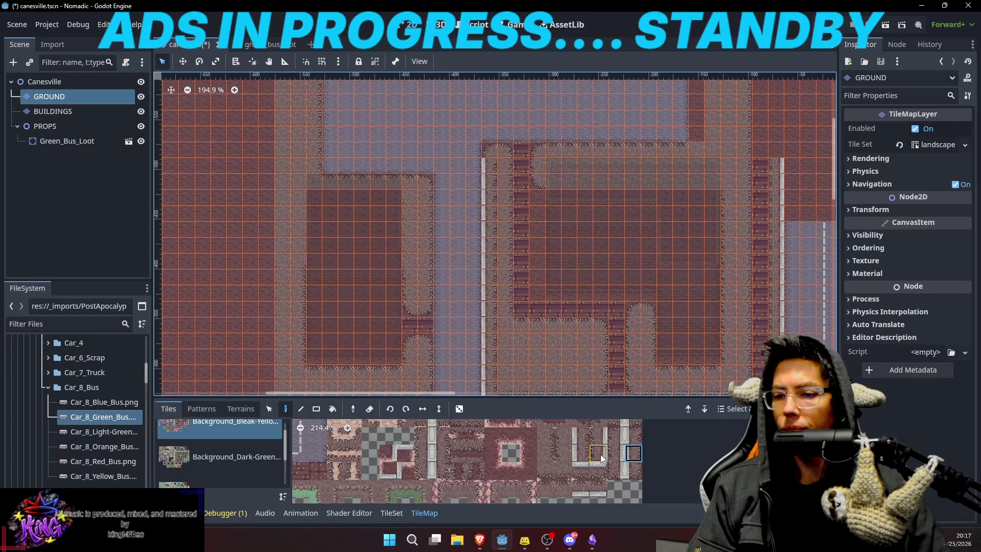
# Cap the curb's top end with top-left and top-right corner curb tiles.
pyautogui.scroll(5, 608, 447)
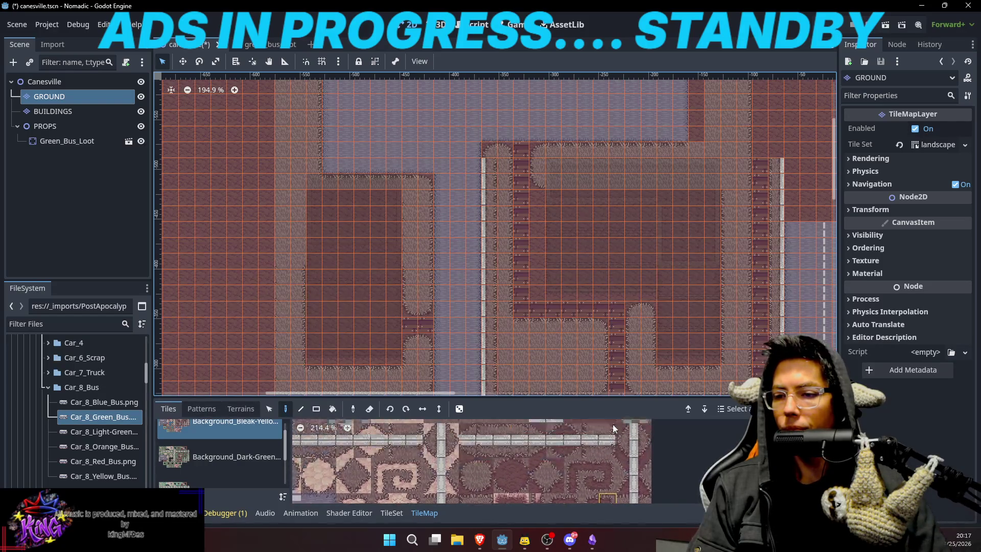
pyautogui.scroll(3, 590, 444)
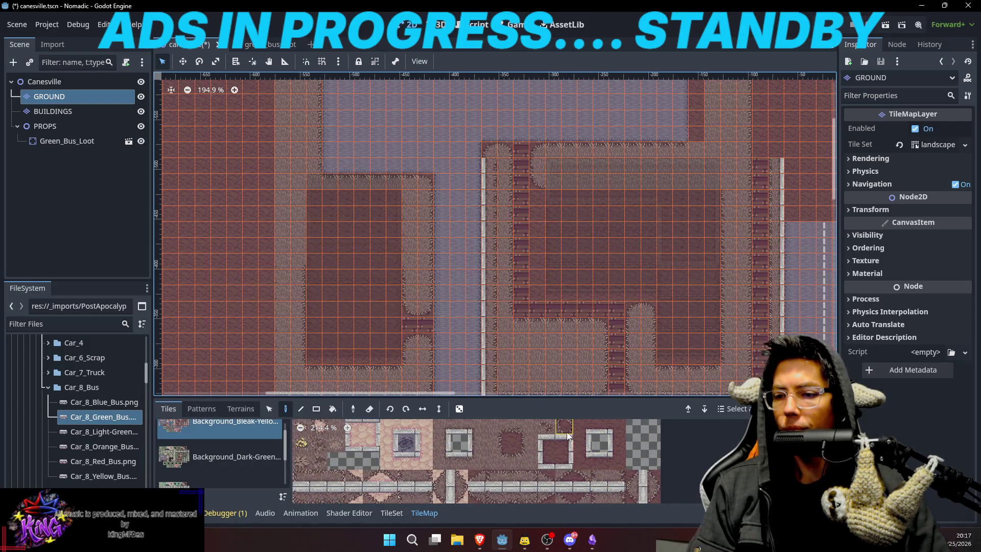
pyautogui.scroll(2, 566, 432)
pyautogui.click(553, 454)
pyautogui.click(486, 153)
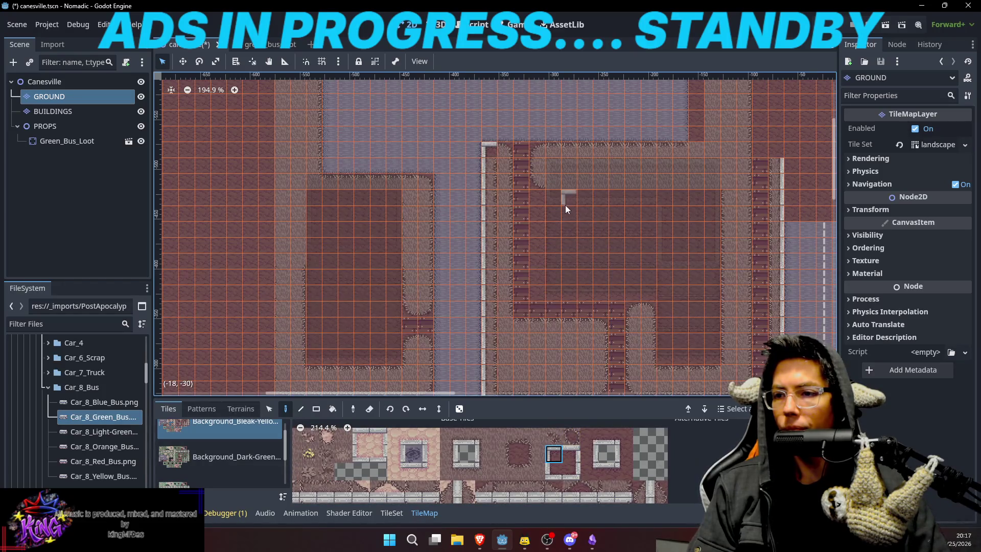
pyautogui.click(501, 151)
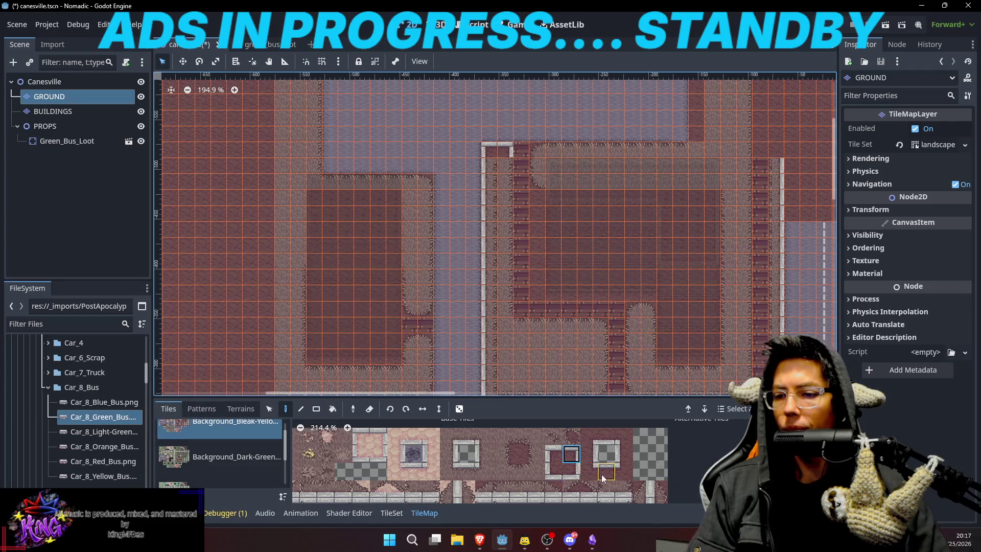
# Select another curb tile from the Bleak-Yellow tileset.
pyautogui.scroll(-5, 602, 474)
pyautogui.scroll(-5, 600, 459)
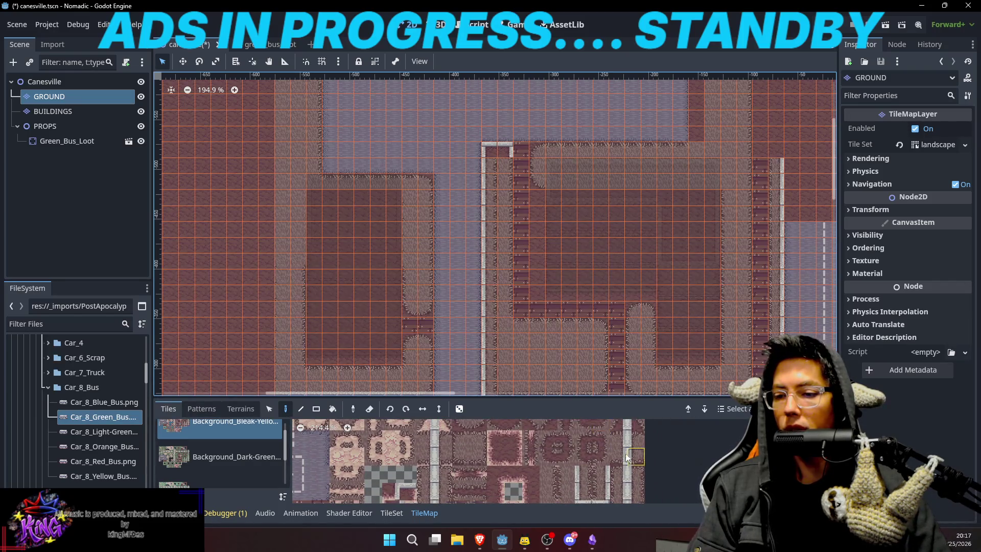
pyautogui.scroll(-3, 608, 439)
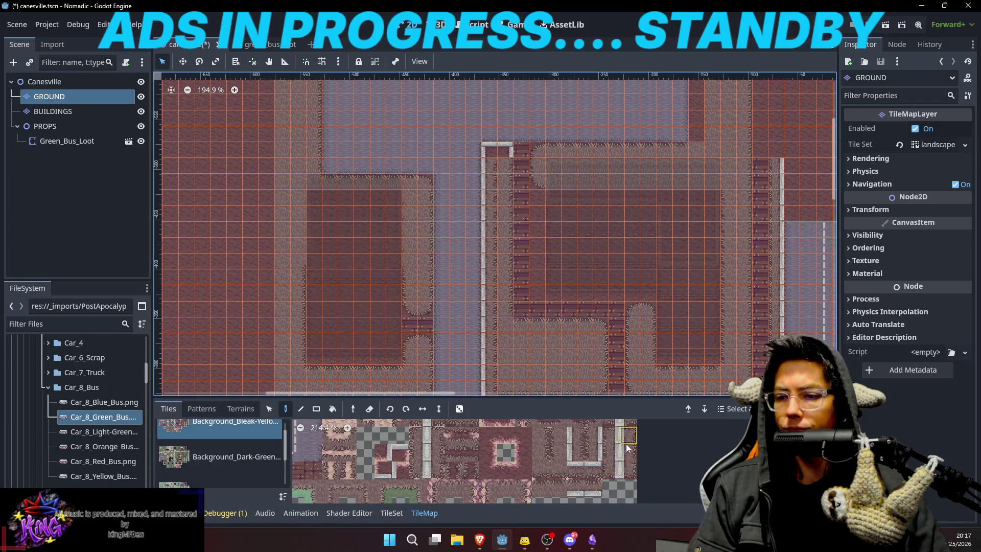
pyautogui.scroll(1, 621, 465)
pyautogui.click(561, 465)
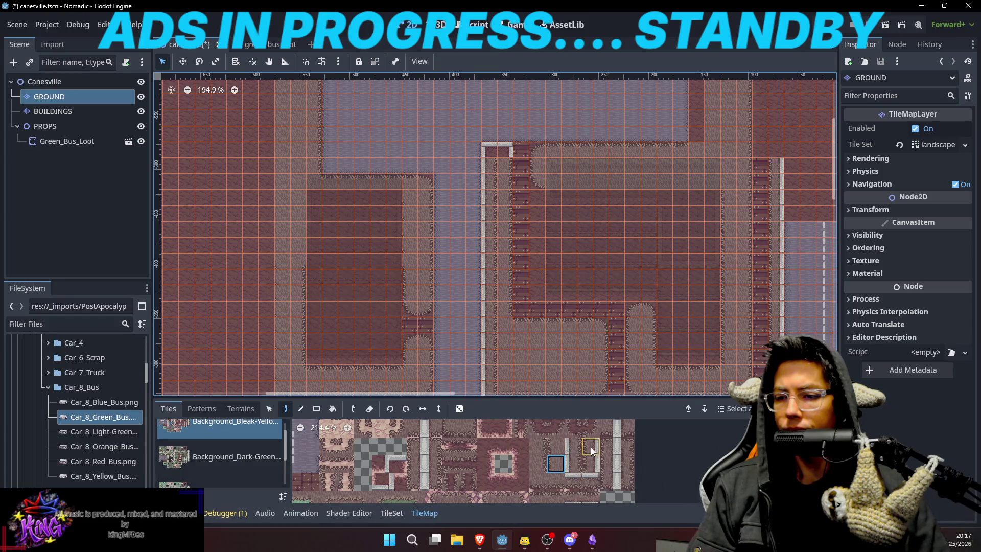
pyautogui.scroll(-5, 613, 439)
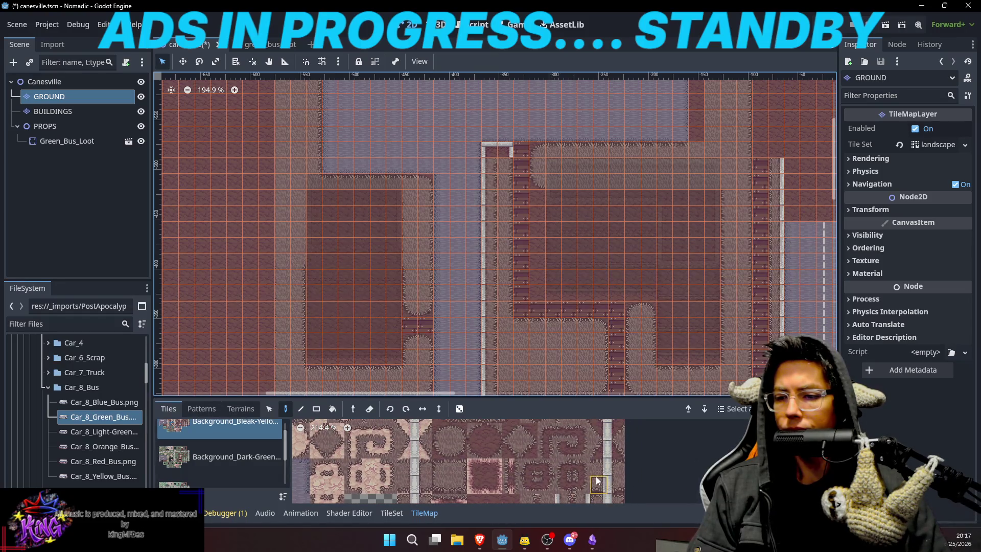
pyautogui.scroll(3, 597, 475)
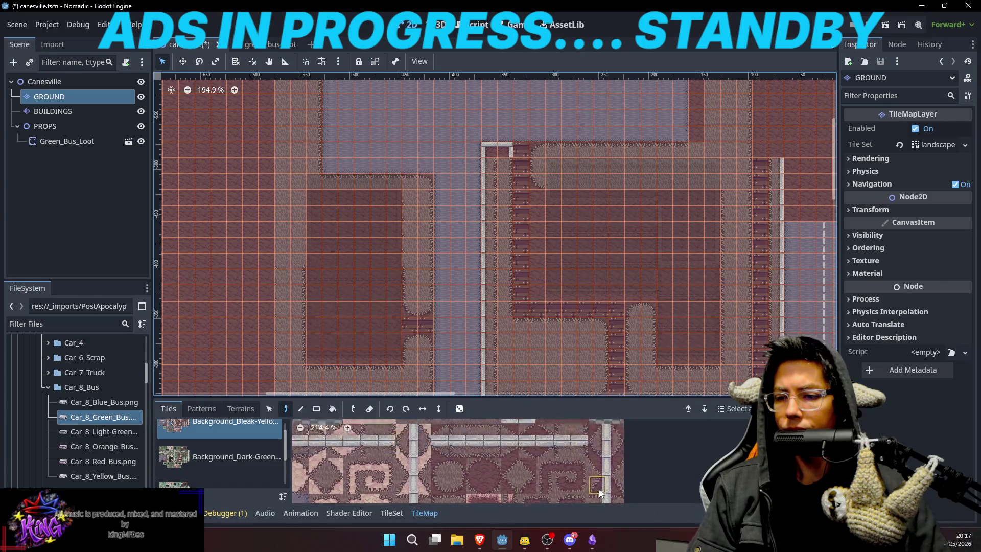
pyautogui.scroll(-5, 593, 486)
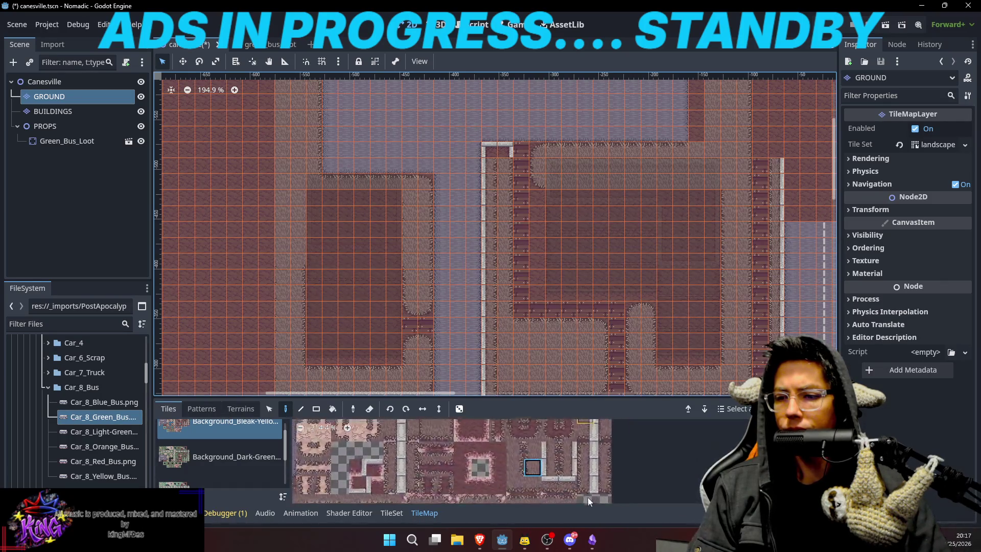
pyautogui.scroll(2, 593, 436)
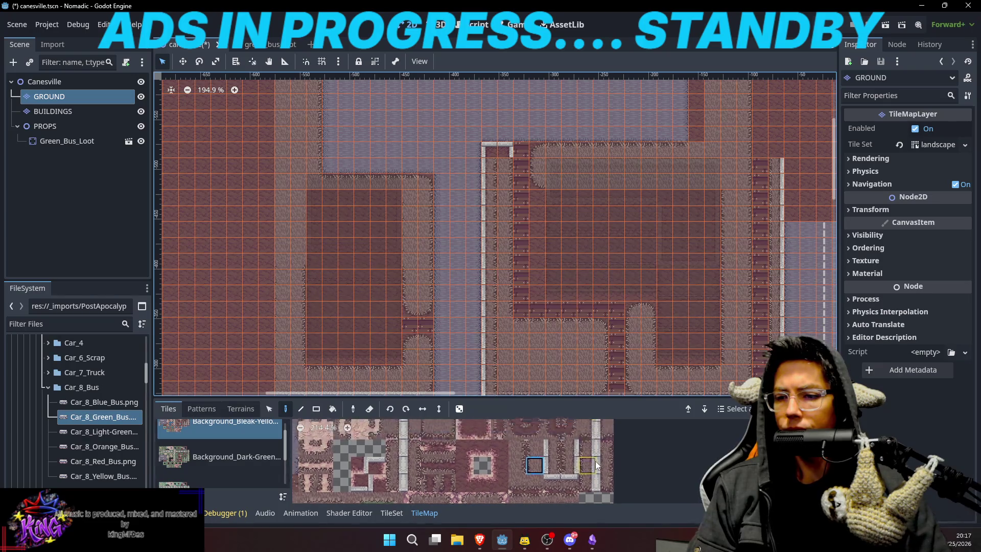
pyautogui.scroll(3, 507, 242)
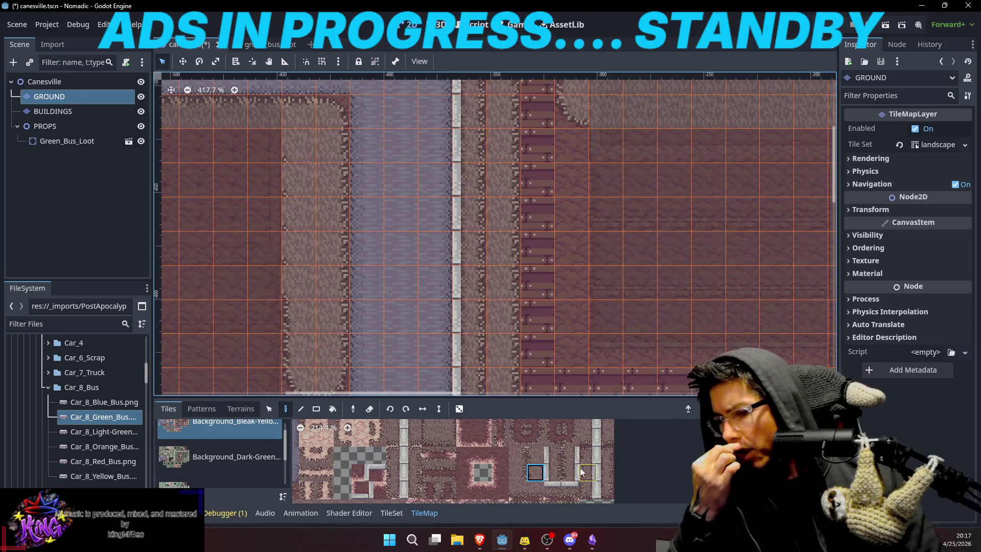
# Browse the landscape tileset atlas and select the next sidewalk curb tile.
pyautogui.scroll(-3, 578, 444)
pyautogui.click(580, 485)
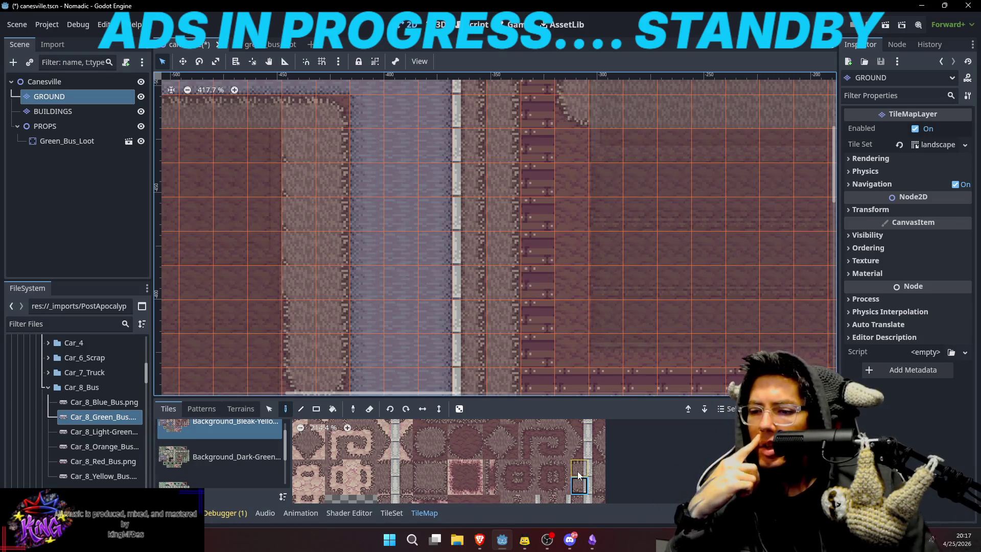
pyautogui.scroll(3, 577, 441)
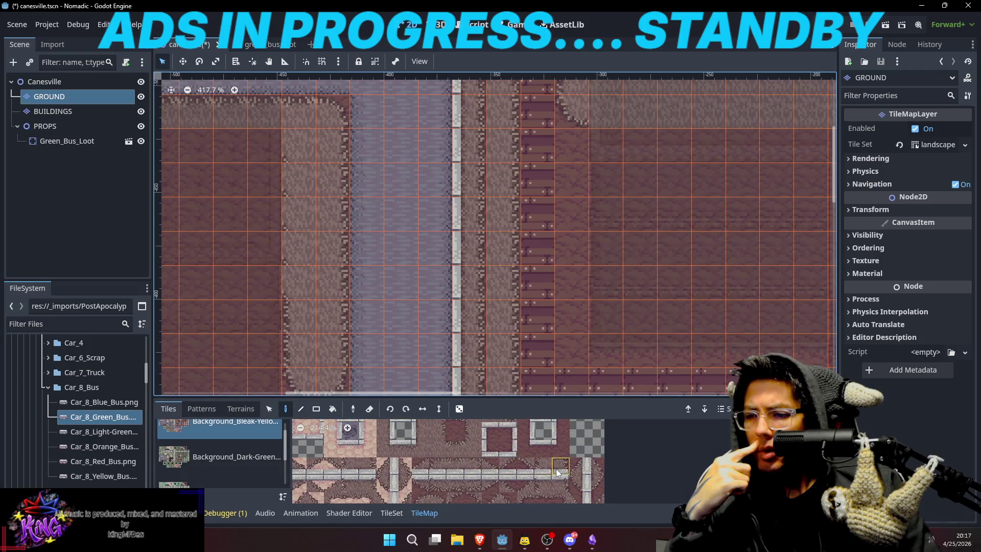
pyautogui.scroll(-3, 555, 468)
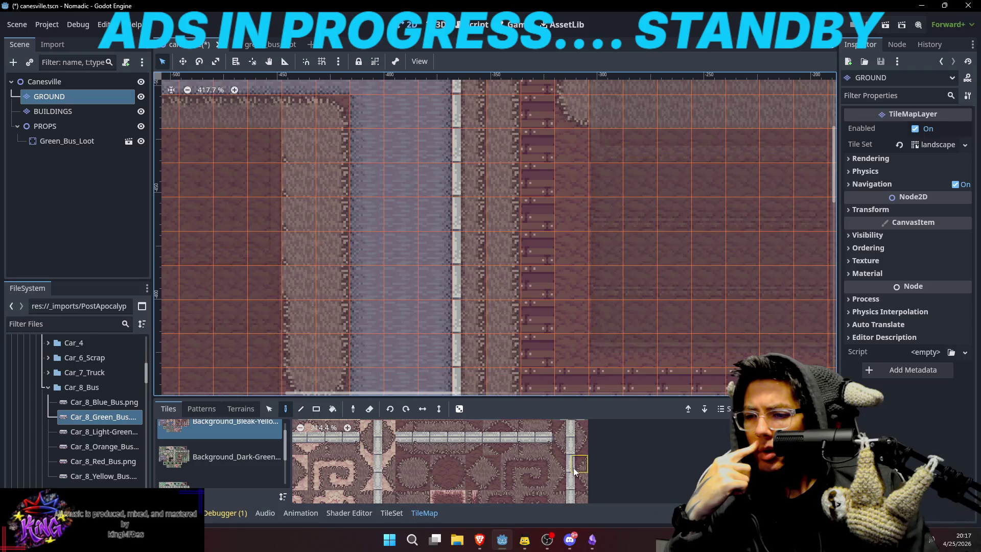
pyautogui.scroll(-3, 570, 480)
pyautogui.scroll(-3, 564, 439)
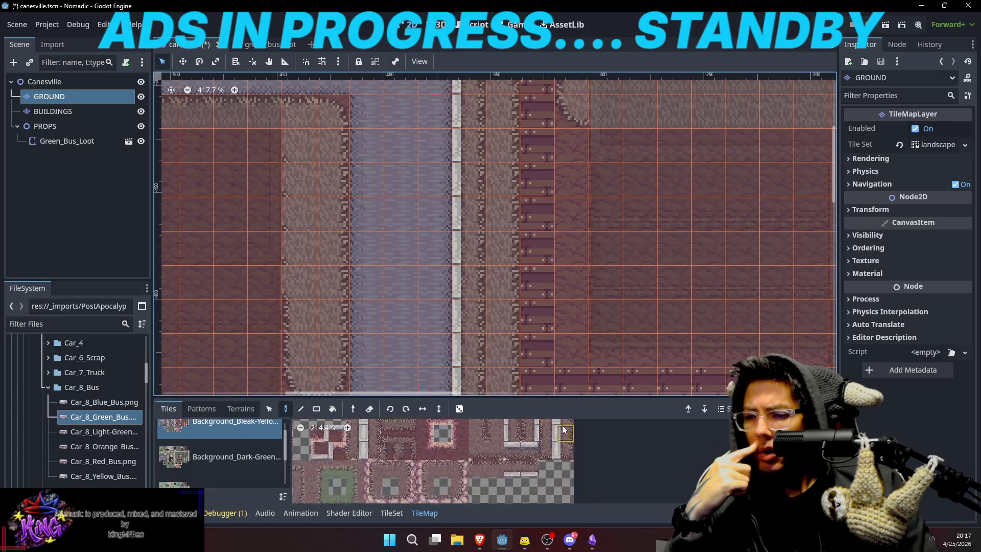
pyautogui.scroll(3, 557, 475)
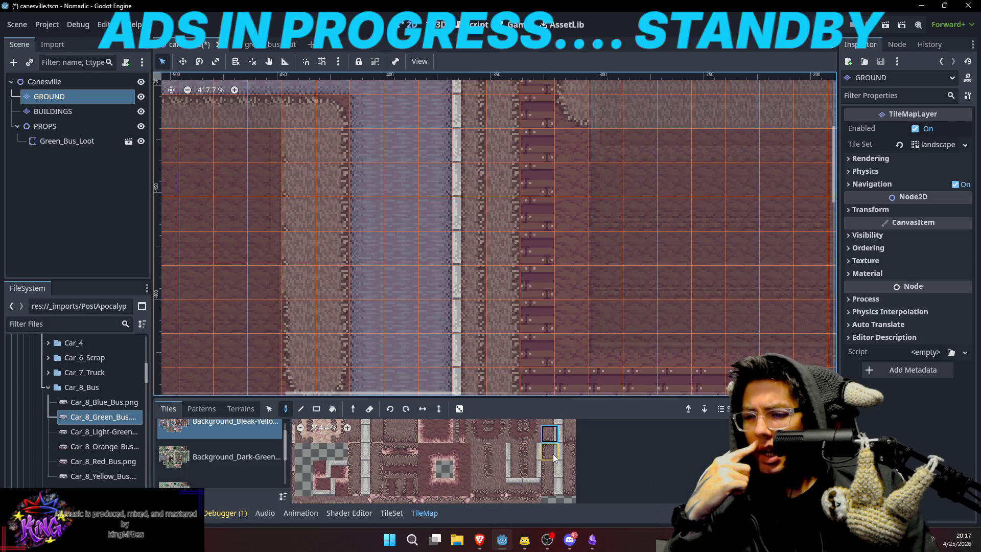
pyautogui.scroll(1, 566, 466)
pyautogui.scroll(2, 567, 469)
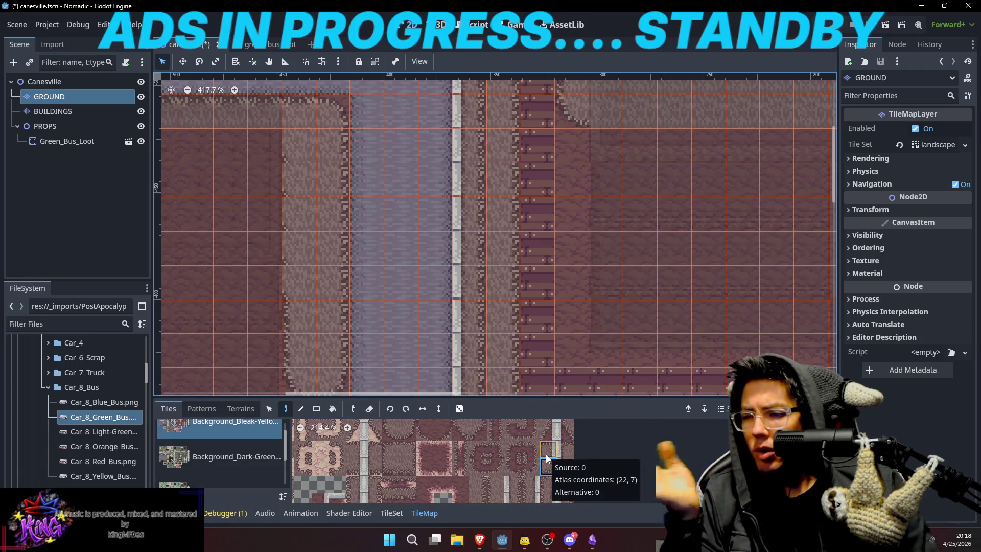
pyautogui.scroll(3, 545, 455)
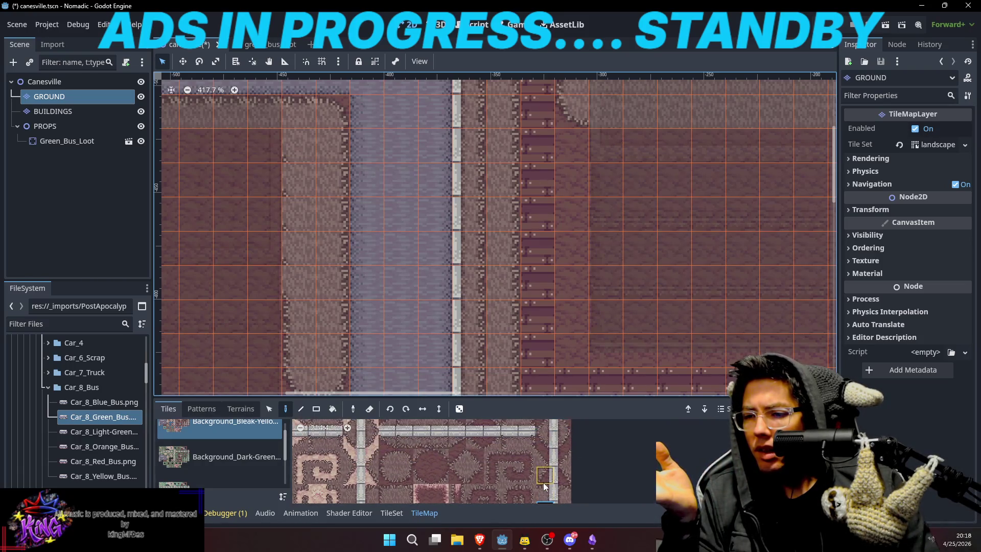
pyautogui.scroll(3, 539, 446)
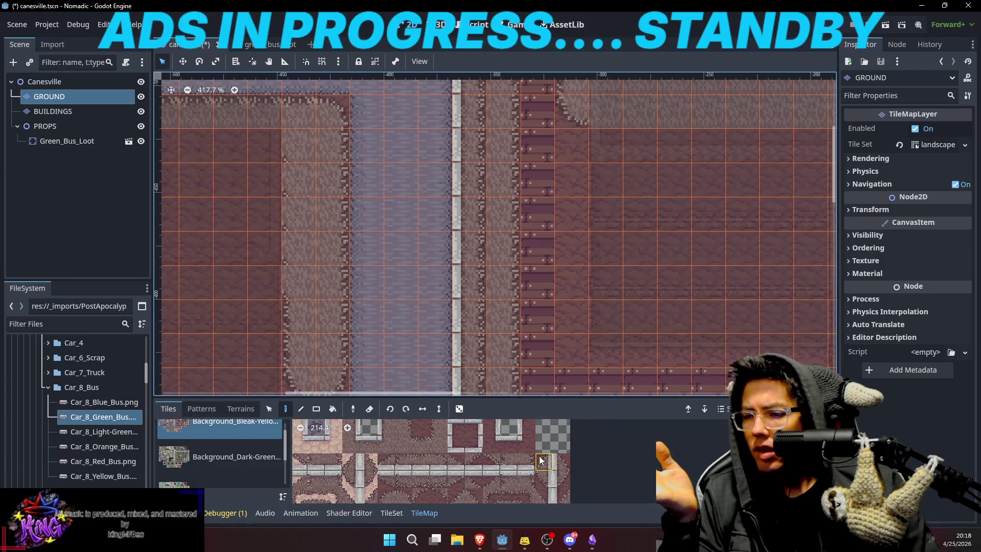
pyautogui.scroll(3, 523, 439)
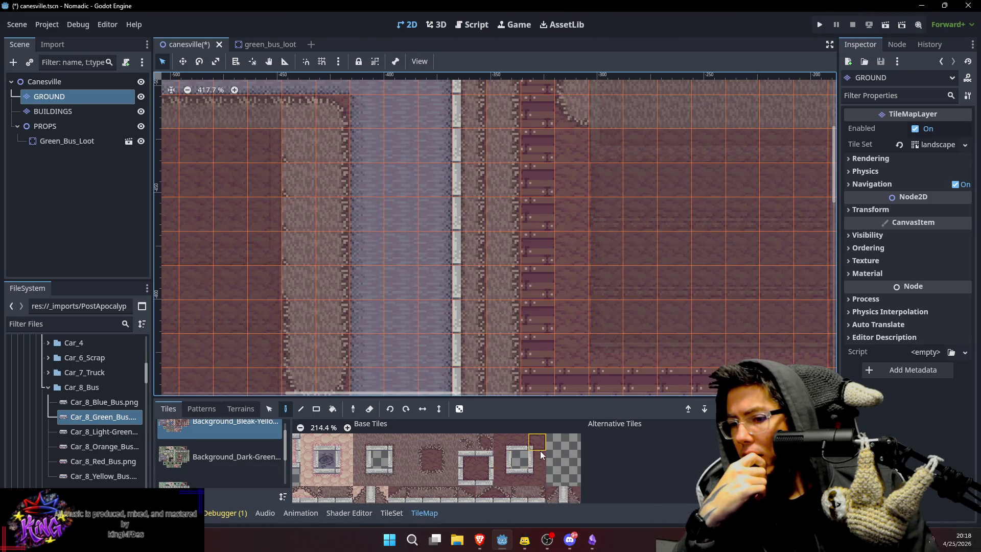
pyautogui.scroll(-2, 563, 465)
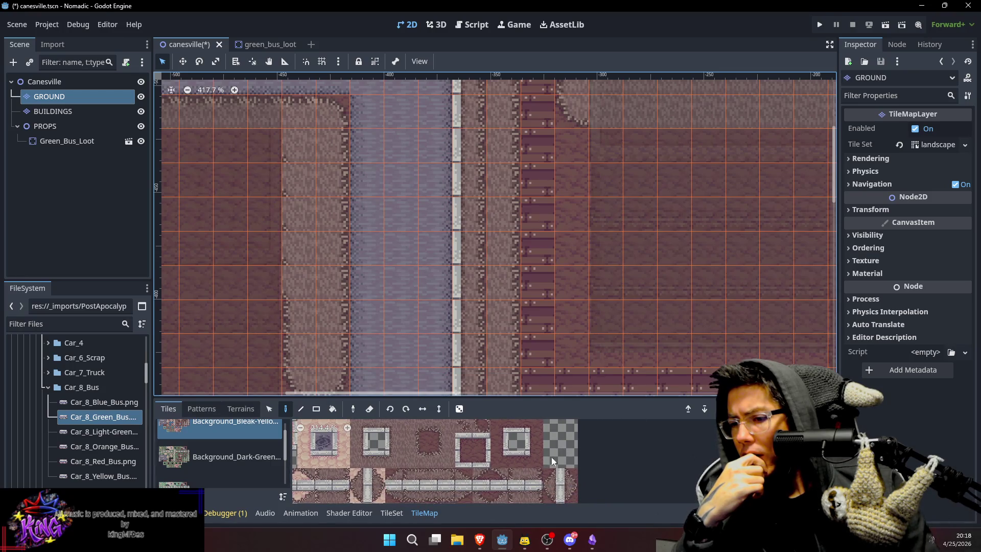
pyautogui.click(387, 445)
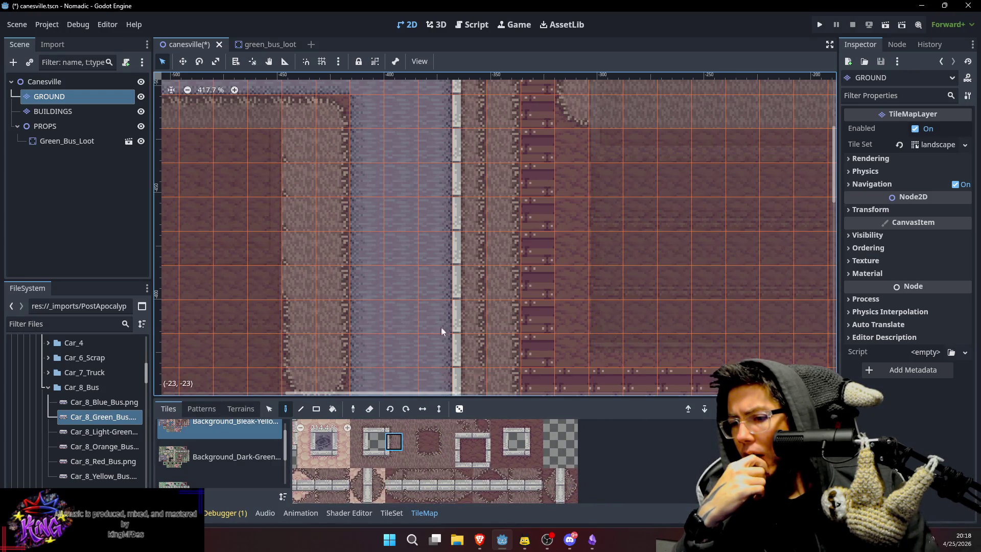
pyautogui.scroll(-2, 466, 143)
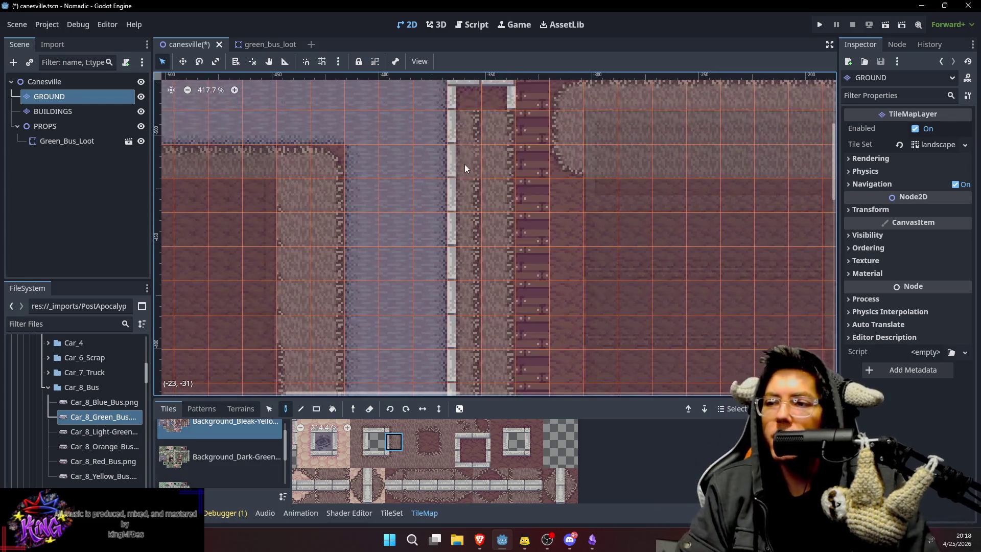
# Find a matching curb piece in the tileset and place it beside the path.
pyautogui.moveTo(460, 252); pyautogui.dragTo(449, 213)
pyautogui.moveTo(453, 332); pyautogui.dragTo(453, 220)
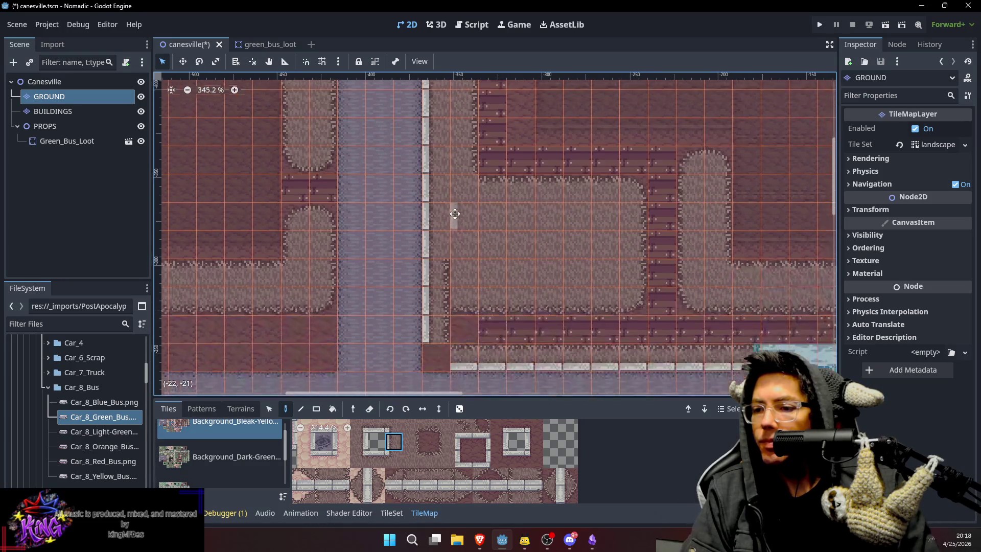
pyautogui.scroll(5, 441, 200)
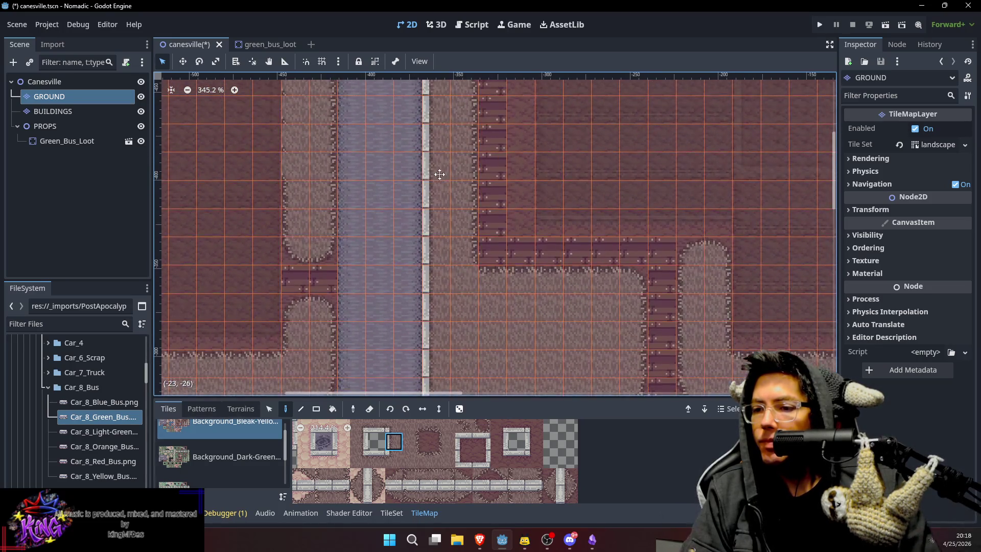
pyautogui.moveTo(442, 190); pyautogui.dragTo(444, 259)
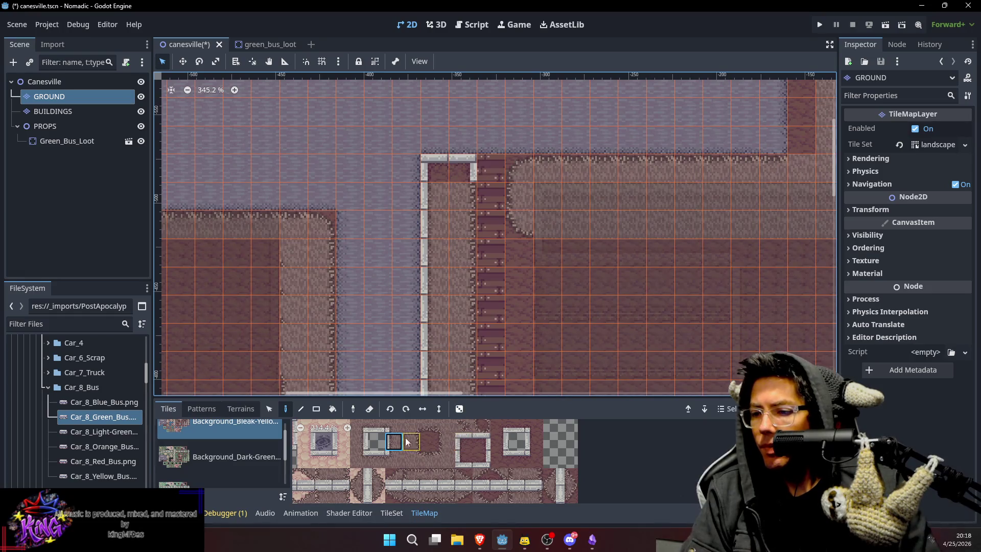
pyautogui.moveTo(366, 430)
pyautogui.mouseDown()
pyautogui.moveTo(476, 455)
pyautogui.moveTo(528, 446)
pyautogui.moveTo(510, 443)
pyautogui.mouseUp()
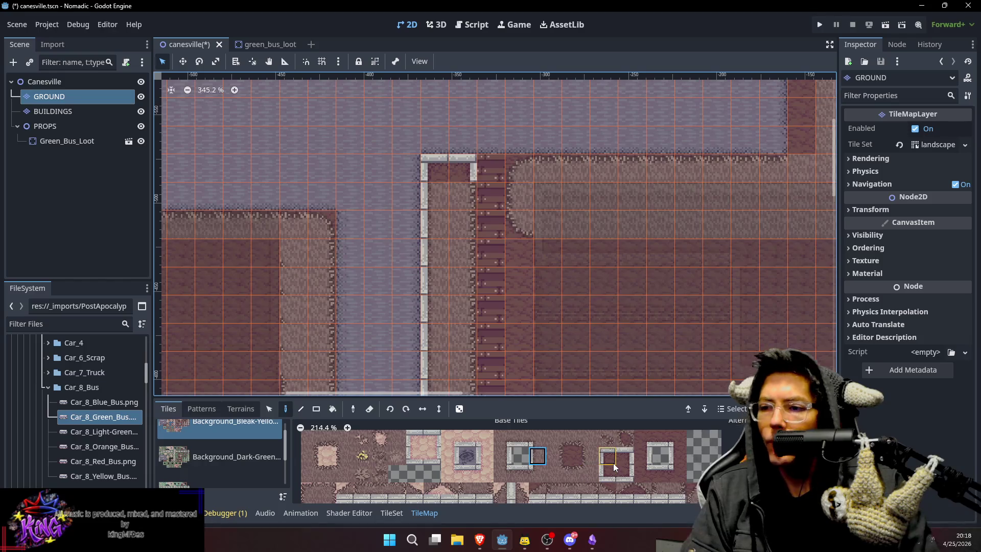
pyautogui.scroll(-3, 553, 441)
pyautogui.hscroll(3, 588, 460)
pyautogui.moveTo(618, 470); pyautogui.dragTo(597, 439)
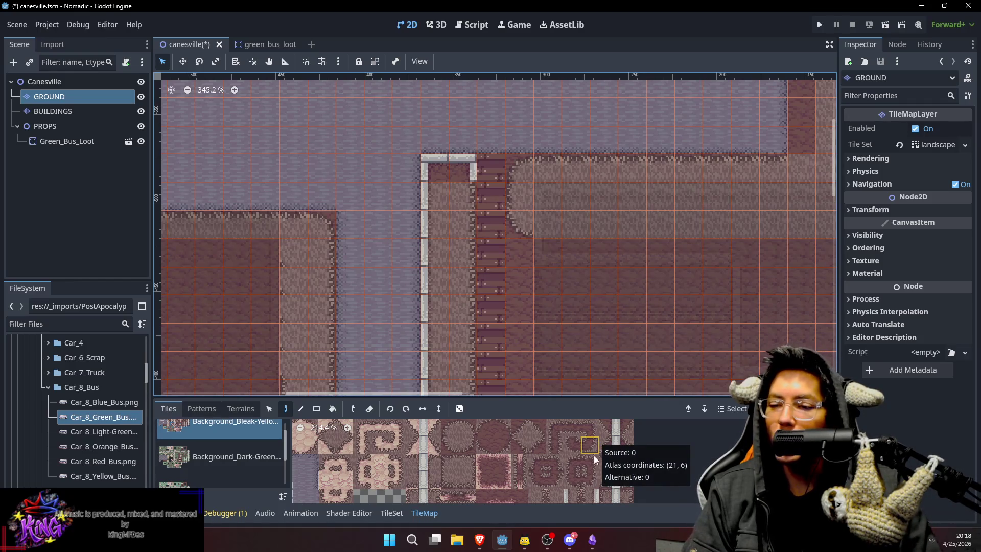
pyautogui.scroll(-1, 587, 445)
pyautogui.moveTo(589, 482)
pyautogui.mouseDown()
pyautogui.moveTo(573, 428)
pyautogui.moveTo(597, 464)
pyautogui.mouseUp()
pyautogui.click(598, 462)
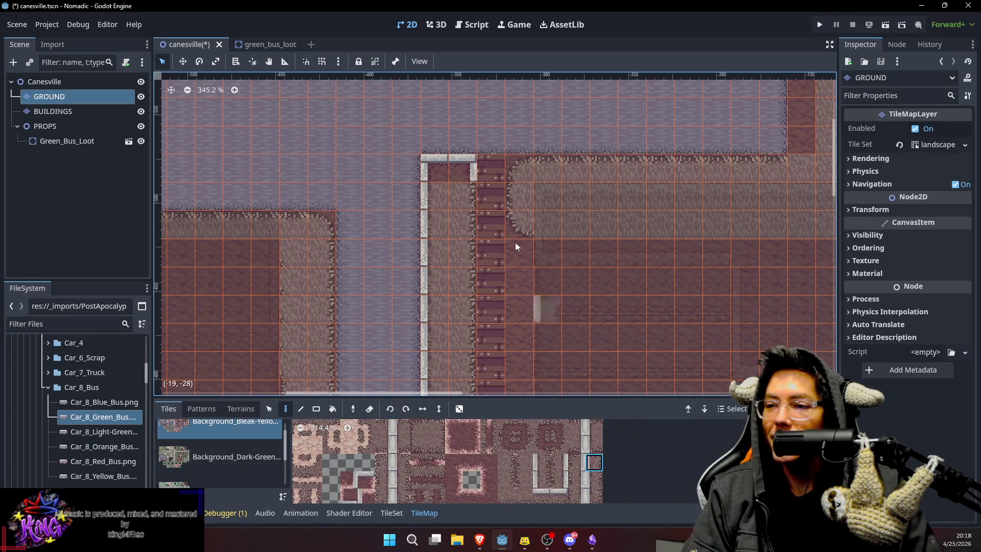
pyautogui.click(443, 195)
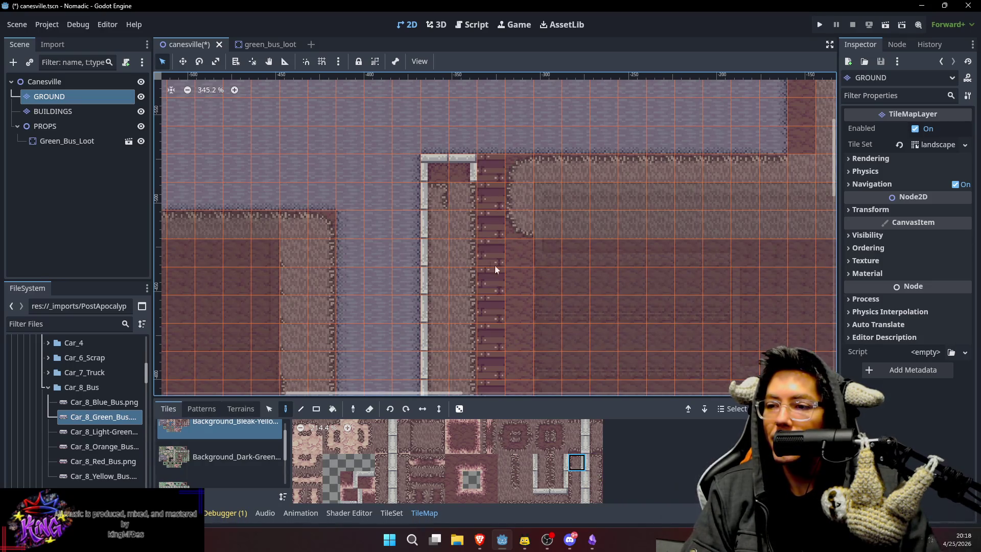
# Paint the vertical curb tile down the path's right edge toward the road's bend.
pyautogui.moveTo(497, 273); pyautogui.dragTo(510, 226)
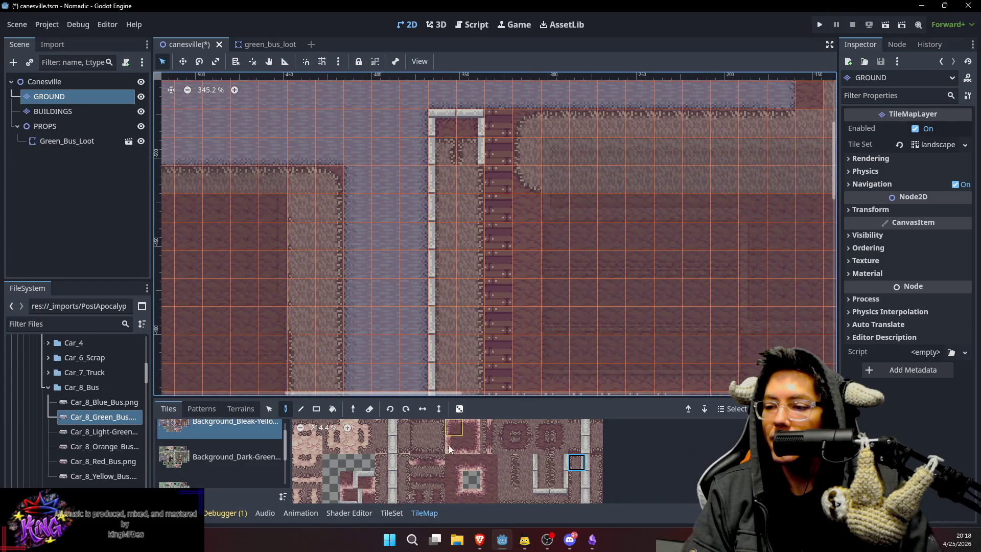
pyautogui.moveTo(449, 443); pyautogui.dragTo(505, 431)
pyautogui.moveTo(440, 432); pyautogui.dragTo(475, 489)
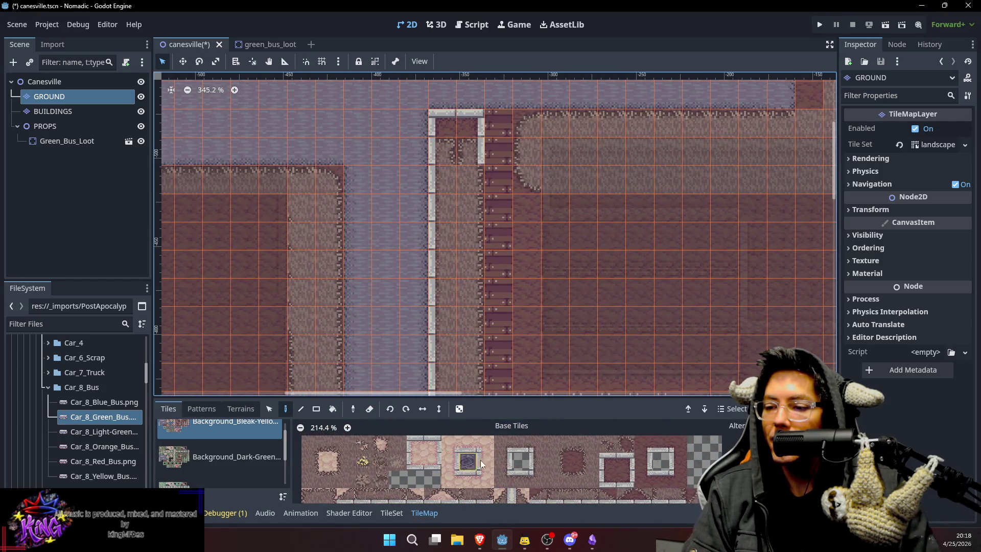
pyautogui.click(505, 461)
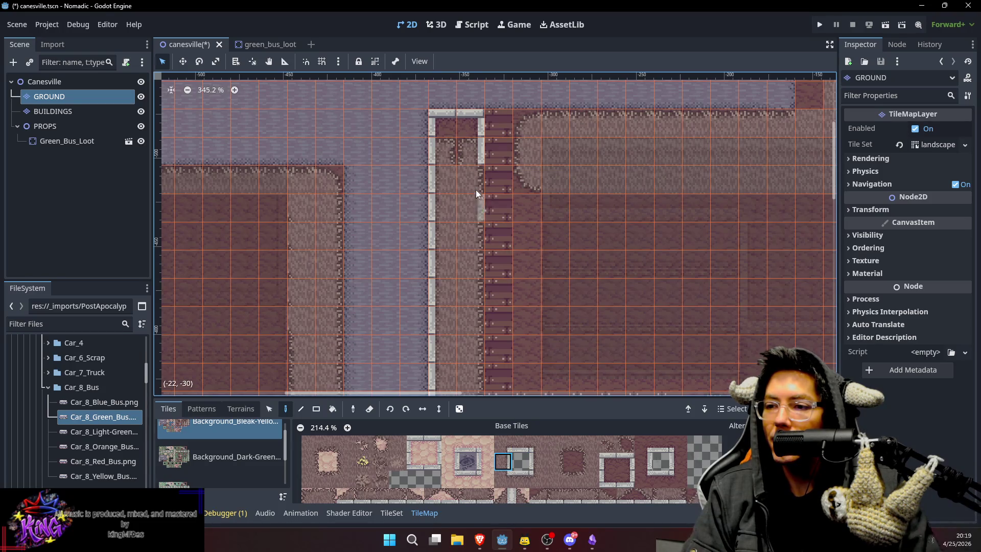
pyautogui.moveTo(474, 201)
pyautogui.mouseDown()
pyautogui.moveTo(466, 272)
pyautogui.moveTo(498, 266)
pyautogui.mouseUp()
pyautogui.scroll(-5, 467, 272)
pyautogui.scroll(-3, 549, 306)
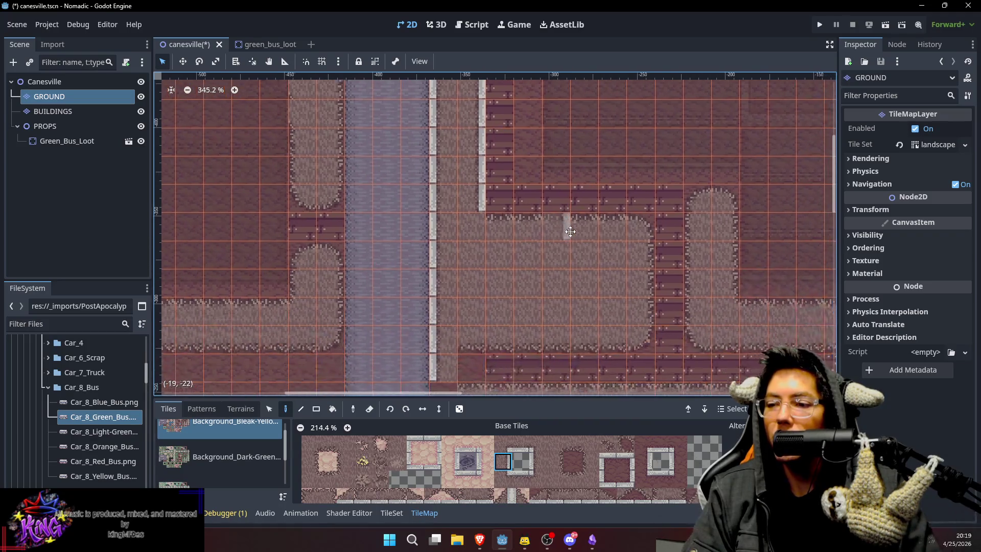
# Paint a straight curb row along the dirt lot's upper edge.
pyautogui.click(503, 479)
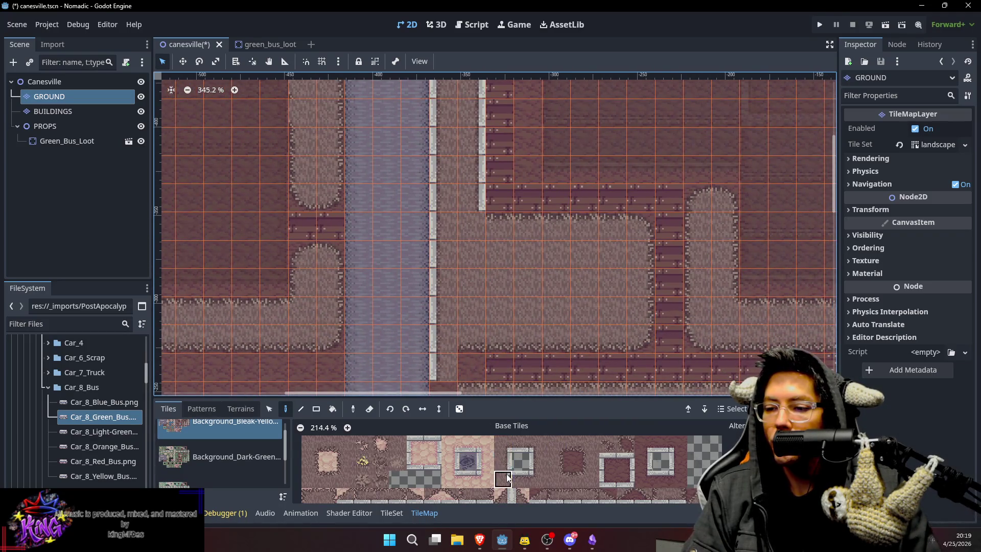
pyautogui.hscroll(5, 566, 253)
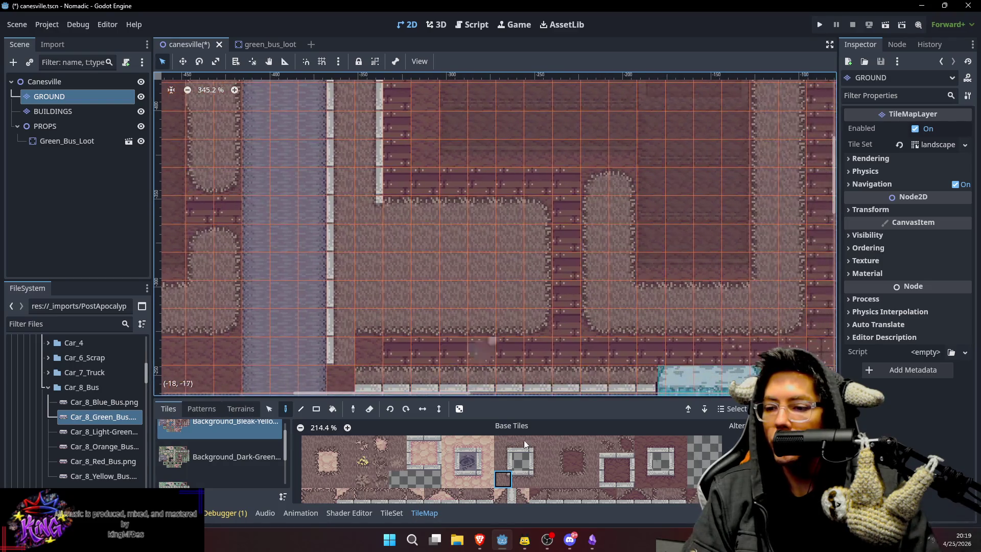
pyautogui.click(520, 478)
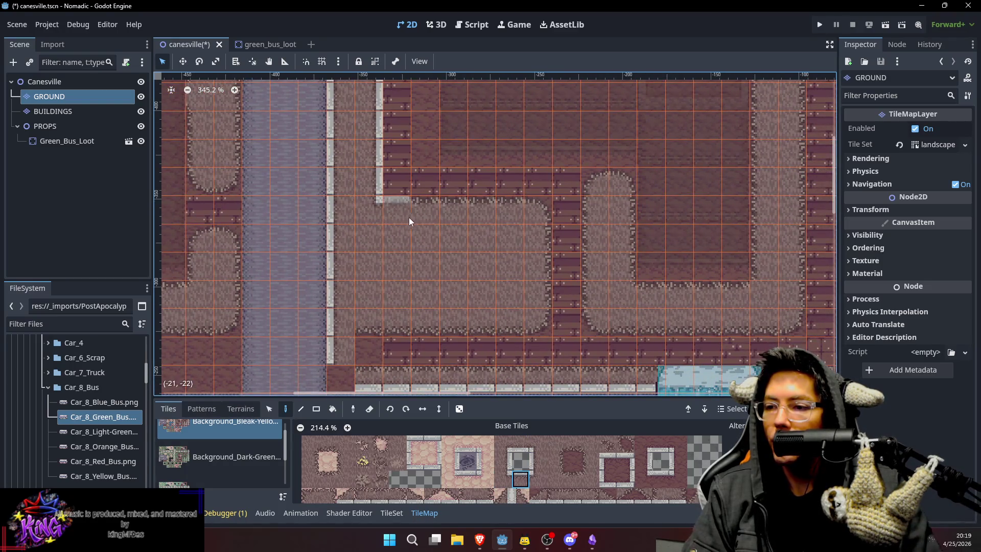
pyautogui.click(510, 216)
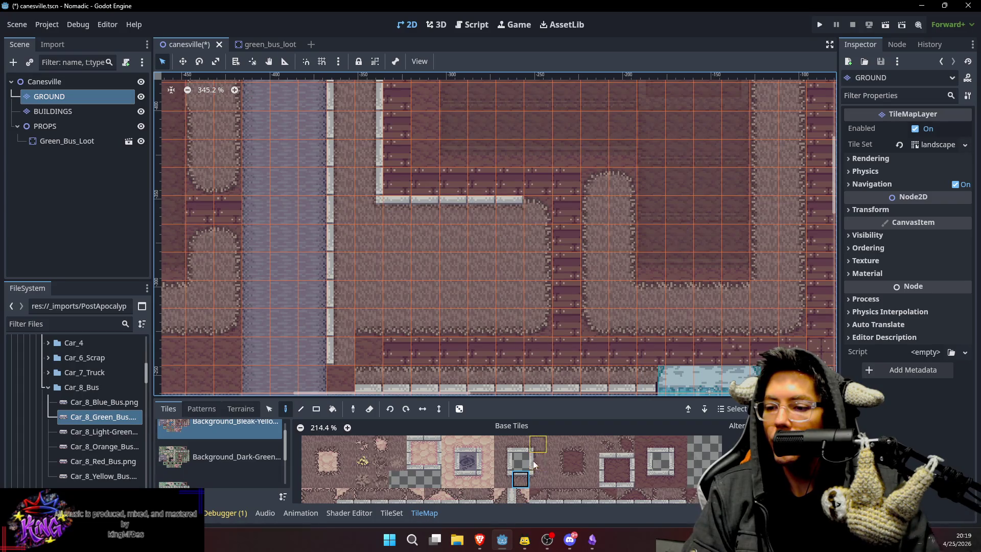
# Place an inner-corner curb tile at the end of the curb row.
pyautogui.click(538, 444)
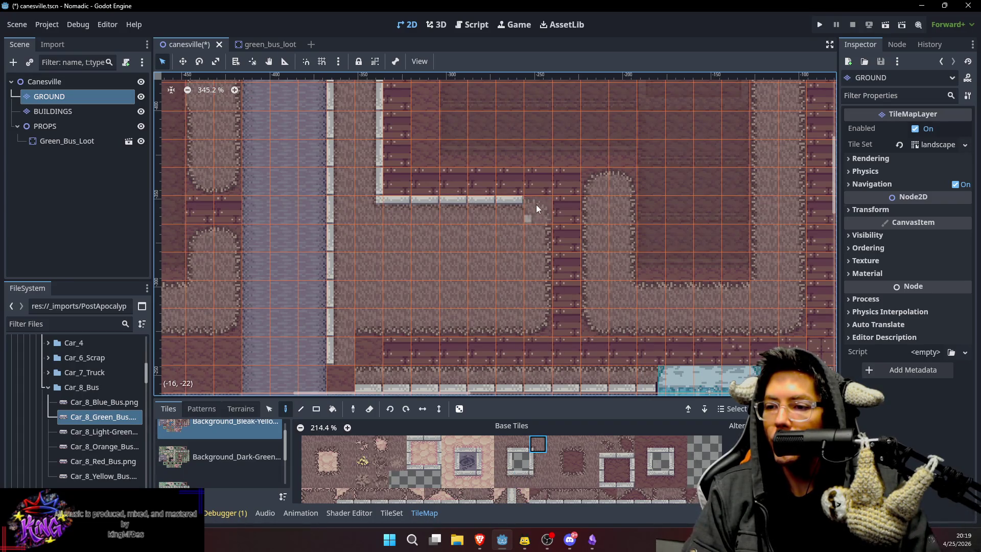
pyautogui.click(507, 484)
pyautogui.click(510, 451)
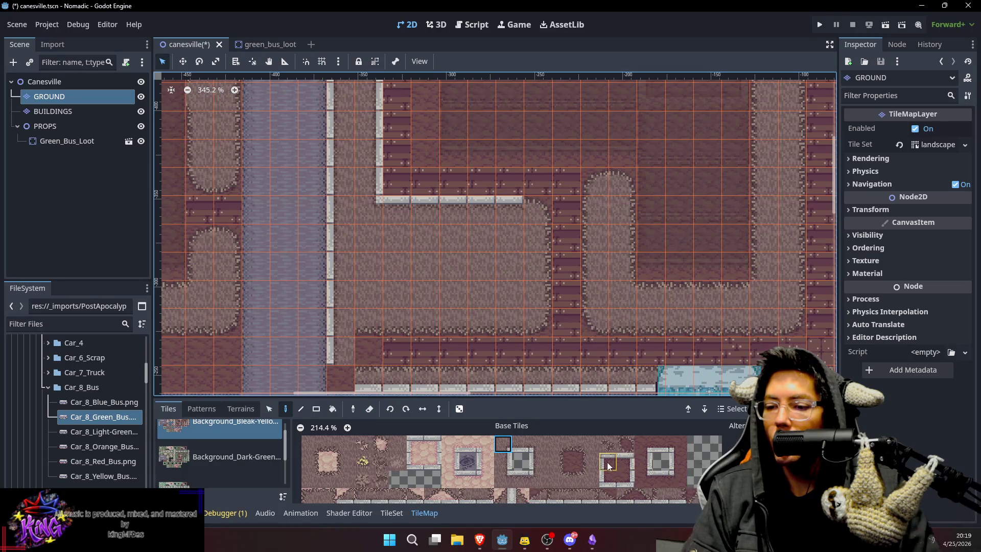
pyautogui.click(624, 462)
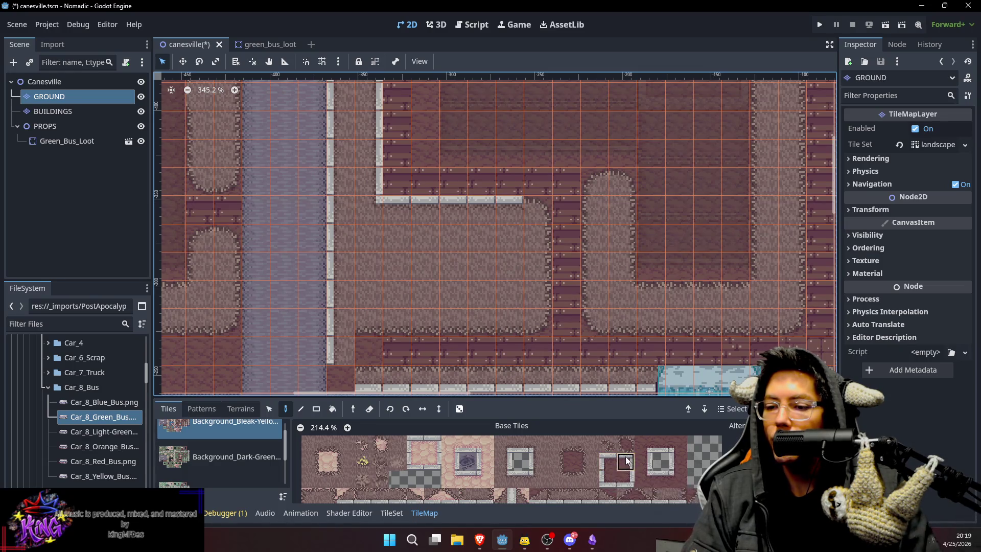
pyautogui.click(535, 219)
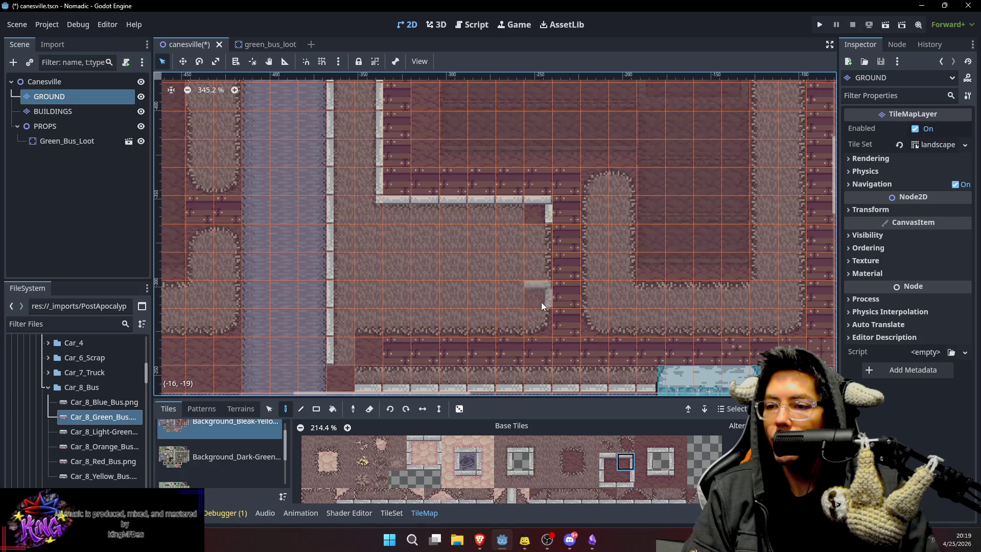
# Add a rounded-corner curb piece just below the curb corner.
pyautogui.scroll(-2, 630, 436)
pyautogui.scroll(-2, 628, 431)
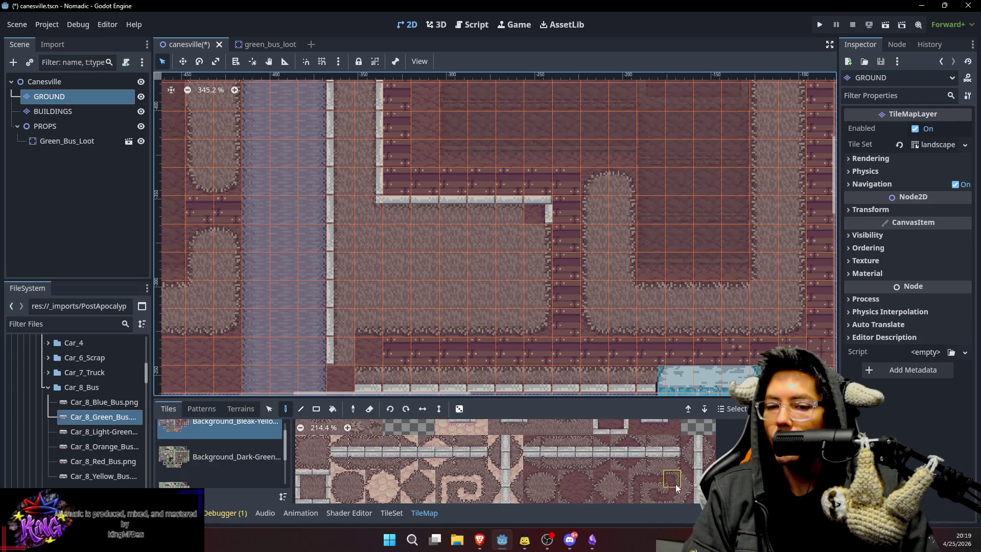
pyautogui.scroll(-2, 641, 475)
pyautogui.scroll(-1, 642, 475)
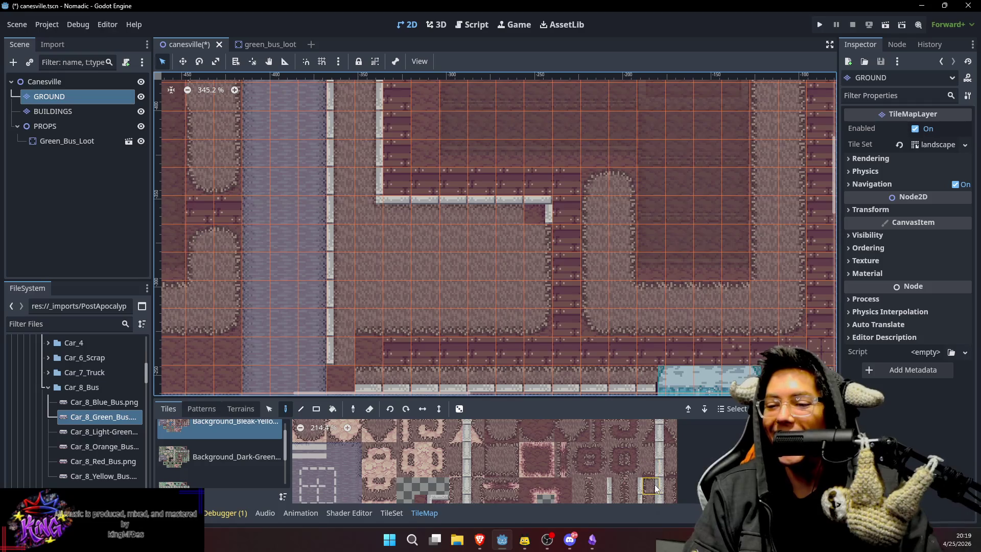
pyautogui.click(654, 484)
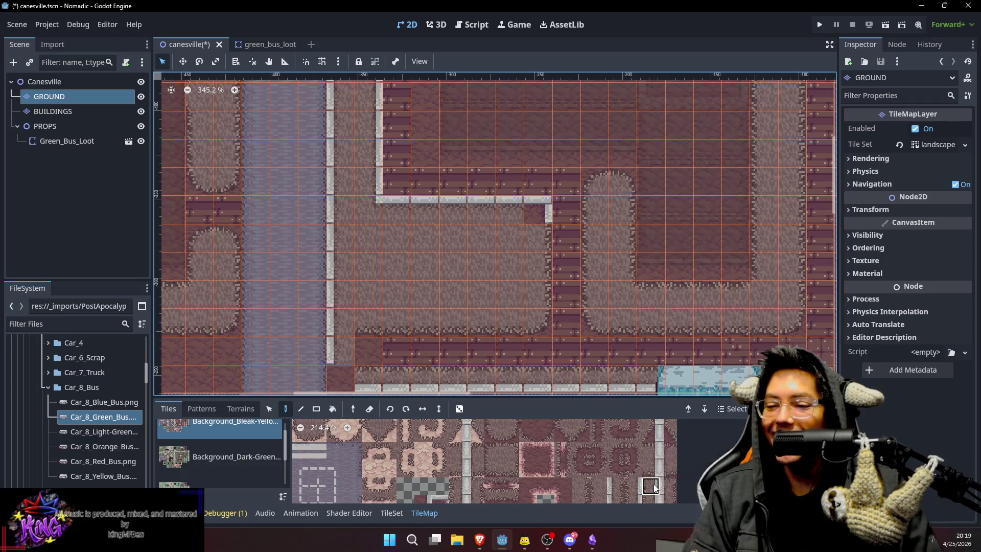
pyautogui.click(530, 234)
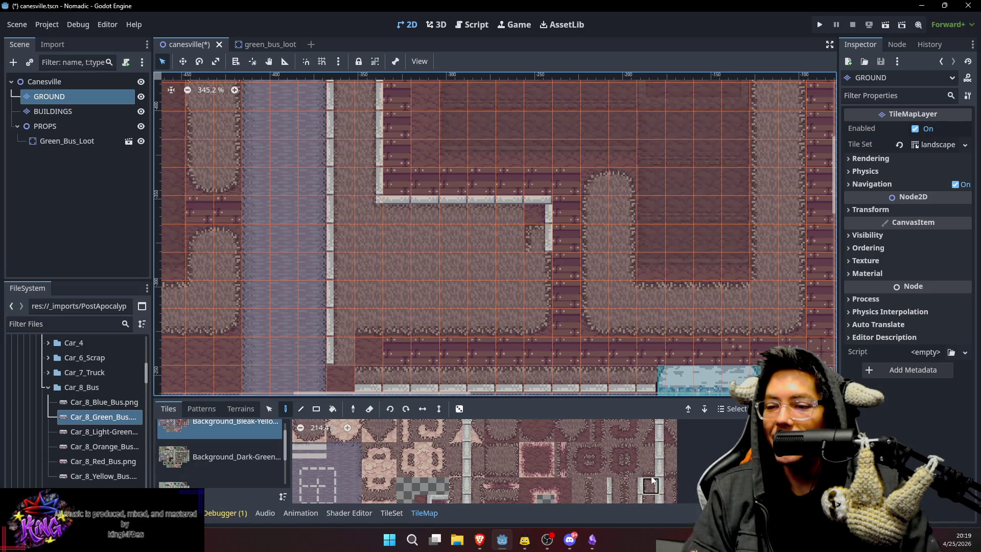
# Extend the vertical curb down the lot's right side and add a cobble-edged corner tile.
pyautogui.scroll(3, 633, 459)
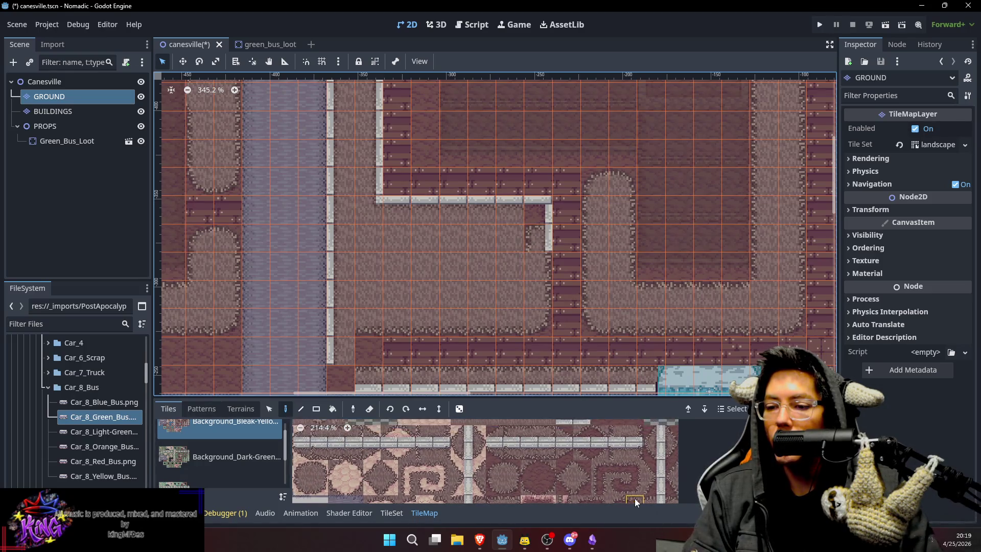
pyautogui.click(543, 451)
pyautogui.click(513, 212)
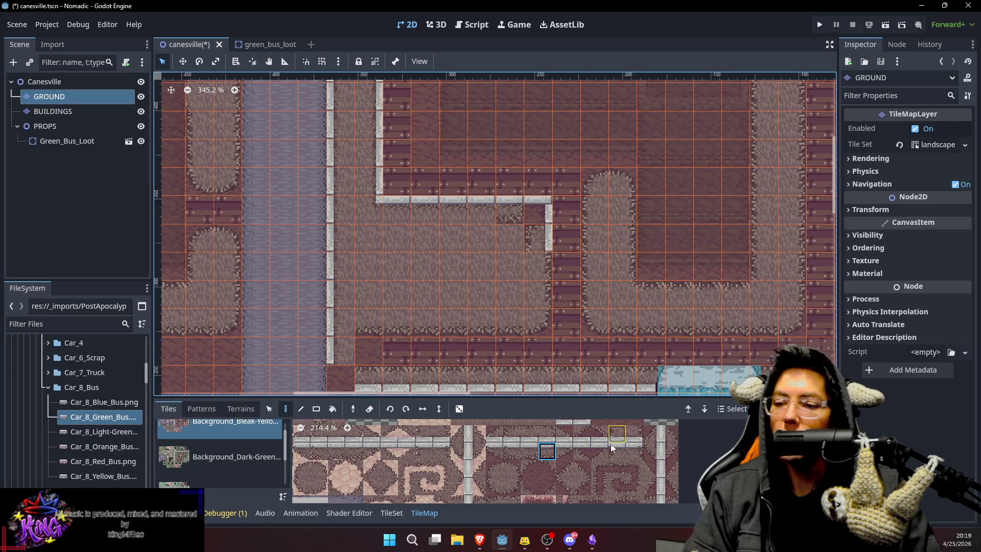
pyautogui.moveTo(532, 455)
pyautogui.mouseDown()
pyautogui.moveTo(552, 487)
pyautogui.moveTo(523, 492)
pyautogui.moveTo(609, 495)
pyautogui.mouseUp()
pyautogui.scroll(3, 636, 459)
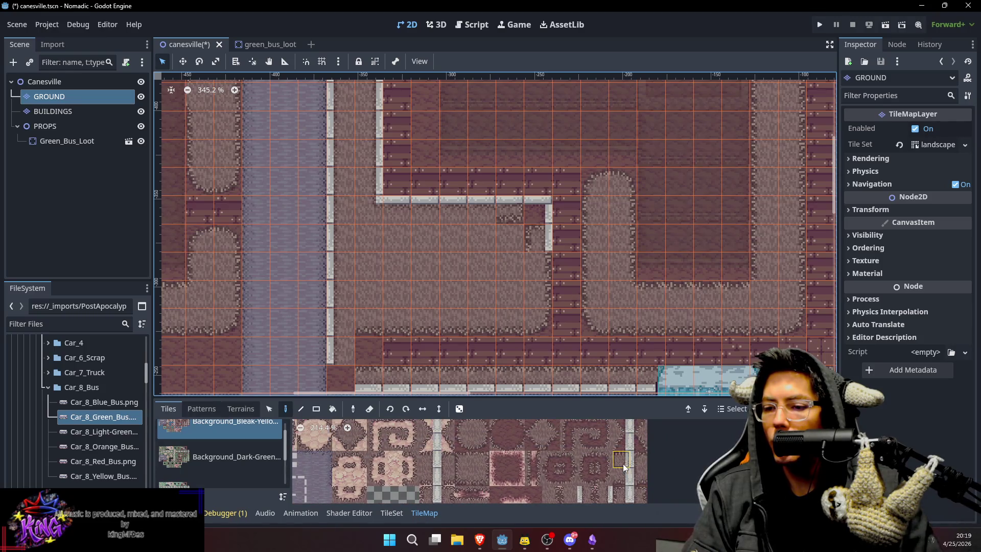
pyautogui.scroll(4, 605, 447)
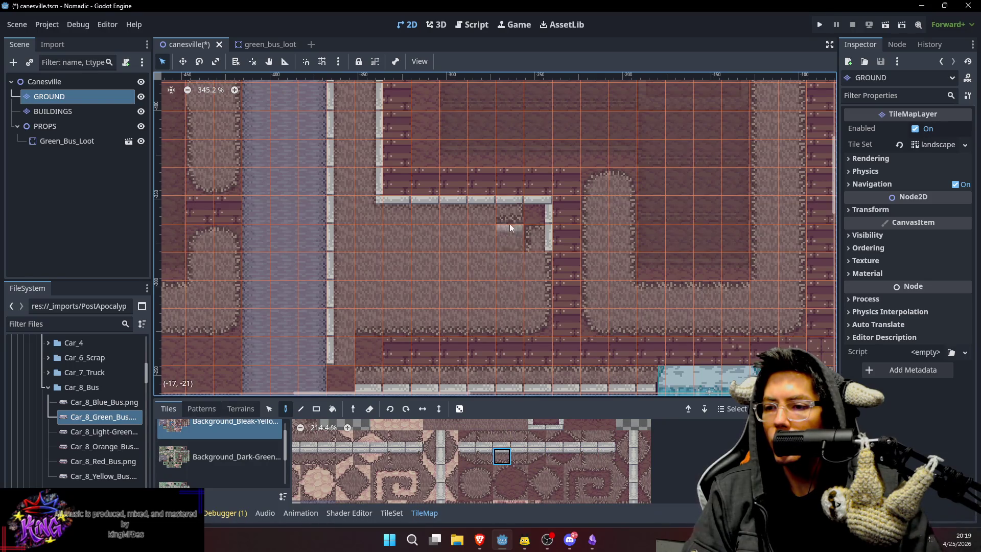
pyautogui.click(510, 207)
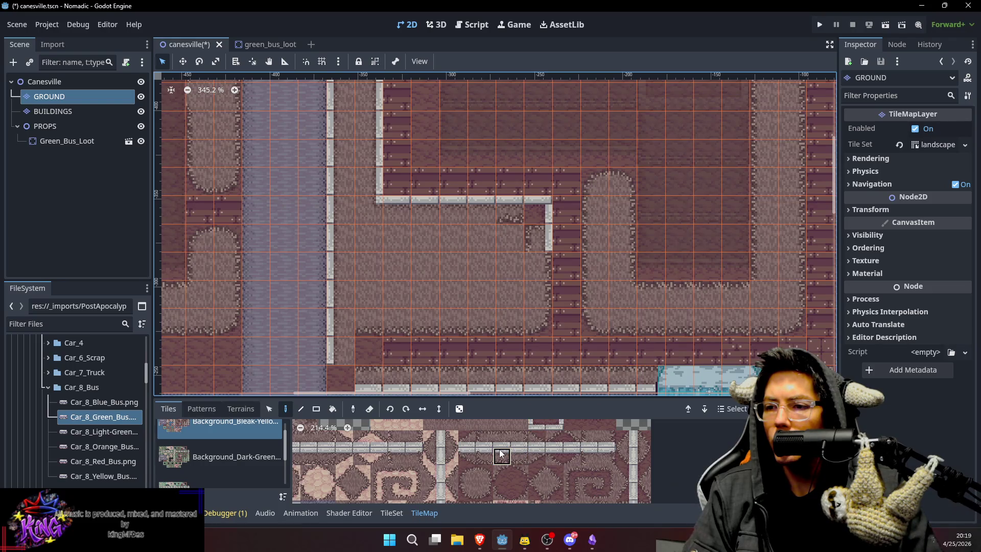
# Try several wall-top curb tiles and paint them at the curb corner.
pyautogui.scroll(3, 525, 461)
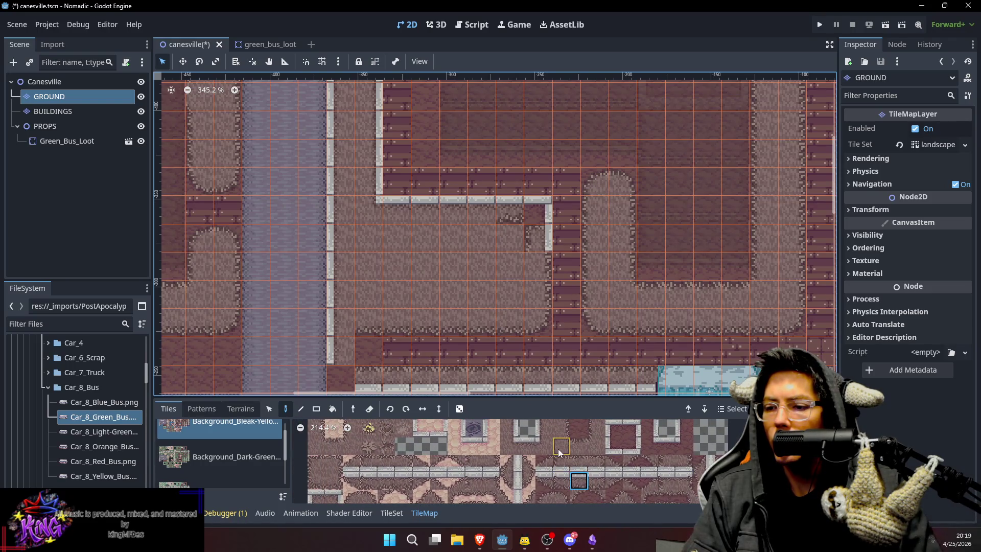
pyautogui.scroll(3, 558, 448)
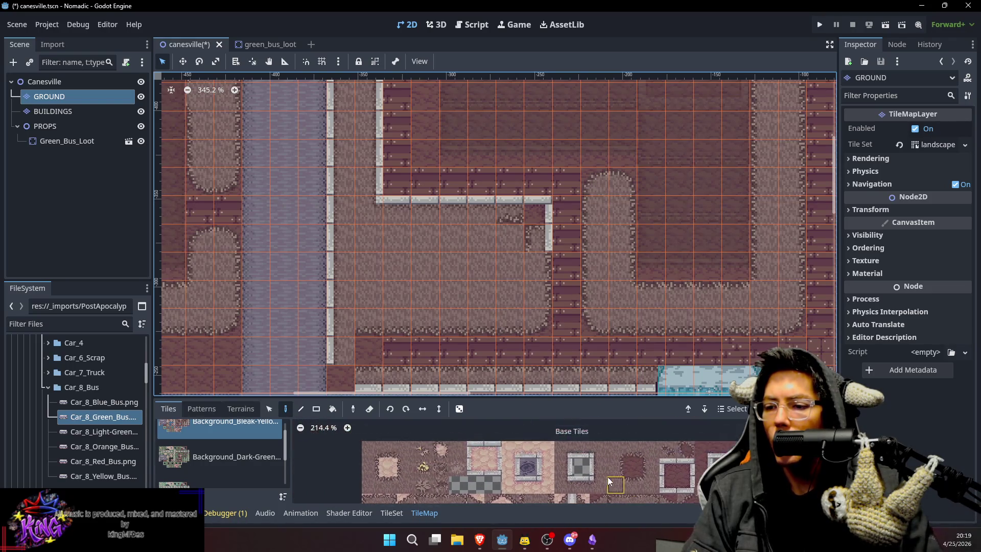
pyautogui.click(580, 449)
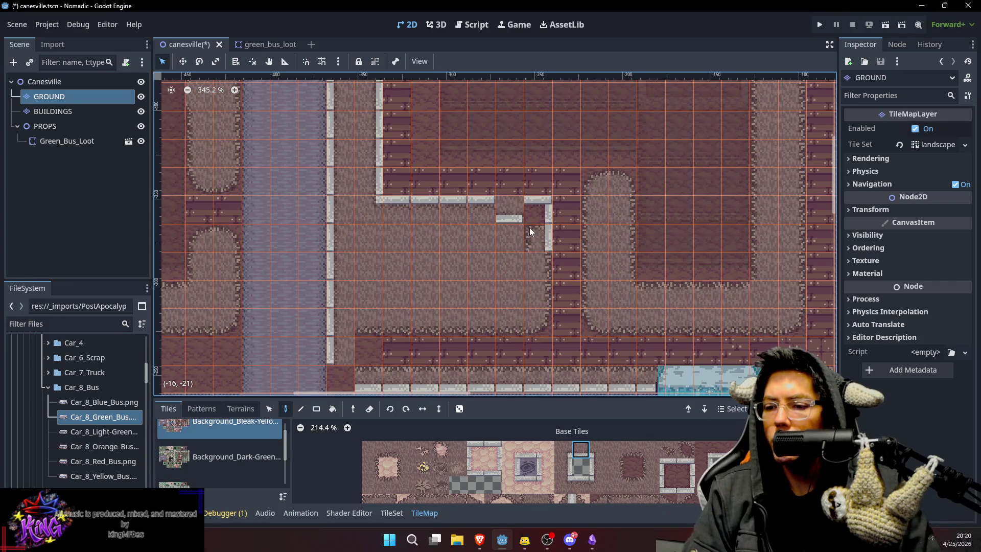
pyautogui.click(581, 485)
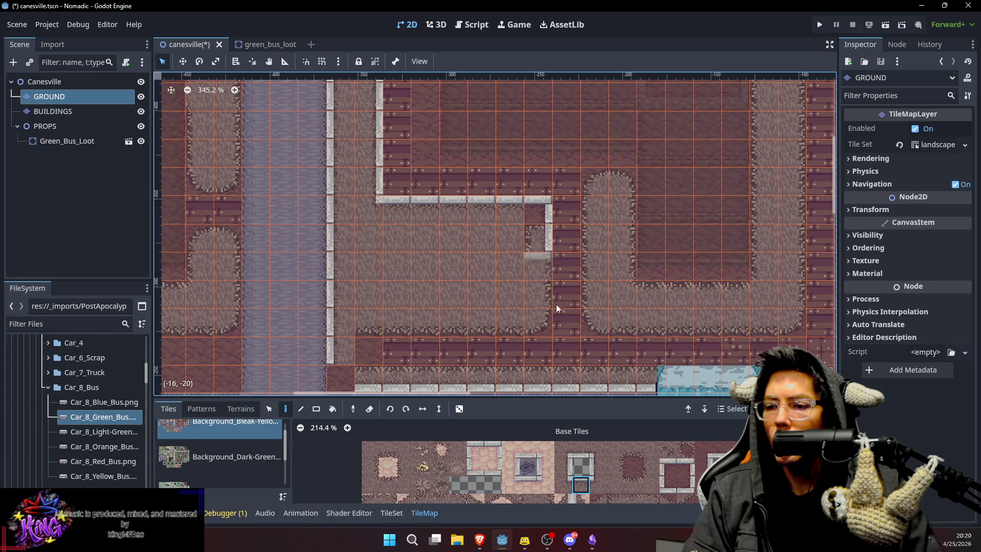
pyautogui.click(563, 449)
pyautogui.click(566, 467)
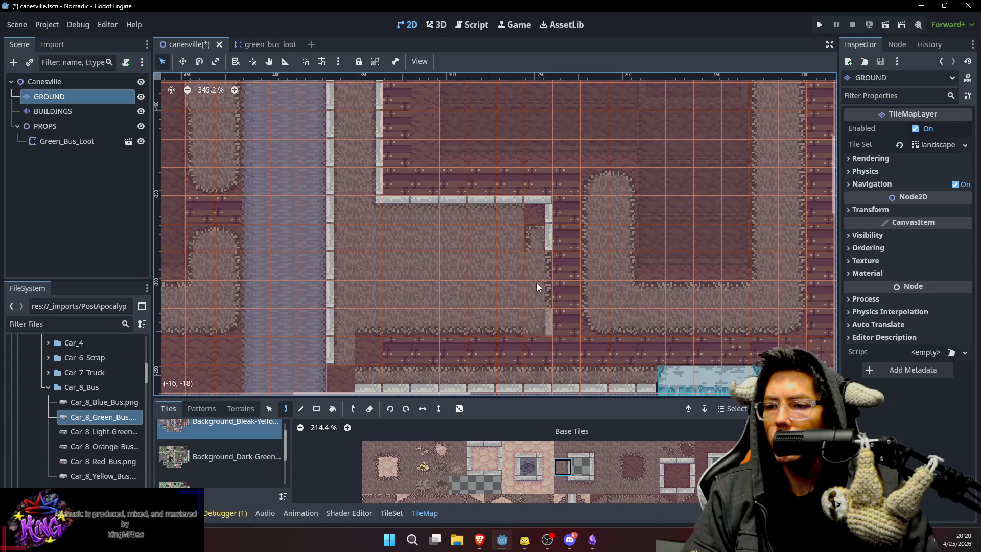
pyautogui.click(534, 247)
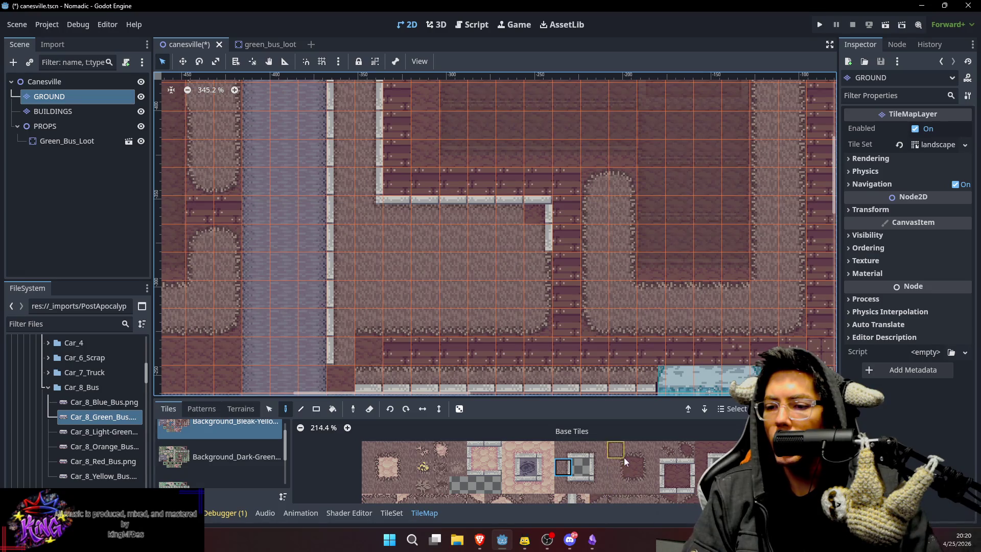
pyautogui.click(626, 488)
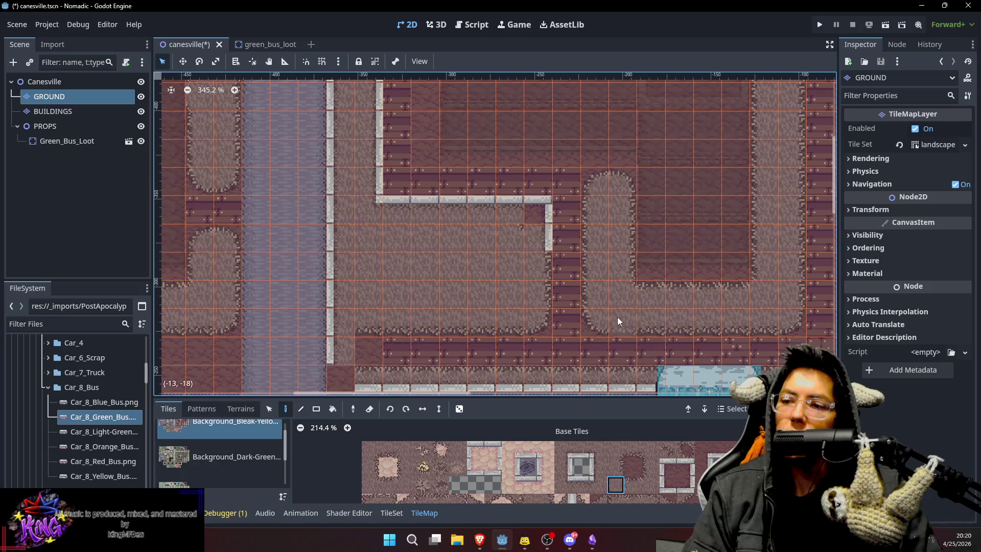
# Bring the lower road and bus into view and pick a curb tile from the atlas.
pyautogui.moveTo(618, 321); pyautogui.dragTo(598, 250)
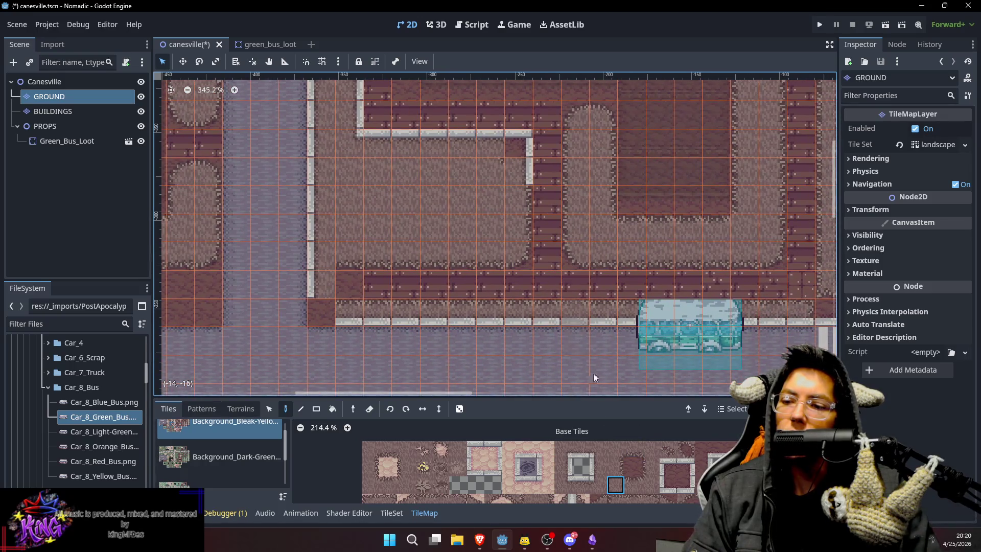
pyautogui.scroll(-3, 608, 499)
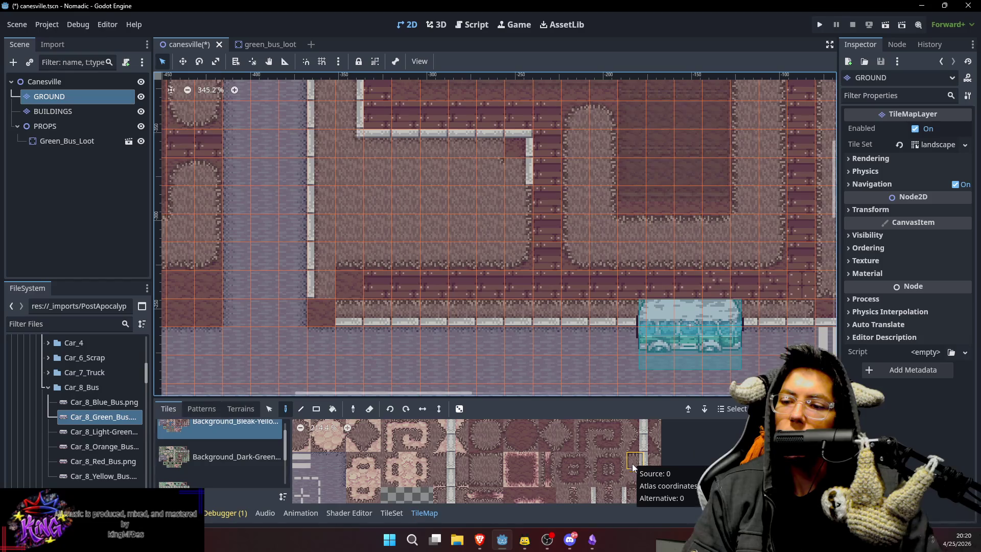
pyautogui.scroll(3, 593, 470)
pyautogui.click(540, 474)
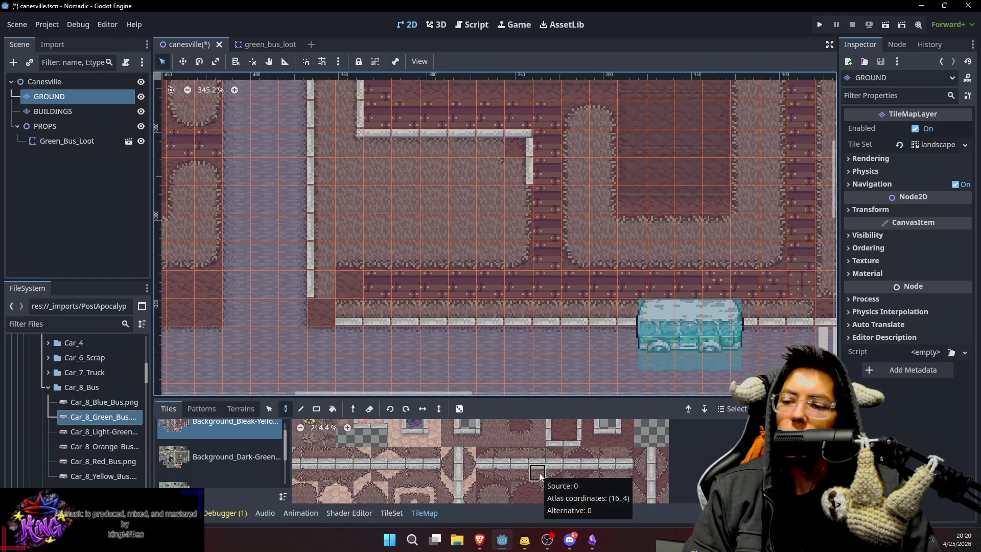
pyautogui.scroll(2, 556, 473)
pyautogui.scroll(-5, 613, 477)
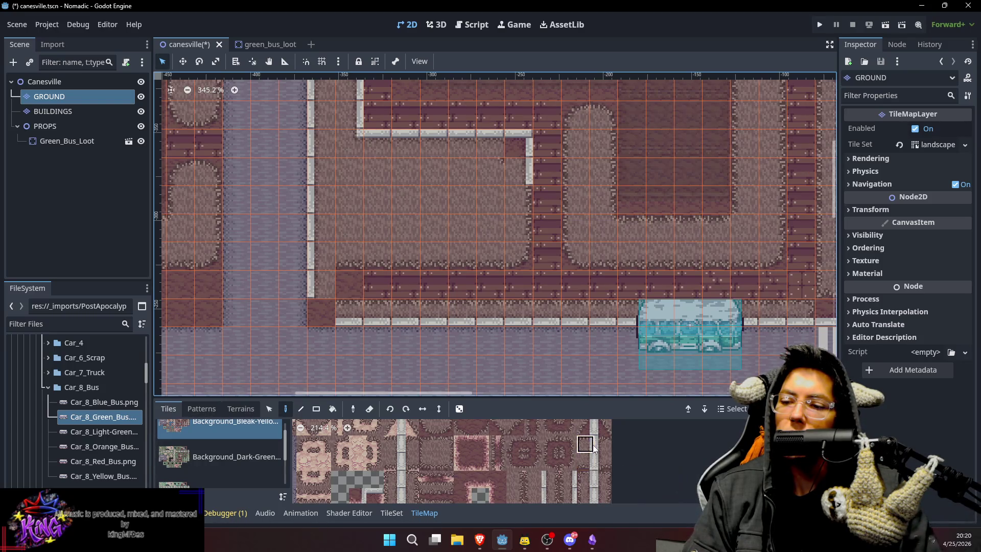
pyautogui.click(586, 444)
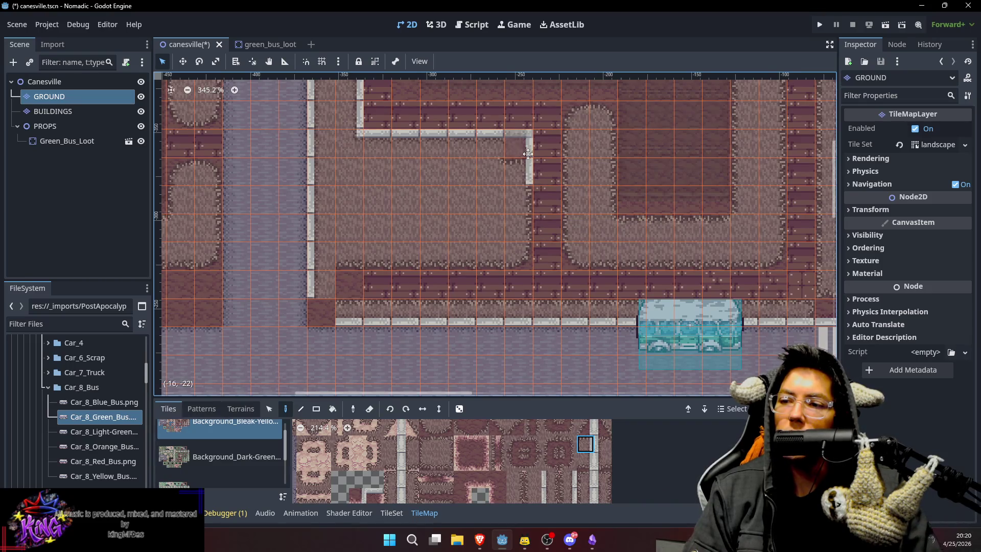
# Recentre the map on the curb corner and select a different curb corner tile.
pyautogui.scroll(2, 538, 203)
pyautogui.scroll(-3, 575, 453)
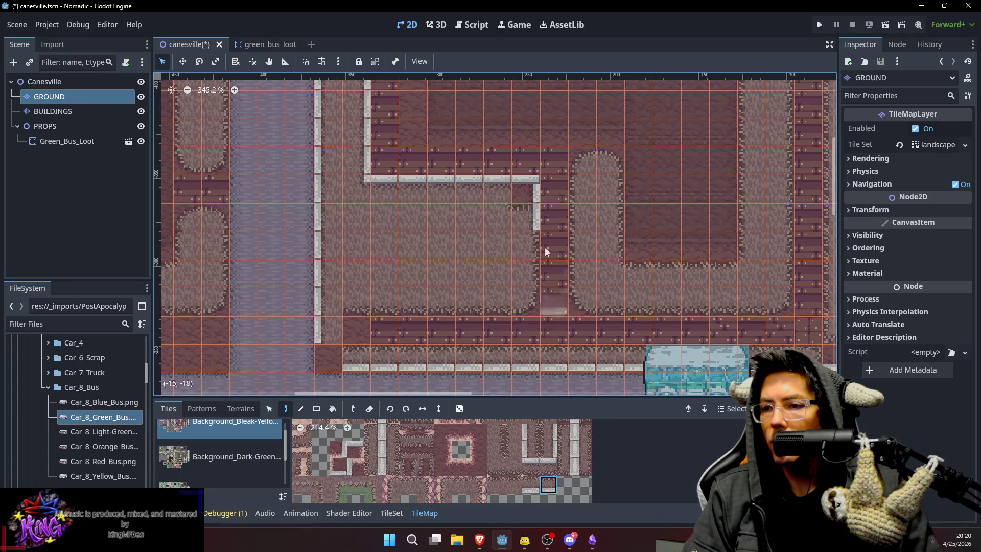
pyautogui.scroll(3, 539, 446)
pyautogui.scroll(-3, 538, 443)
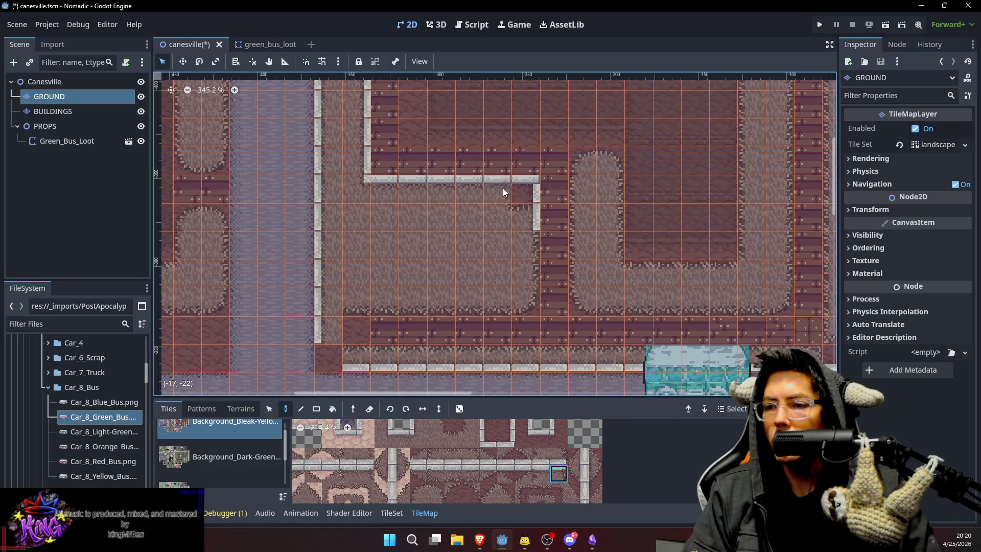
pyautogui.moveTo(546, 244)
pyautogui.mouseDown()
pyautogui.moveTo(536, 205)
pyautogui.moveTo(524, 242)
pyautogui.moveTo(548, 239)
pyautogui.mouseUp()
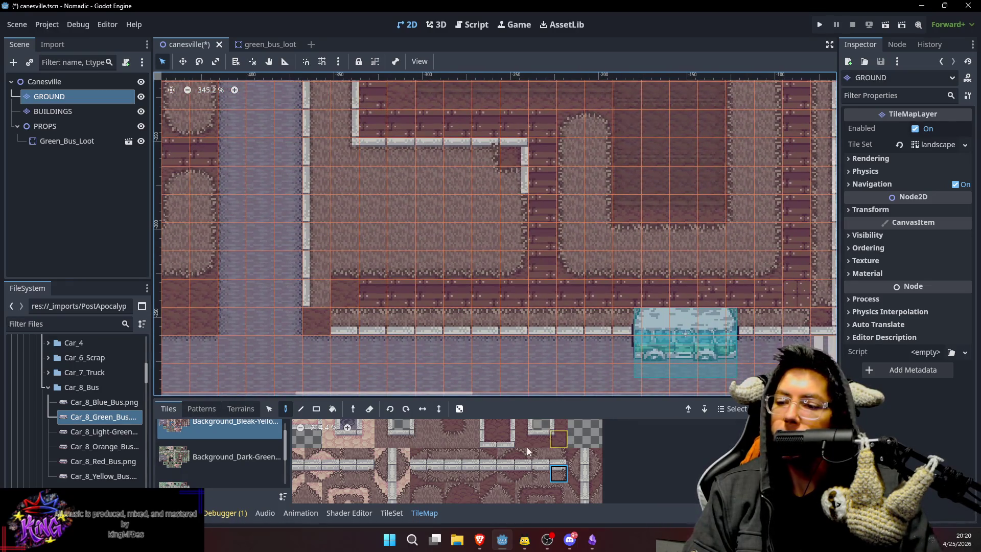
pyautogui.moveTo(516, 434); pyautogui.dragTo(529, 455)
pyautogui.click(396, 444)
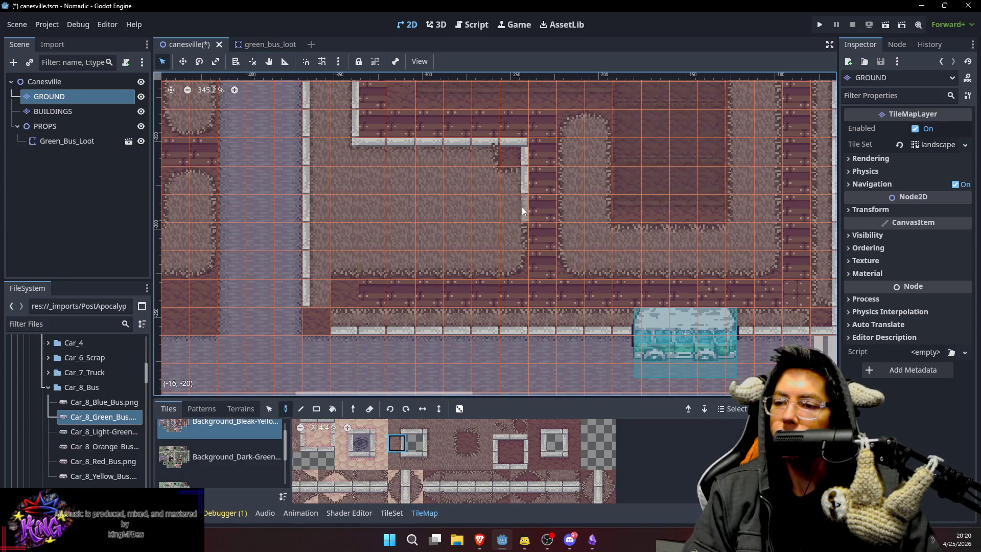
pyautogui.scroll(10, 542, 190)
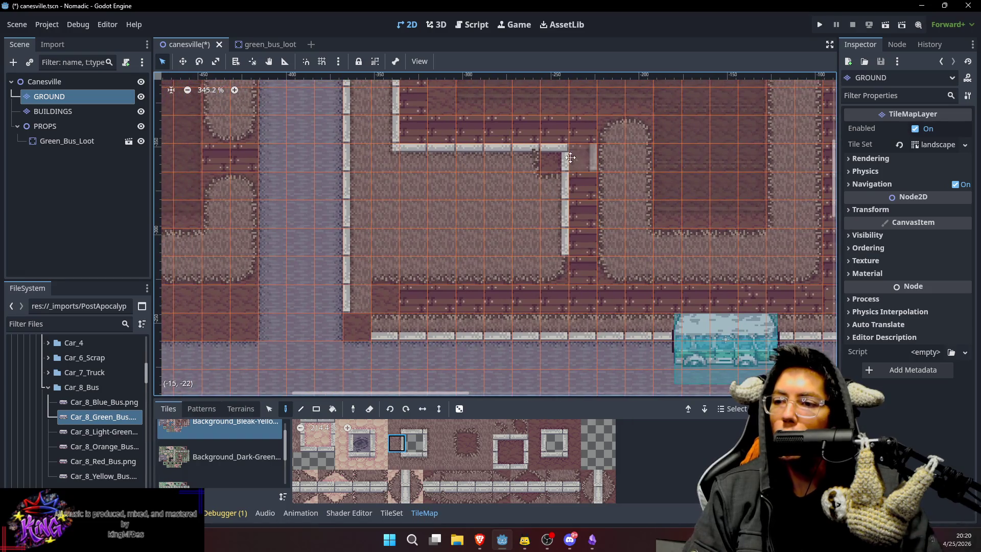
# Paint a lower-row curb tile beside the northern dirt lot corner, select its neighbour, then zoom out.
pyautogui.hscroll(-3, 495, 124)
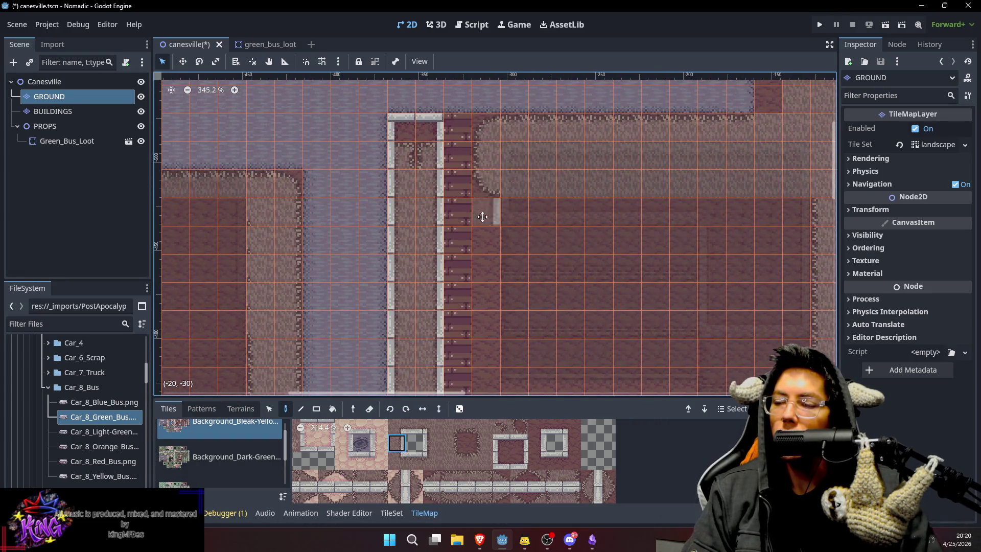
pyautogui.scroll(-1, 485, 220)
pyautogui.scroll(-2, 553, 439)
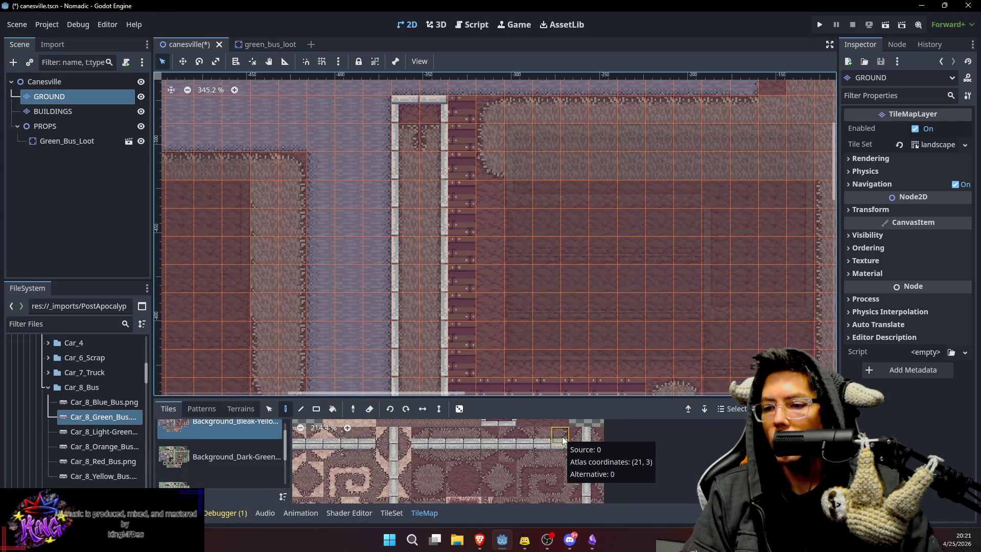
pyautogui.scroll(-2, 562, 449)
pyautogui.click(565, 477)
pyautogui.click(430, 145)
pyautogui.click(586, 474)
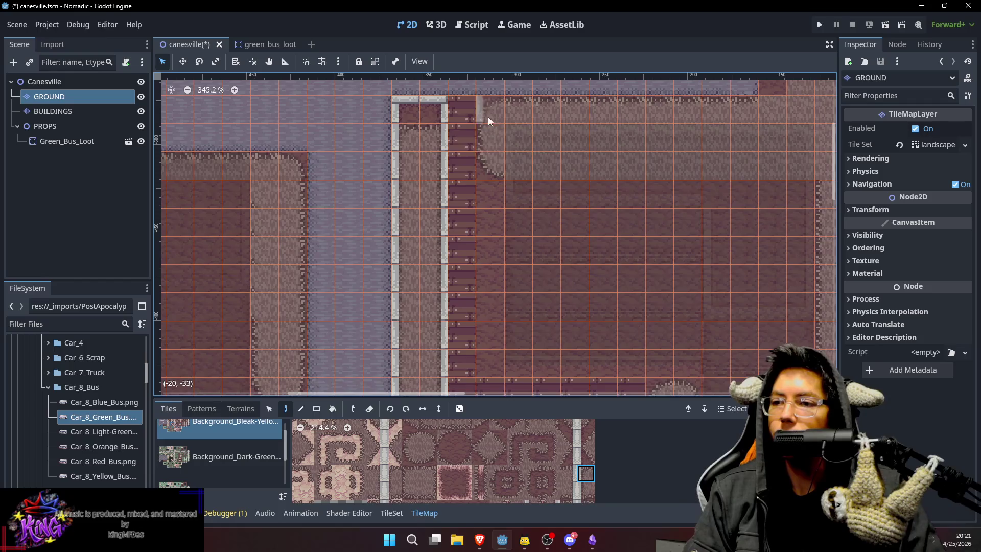
pyautogui.scroll(-3, 488, 208)
pyautogui.scroll(-5, 542, 235)
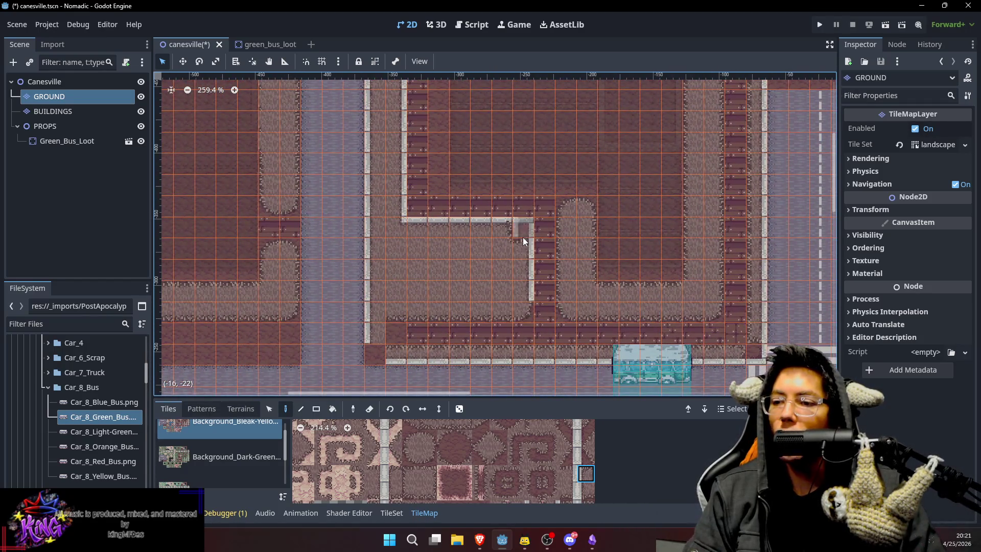
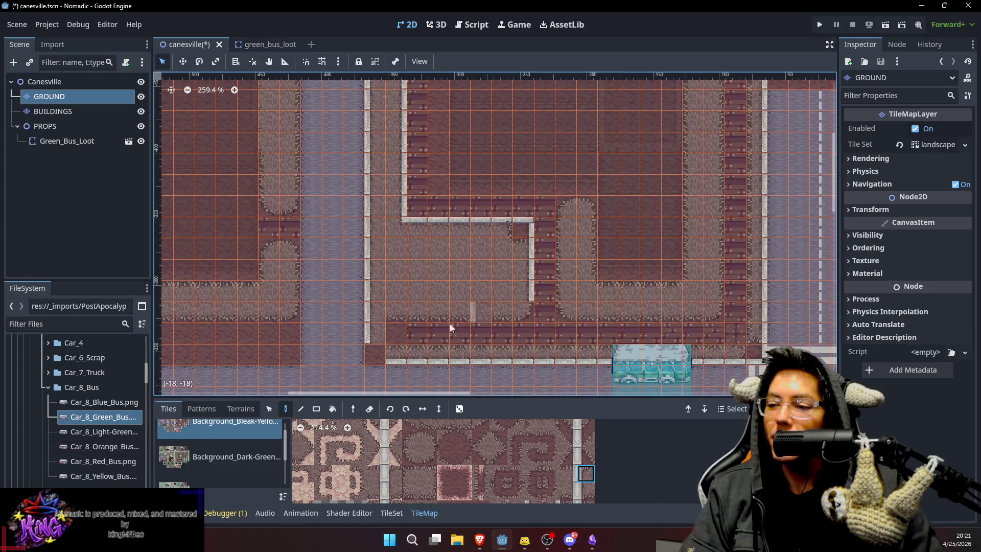
# Toggle between the Select and Paint tools, then try a tile from the atlas and clear it.
pyautogui.press('s')
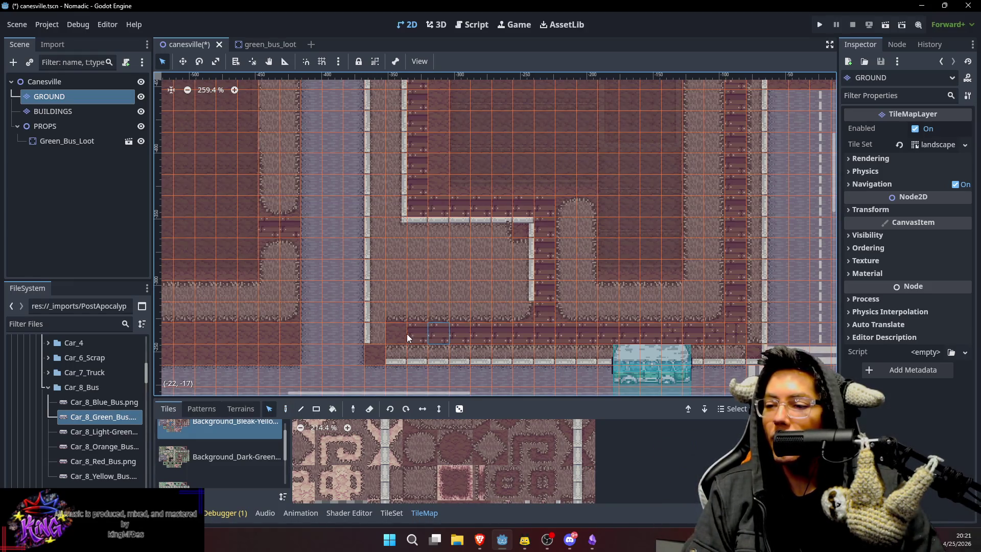
pyautogui.press('d')
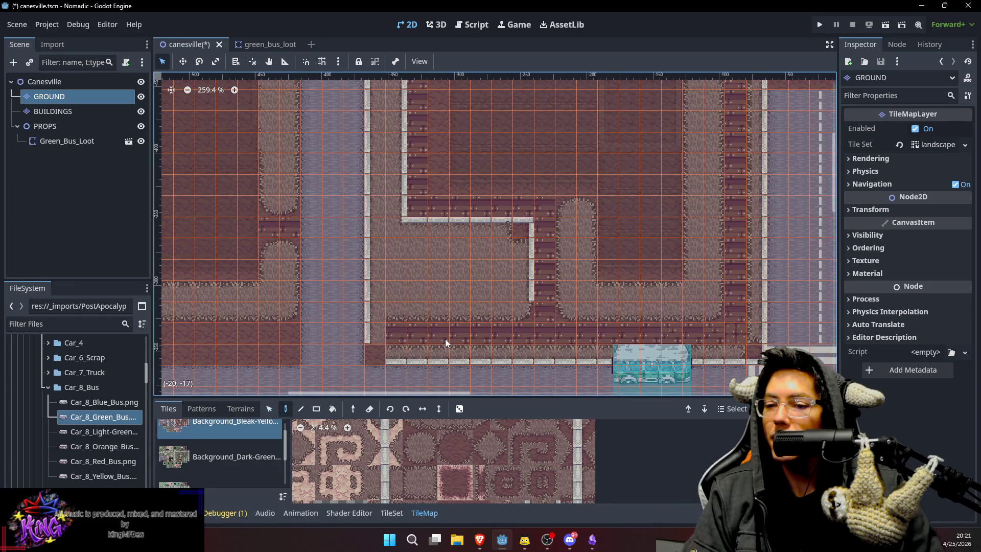
pyautogui.scroll(3, 534, 462)
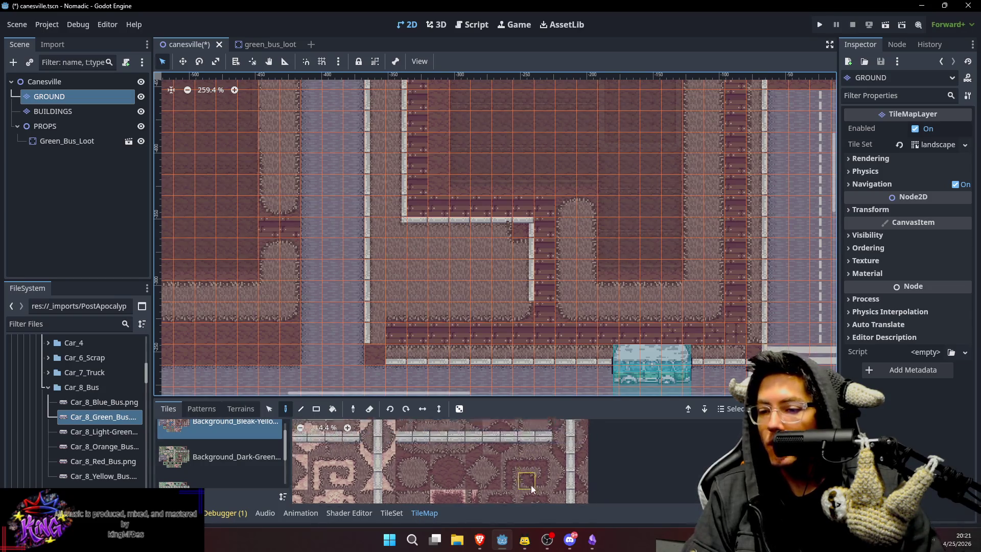
pyautogui.scroll(-2, 537, 462)
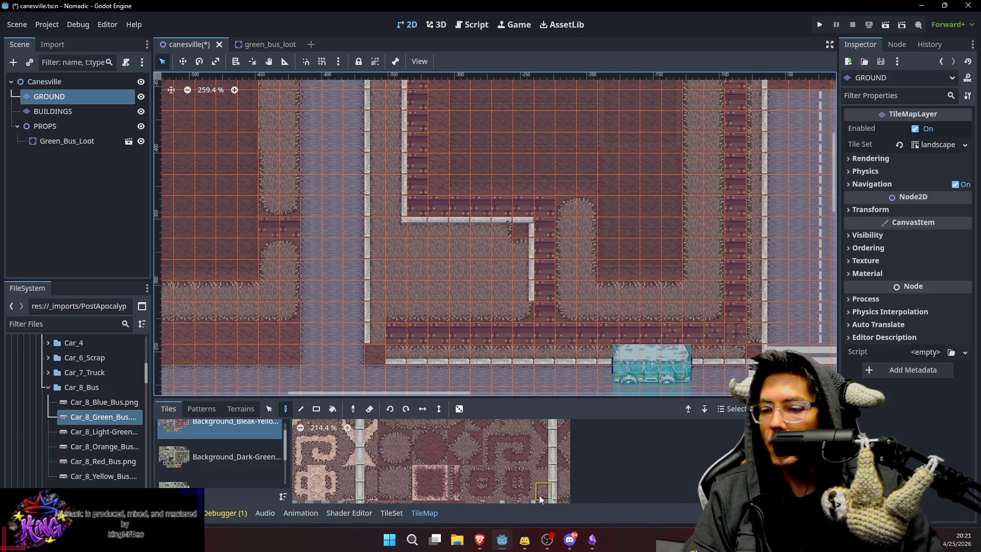
pyautogui.click(561, 490)
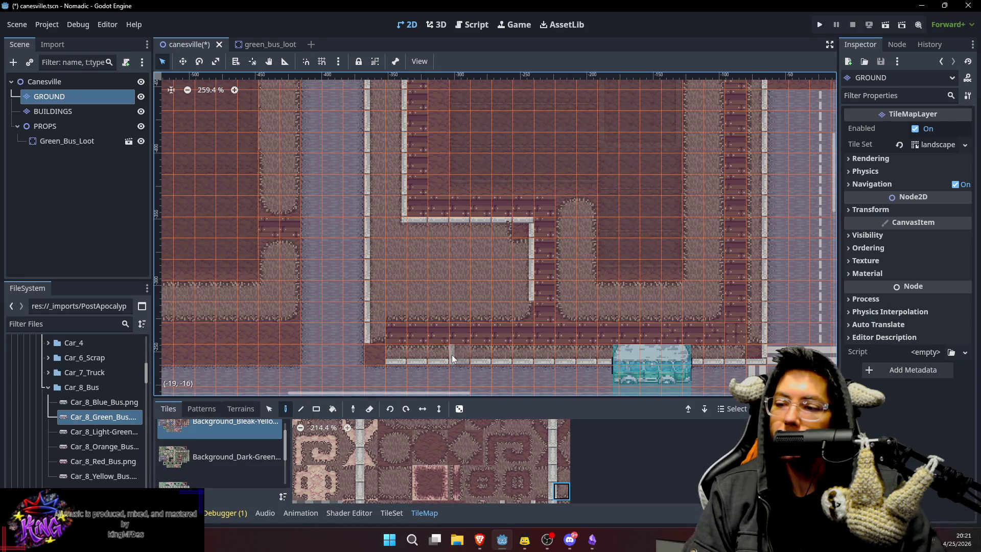
pyautogui.press('Escape')
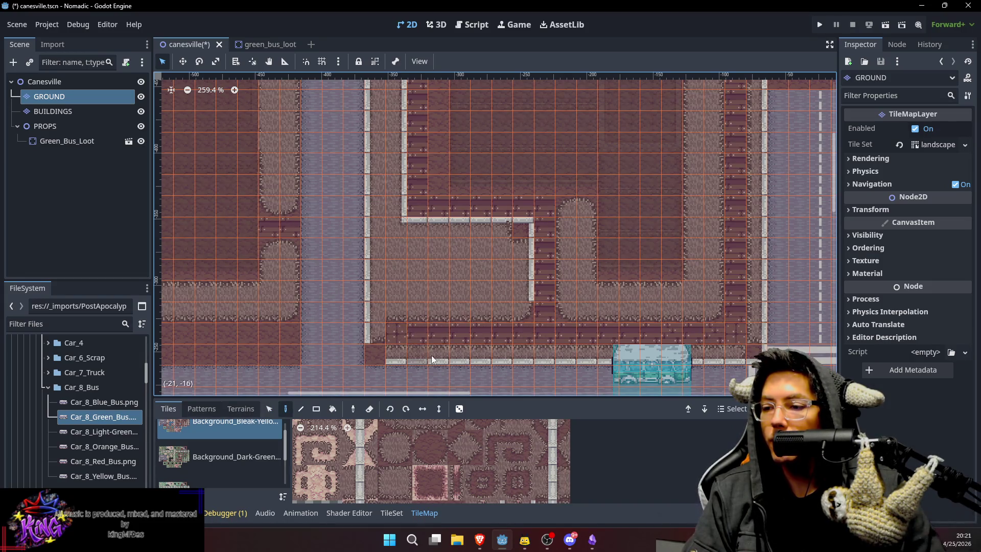
# Place a curb corner tile at the block's lower-left end of the curb, then pick further curb pieces.
pyautogui.scroll(2, 452, 447)
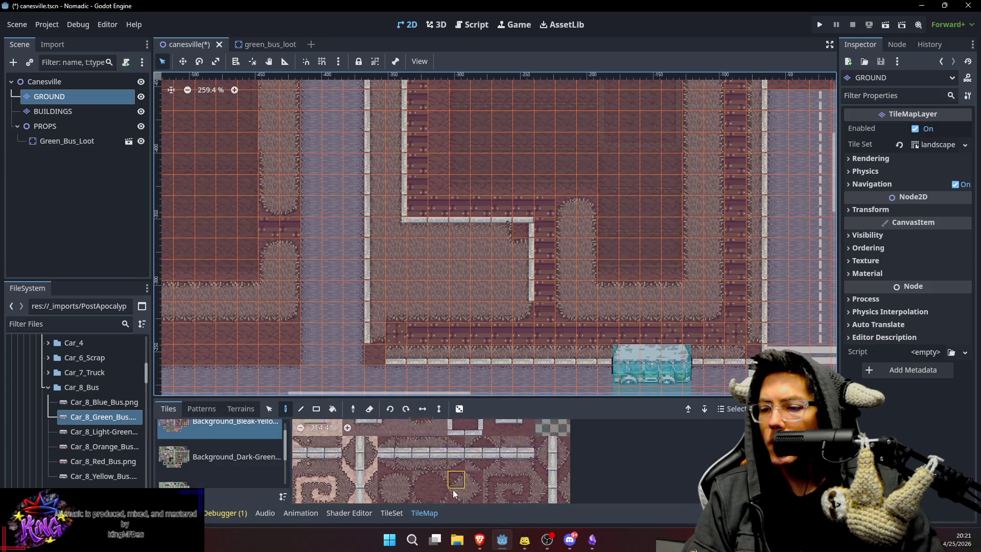
pyautogui.click(456, 431)
pyautogui.click(370, 350)
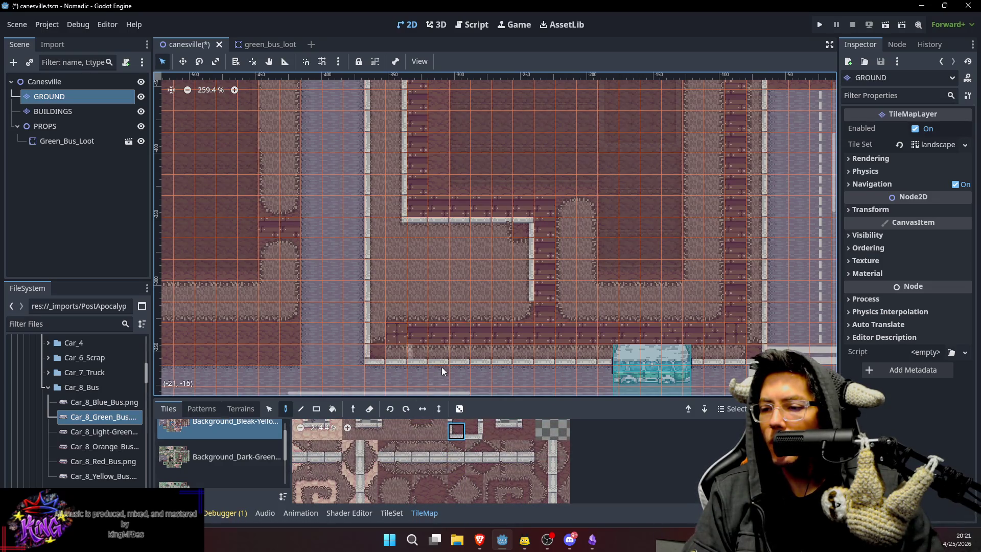
pyautogui.hscroll(2, 516, 466)
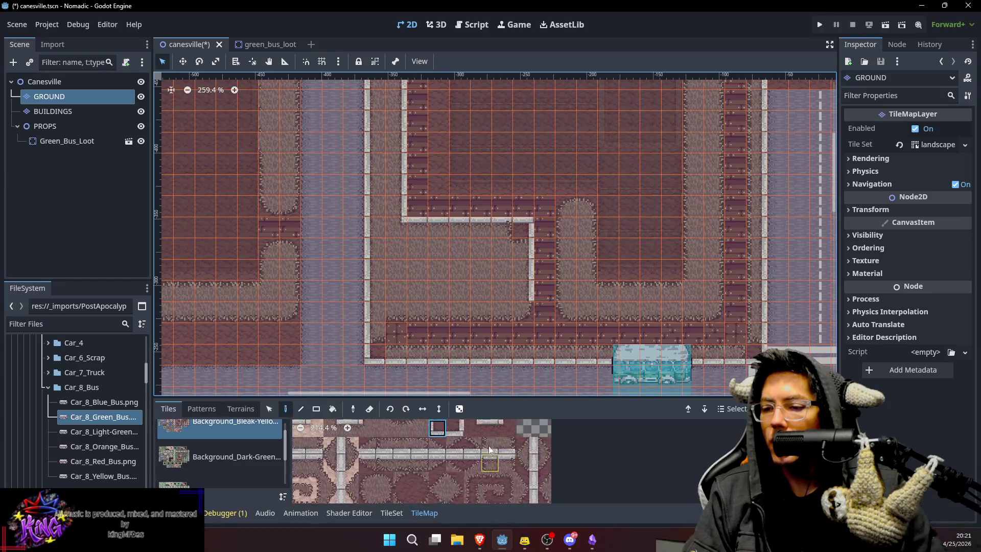
pyautogui.click(491, 443)
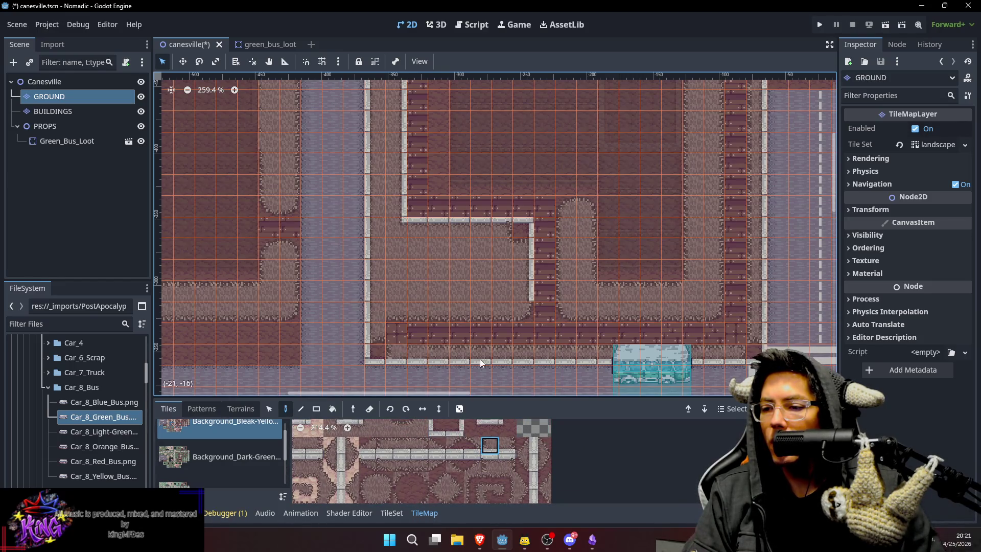
pyautogui.scroll(-2, 481, 333)
pyautogui.click(393, 443)
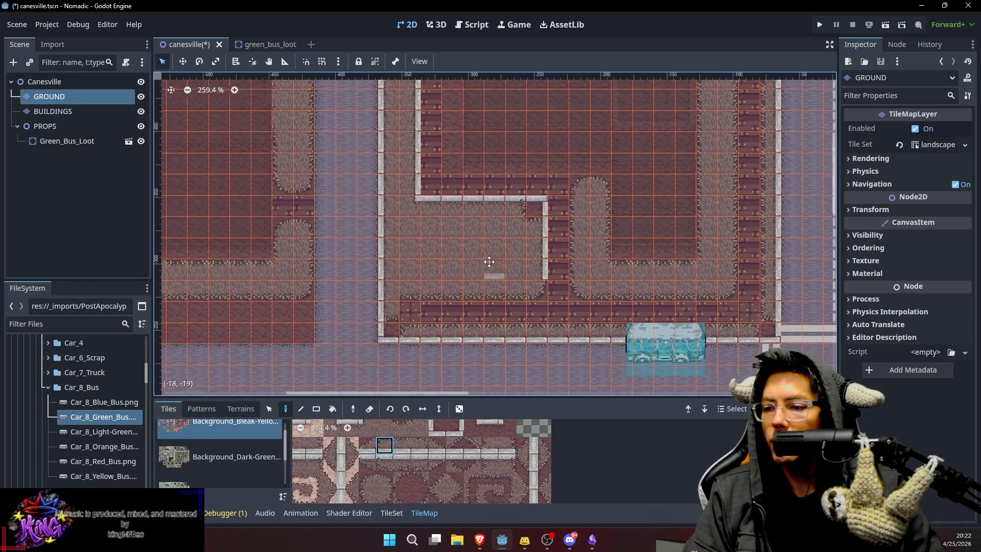
pyautogui.scroll(2, 480, 312)
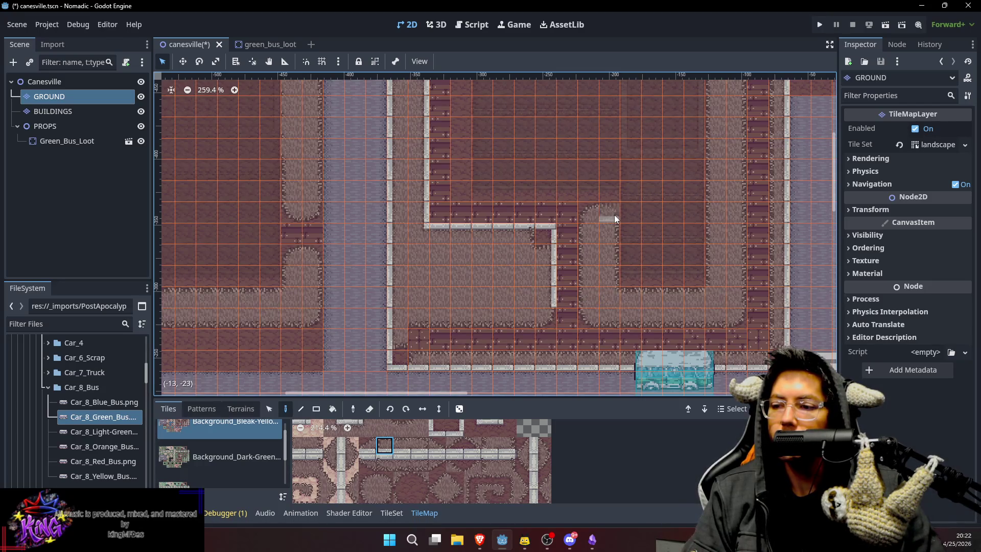
pyautogui.moveTo(529, 275); pyautogui.dragTo(543, 260)
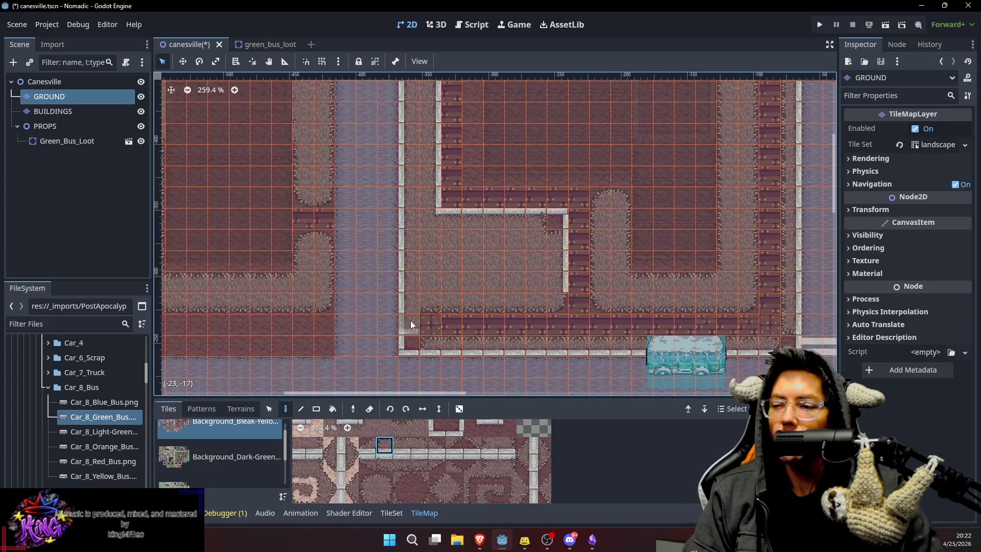
# Paint curb tiles along the block's left edge, with the light strip facing left.
pyautogui.scroll(2, 437, 440)
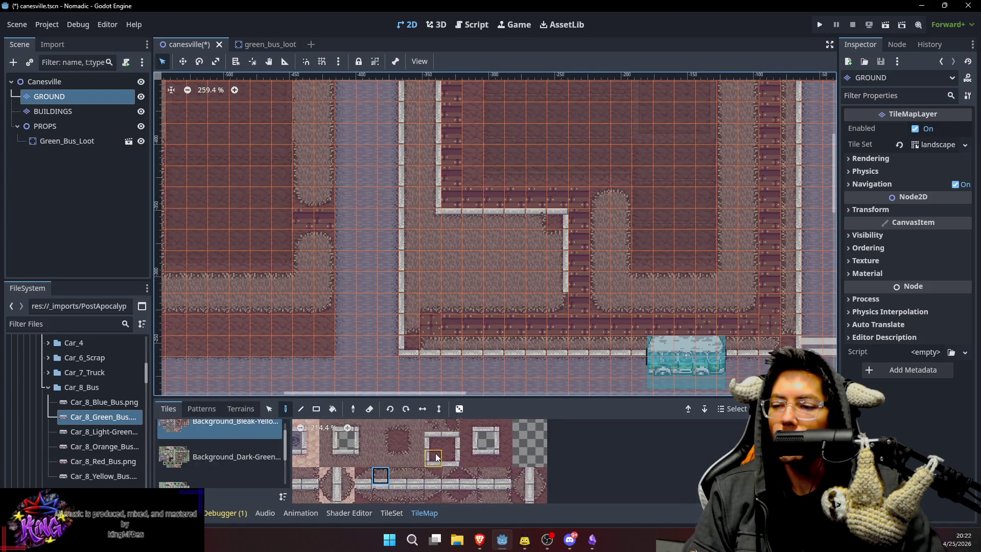
pyautogui.click(468, 445)
pyautogui.click(409, 323)
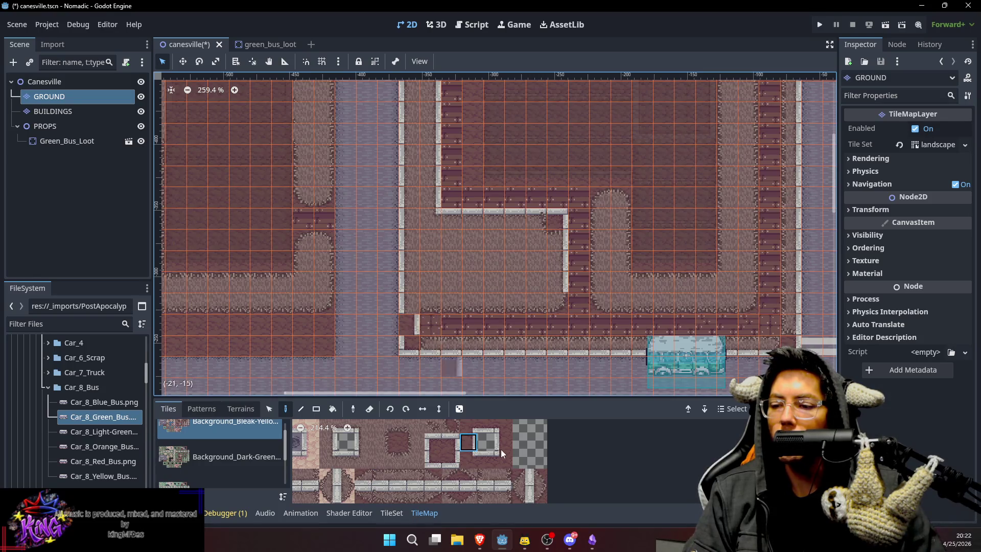
pyautogui.click(504, 442)
pyautogui.click(412, 326)
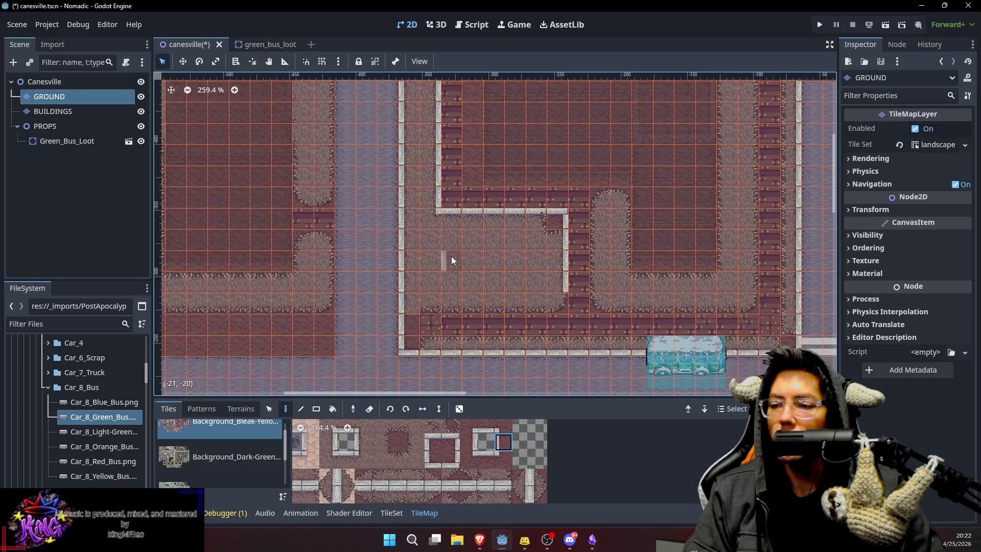
pyautogui.moveTo(452, 256); pyautogui.dragTo(458, 306)
# Paint curb pieces at the block's lower-left corner and a horizontal curb along the bottom.
pyautogui.click(434, 458)
pyautogui.click(428, 336)
pyautogui.click(428, 339)
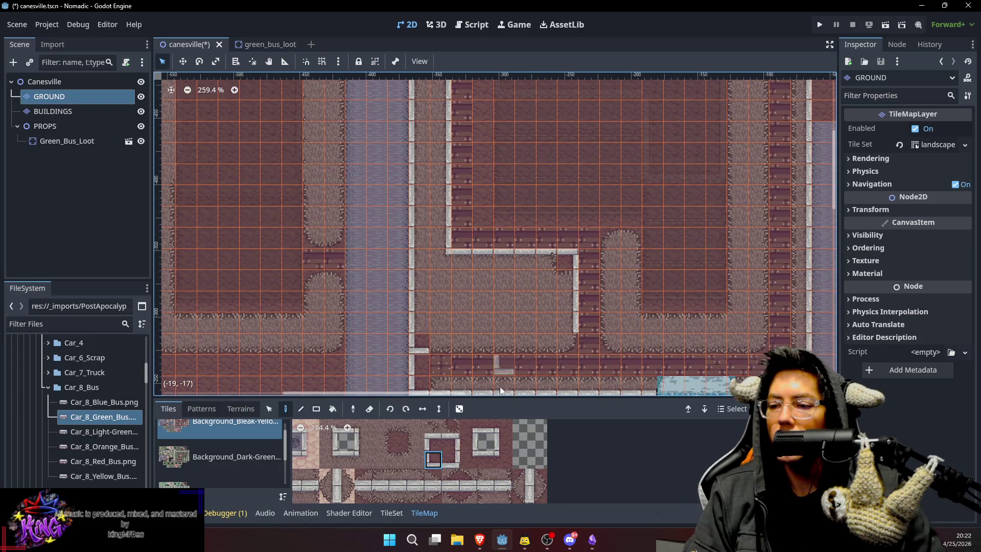
pyautogui.scroll(-1, 478, 448)
pyautogui.click(485, 451)
pyautogui.click(444, 338)
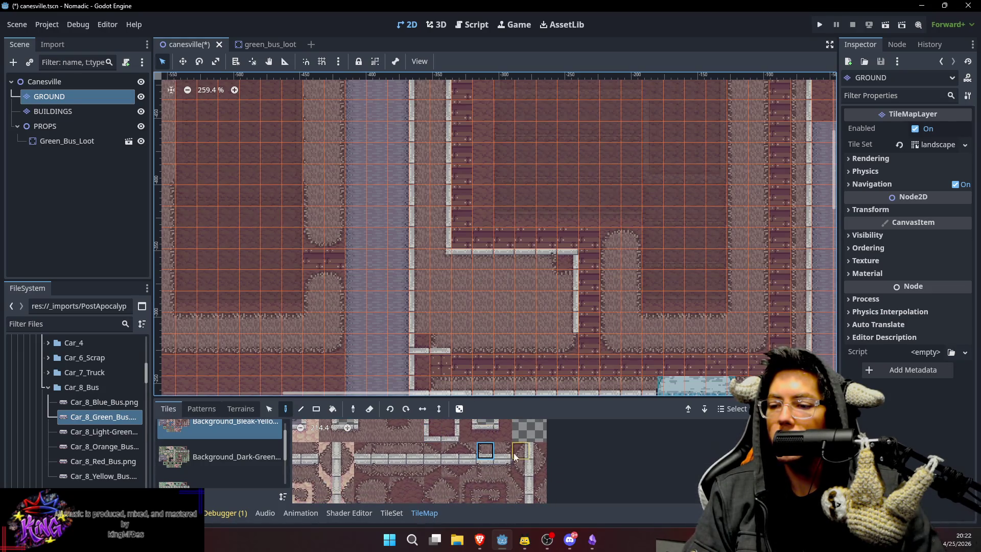
# Browse the landscape atlas, trying several curb and curb-end tiles.
pyautogui.scroll(1, 449, 447)
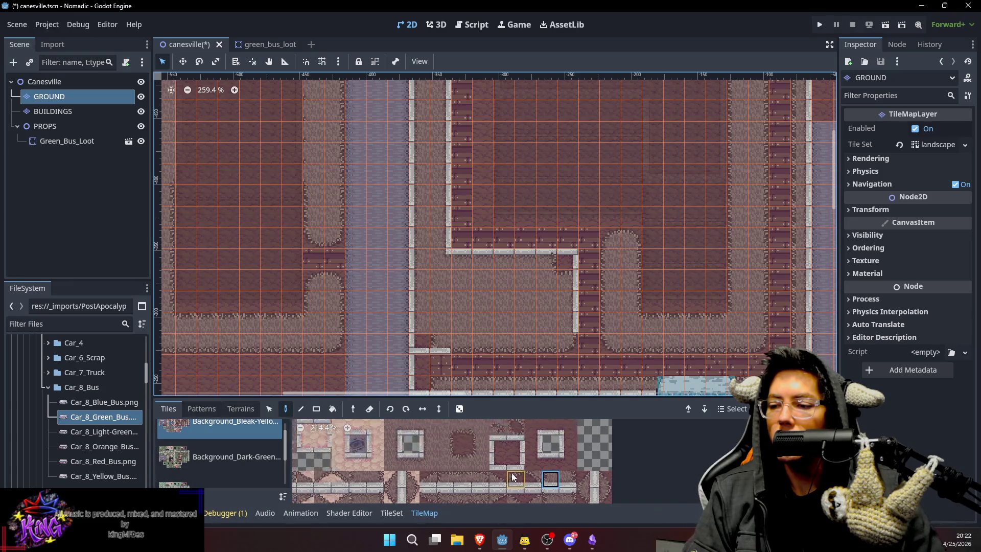
pyautogui.click(413, 431)
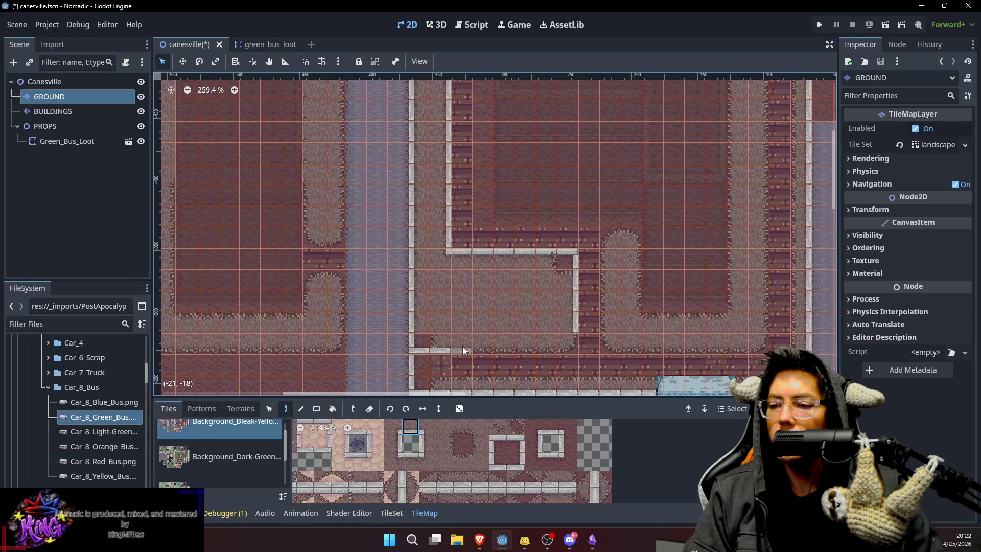
pyautogui.scroll(1, 491, 441)
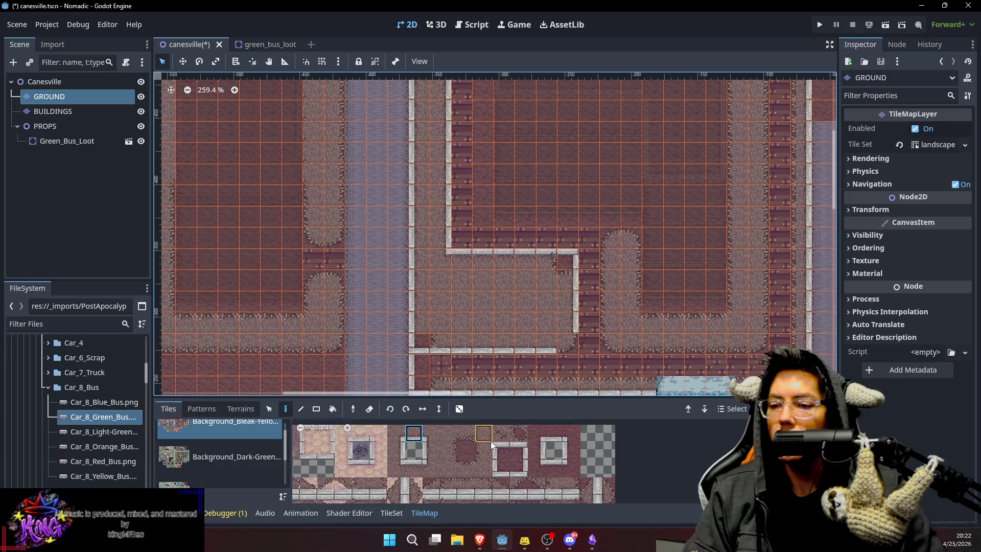
pyautogui.scroll(-1, 548, 471)
pyautogui.click(566, 481)
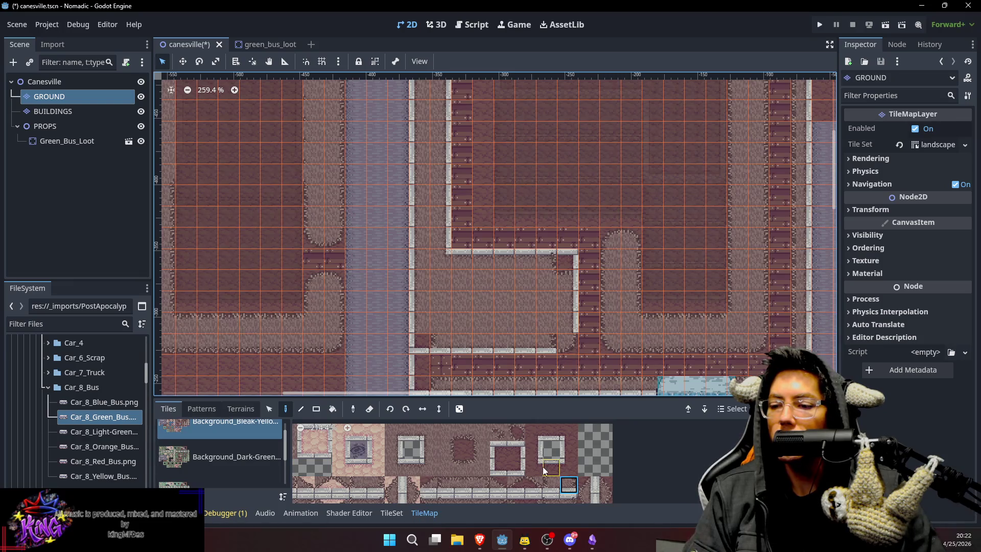
pyautogui.moveTo(556, 477); pyautogui.dragTo(523, 448)
pyautogui.scroll(-3, 562, 457)
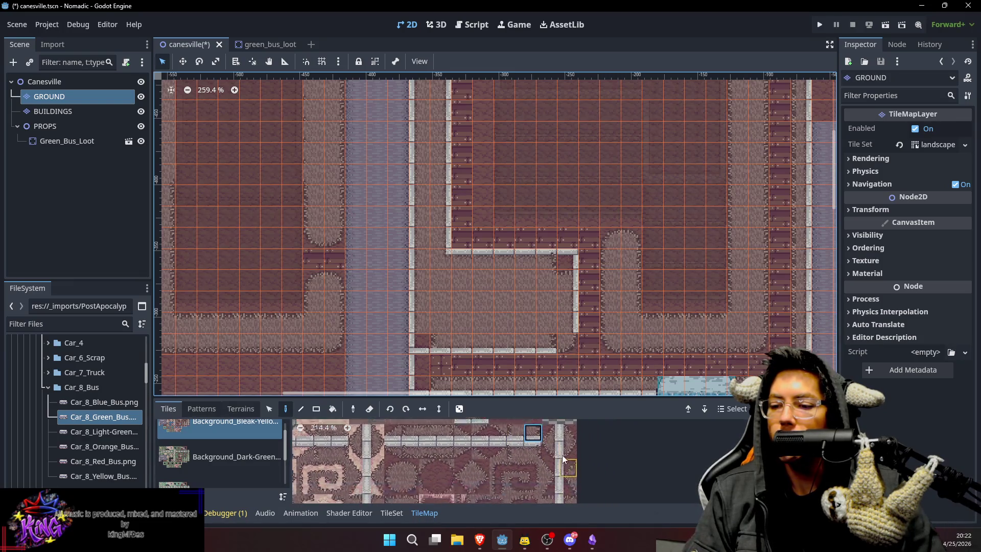
pyautogui.click(550, 489)
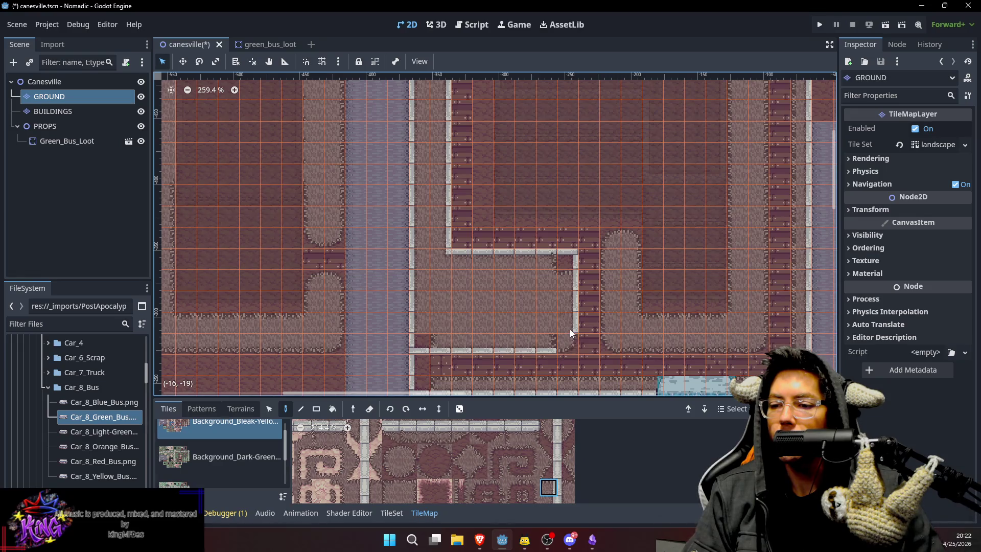
pyautogui.scroll(-5, 557, 452)
pyautogui.click(556, 451)
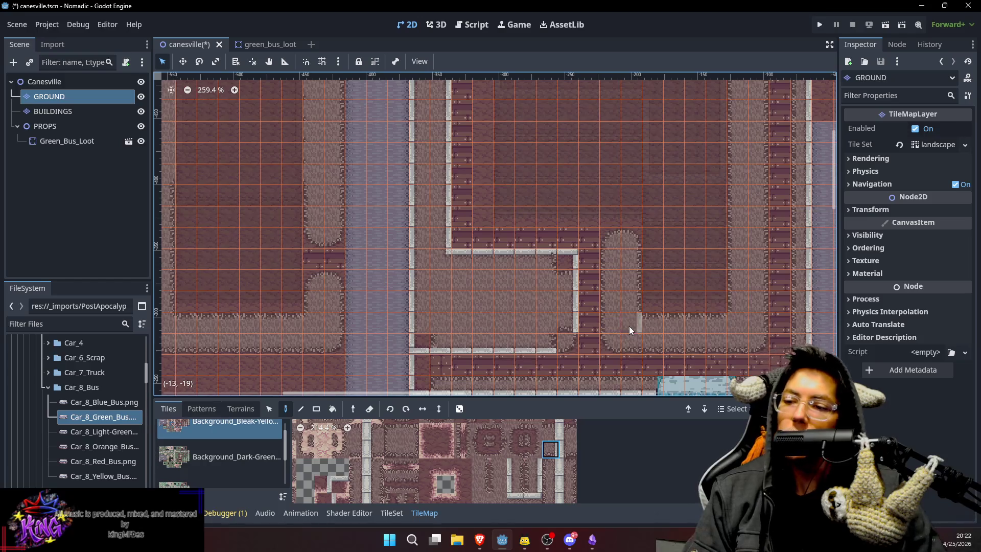
pyautogui.scroll(3, 537, 432)
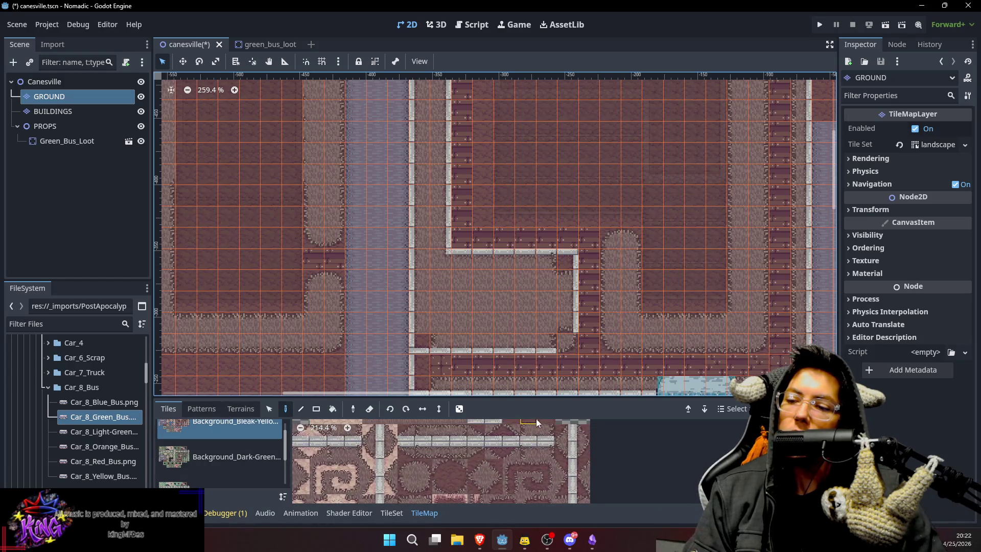
pyautogui.scroll(3, 549, 475)
pyautogui.click(439, 428)
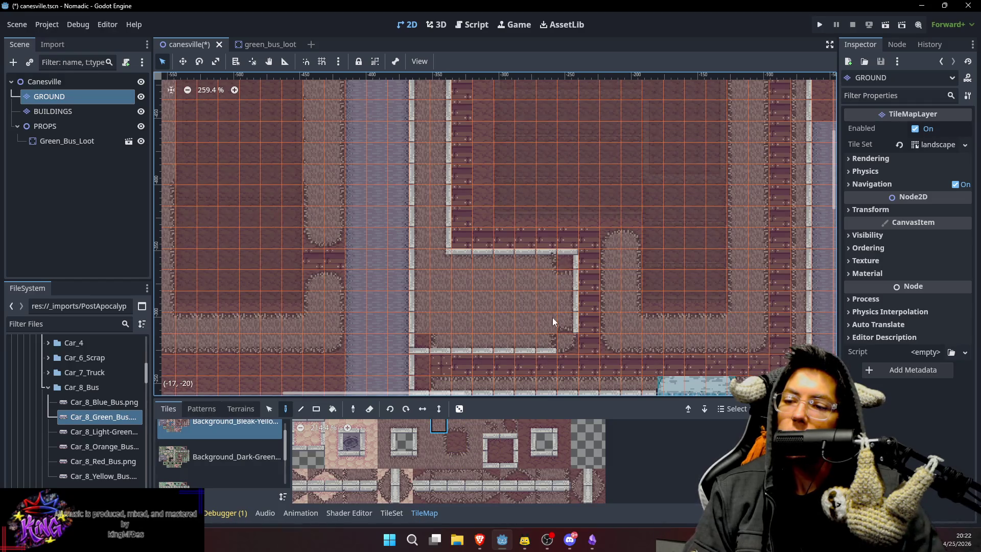
# Paint a framed curb corner tile beside the rounded sidewalk path and enlarge the tile palette.
pyautogui.click(509, 459)
pyautogui.click(570, 346)
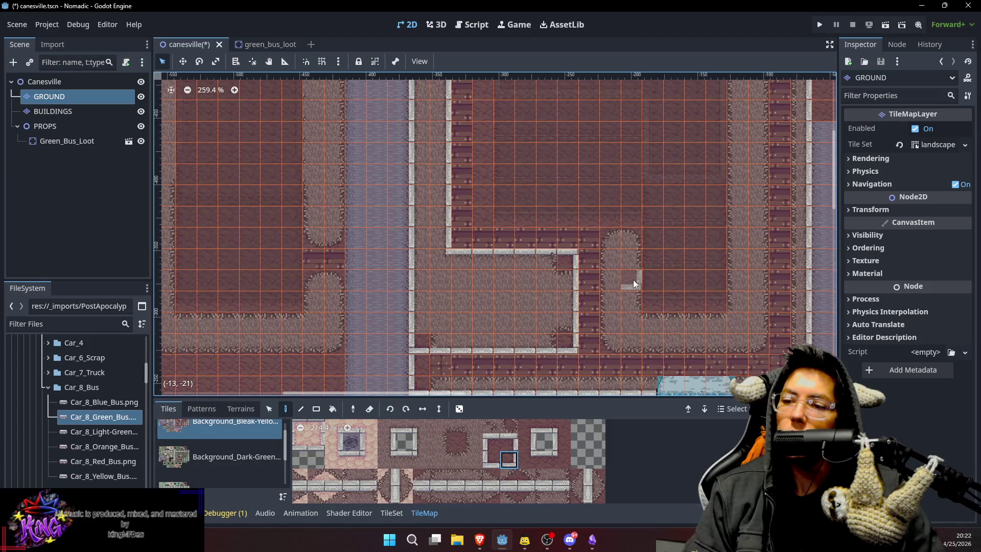
pyautogui.scroll(-2, 594, 249)
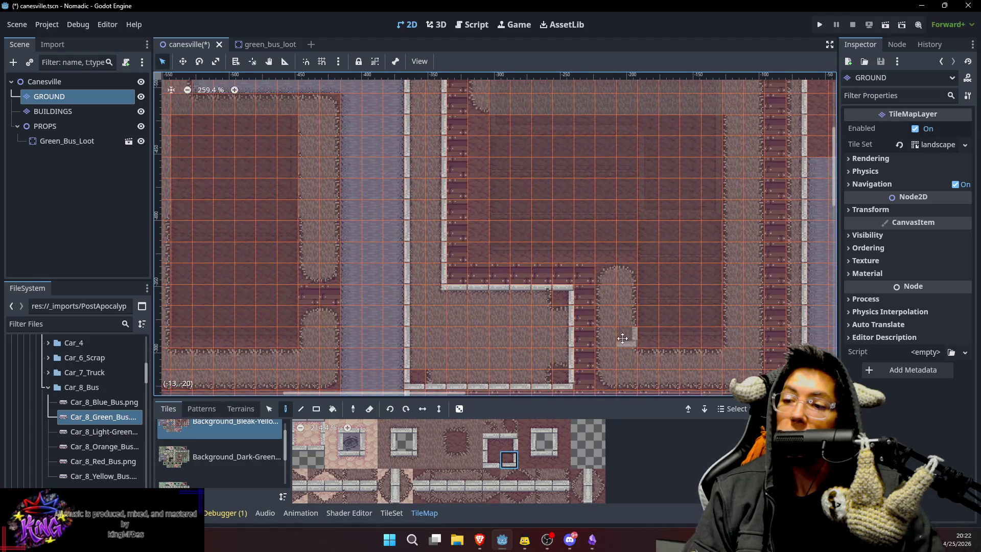
pyautogui.scroll(2, 563, 250)
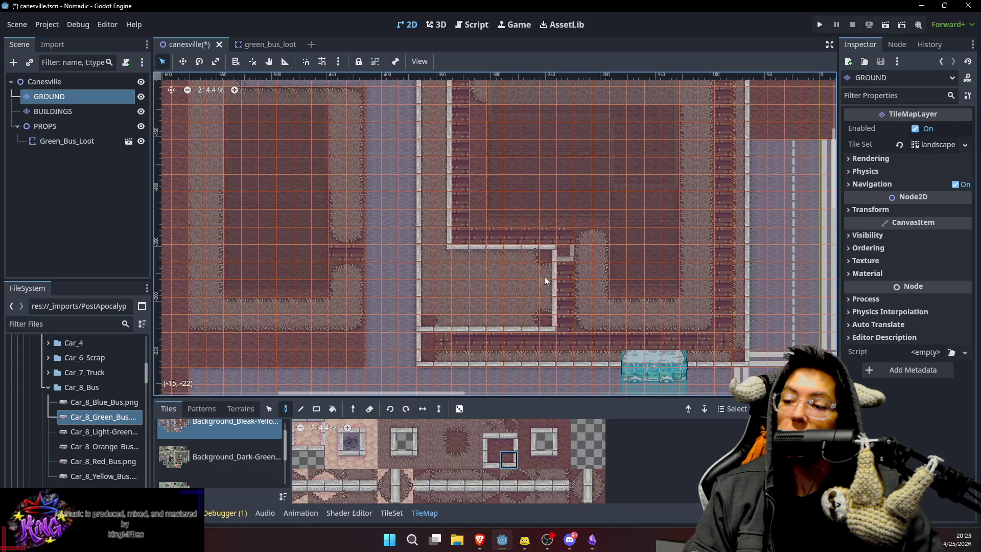
pyautogui.scroll(-3, 436, 486)
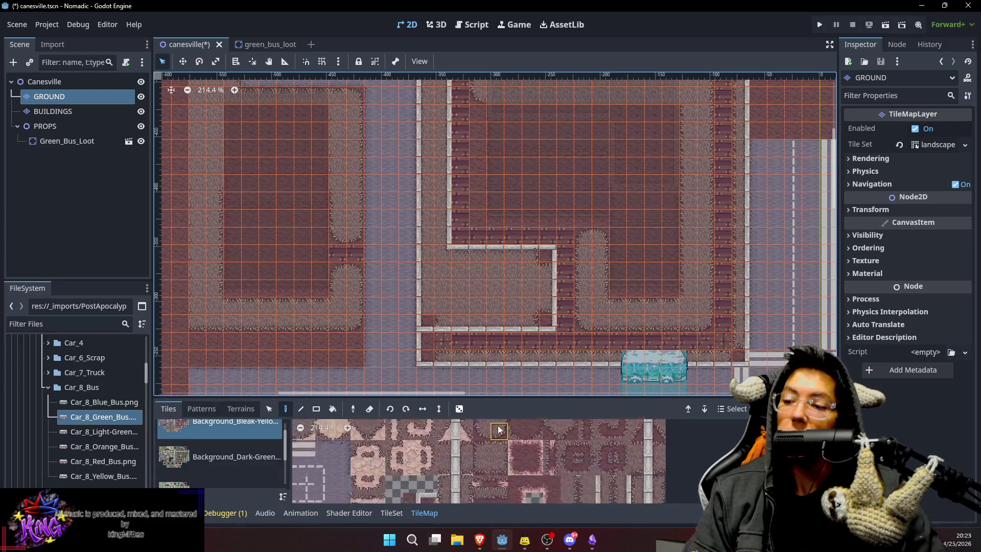
pyautogui.scroll(-1, 487, 490)
pyautogui.scroll(-3, 513, 430)
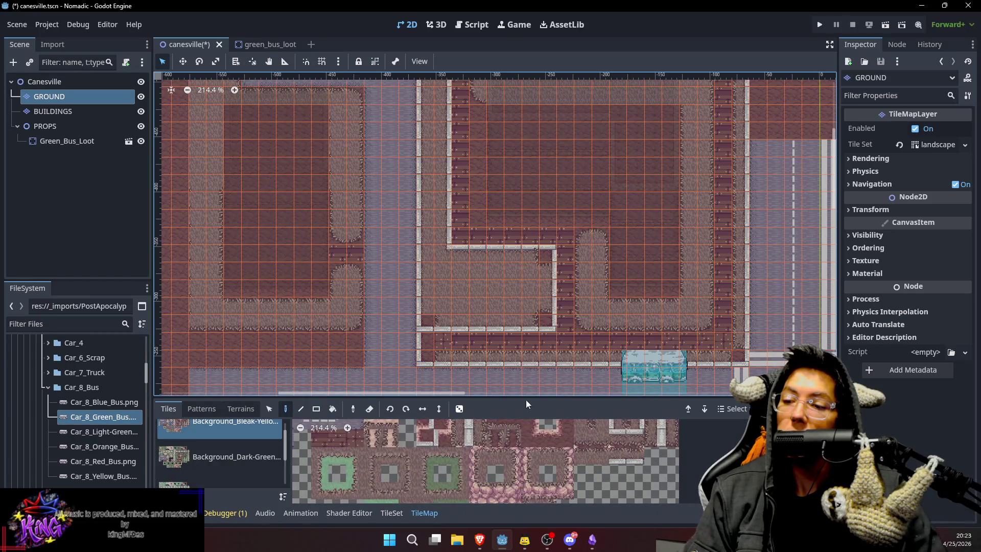
pyautogui.moveTo(526, 399); pyautogui.dragTo(522, 330)
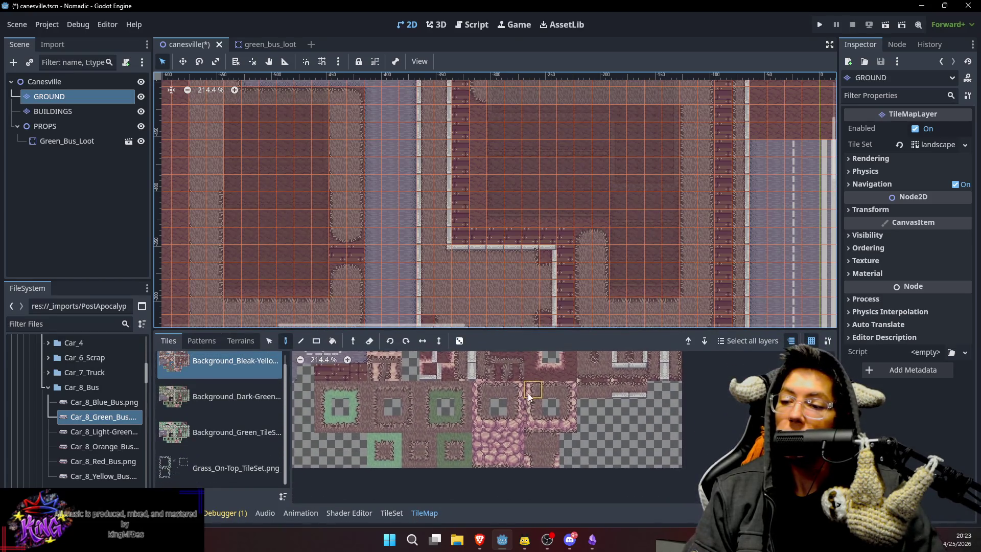
# Paint a gray curb tile at the top of the upper street corner and sample nearby edge tiles.
pyautogui.scroll(2, 534, 399)
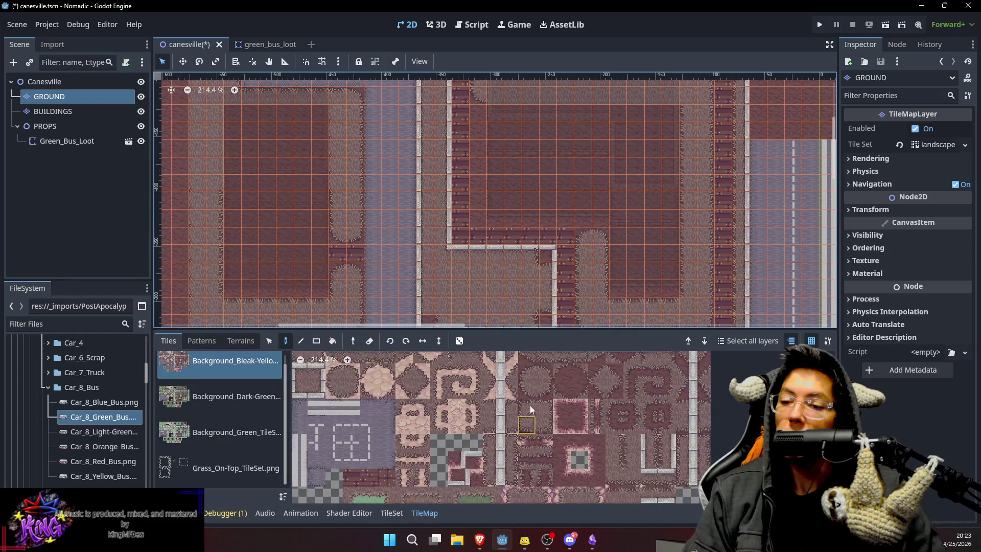
pyautogui.click(649, 498)
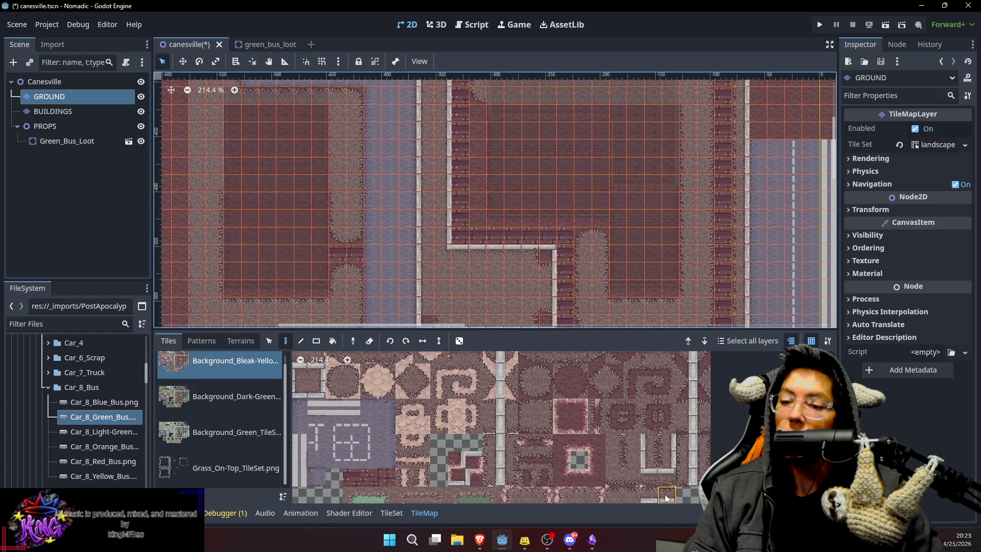
pyautogui.moveTo(585, 132); pyautogui.dragTo(582, 224)
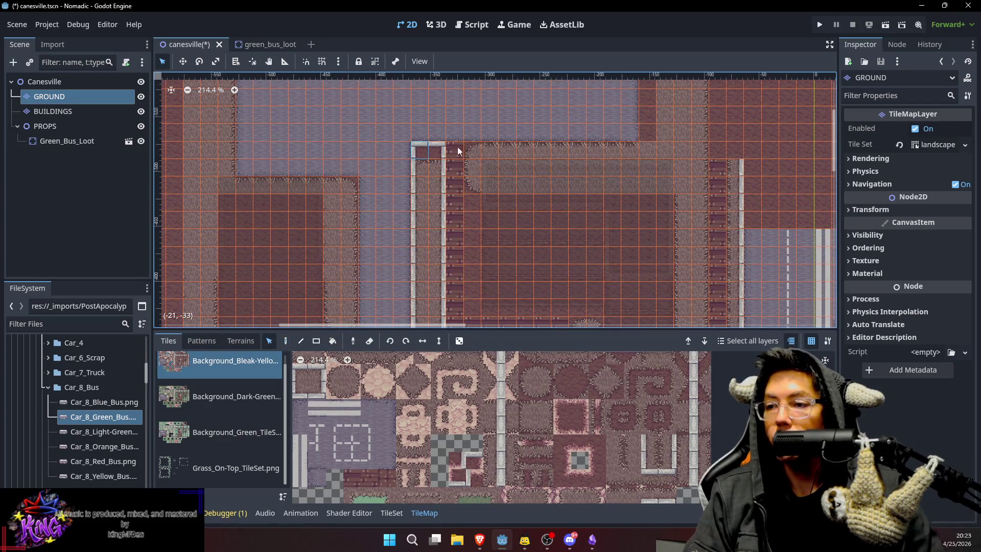
pyautogui.click(471, 149)
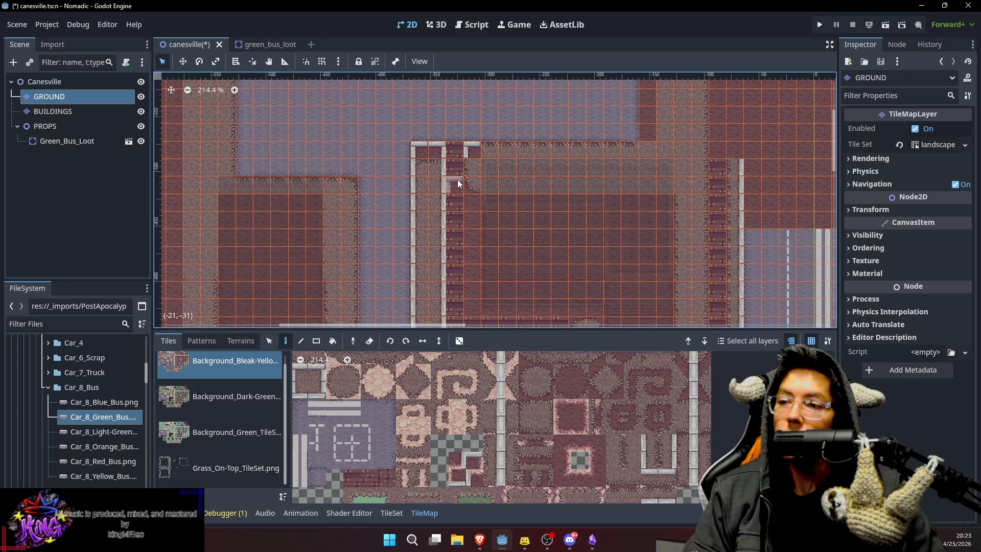
pyautogui.keyDown('ctrl'); pyautogui.click(440, 171); pyautogui.keyUp('ctrl')
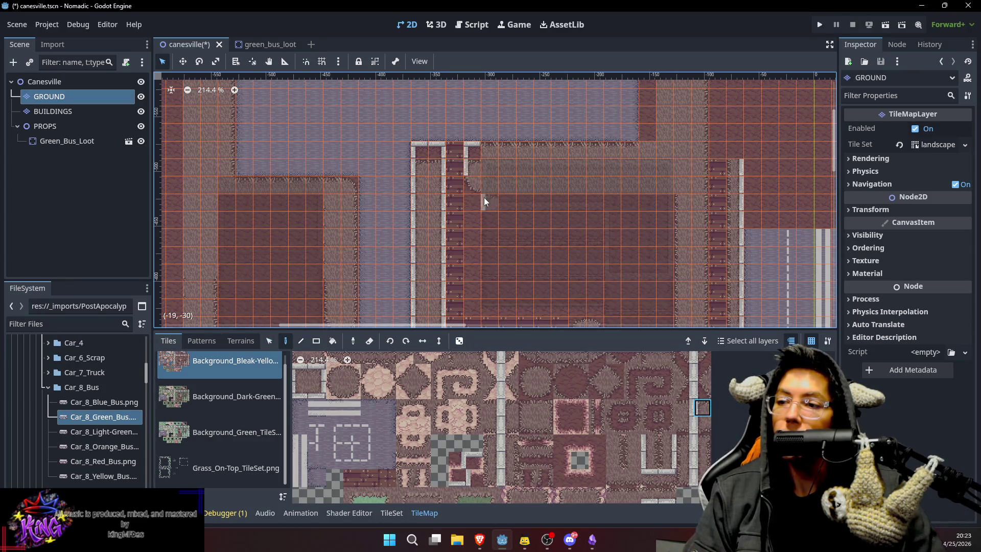
pyautogui.keyDown('ctrl'); pyautogui.click(476, 173); pyautogui.keyUp('ctrl')
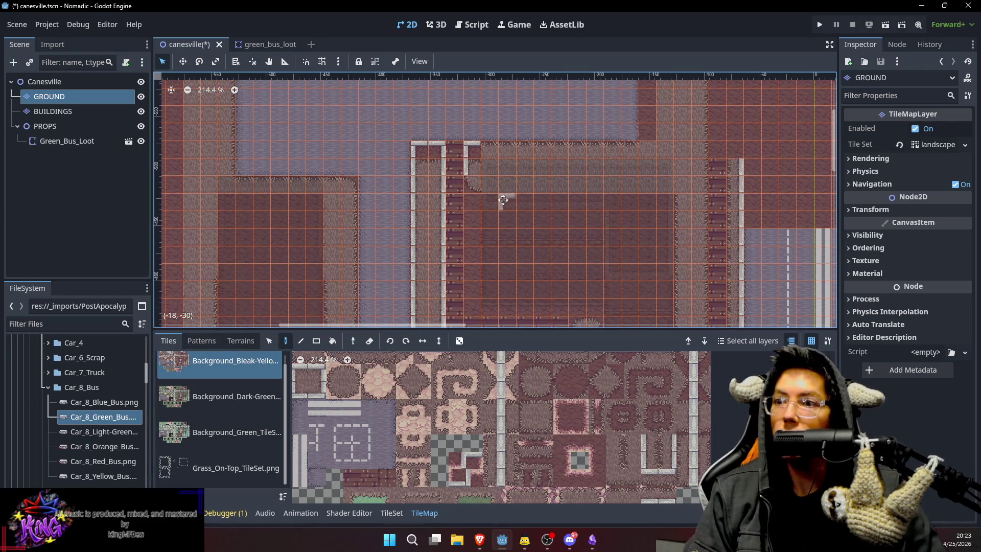
# Paint a row of white curb-top tiles along the street's top edge.
pyautogui.scroll(-2, 498, 219)
pyautogui.scroll(-6, 498, 221)
pyautogui.press('s')
pyautogui.click(420, 275)
pyautogui.press('d')
pyautogui.scroll(10, 441, 242)
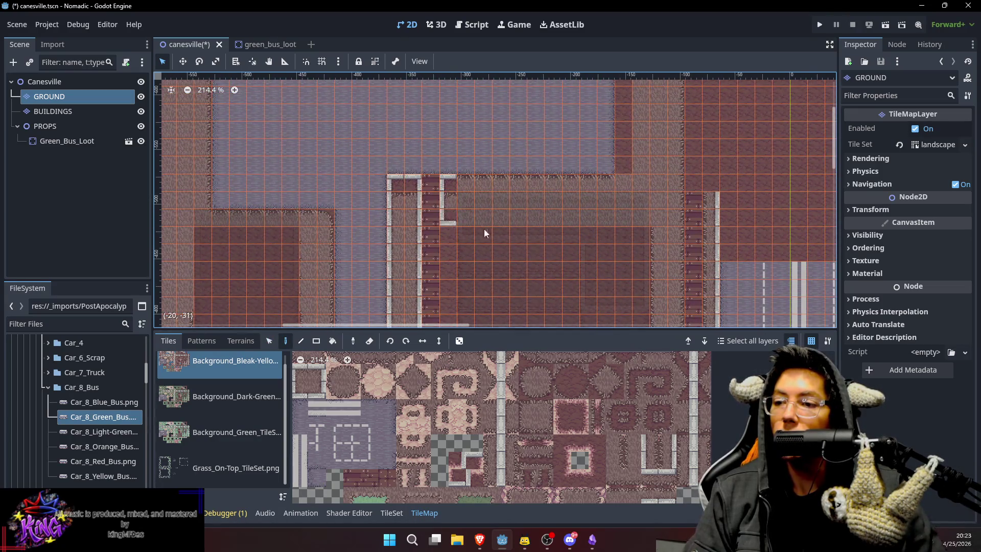
pyautogui.scroll(-1, 490, 230)
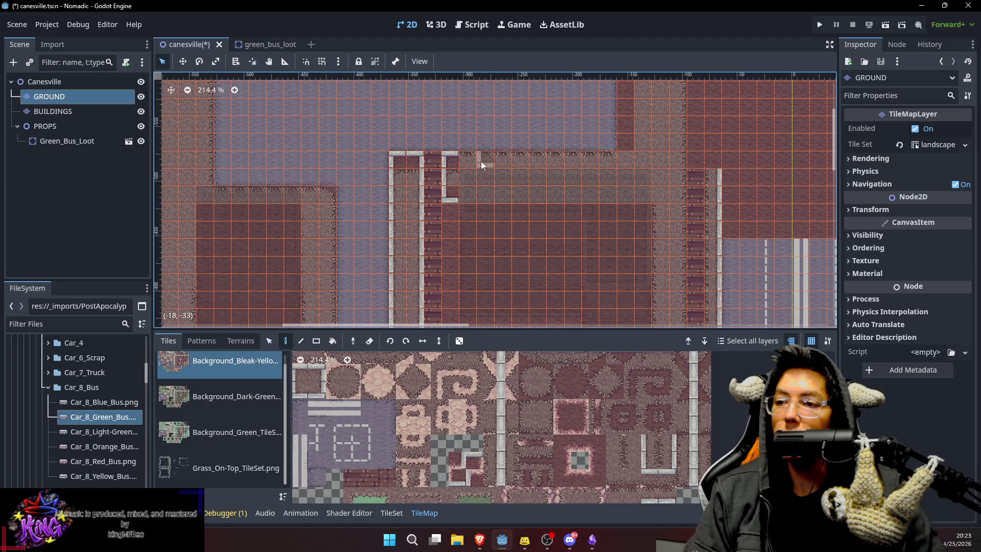
pyautogui.scroll(-1, 573, 223)
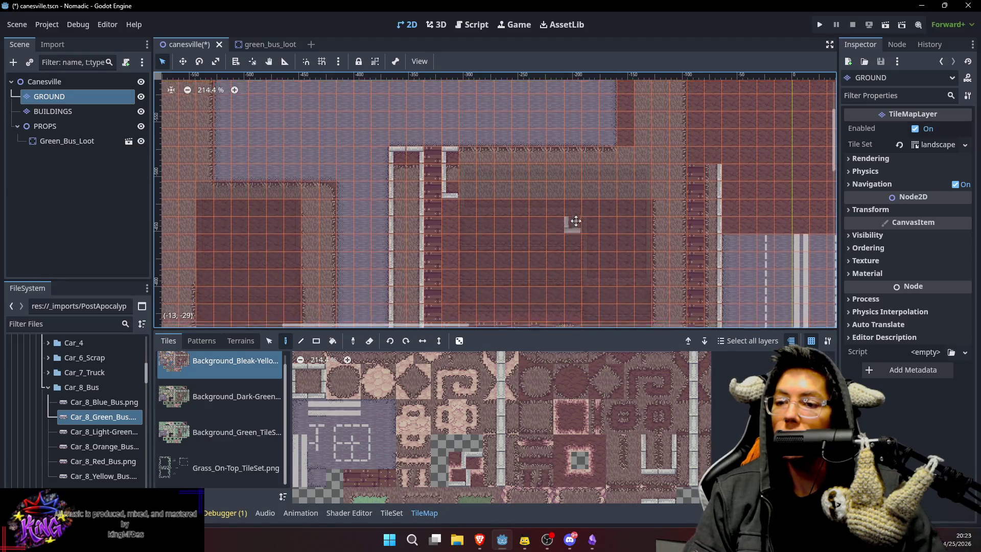
pyautogui.scroll(3, 634, 502)
pyautogui.scroll(1, 634, 502)
pyautogui.click(545, 397)
pyautogui.click(533, 434)
pyautogui.moveTo(465, 143); pyautogui.dragTo(605, 137)
# Cap the right end of the curb row with a curb end-cap tile.
pyautogui.scroll(1, 588, 204)
pyautogui.hscroll(1, 588, 204)
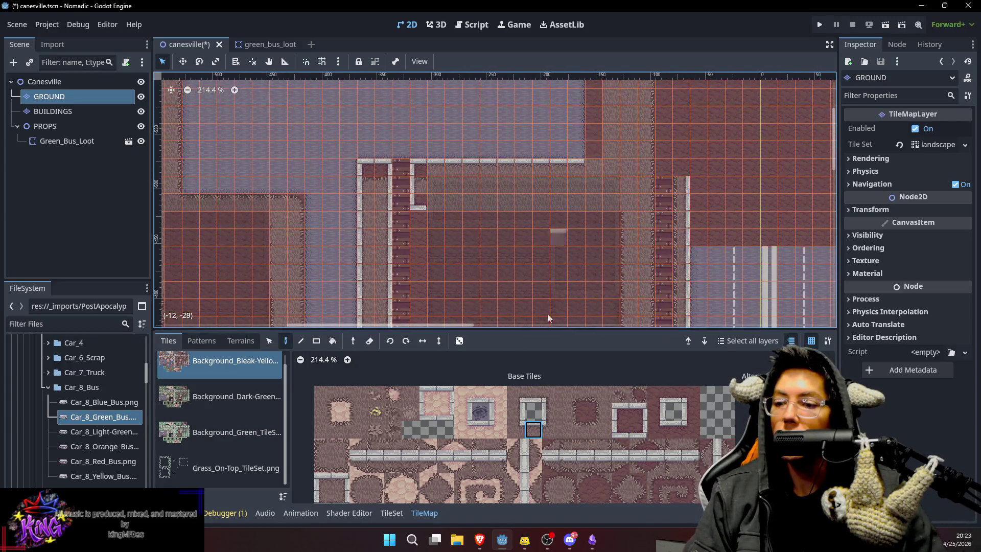
pyautogui.click(551, 429)
pyautogui.click(593, 149)
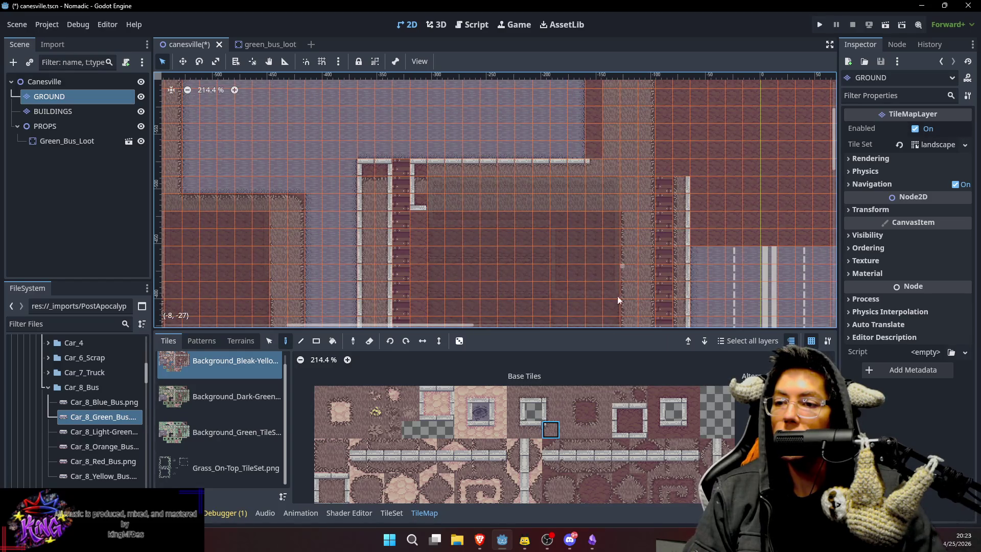
# Place a small curb edge piece on the inner sidewalk path.
pyautogui.click(551, 412)
pyautogui.scroll(5, 586, 253)
pyautogui.hscroll(1, 585, 253)
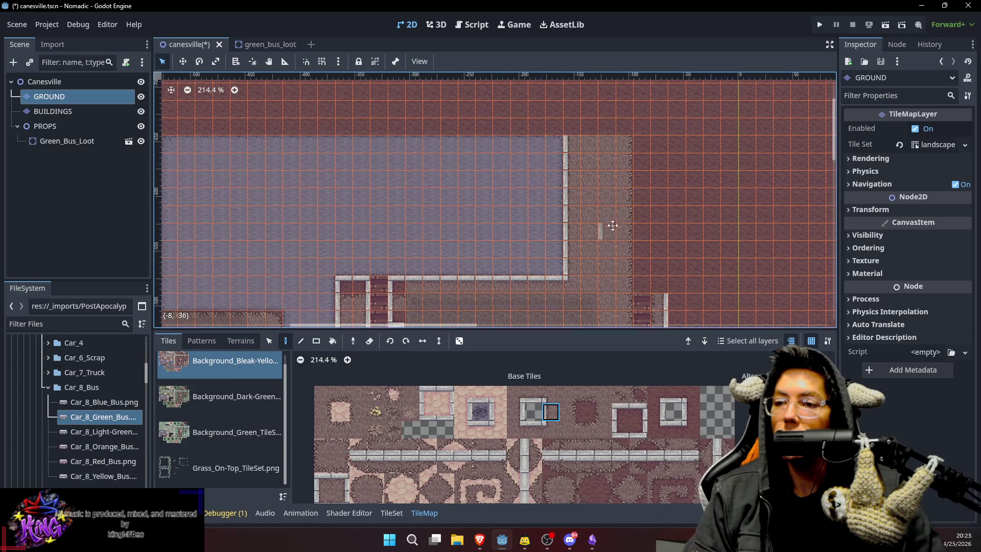
pyautogui.scroll(-6, 570, 195)
pyautogui.hscroll(-2, 602, 165)
pyautogui.scroll(-5, 503, 209)
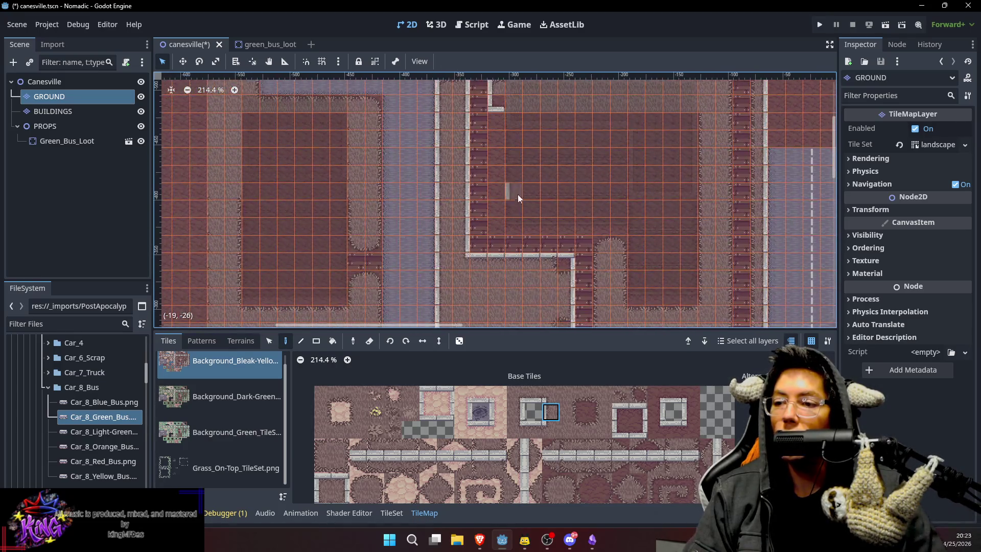
pyautogui.hscroll(-2, 559, 204)
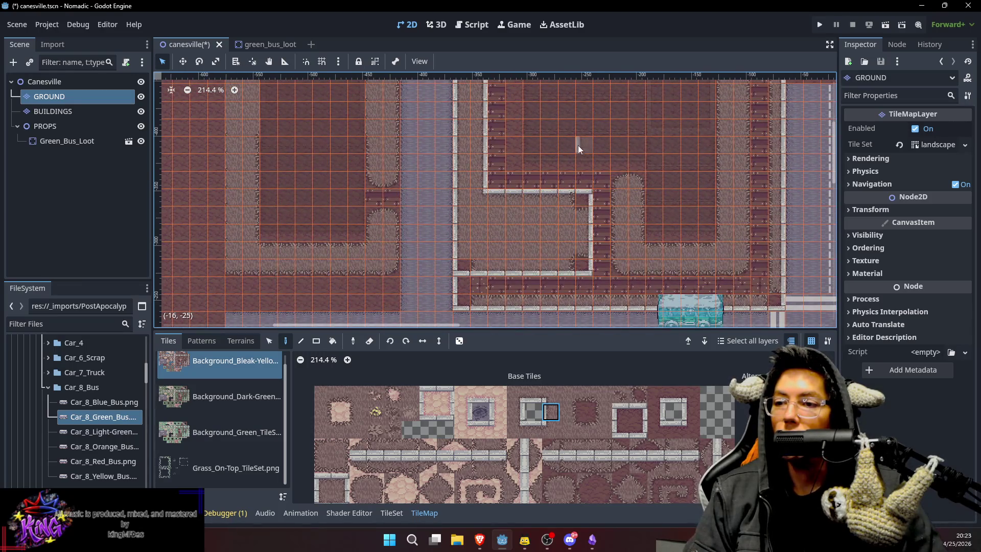
pyautogui.scroll(3, 581, 145)
pyautogui.scroll(-1, 589, 218)
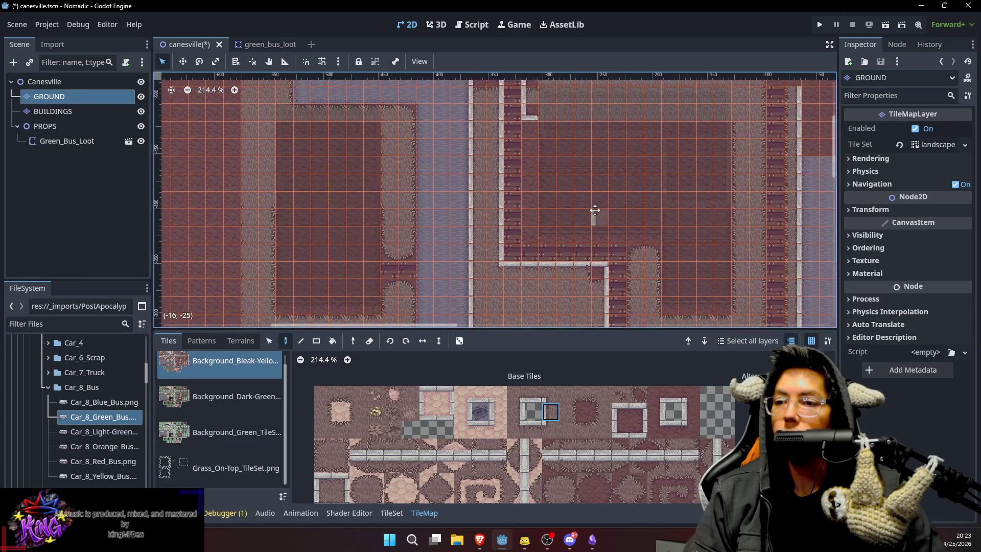
pyautogui.click(691, 413)
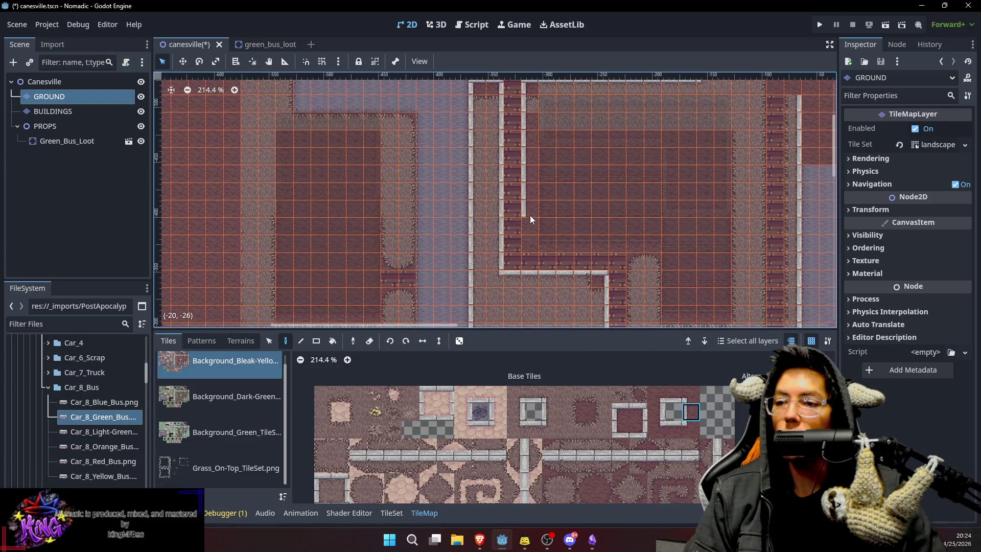
pyautogui.click(613, 431)
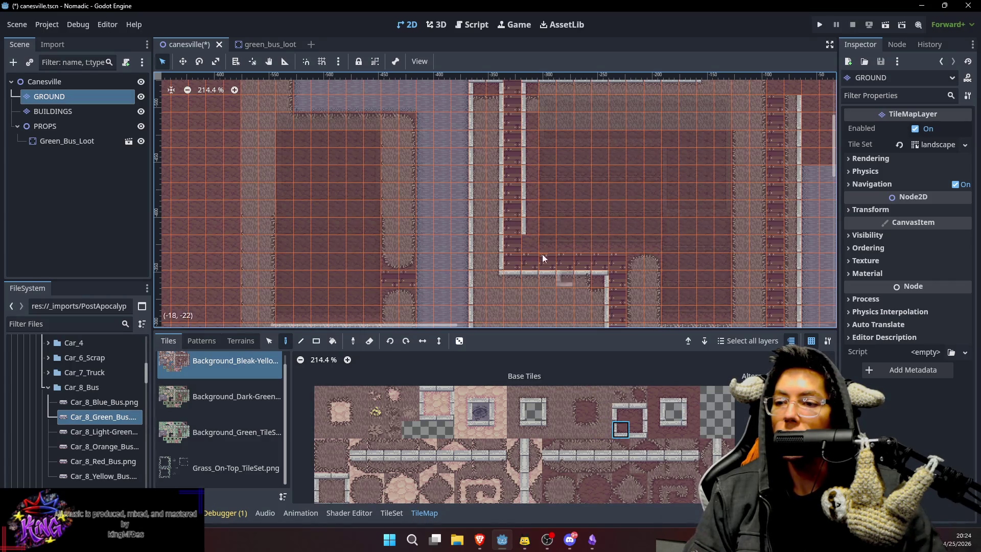
pyautogui.click(536, 243)
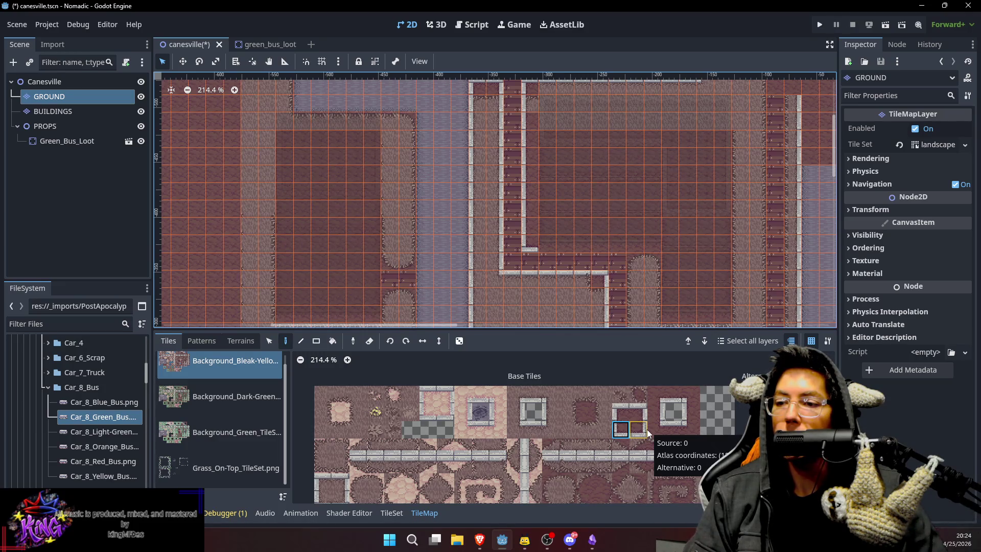
# Undo the last painted curb strip and pick a curb tile from the lower atlas rows.
pyautogui.hotkey('ctrl', 'z')
pyautogui.scroll(4, 521, 221)
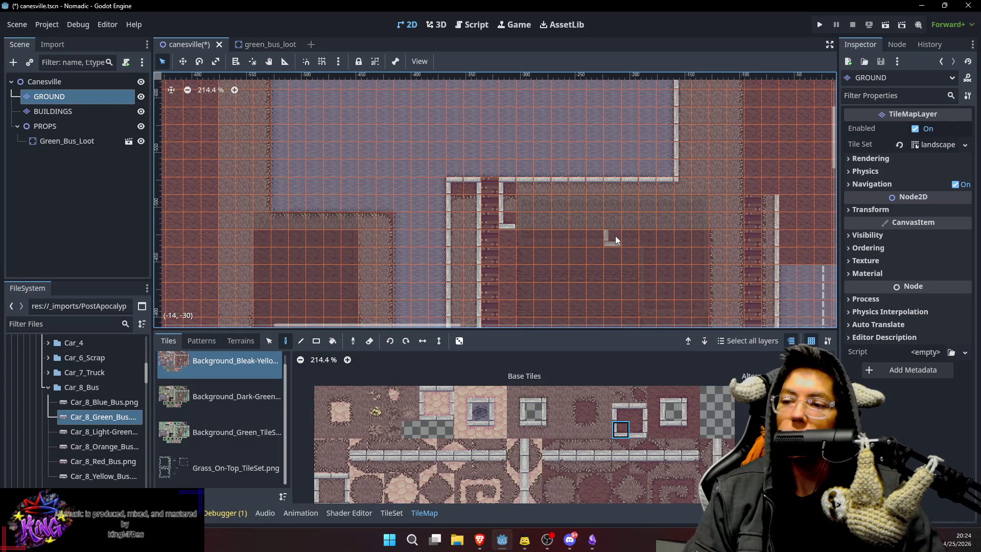
pyautogui.scroll(-5, 679, 450)
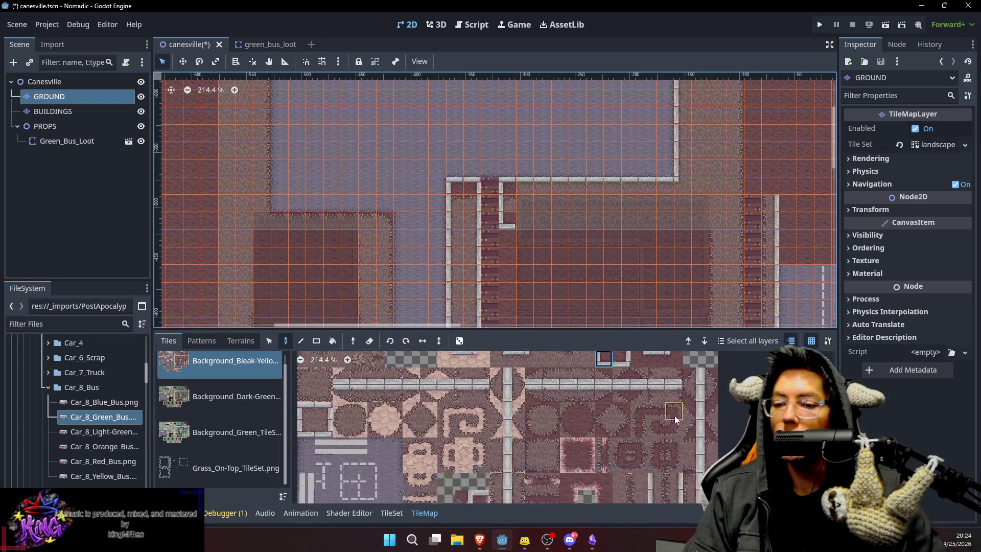
pyautogui.click(684, 457)
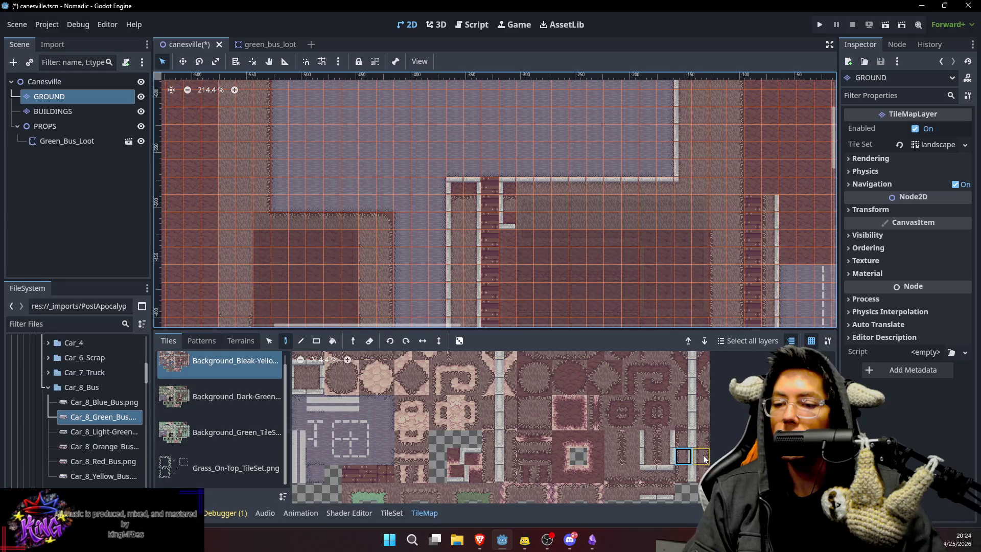
pyautogui.click(699, 457)
pyautogui.scroll(-1, 662, 447)
pyautogui.scroll(-3, 660, 443)
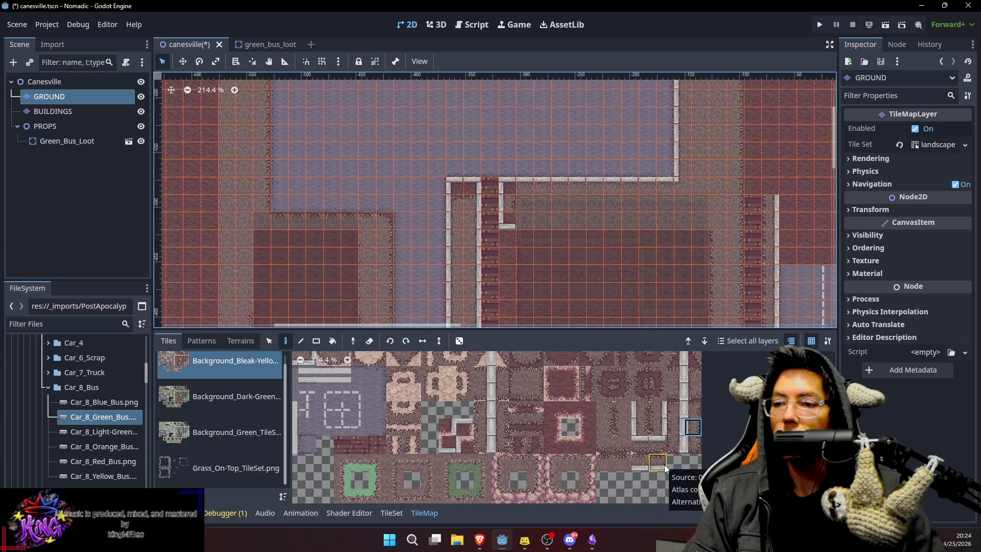
pyautogui.scroll(8, 634, 408)
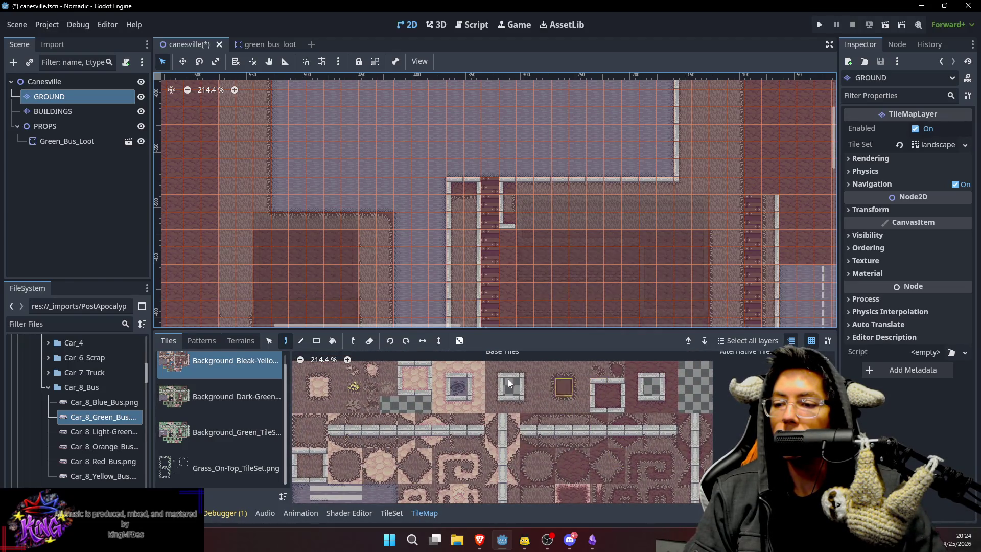
# Choose a horizontal curb tile from the atlas's curb rows and save the scene.
pyautogui.click(529, 387)
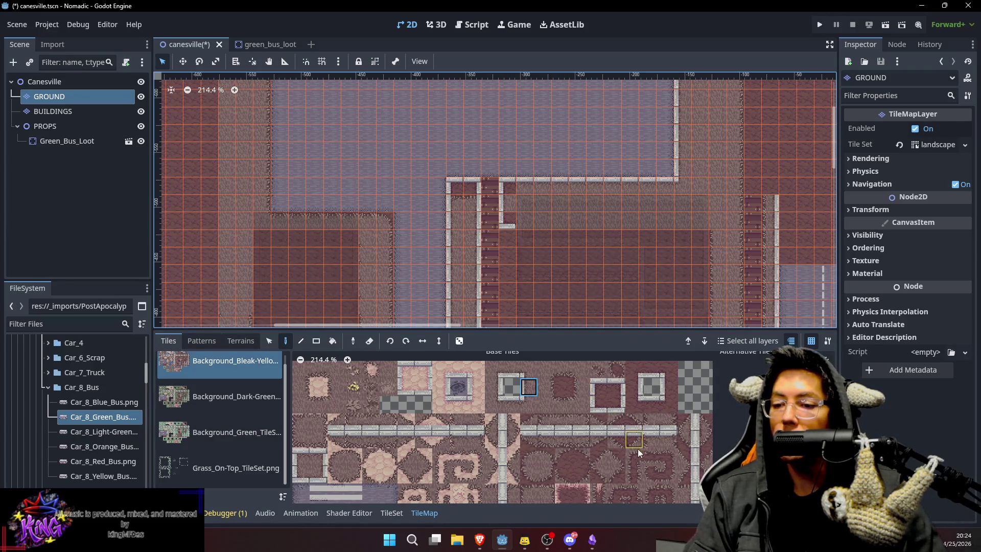
pyautogui.moveTo(638, 449); pyautogui.dragTo(617, 394)
pyautogui.scroll(-3, 634, 388)
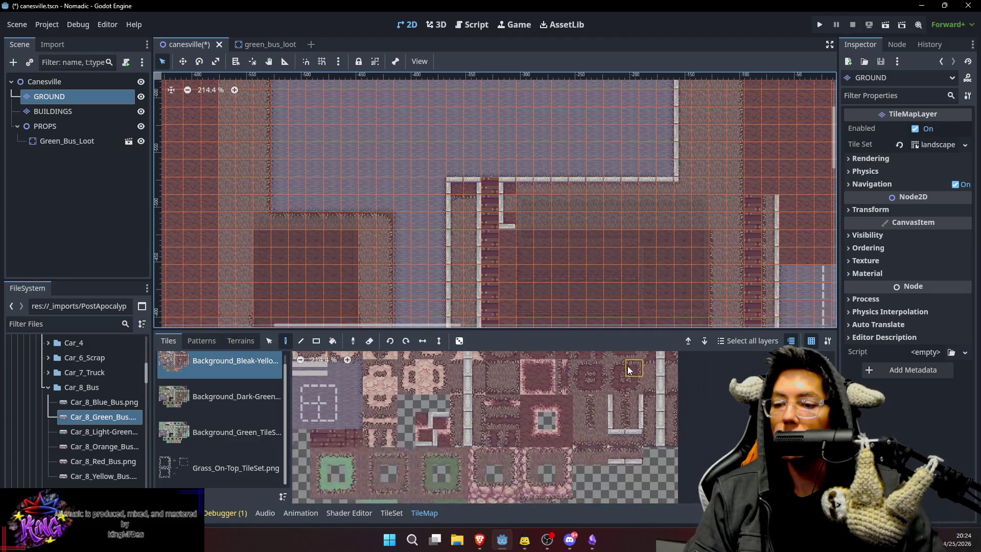
pyautogui.moveTo(637, 385); pyautogui.dragTo(641, 467)
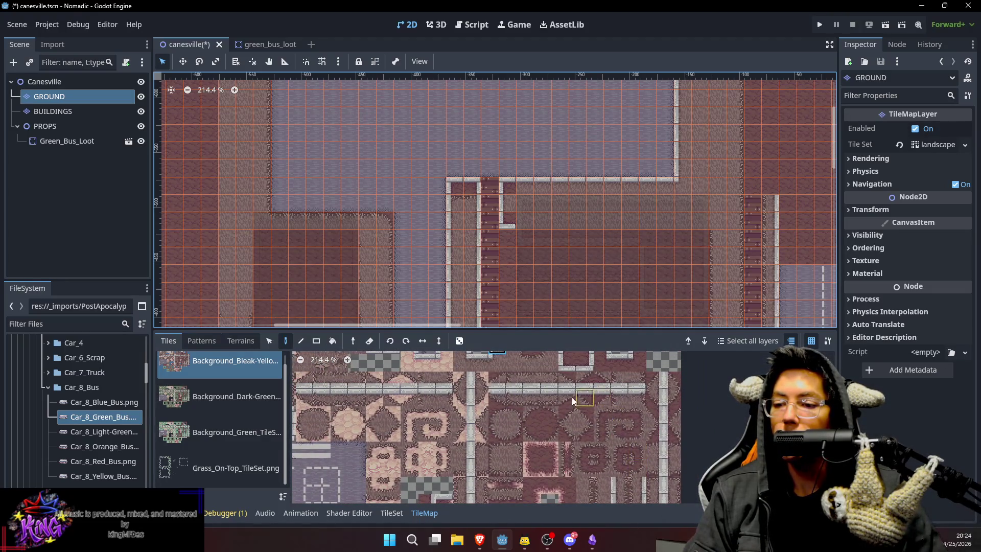
pyautogui.click(512, 398)
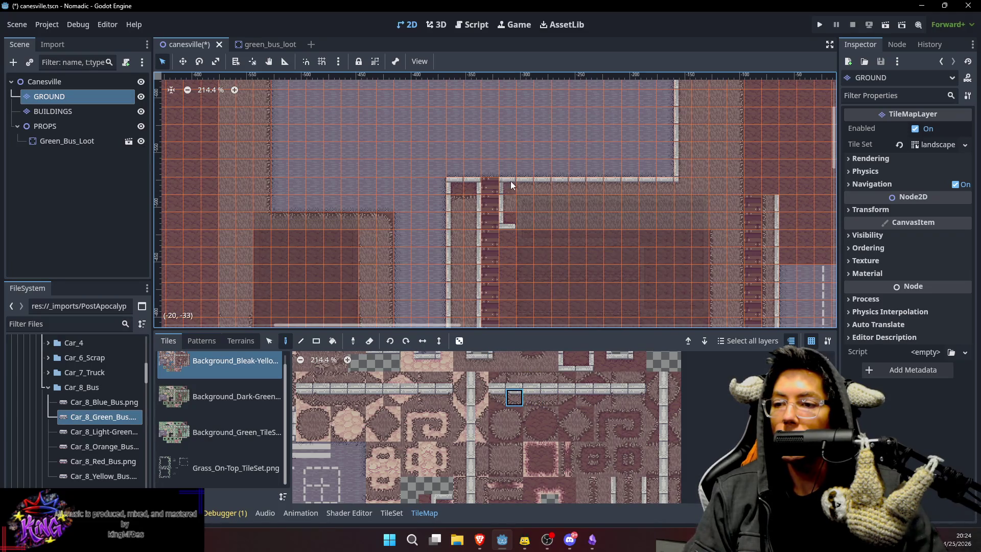
pyautogui.click(621, 399)
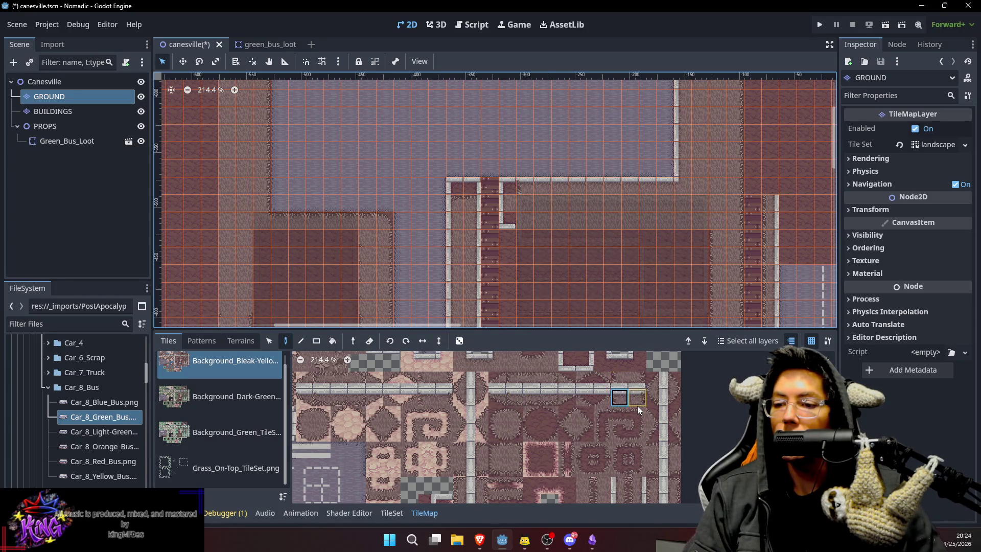
pyautogui.scroll(-1, 549, 207)
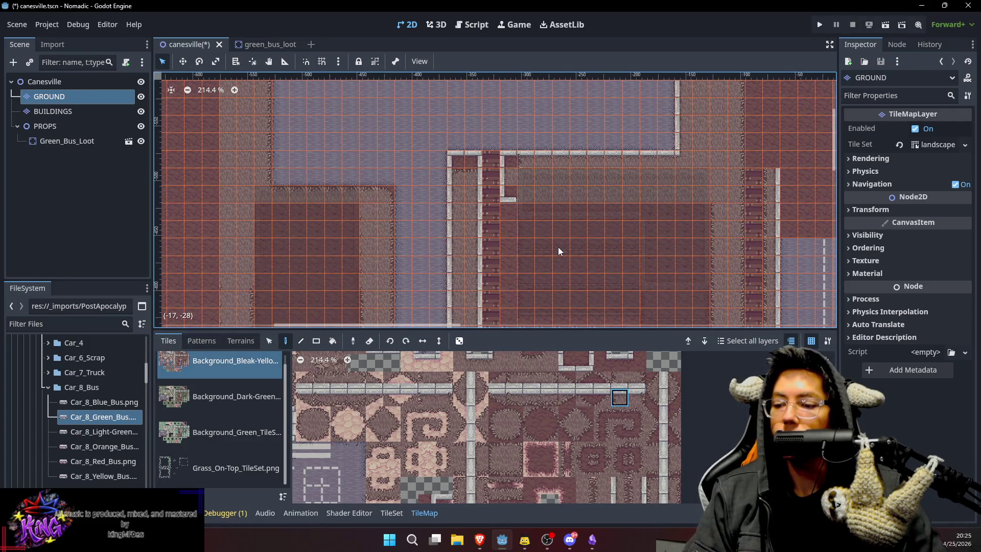
pyautogui.hotkey('ctrl', 's')
# Select the Canesville root to zoom out and review the town blocks, then reselect GROUND.
pyautogui.moveTo(549, 207); pyautogui.dragTo(528, 169)
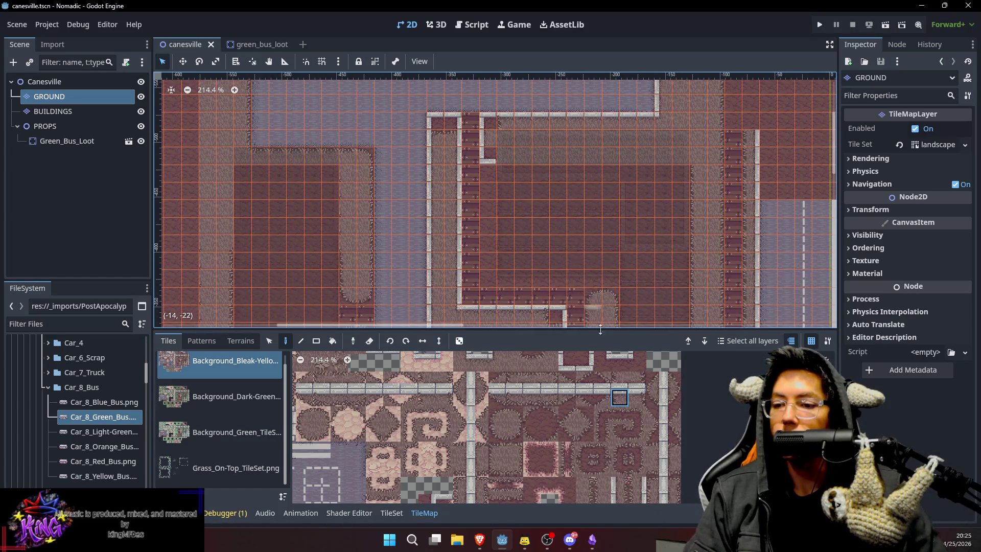
pyautogui.moveTo(540, 223); pyautogui.dragTo(549, 185)
pyautogui.click(44, 81)
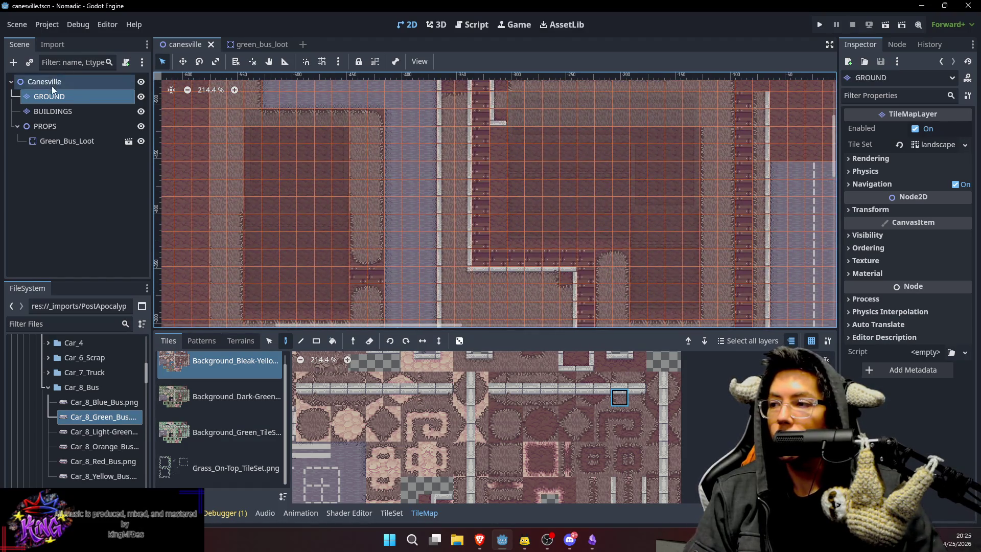
pyautogui.scroll(-2, 584, 173)
pyautogui.moveTo(556, 250); pyautogui.dragTo(550, 269)
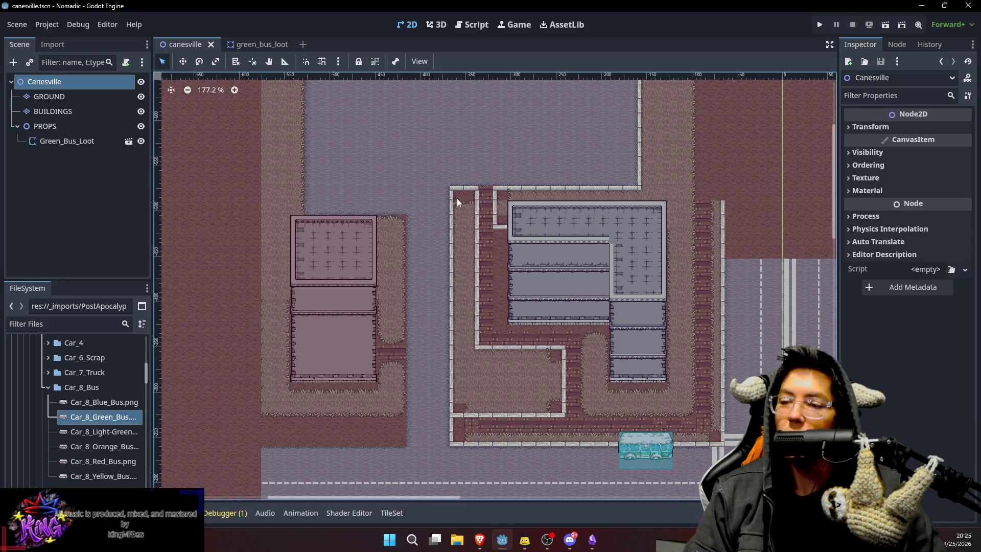
pyautogui.click(70, 91)
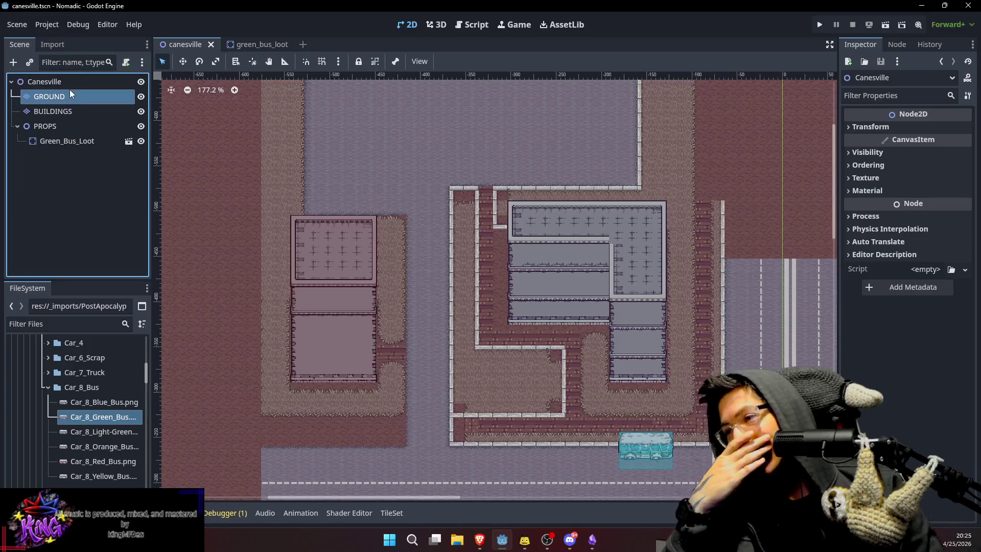
pyautogui.moveTo(479, 390); pyautogui.dragTo(614, 431)
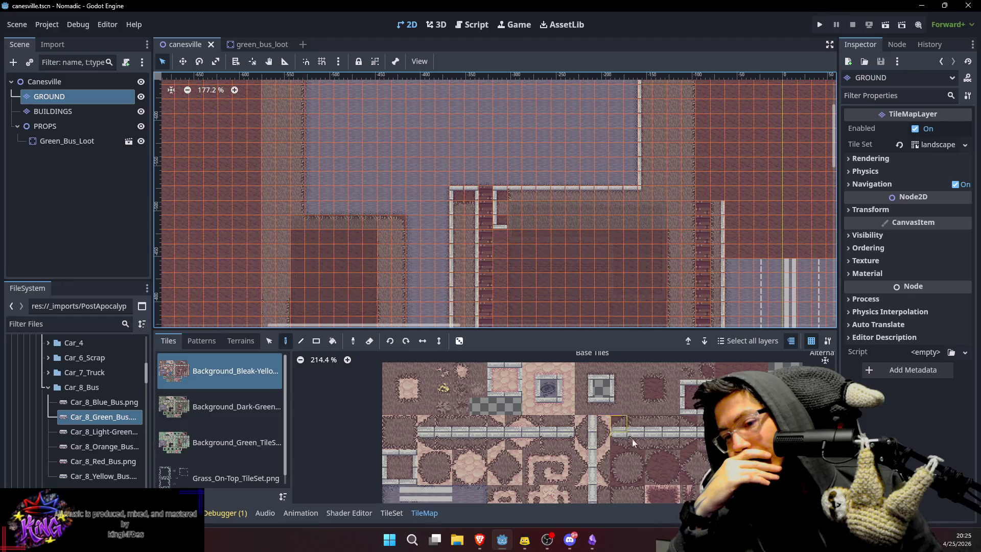
# Paint a curb edge tile at the top of the brick path and pick its left neighbour.
pyautogui.click(398, 448)
pyautogui.click(473, 191)
pyautogui.click(380, 449)
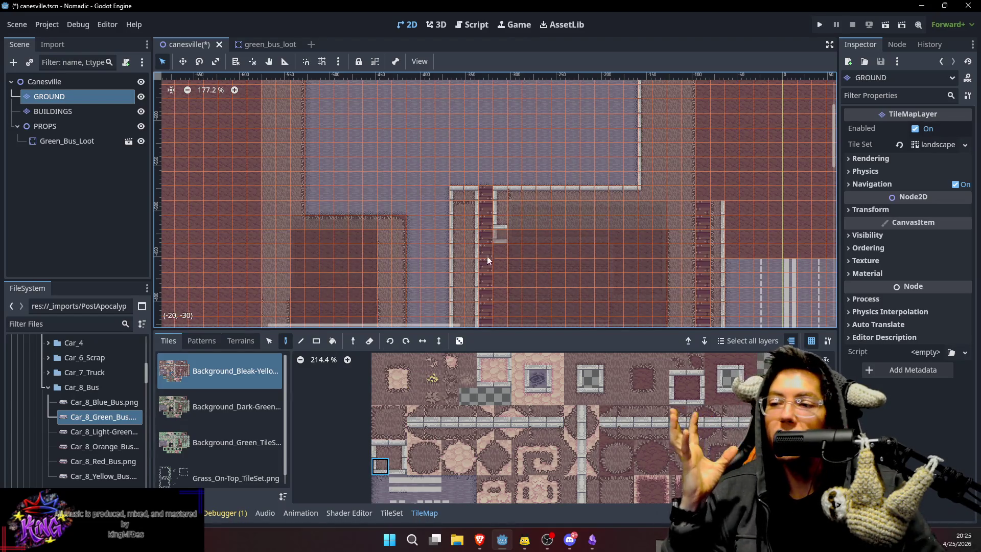
pyautogui.scroll(-3, 641, 446)
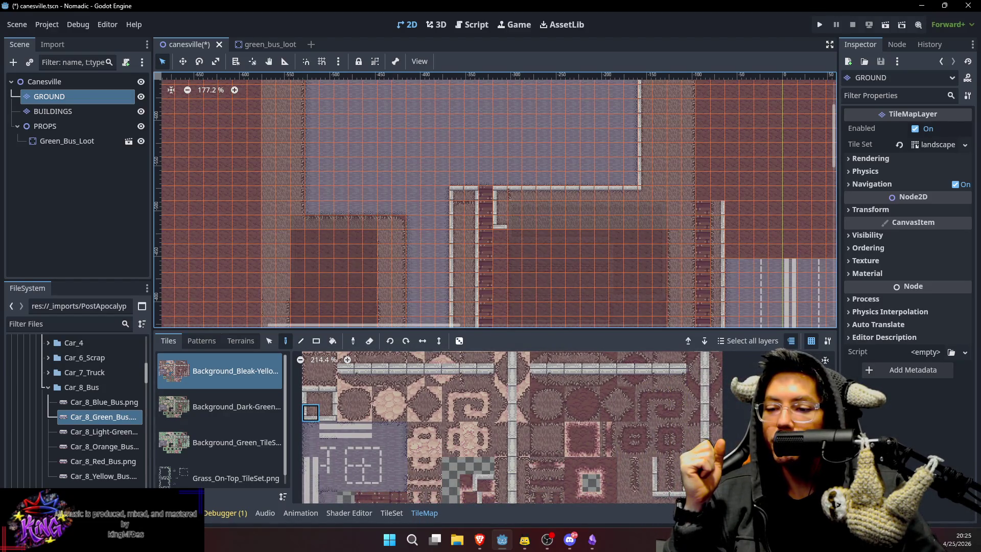
pyautogui.scroll(-2, 695, 422)
pyautogui.scroll(3, 695, 422)
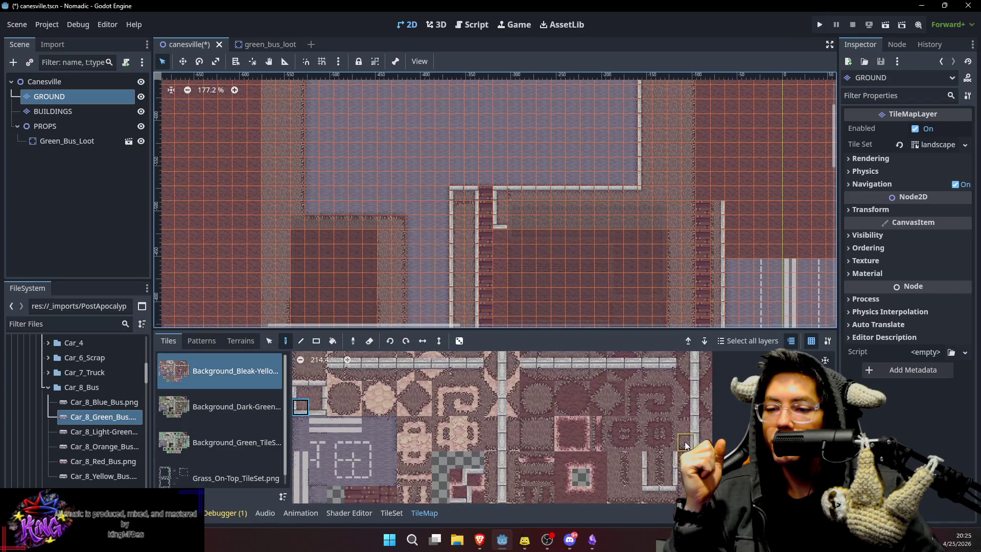
pyautogui.hscroll(-1, 685, 424)
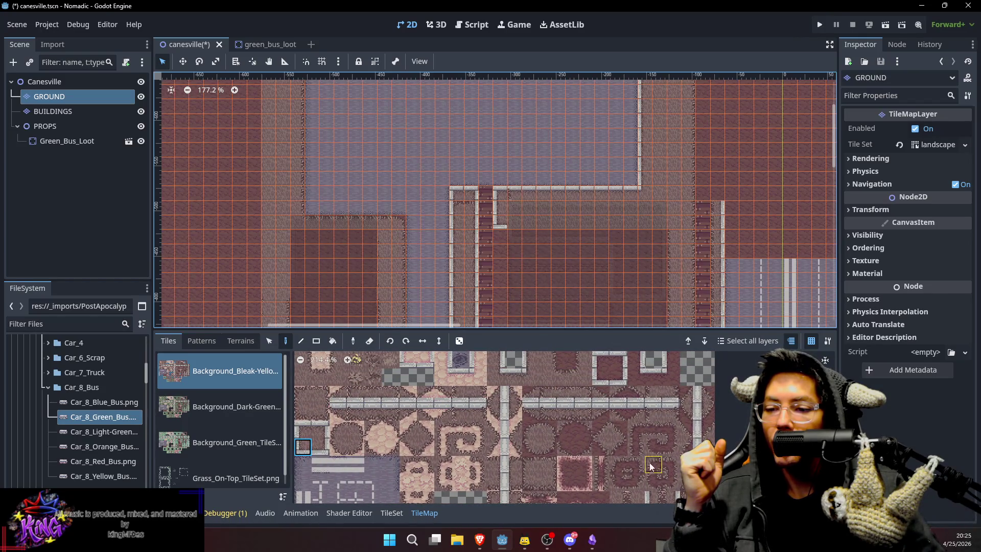
pyautogui.hscroll(-1, 689, 394)
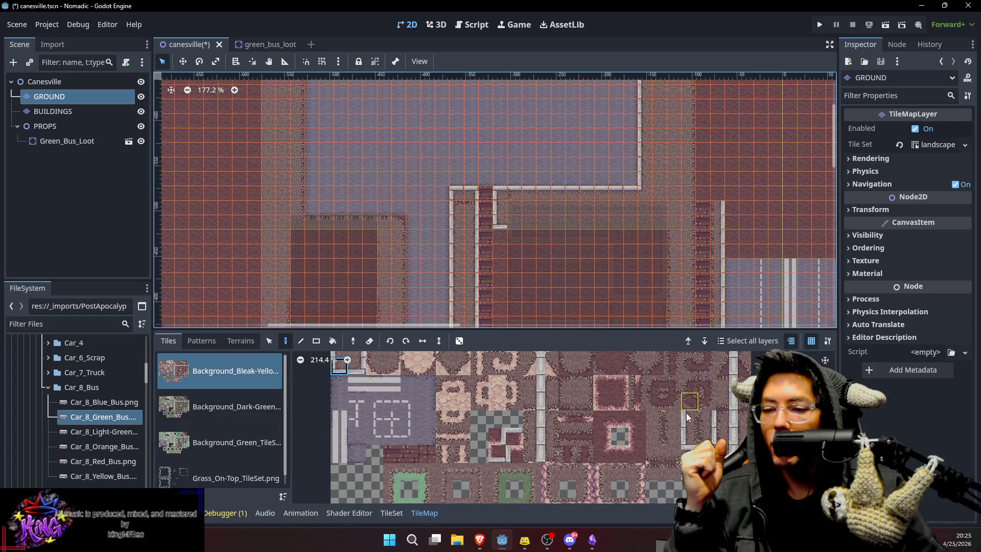
pyautogui.scroll(1, 630, 416)
pyautogui.scroll(4, 630, 417)
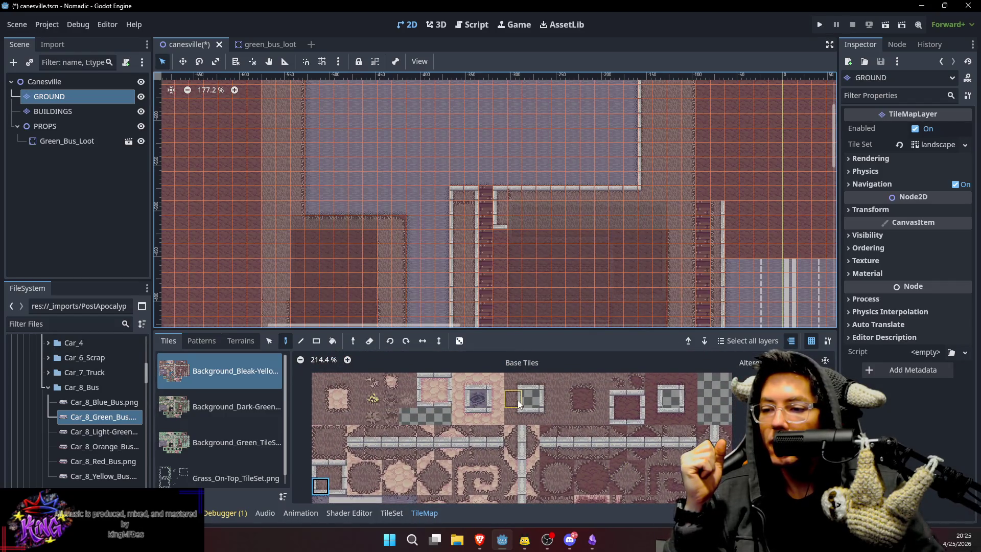
# Compare top-row sidewalk edge and curb tiles against the plain lower-left tile in the Background atlas.
pyautogui.click(548, 398)
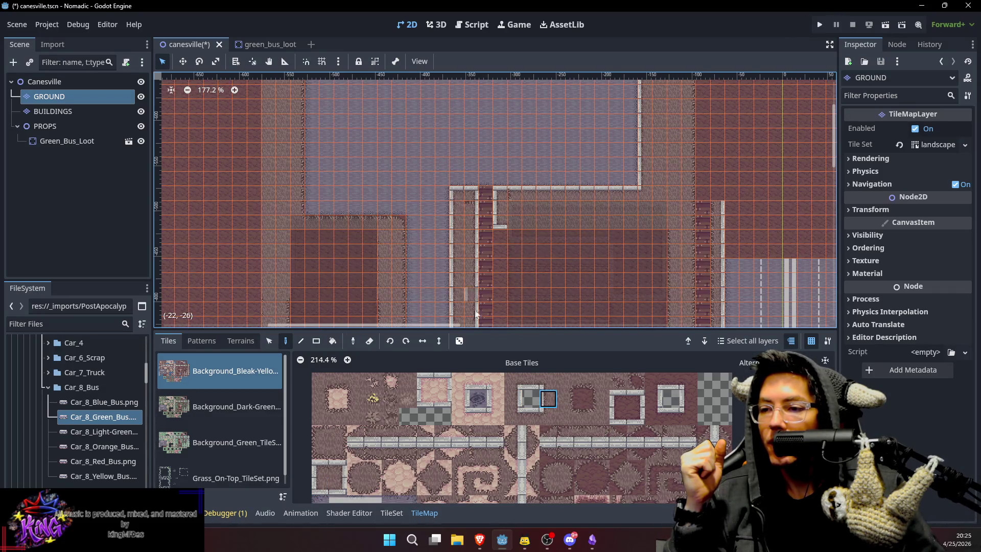
pyautogui.click(513, 399)
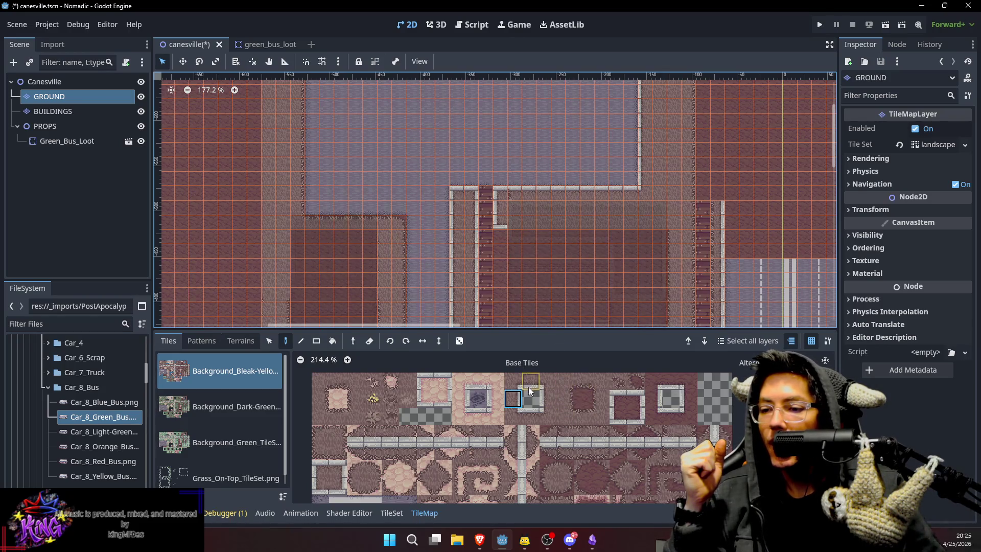
pyautogui.click(531, 415)
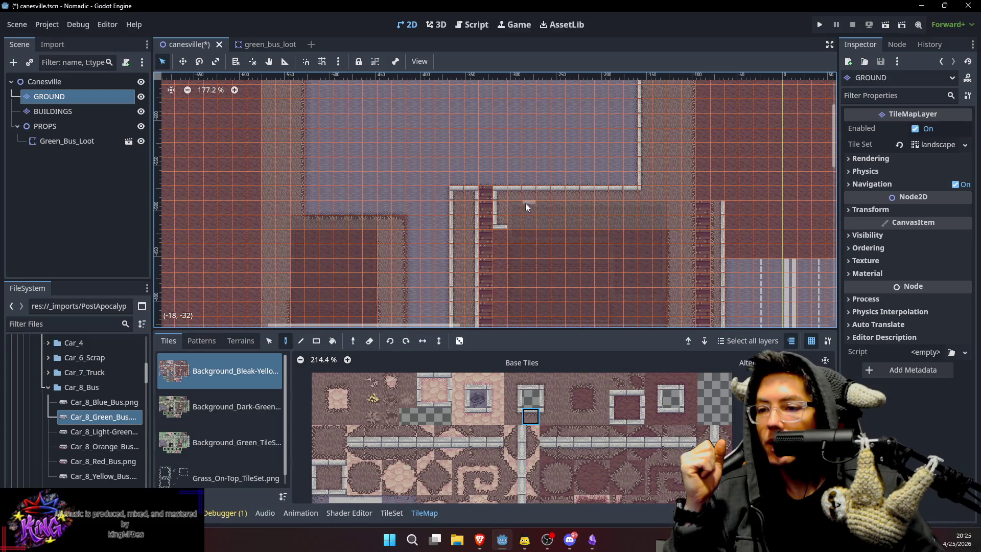
pyautogui.scroll(5, 526, 200)
pyautogui.click(321, 485)
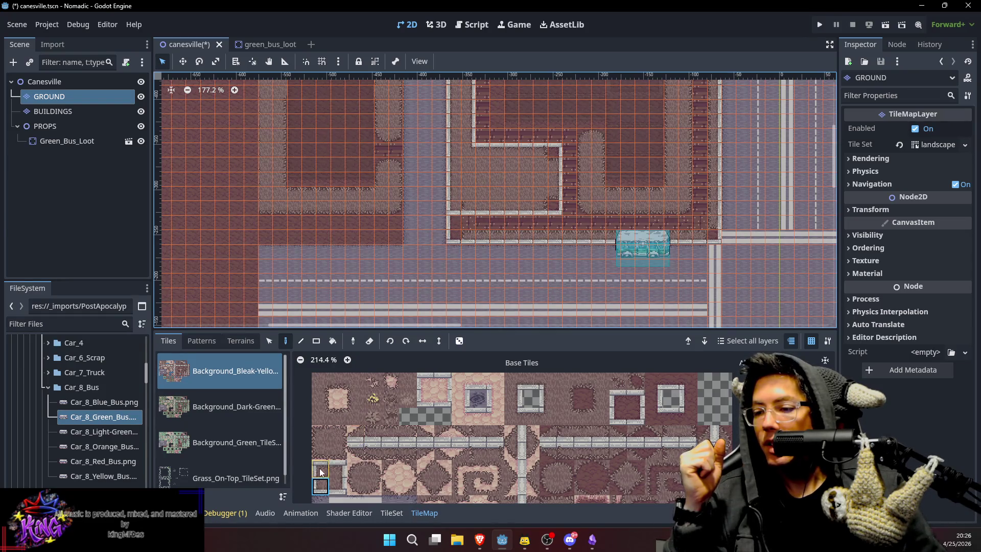
pyautogui.click(513, 398)
pyautogui.click(549, 398)
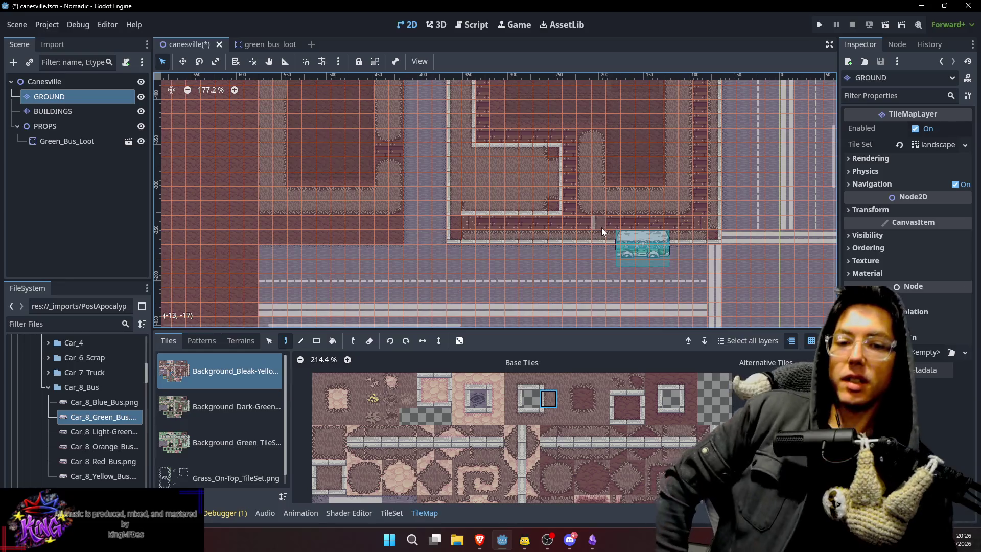
pyautogui.click(320, 486)
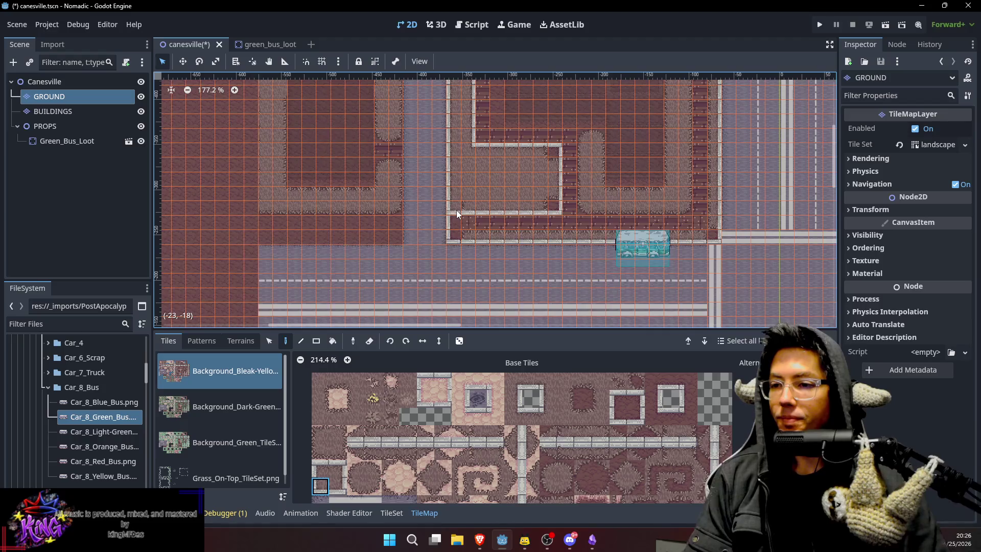
pyautogui.scroll(-3, 539, 415)
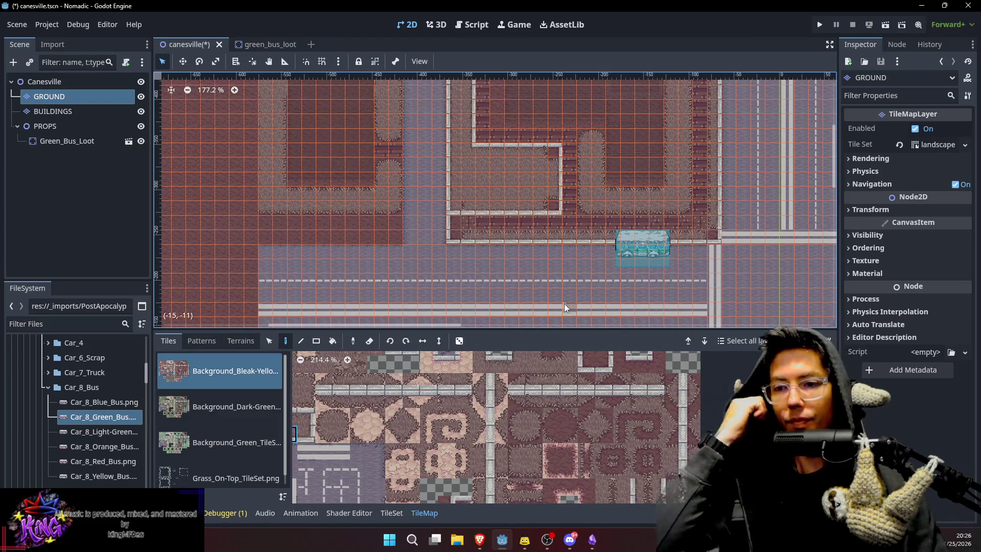
# Make the road line continuous at the junction using the road-line tiles.
pyautogui.scroll(5, 722, 234)
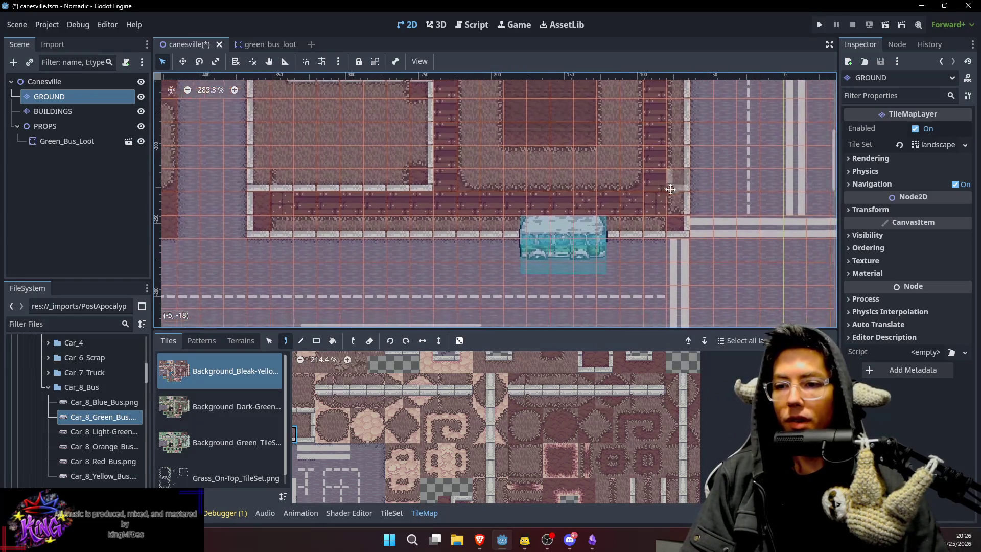
pyautogui.hscroll(-5, 338, 440)
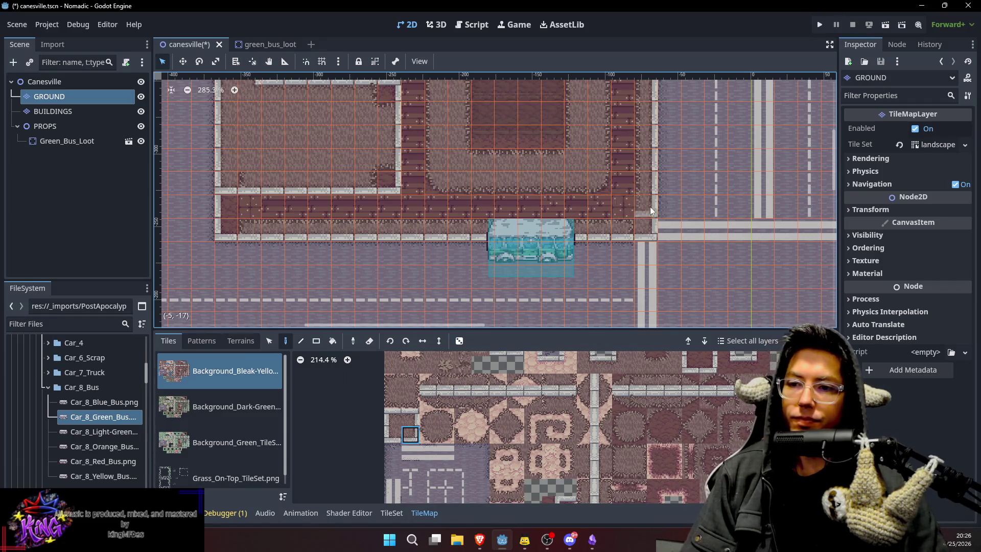
pyautogui.hscroll(5, 612, 415)
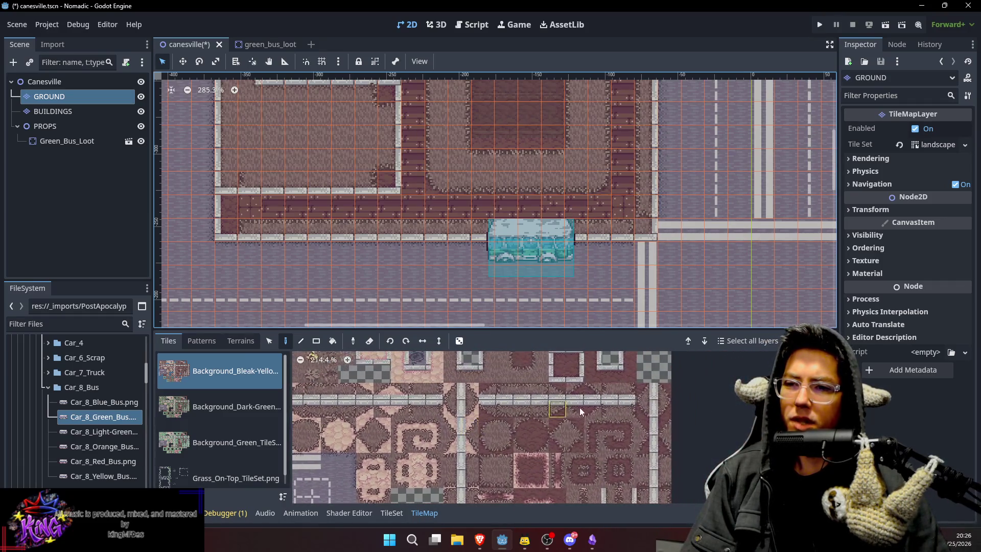
pyautogui.scroll(-2, 614, 444)
pyautogui.hscroll(1, 621, 406)
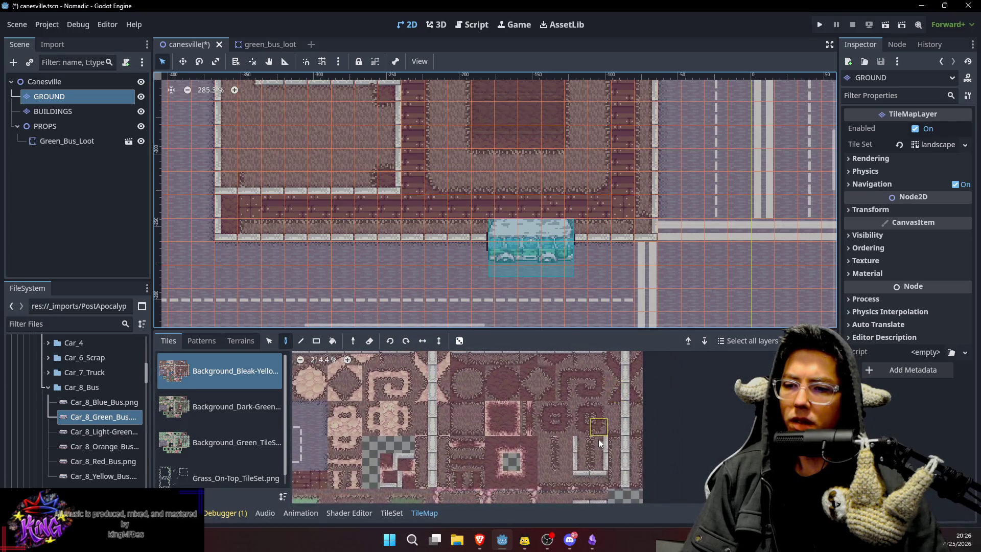
pyautogui.scroll(4, 613, 457)
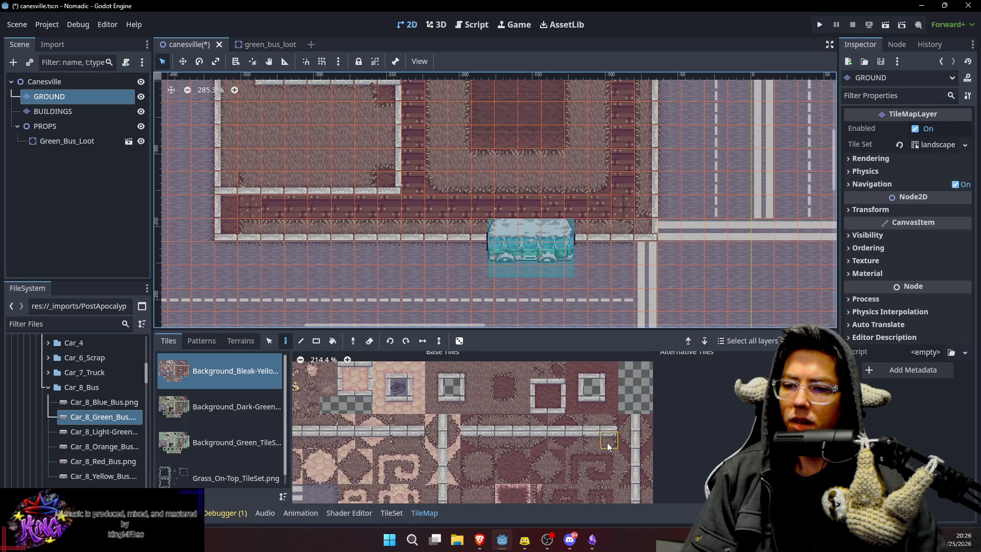
pyautogui.scroll(-4, 607, 442)
pyautogui.hscroll(-1, 506, 429)
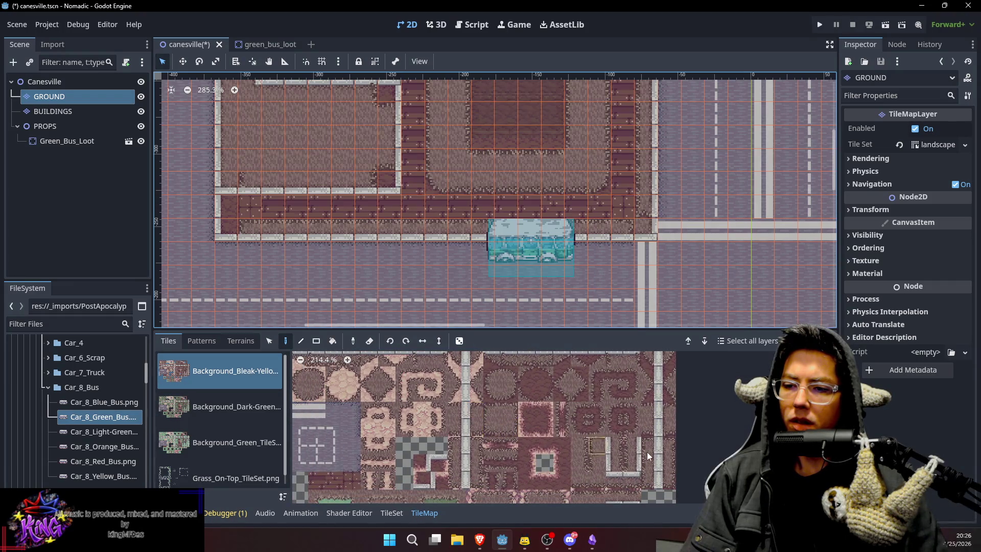
pyautogui.click(664, 413)
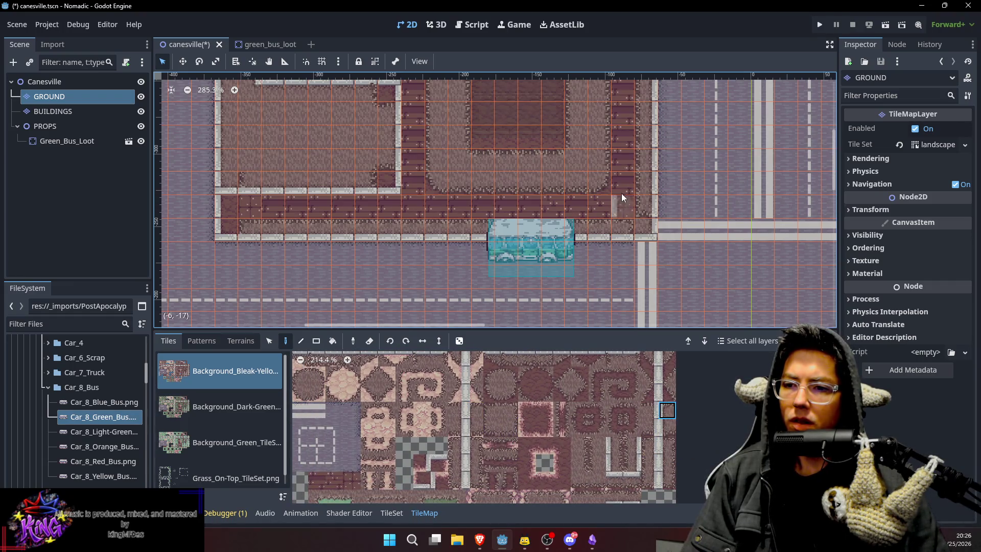
pyautogui.click(649, 426)
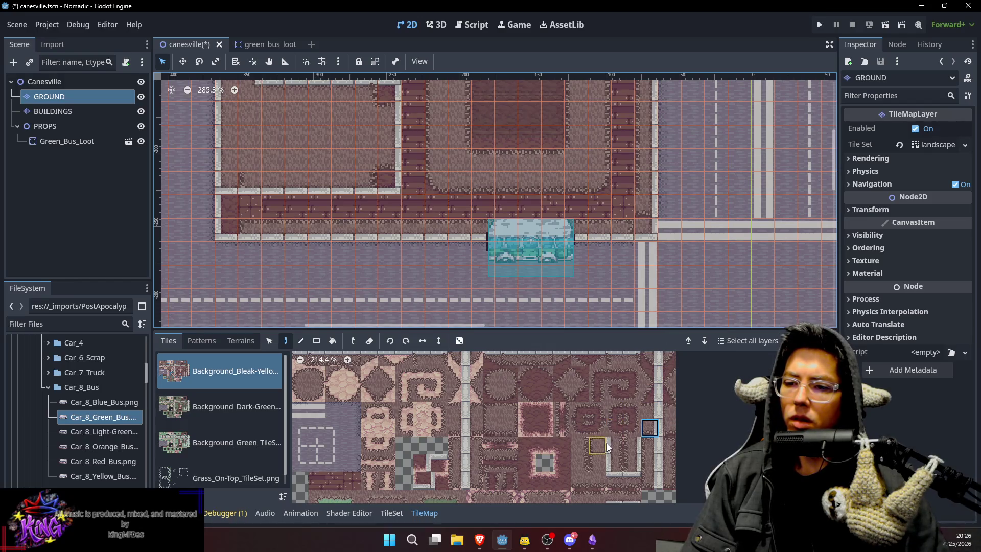
pyautogui.scroll(1, 613, 458)
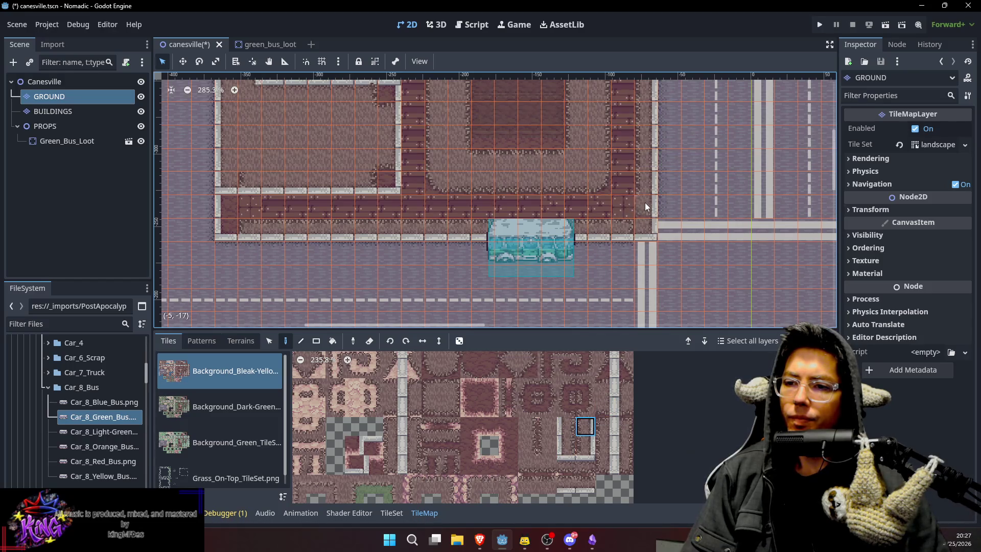
pyautogui.click(580, 455)
pyautogui.click(646, 230)
# Touch up the road markings with lower-row marking tiles, then go to the Canesville scene root.
pyautogui.click(586, 452)
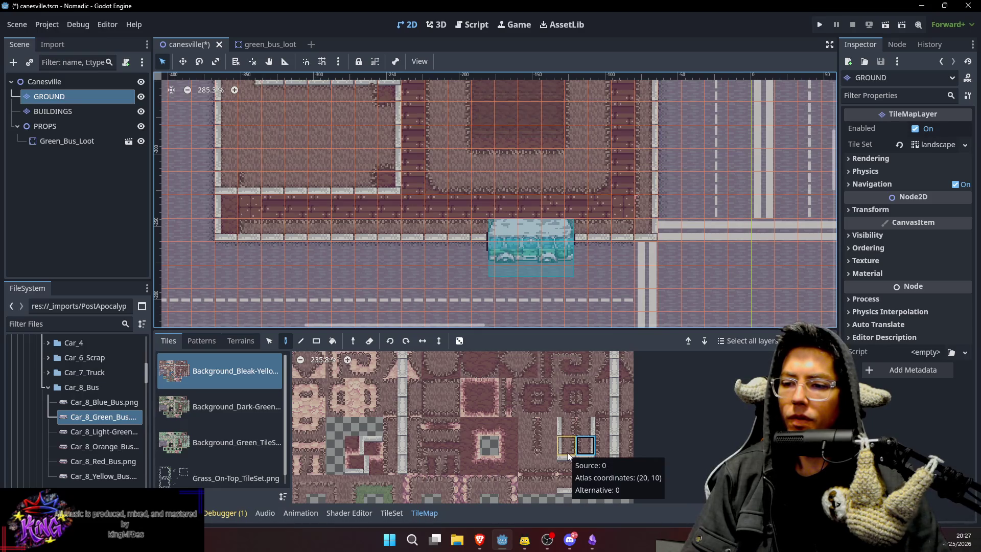
pyautogui.moveTo(608, 388)
pyautogui.mouseDown()
pyautogui.moveTo(602, 406)
pyautogui.moveTo(630, 441)
pyautogui.mouseUp()
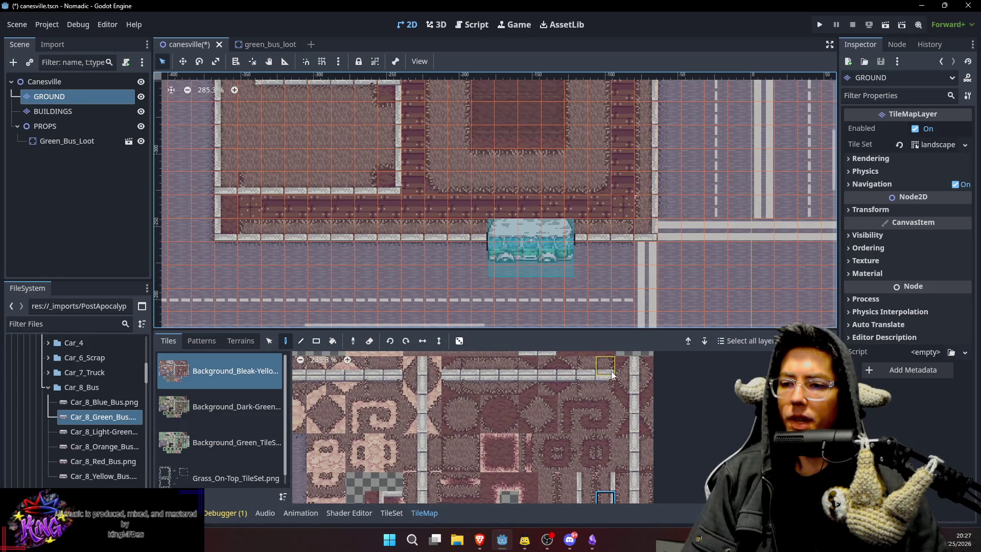
pyautogui.scroll(-3, 610, 401)
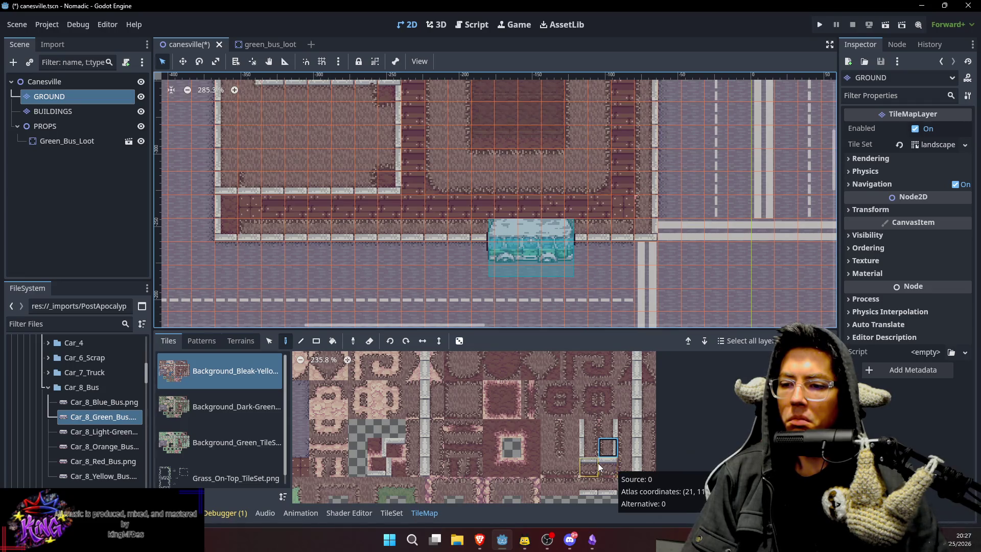
pyautogui.click(603, 489)
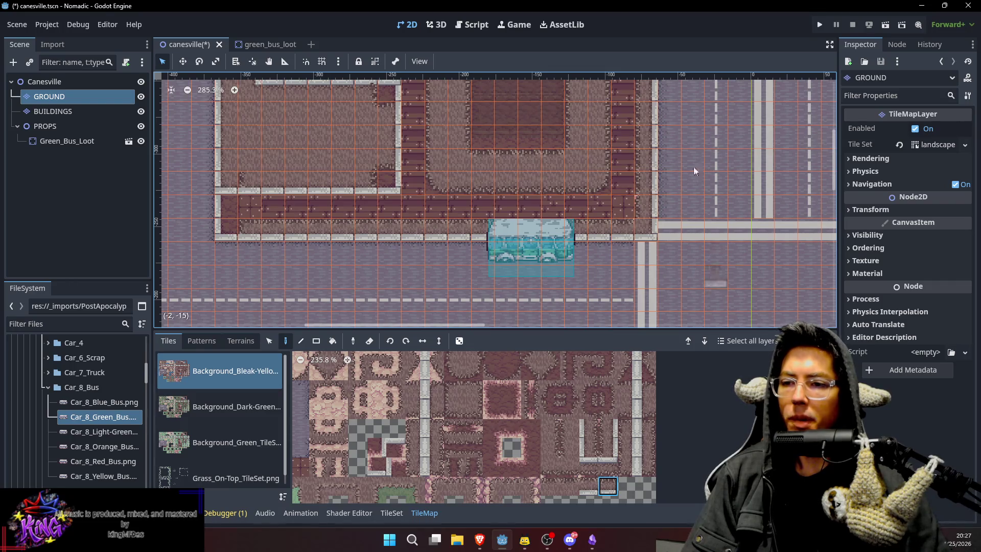
pyautogui.scroll(-2, 676, 220)
pyautogui.click(16, 79)
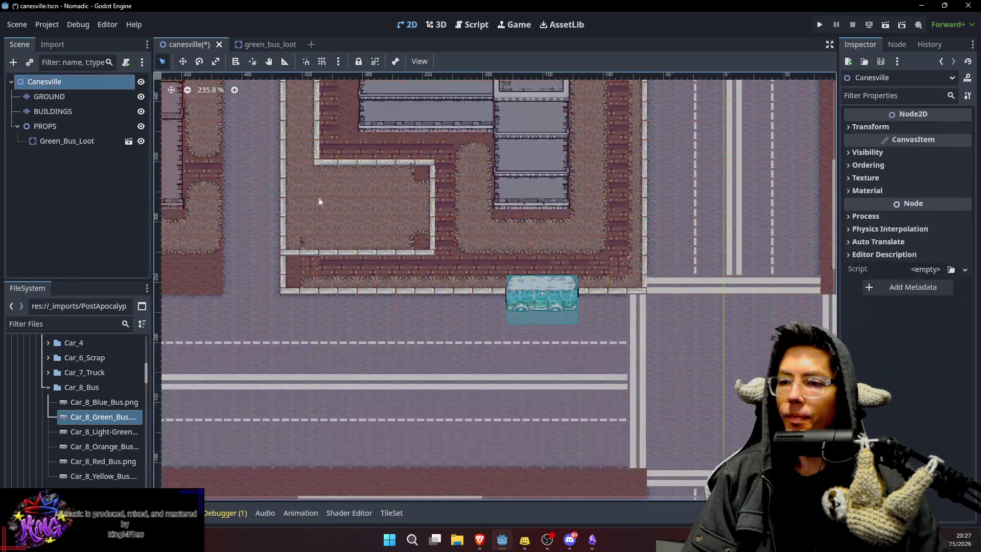
# Pan to the street below and reselect the GROUND layer so its tile palette reopens.
pyautogui.moveTo(453, 194)
pyautogui.mouseDown()
pyautogui.moveTo(460, 256)
pyautogui.moveTo(562, 214)
pyautogui.moveTo(526, 175)
pyautogui.moveTo(425, 176)
pyautogui.mouseUp()
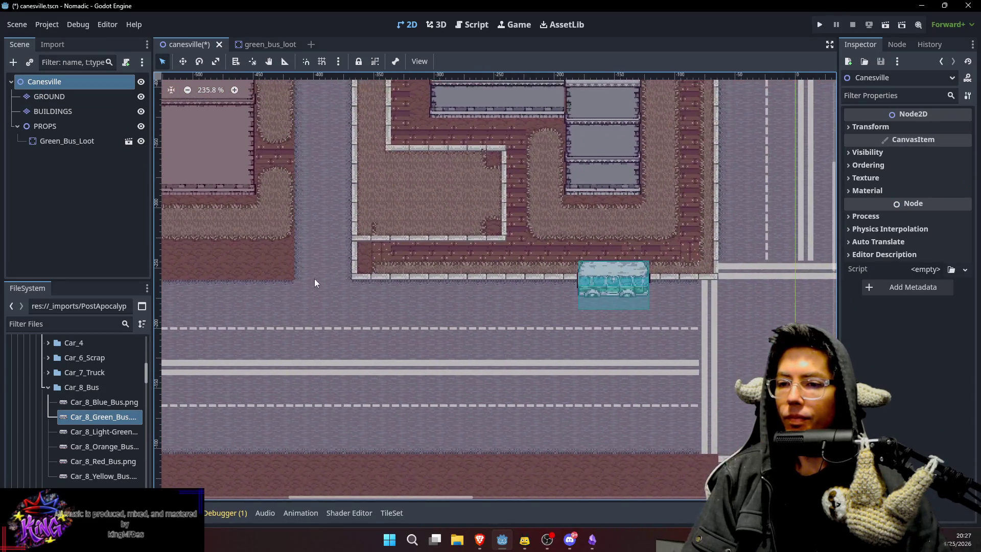
pyautogui.scroll(2, 314, 277)
pyautogui.click(99, 101)
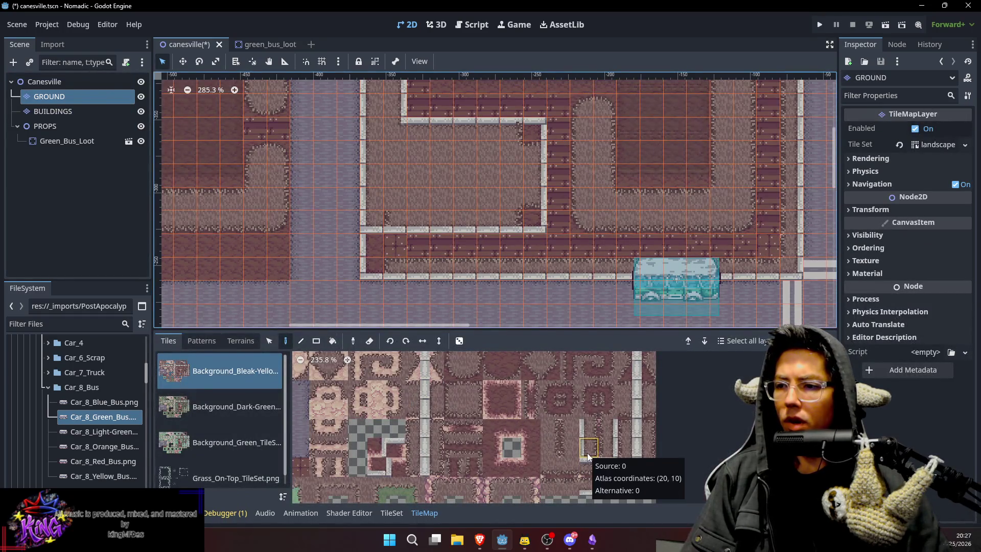
# Bring the stone curb tiles into view and paint a curb tile beside the sidewalk block.
pyautogui.moveTo(366, 442); pyautogui.dragTo(452, 406)
pyautogui.hscroll(-5, 451, 405)
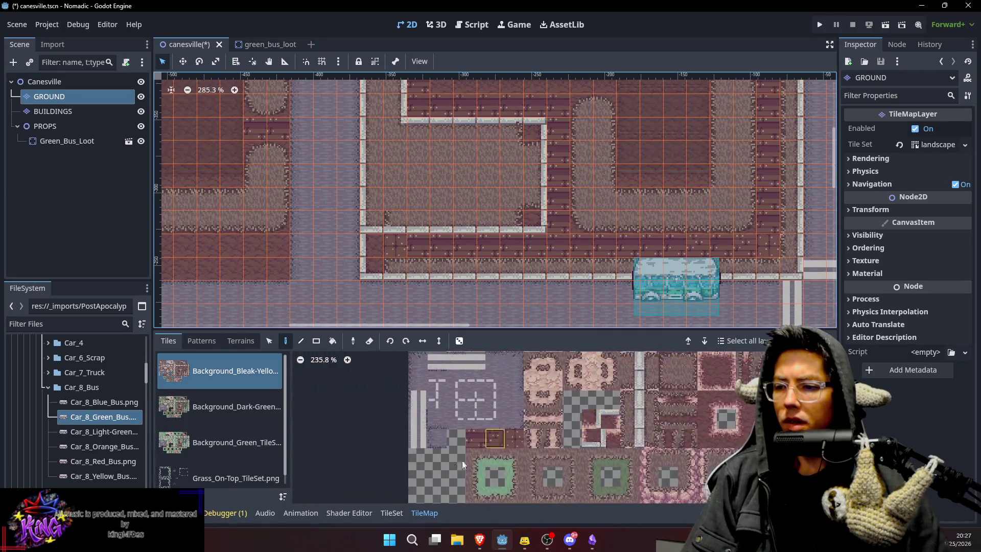
pyautogui.scroll(-3, 560, 400)
pyautogui.scroll(5, 559, 400)
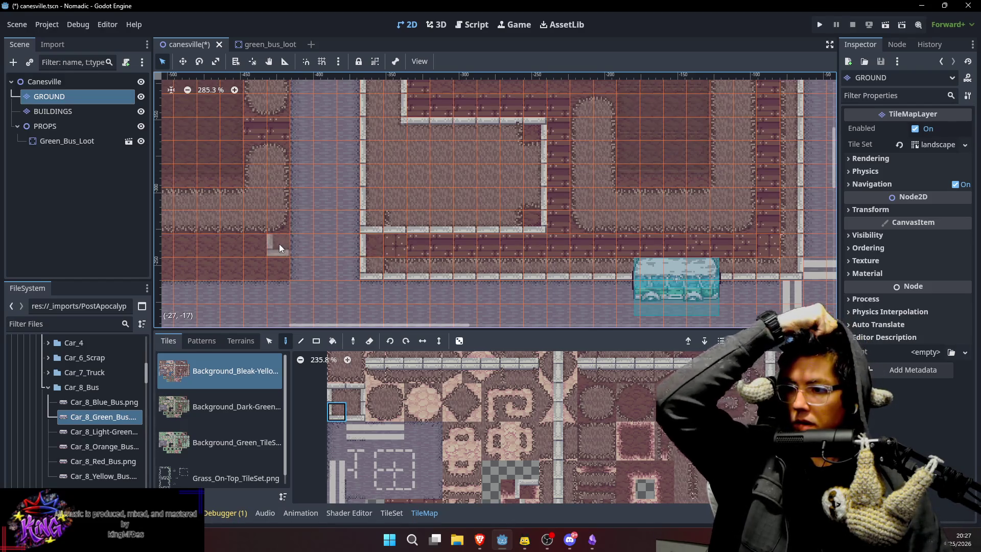
pyautogui.click(369, 248)
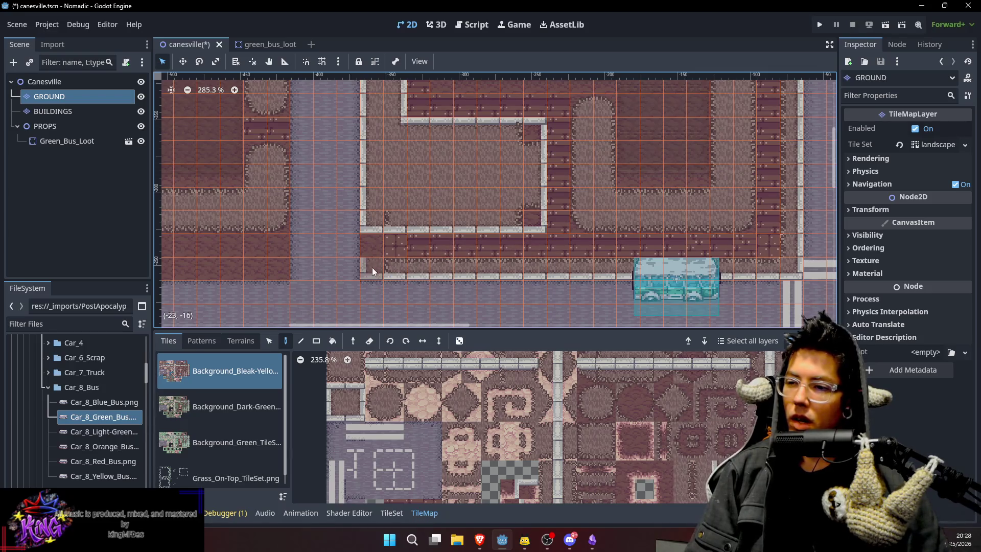
# Sample neighbouring curb tiles from the map and keep painting the lower-left corner curbs.
pyautogui.press('s')
pyautogui.click(392, 269)
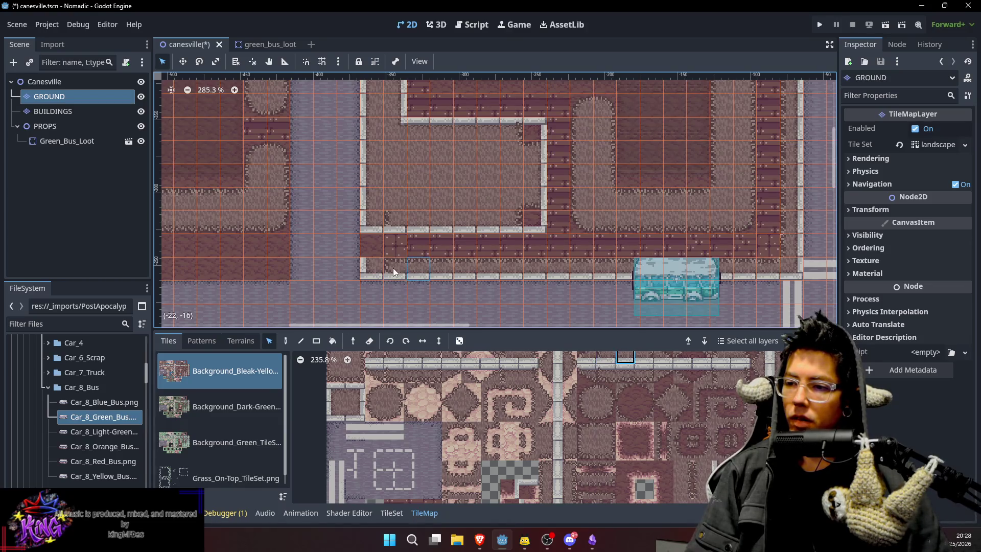
pyautogui.press('d')
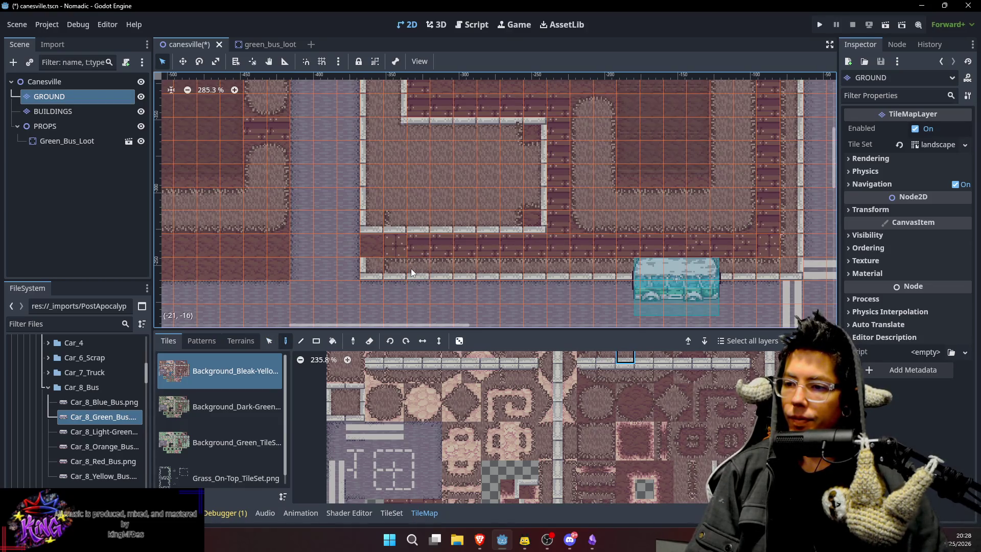
pyautogui.press('s')
pyautogui.click(378, 270)
pyautogui.press('d')
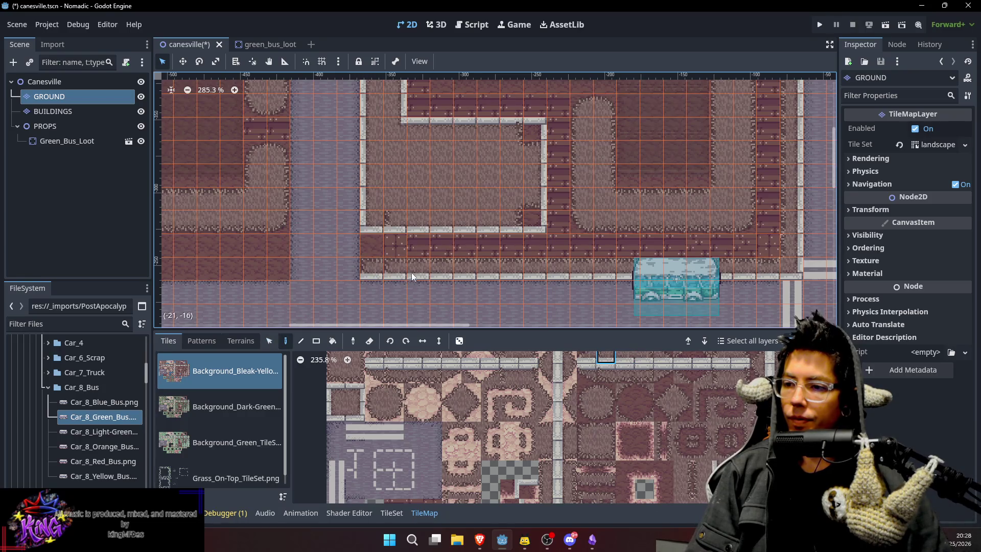
pyautogui.press('s')
pyautogui.click(413, 268)
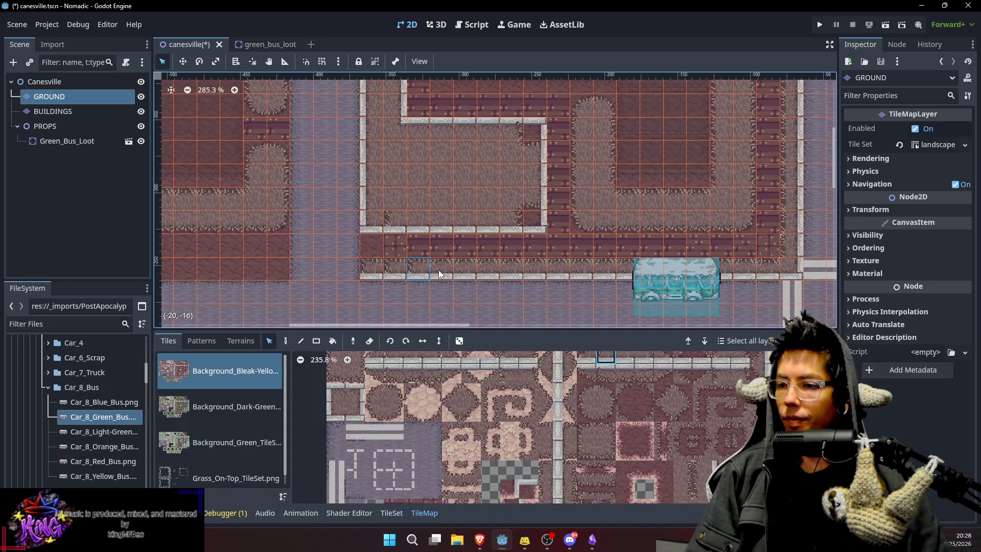
pyautogui.press('d')
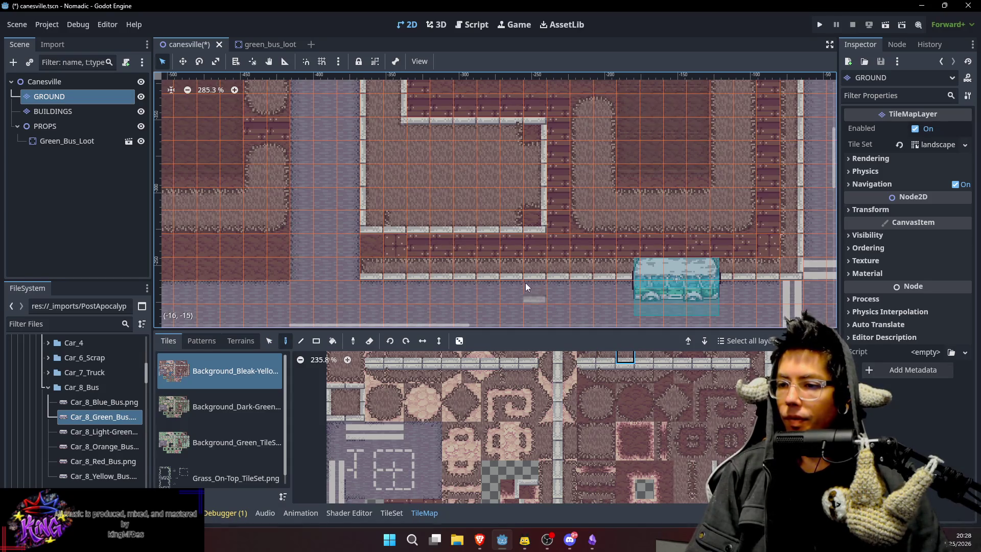
pyautogui.scroll(-2, 525, 283)
pyautogui.hscroll(-3, 525, 284)
pyautogui.hscroll(3, 568, 259)
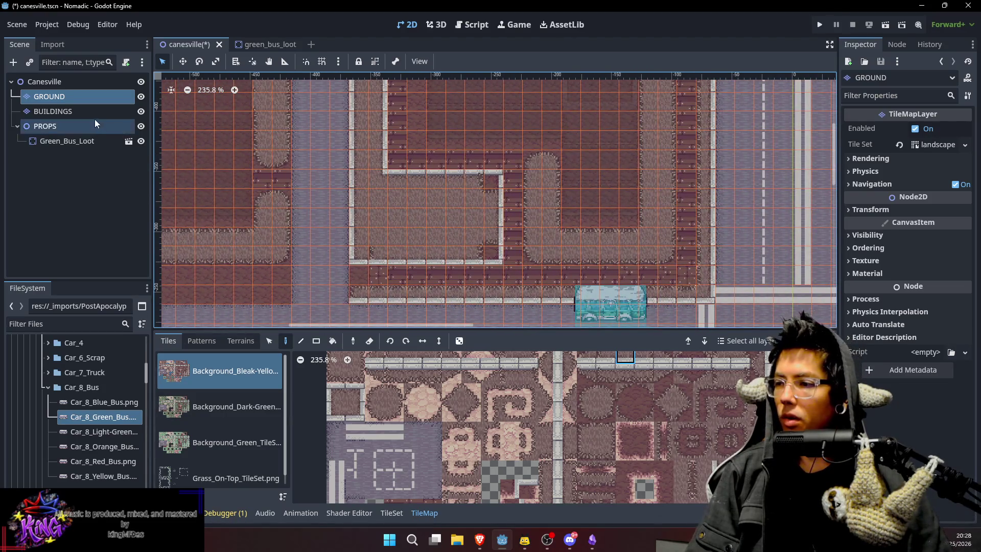
# Look through the atlas for the curb edge tiles needed for the path.
pyautogui.click(357, 411)
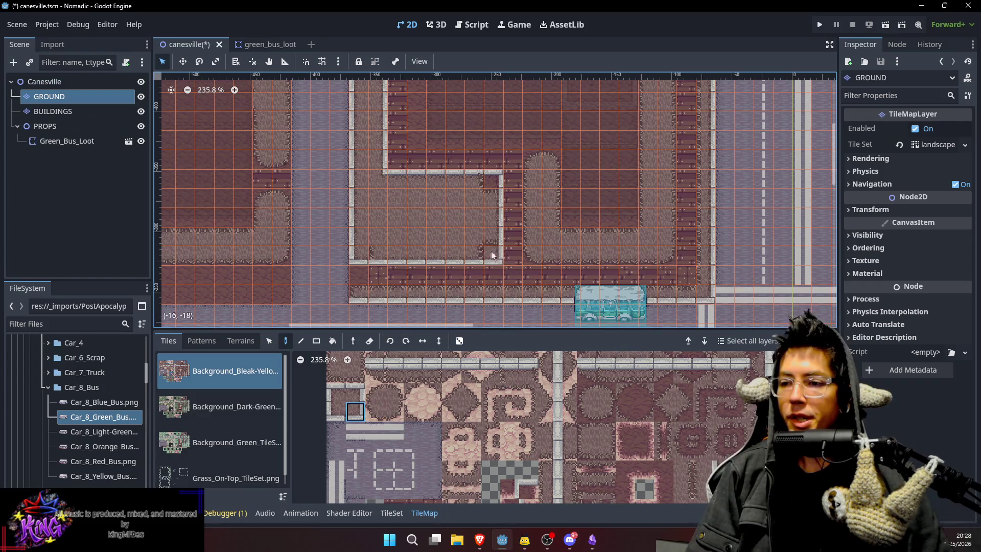
pyautogui.scroll(1, 707, 423)
pyautogui.hscroll(1, 707, 424)
pyautogui.scroll(-2, 671, 447)
pyautogui.hscroll(2, 670, 447)
pyautogui.click(647, 466)
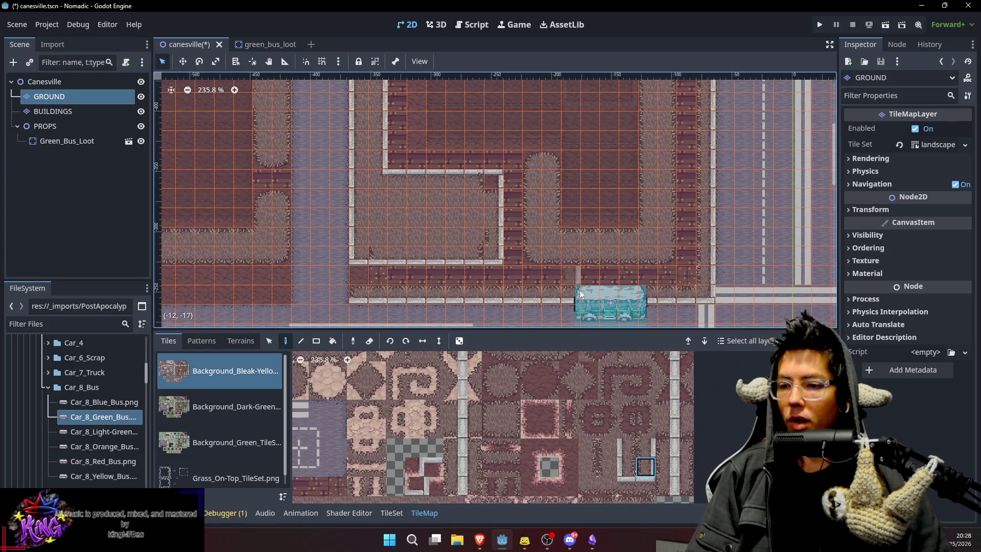
pyautogui.scroll(1, 664, 444)
pyautogui.hscroll(1, 664, 445)
pyautogui.hscroll(2, 660, 461)
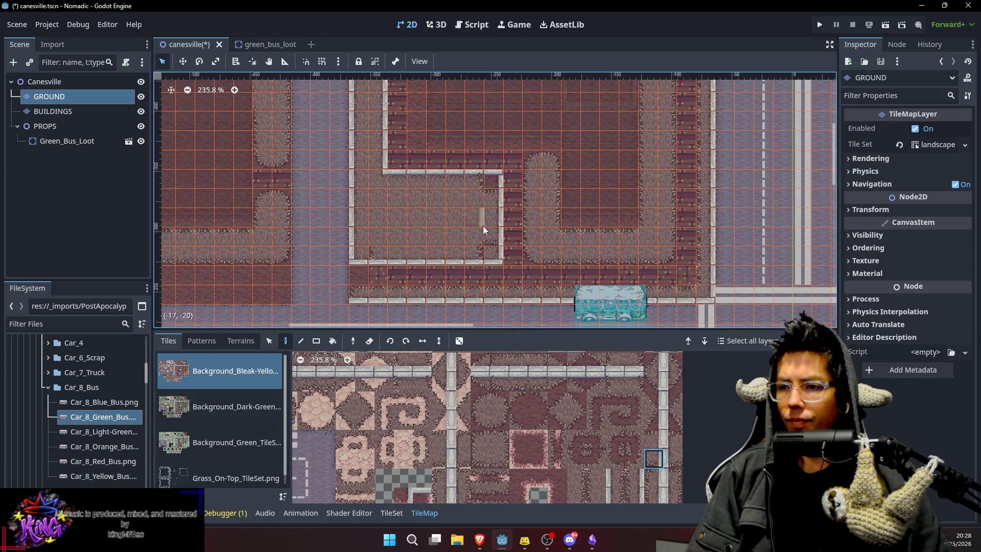
pyautogui.click(653, 439)
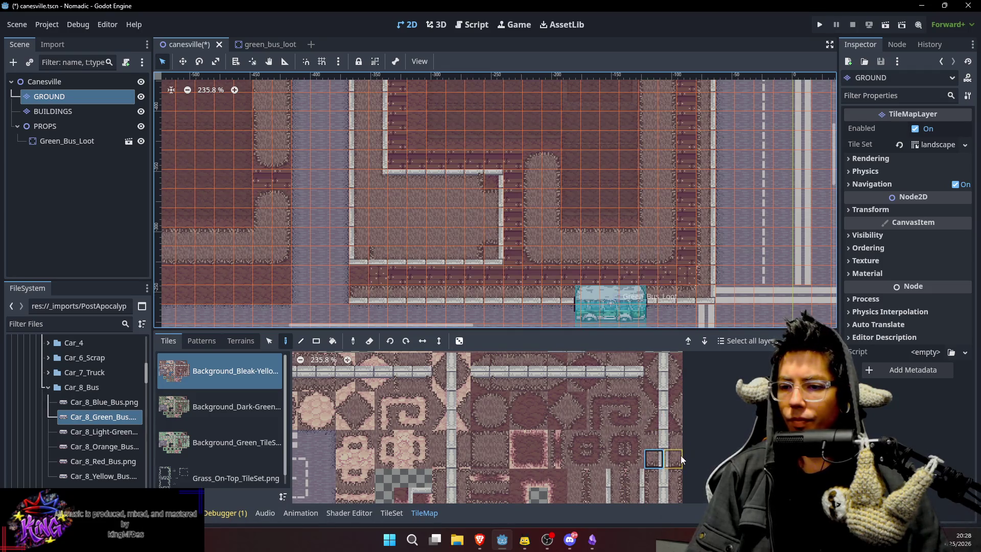
pyautogui.scroll(-2, 681, 455)
pyautogui.click(632, 431)
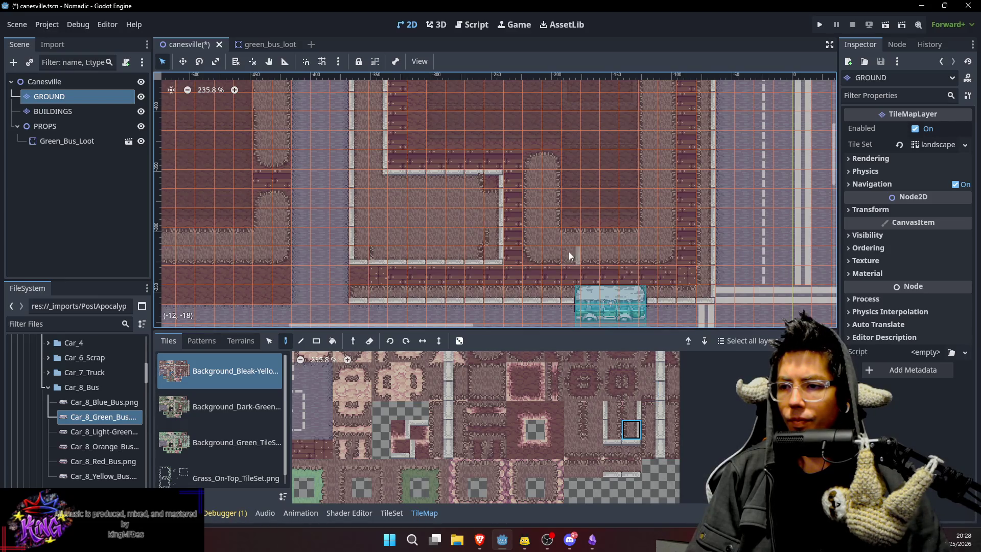
pyautogui.click(594, 431)
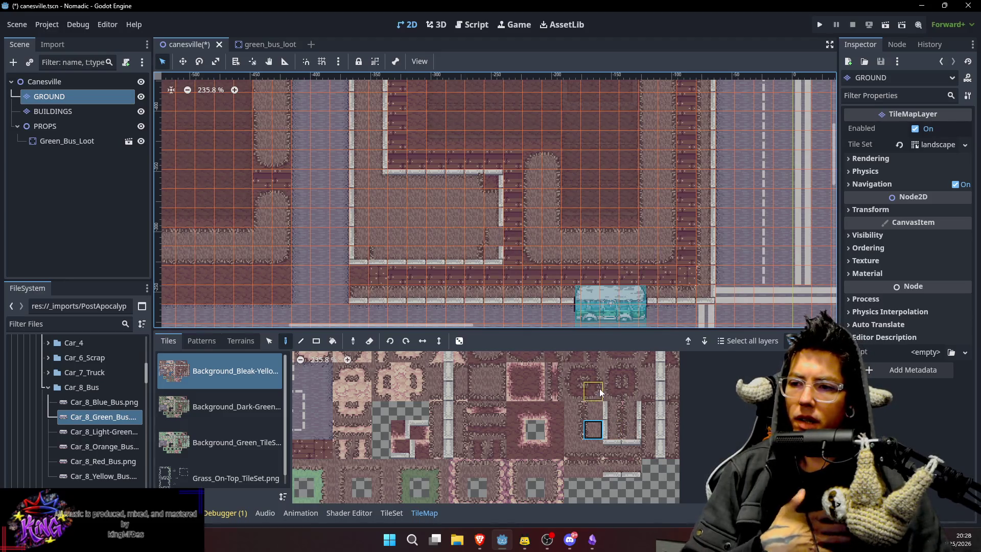
pyautogui.click(648, 432)
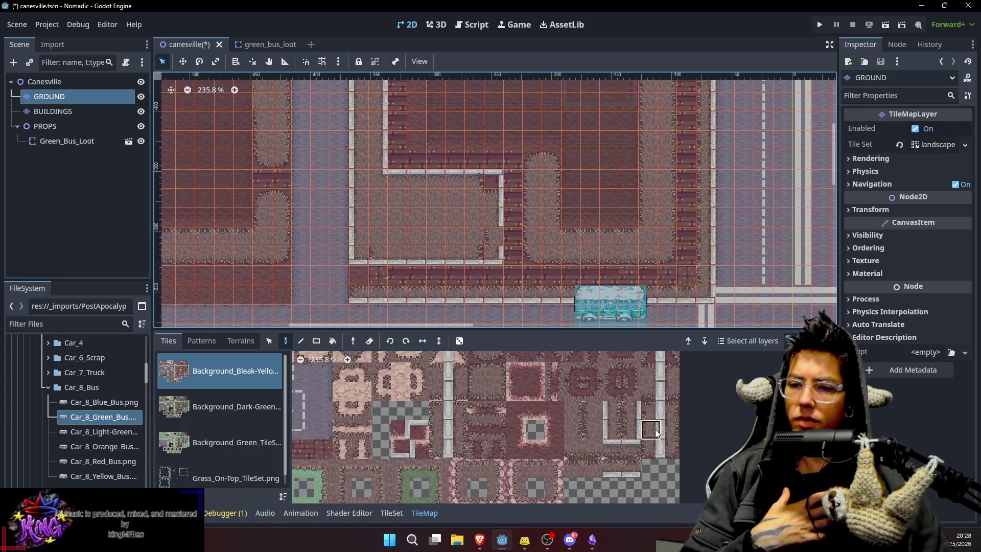
pyautogui.click(651, 391)
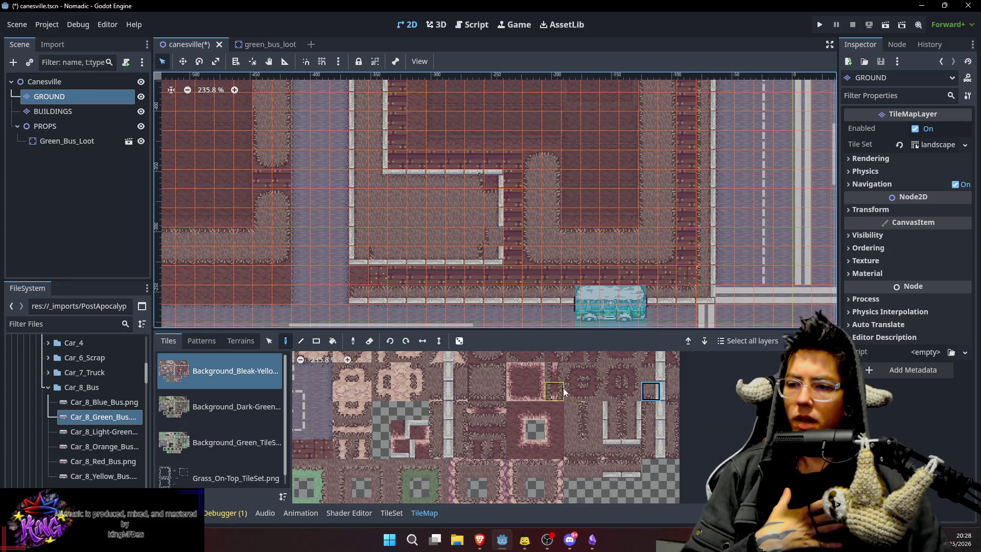
# Choose a base tile and paint a corner tile inside the block's inner path.
pyautogui.scroll(2, 563, 389)
pyautogui.hscroll(-3, 666, 474)
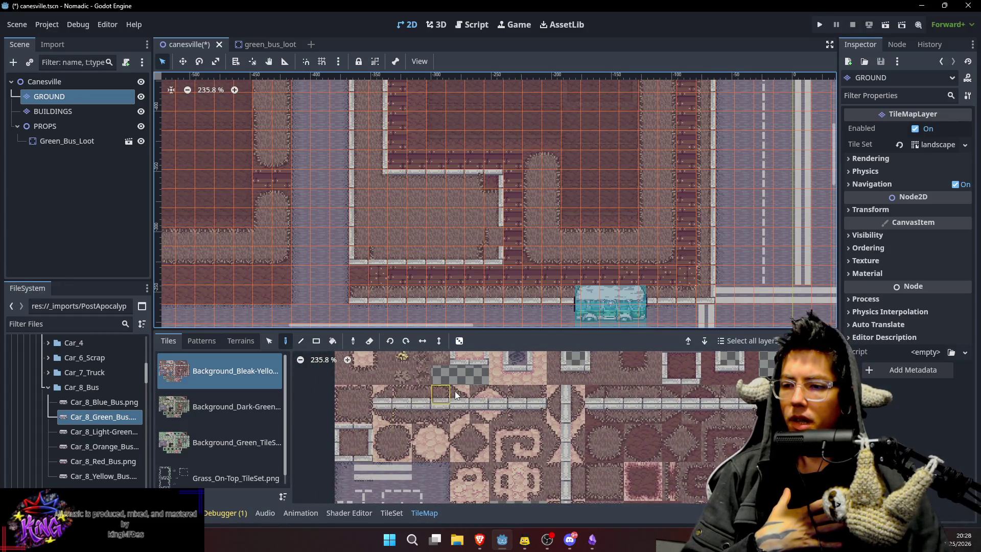
pyautogui.scroll(2, 532, 430)
pyautogui.click(544, 417)
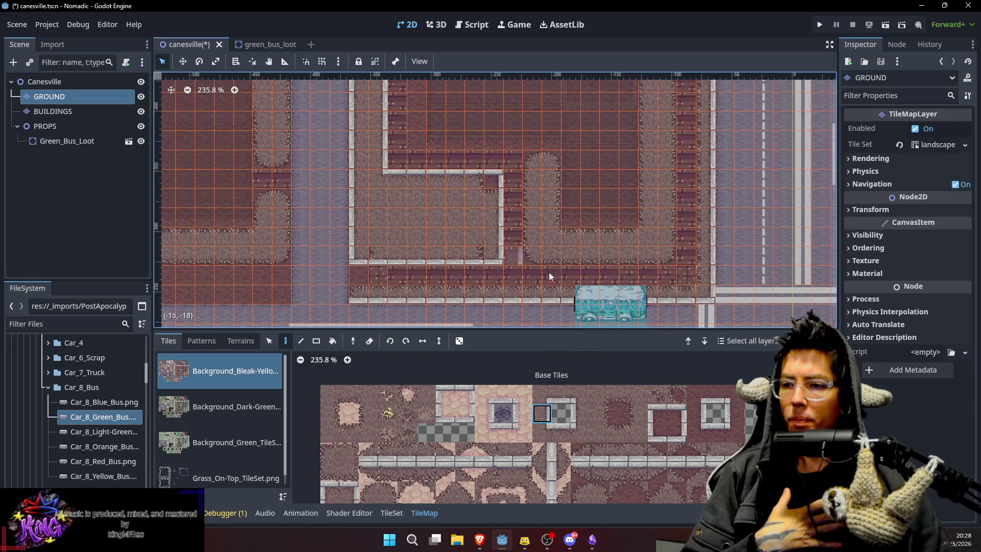
pyautogui.click(561, 395)
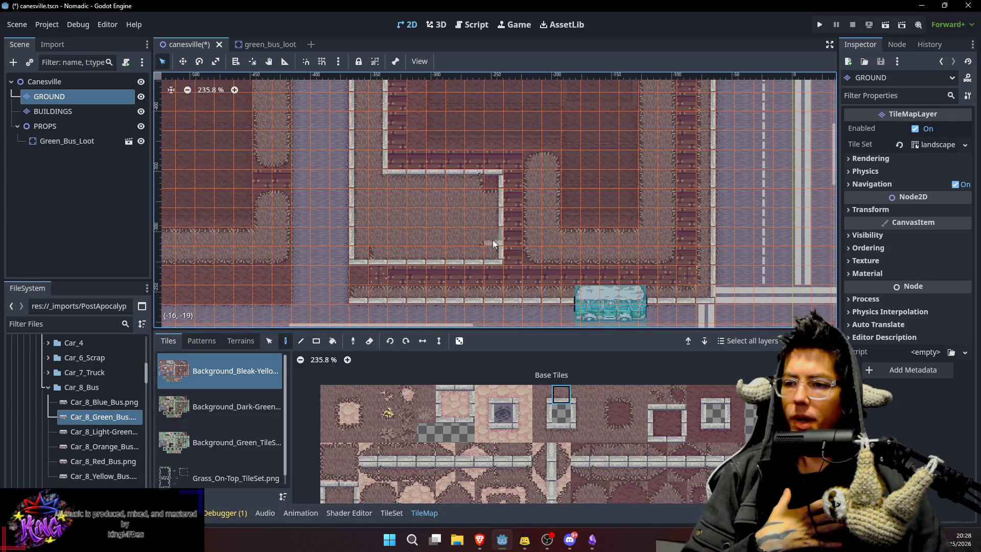
pyautogui.click(424, 396)
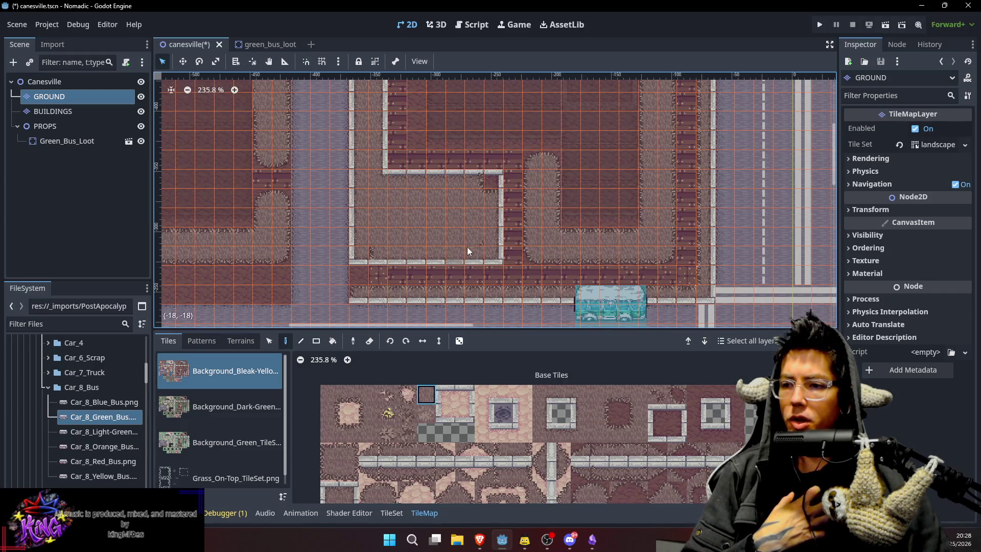
pyautogui.click(561, 396)
pyautogui.moveTo(472, 213); pyautogui.dragTo(455, 270)
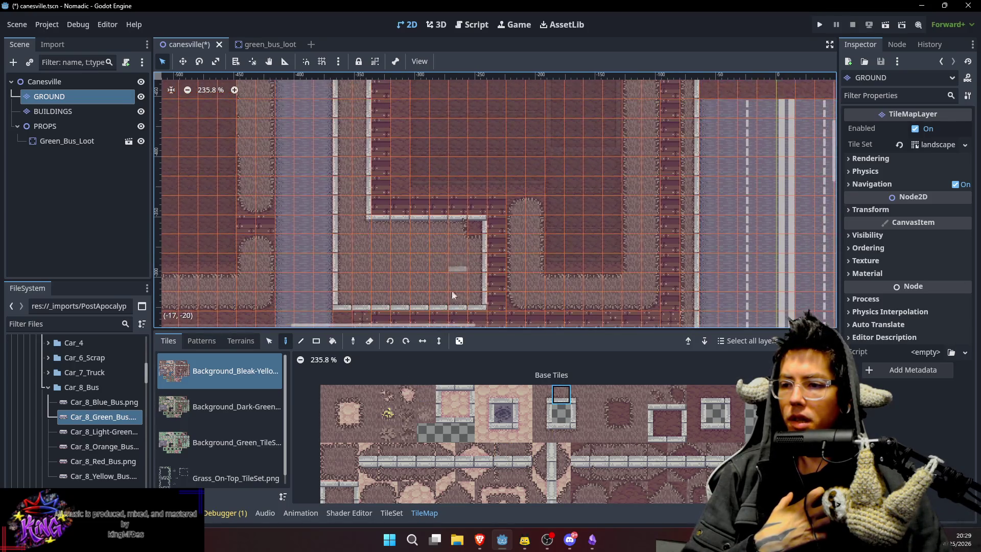
pyautogui.scroll(-2, 420, 440)
pyautogui.click(387, 440)
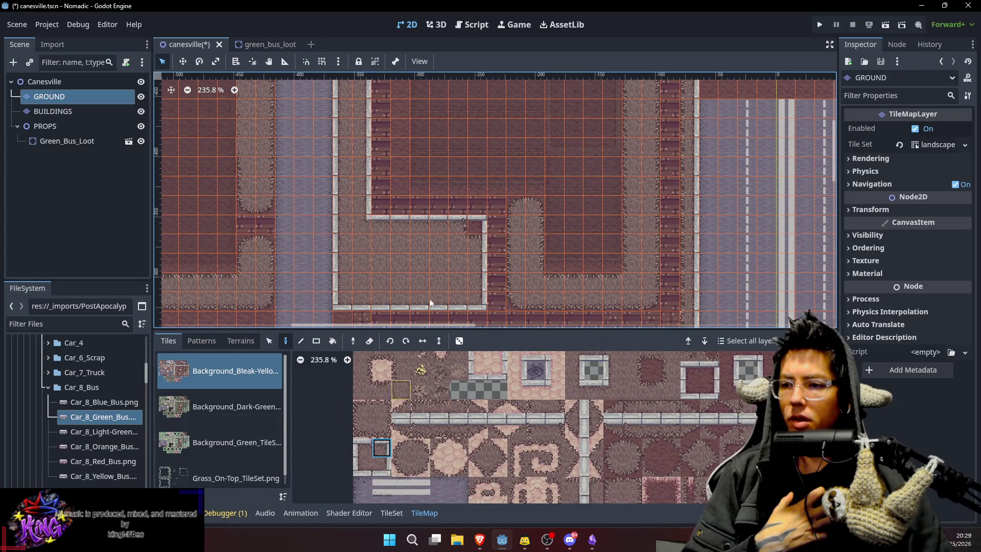
pyautogui.click(471, 234)
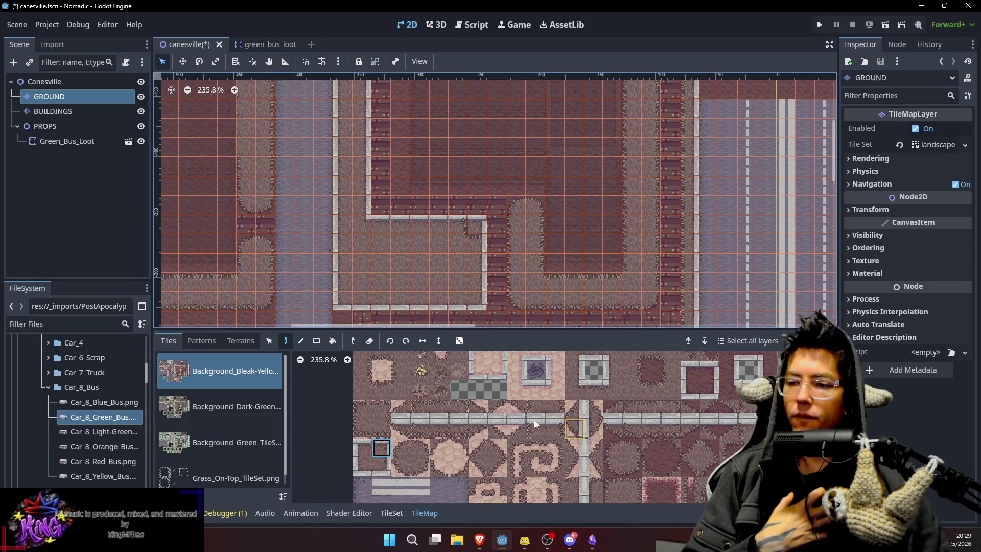
# Sample the plain ground tile and paint a two-tile curb piece on the block's left side.
pyautogui.click(574, 369)
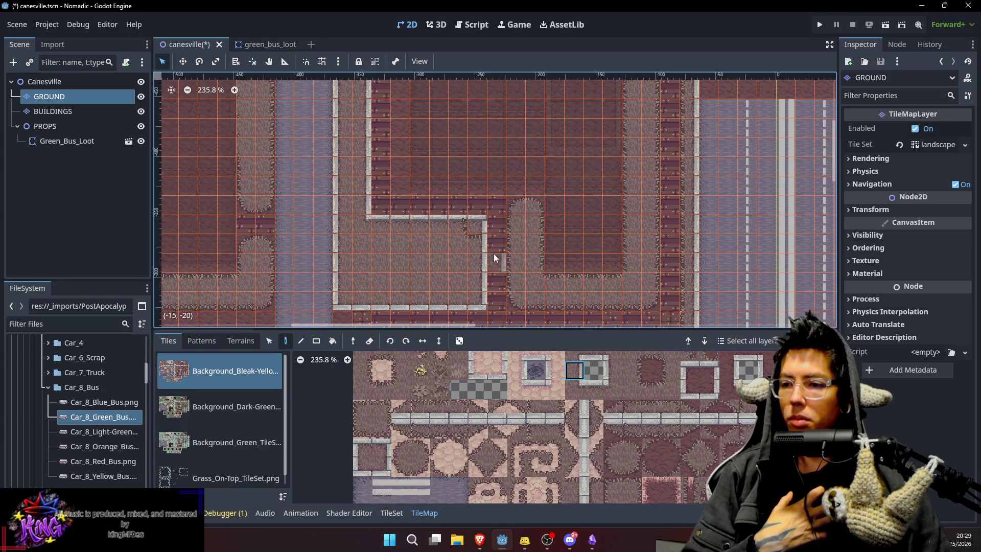
pyautogui.click(588, 389)
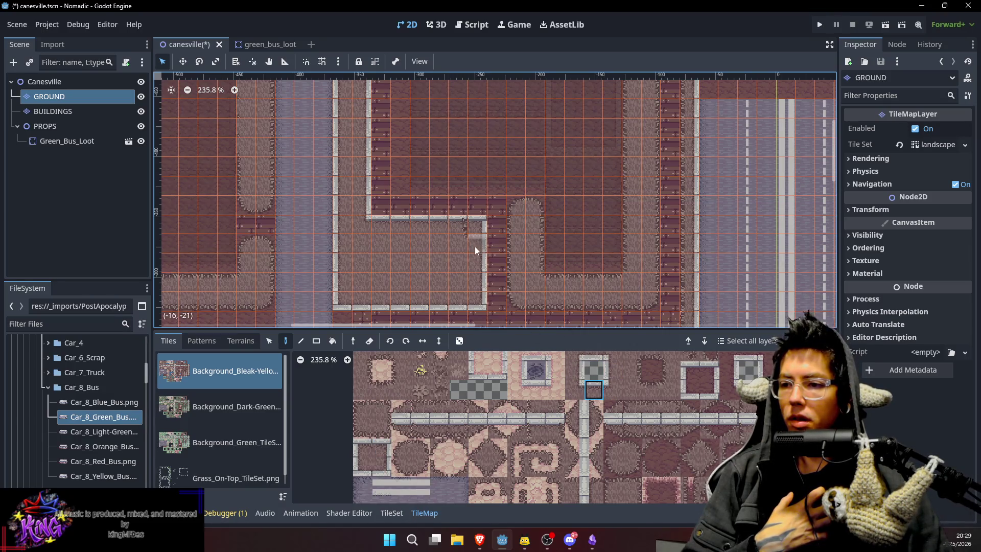
pyautogui.keyDown('ctrl'); pyautogui.click(425, 257); pyautogui.keyUp('ctrl')
pyautogui.moveTo(603, 246)
pyautogui.mouseDown()
pyautogui.moveTo(556, 266)
pyautogui.moveTo(585, 243)
pyautogui.mouseUp()
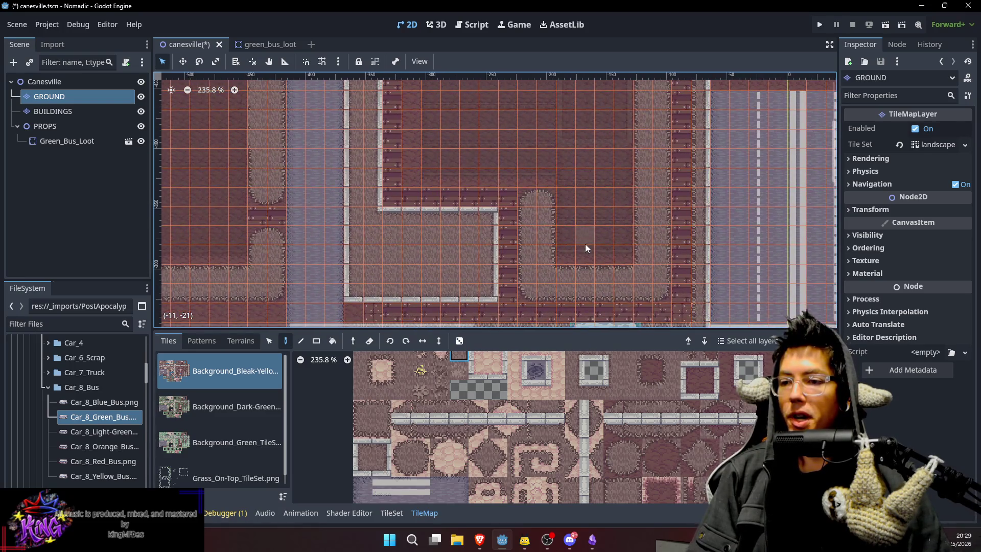
pyautogui.click(380, 429)
pyautogui.moveTo(378, 448); pyautogui.dragTo(382, 448)
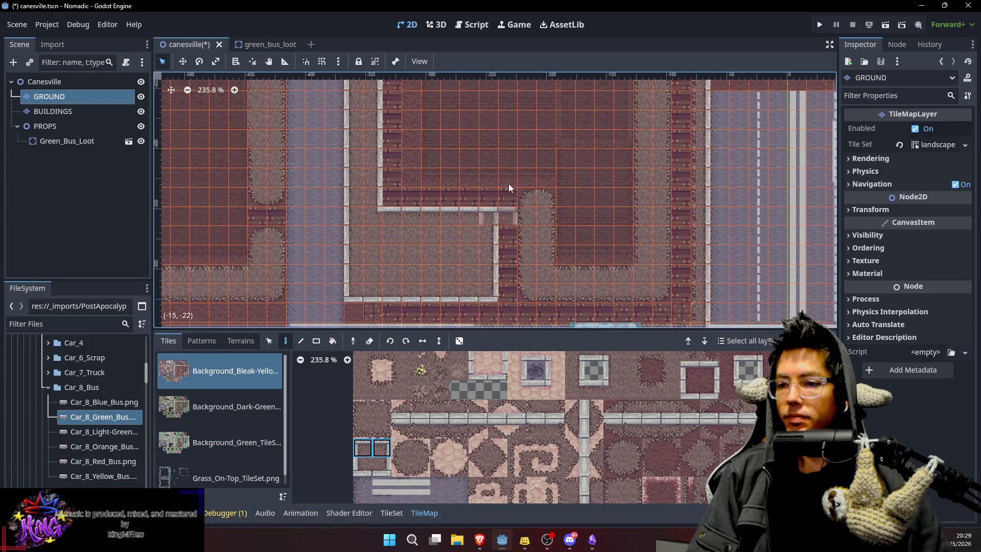
pyautogui.click(533, 199)
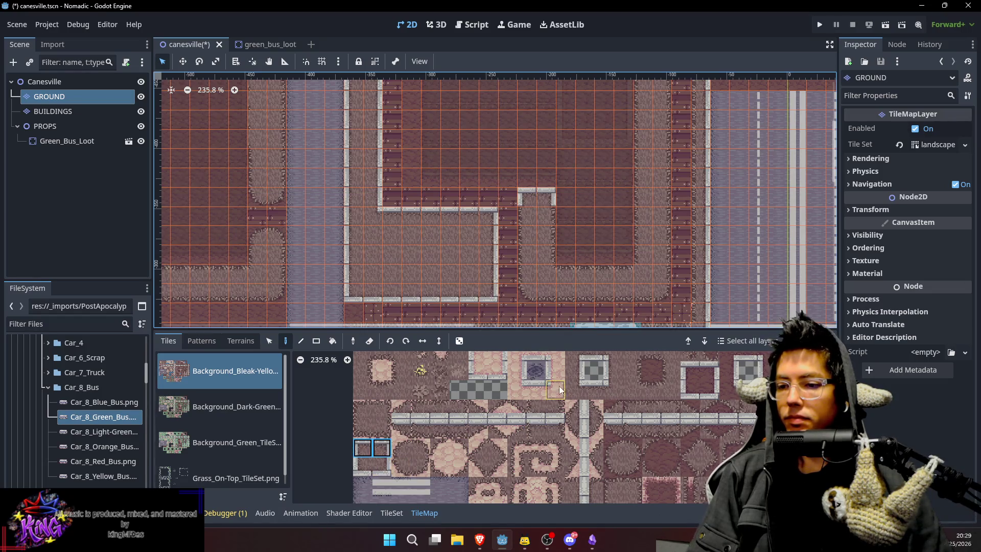
# Paint a vertical curb wall down the path's side and place a corner at its bottom.
pyautogui.scroll(1, 562, 400)
pyautogui.click(578, 386)
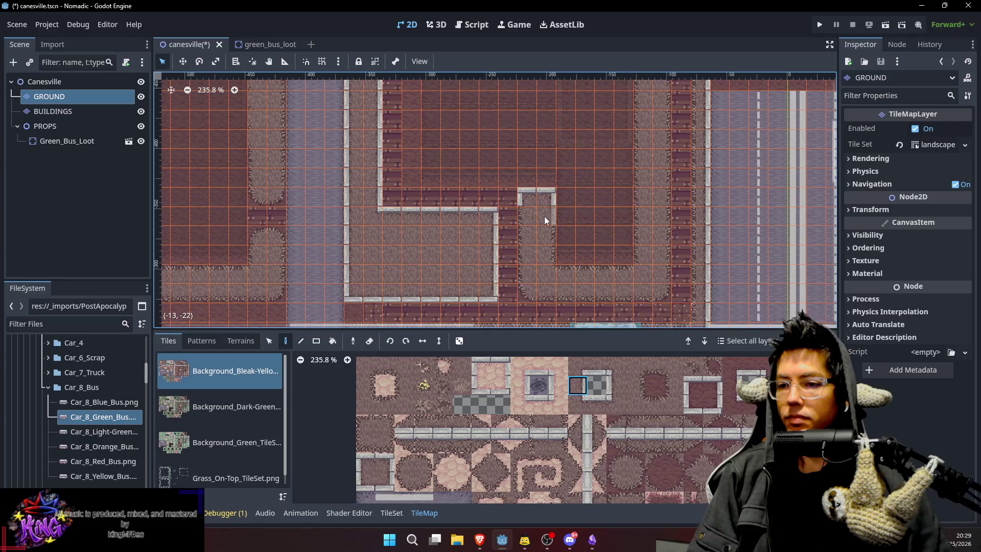
pyautogui.click(615, 385)
pyautogui.moveTo(521, 225); pyautogui.dragTo(522, 284)
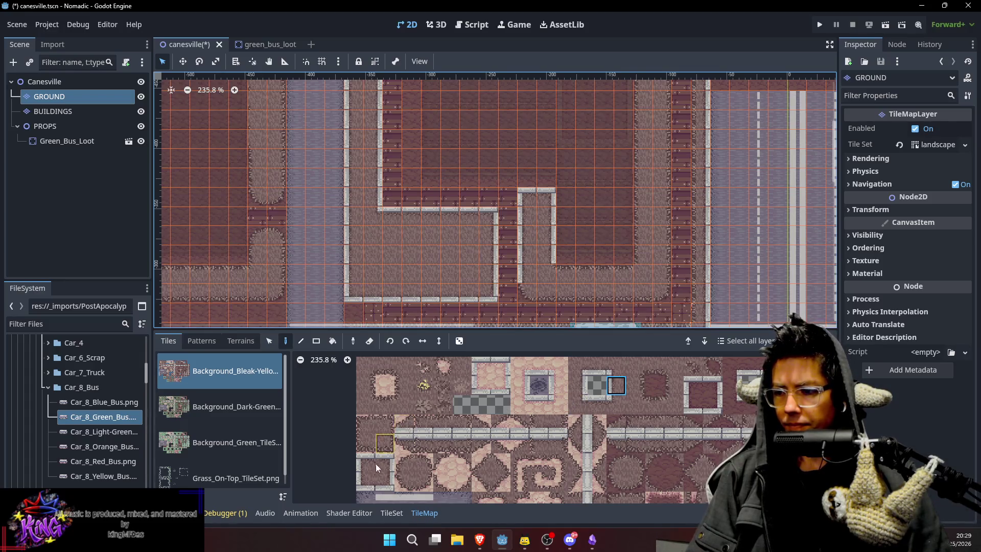
pyautogui.click(366, 481)
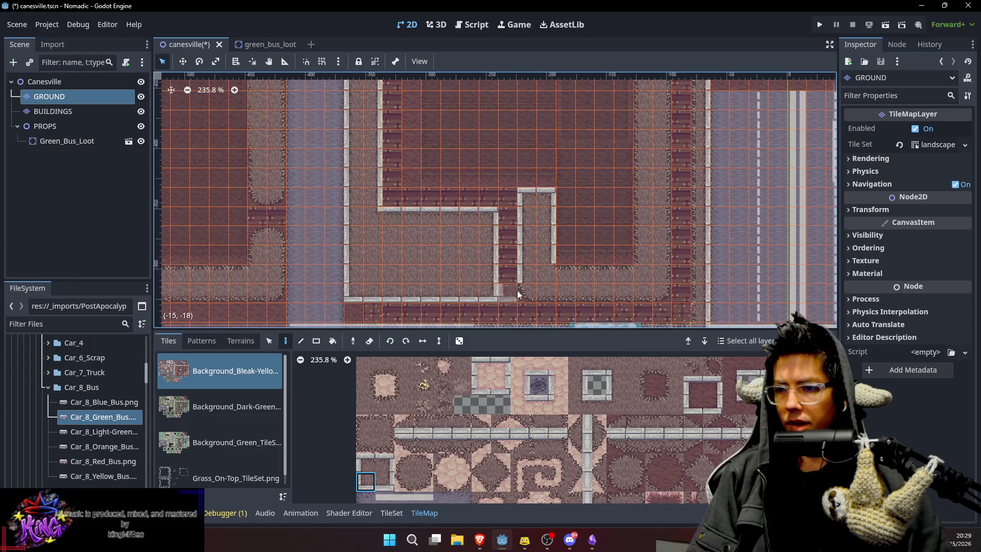
pyautogui.click(386, 482)
pyautogui.click(662, 296)
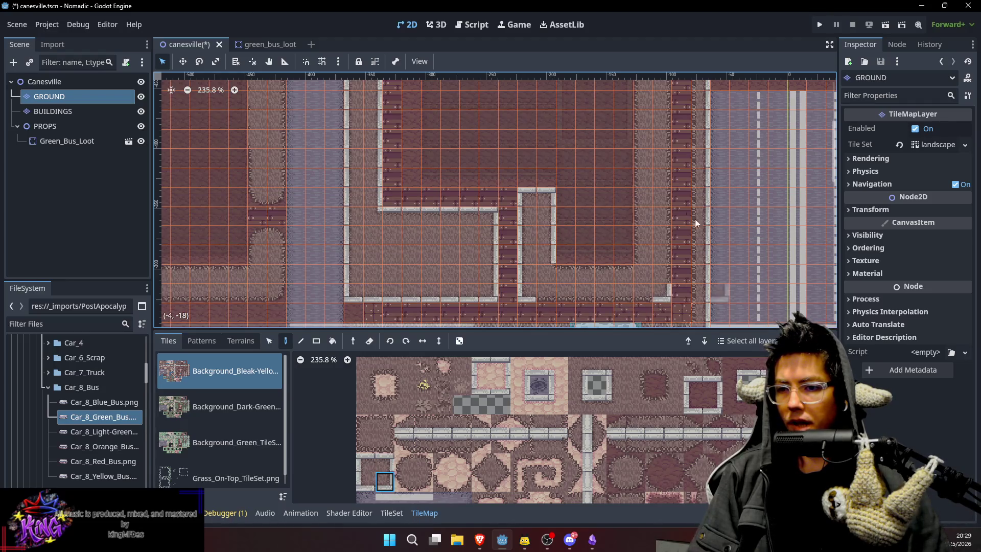
pyautogui.hscroll(2, 640, 203)
pyautogui.scroll(1, 640, 202)
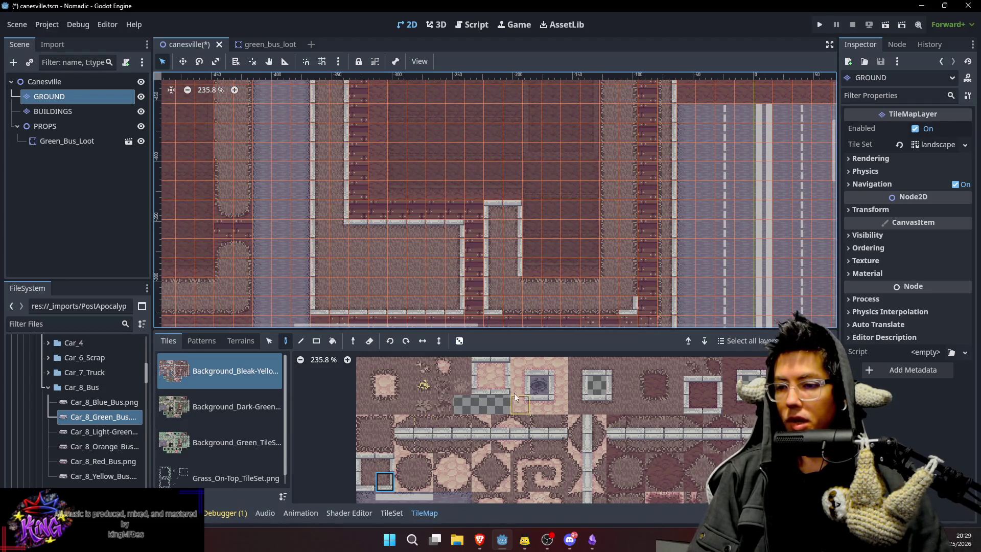
# Drag-paint the horizontal curb edge tile along the inner lawn's bottom, then pick the curb end tile.
pyautogui.click(578, 385)
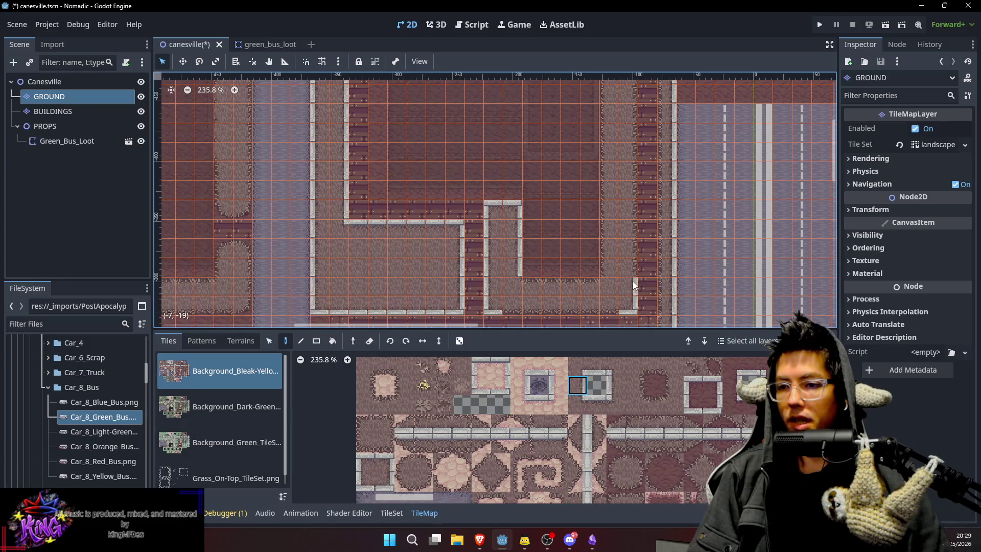
pyautogui.scroll(3, 646, 210)
pyautogui.scroll(1, 646, 209)
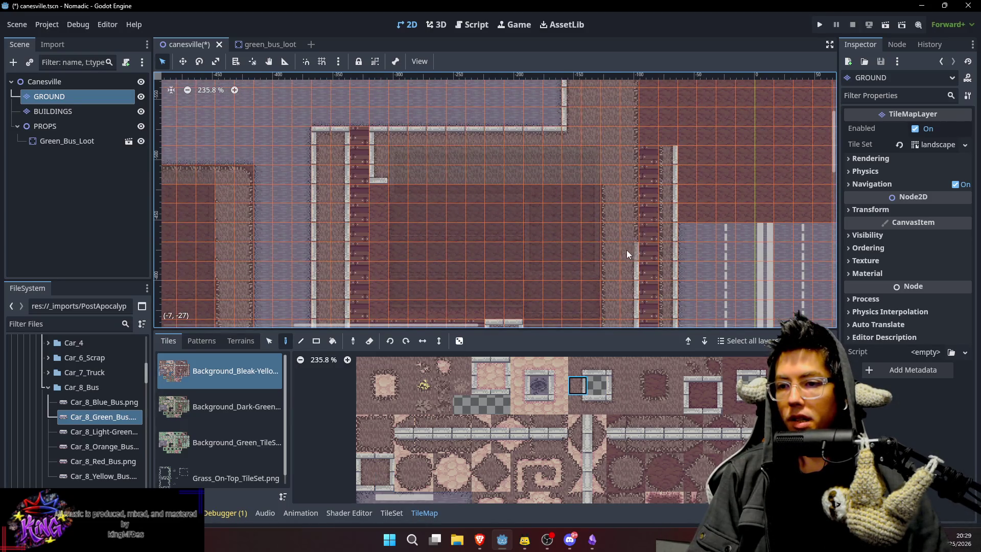
pyautogui.hscroll(1, 626, 207)
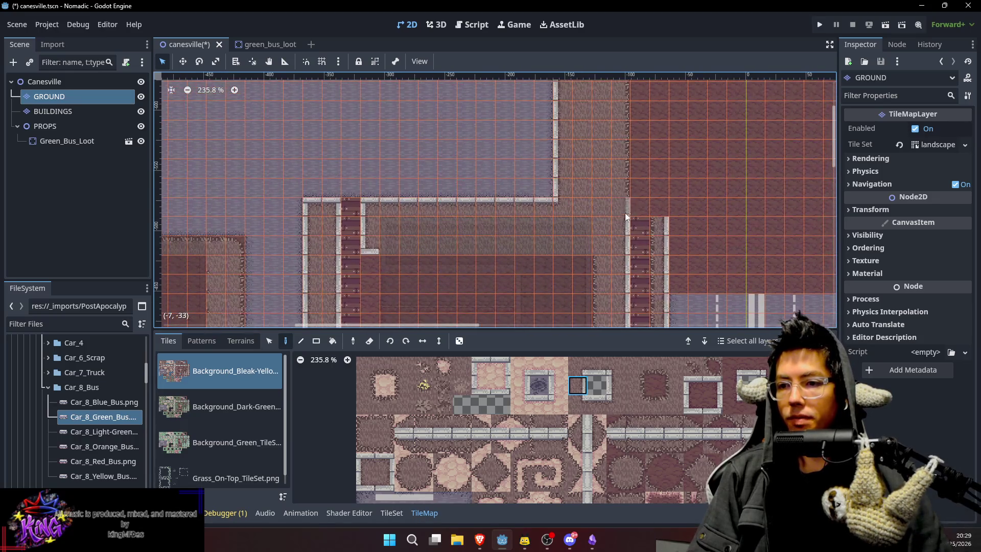
pyautogui.scroll(-6, 677, 157)
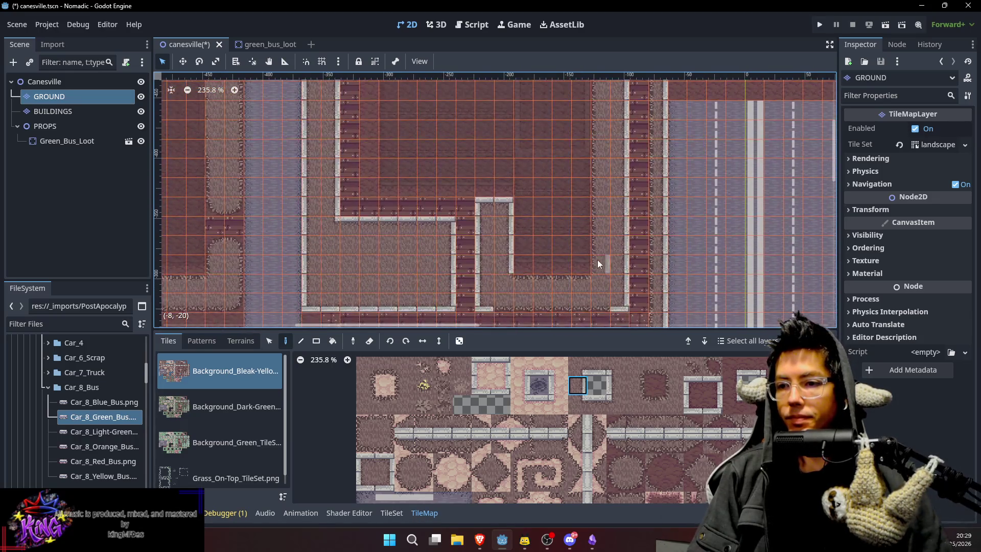
pyautogui.click(589, 370)
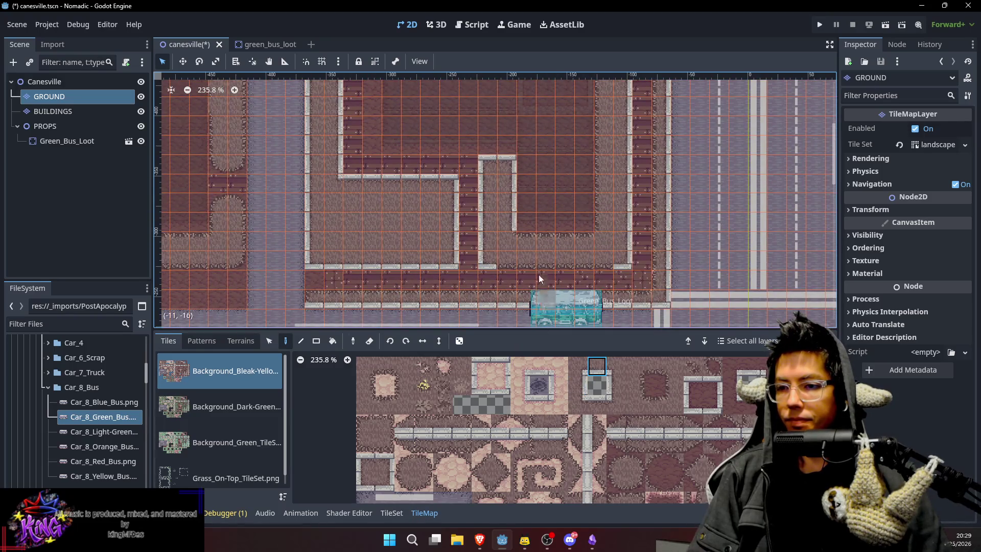
pyautogui.moveTo(510, 258); pyautogui.dragTo(610, 262)
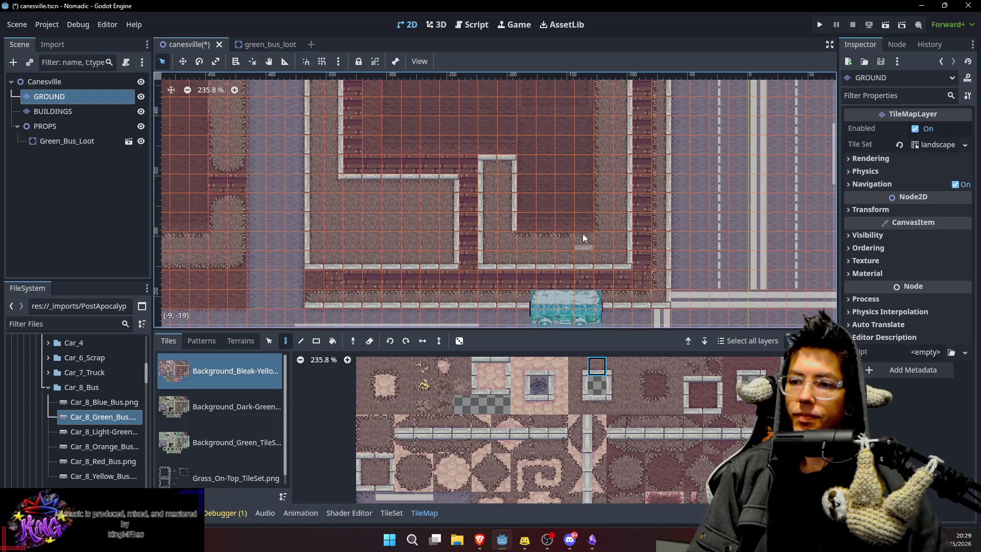
pyautogui.click(581, 402)
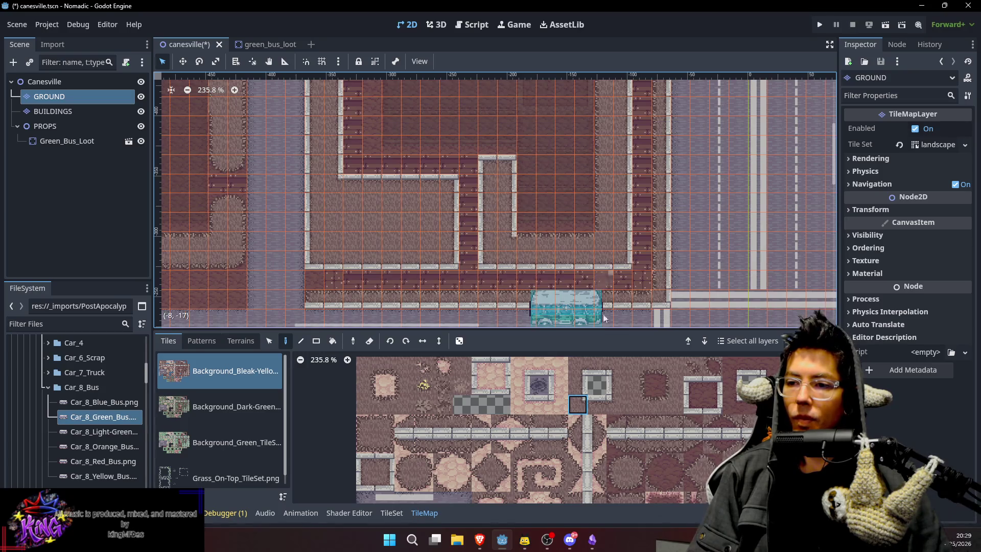
pyautogui.click(615, 405)
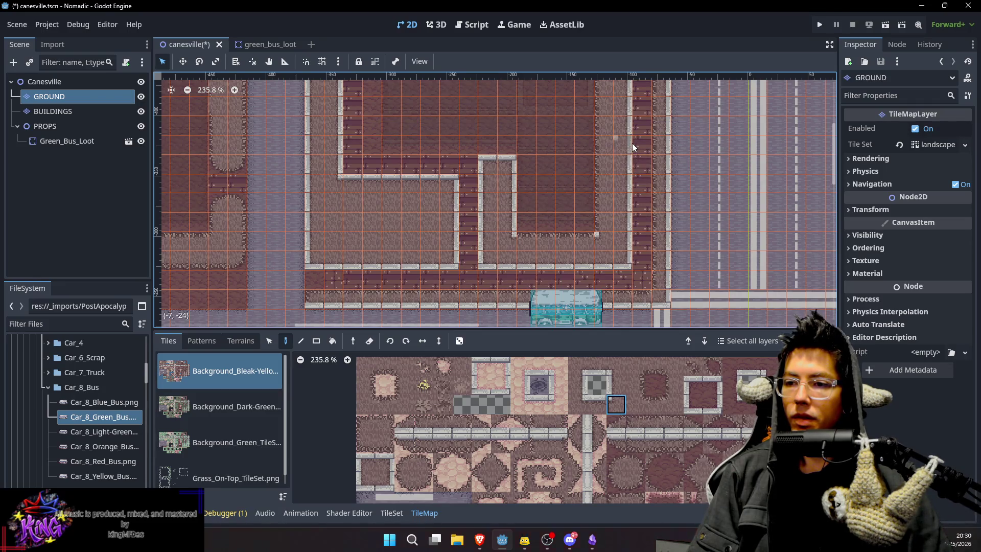
pyautogui.moveTo(632, 143); pyautogui.dragTo(587, 189)
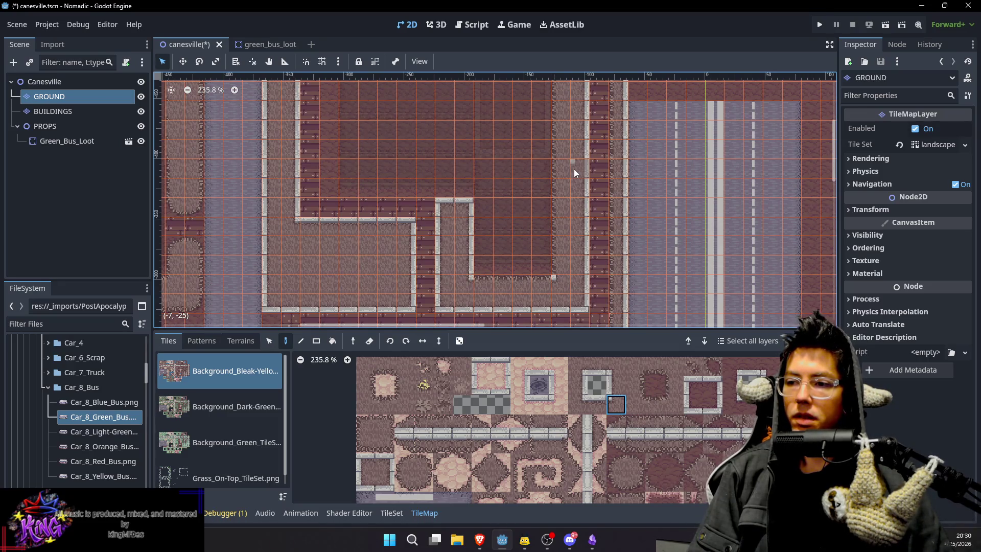
pyautogui.hscroll(-5, 574, 168)
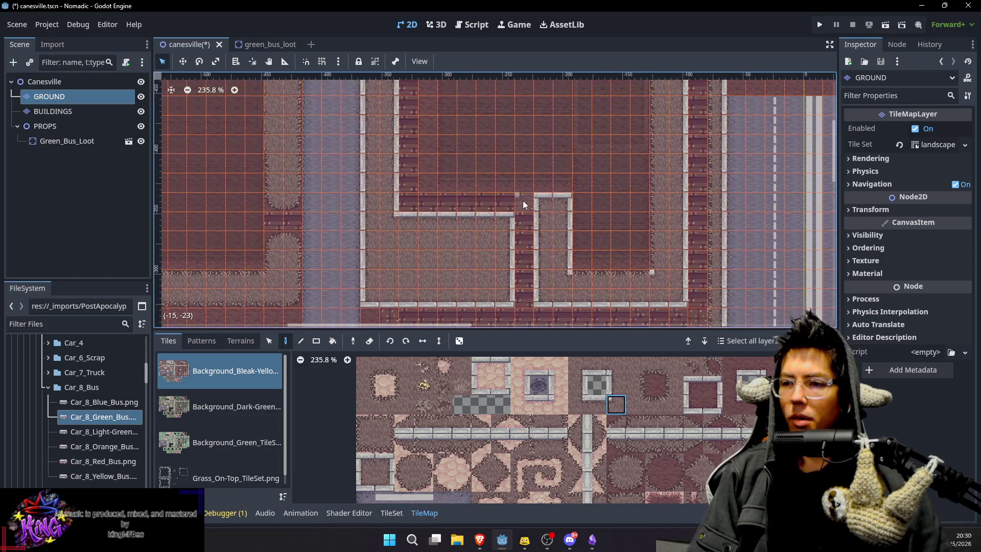
# Replace the path's top cap with dark fill and place a curb corner cap there.
pyautogui.keyDown('ctrl'); pyautogui.click(433, 212); pyautogui.keyUp('ctrl')
pyautogui.moveTo(545, 207); pyautogui.dragTo(572, 206)
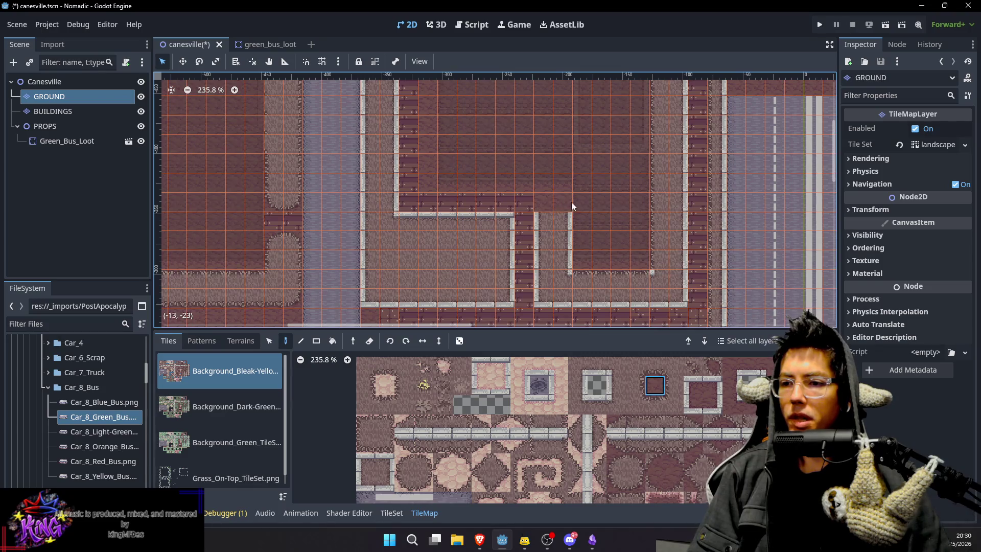
pyautogui.keyDown('ctrl'); pyautogui.click(510, 221); pyautogui.keyUp('ctrl')
pyautogui.click(568, 221)
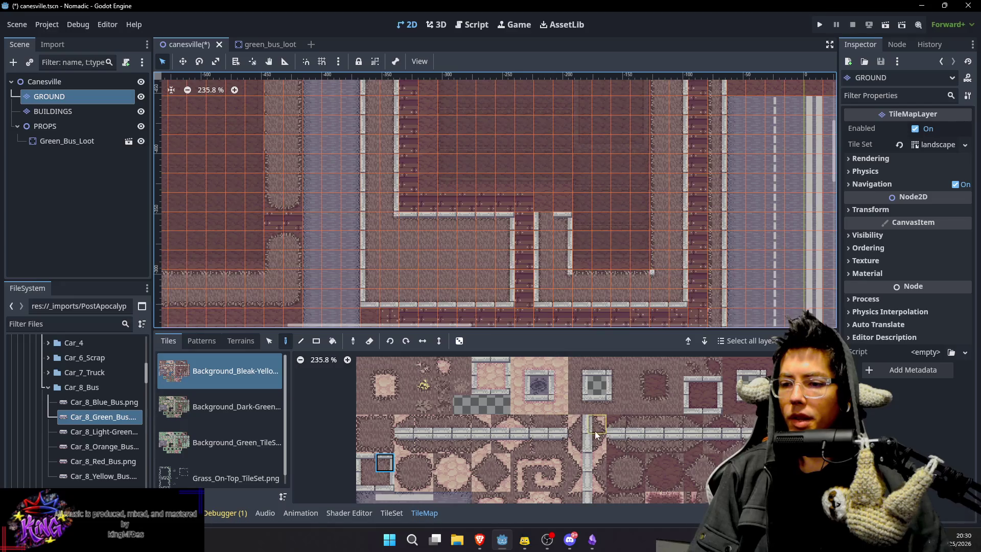
# Place a curb corner at the path's bottom right and pick further curb tiles.
pyautogui.click(363, 458)
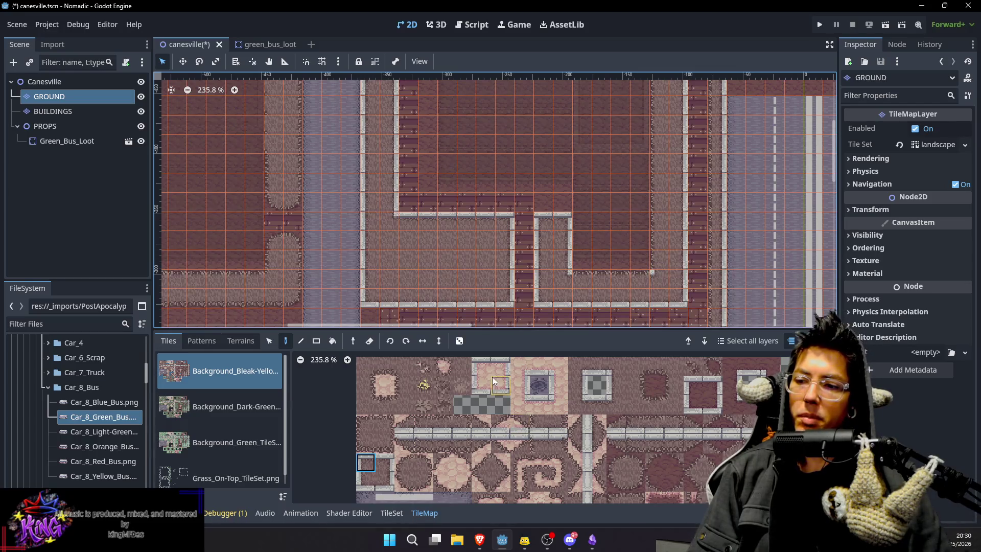
pyautogui.click(596, 405)
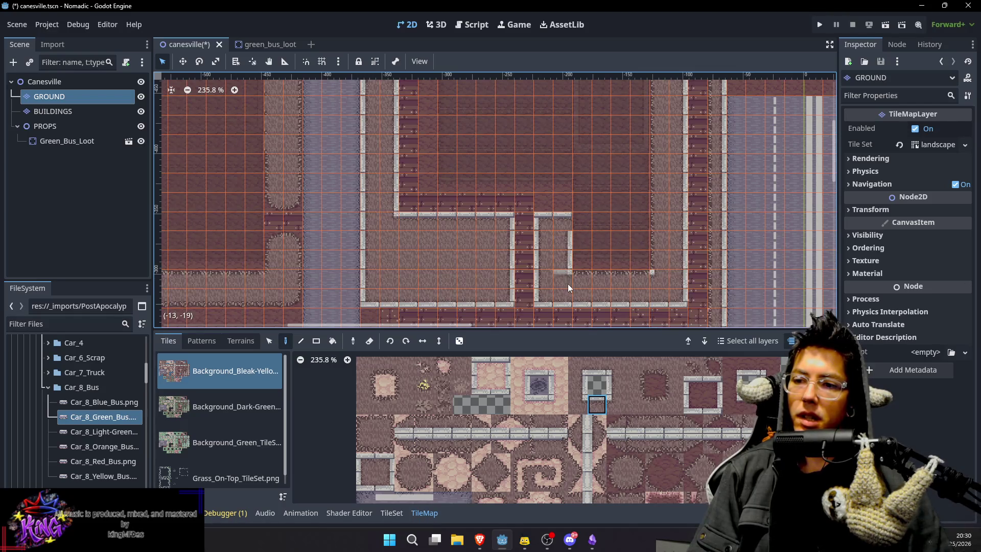
pyautogui.click(678, 295)
pyautogui.keyDown('ctrl'); pyautogui.click(467, 253); pyautogui.keyUp('ctrl')
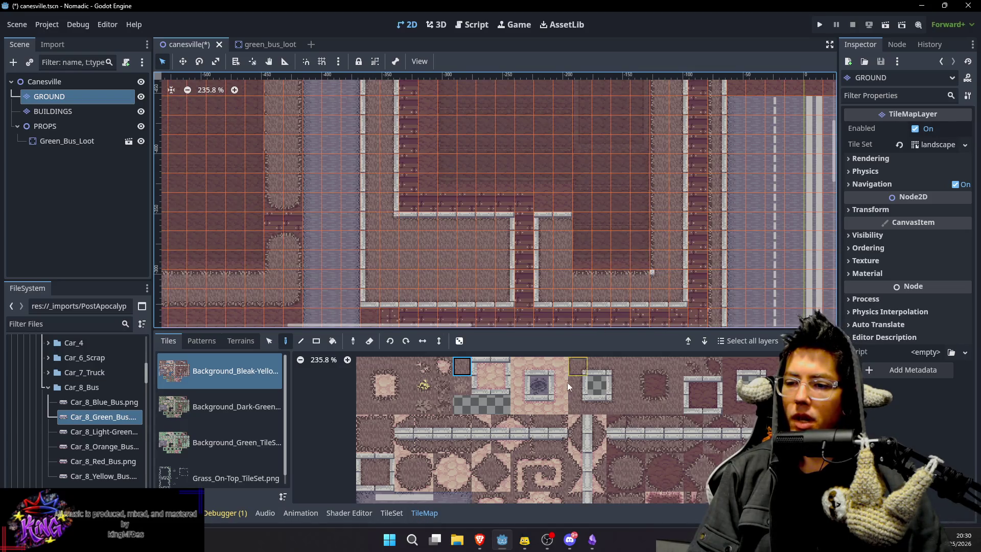
pyautogui.click(631, 383)
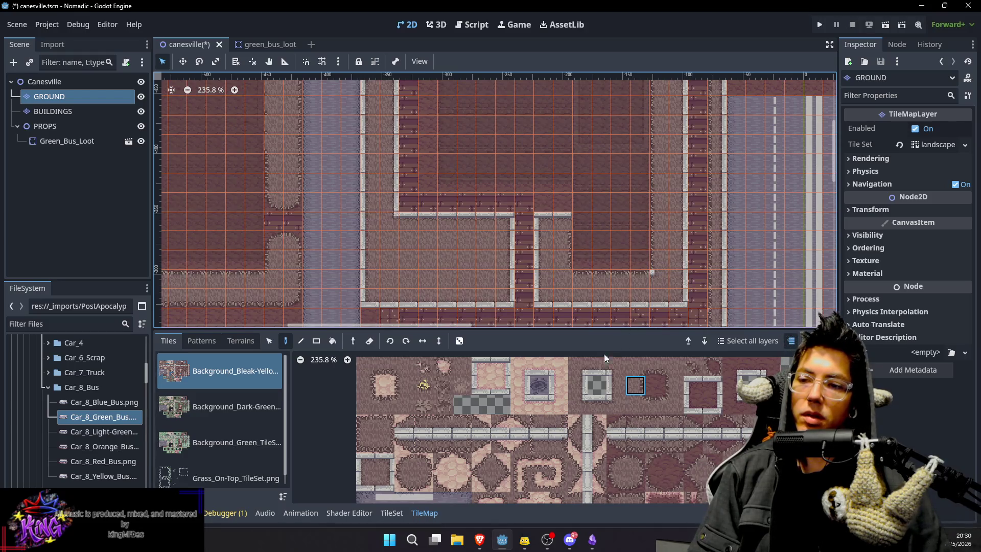
pyautogui.click(641, 398)
pyautogui.scroll(-5, 596, 232)
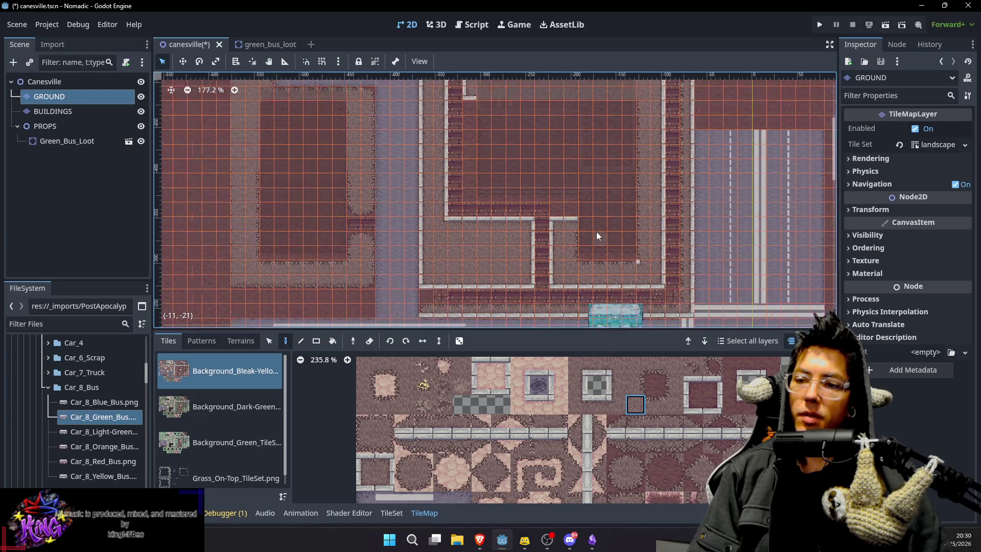
# Preview the whole town from the scene root, then recheck inner-block tiles on GROUND.
pyautogui.click(104, 83)
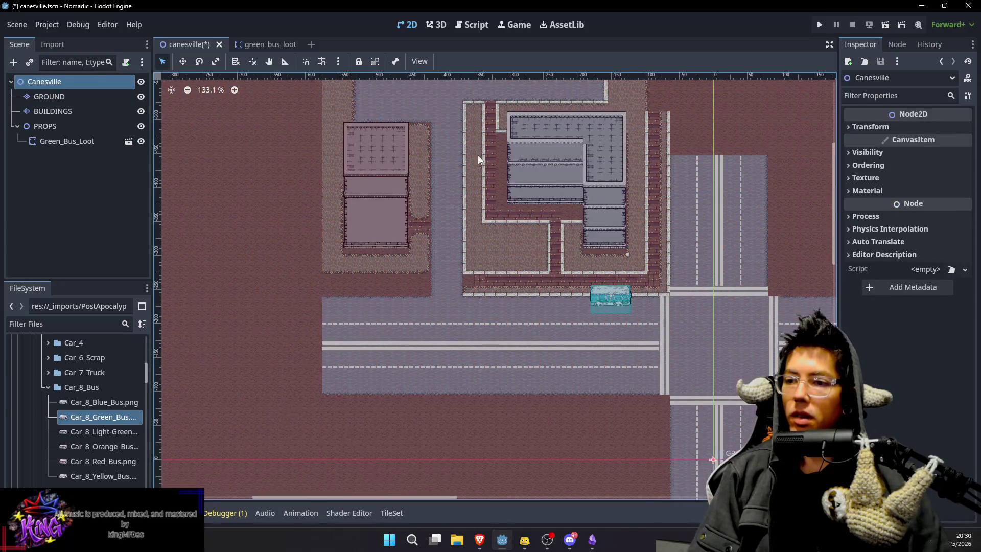
pyautogui.scroll(3, 599, 287)
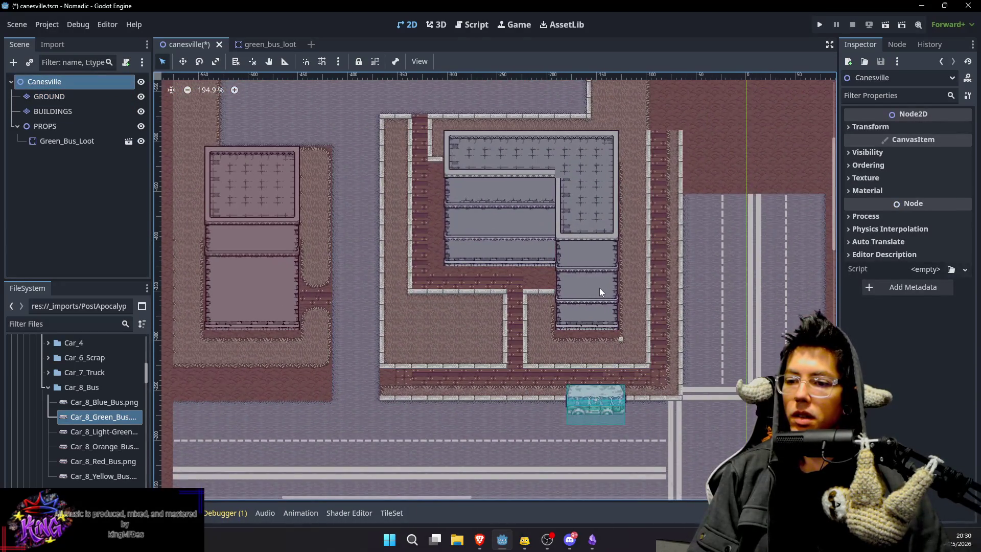
pyautogui.scroll(3, 639, 342)
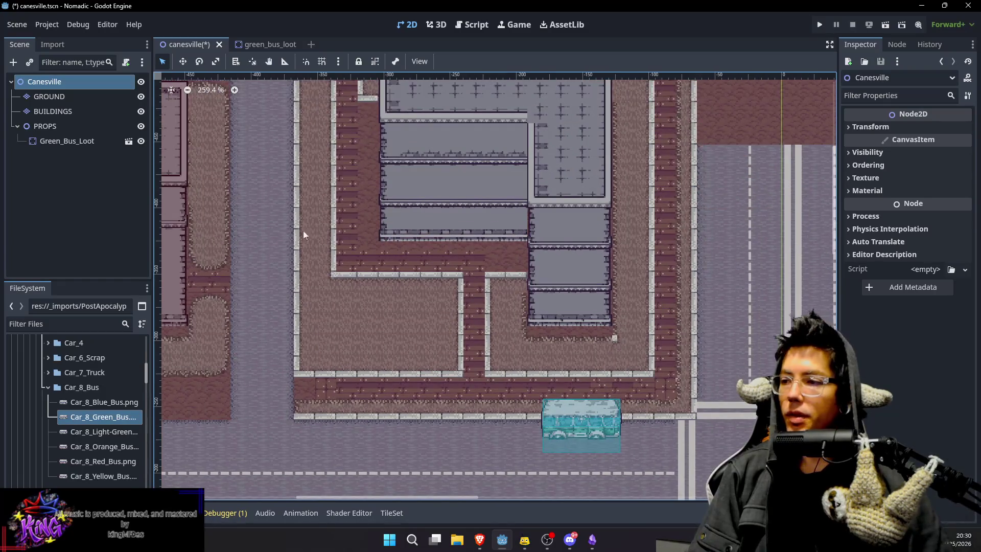
pyautogui.click(43, 102)
pyautogui.moveTo(600, 279); pyautogui.dragTo(579, 220)
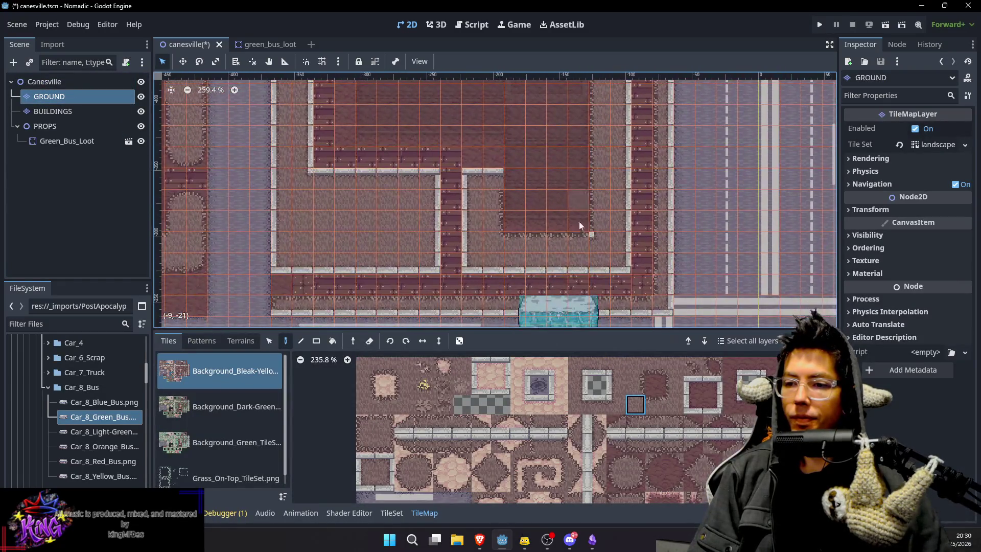
pyautogui.keyDown('ctrl'); pyautogui.click(364, 235); pyautogui.keyUp('ctrl')
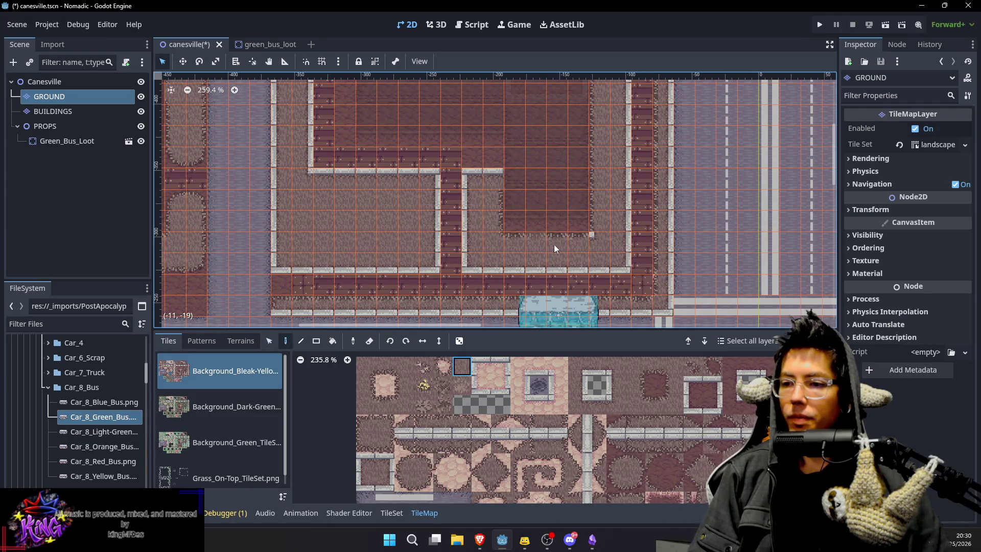
pyautogui.keyDown('ctrl'); pyautogui.click(608, 189); pyautogui.keyUp('ctrl')
# Save the canesville scene with Ctrl+S and view the block from the scene root.
pyautogui.hotkey('ctrl', 's')
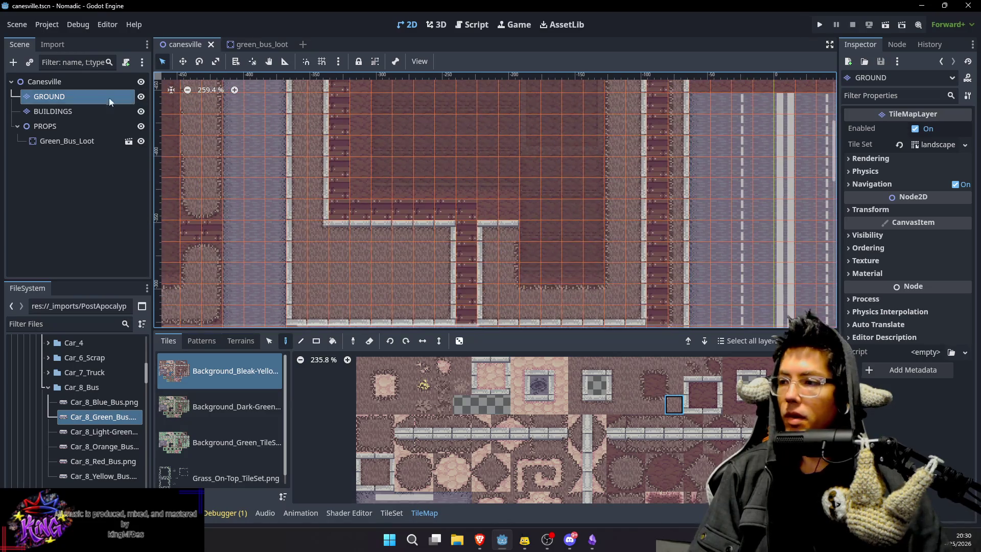
pyautogui.click(44, 82)
pyautogui.scroll(-1, 408, 158)
pyautogui.moveTo(408, 158); pyautogui.dragTo(452, 252)
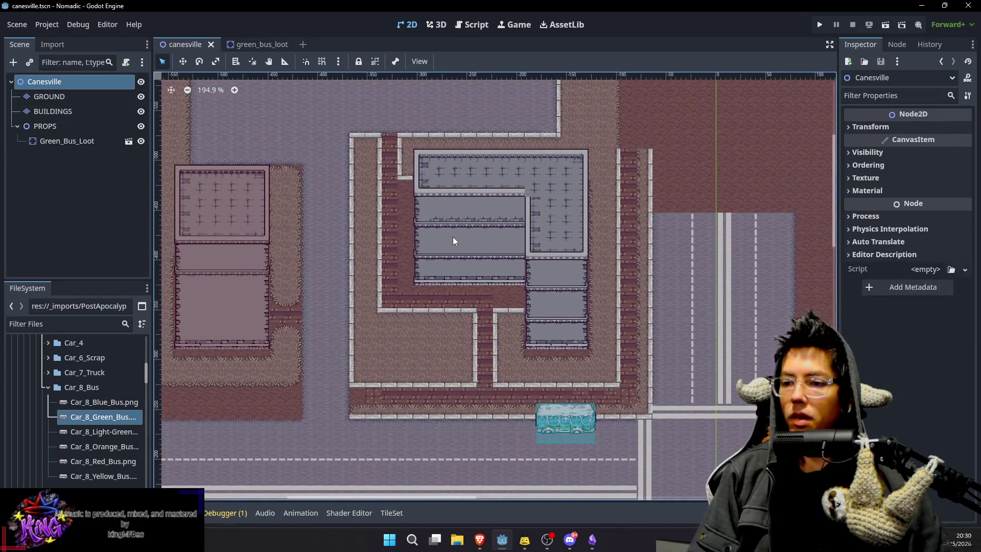